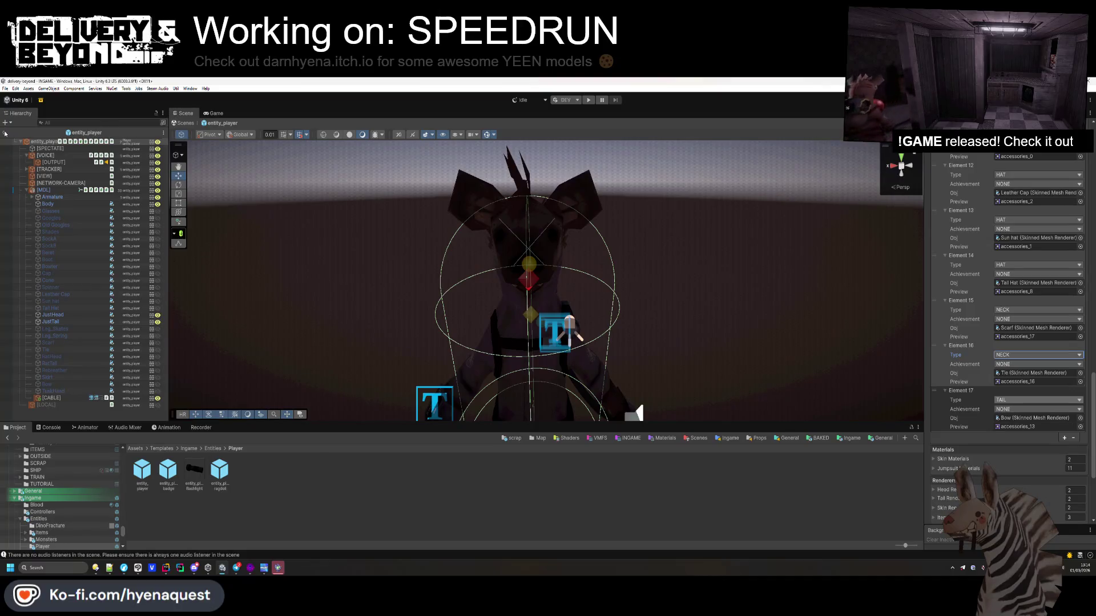
- Exit the entity_player prefab to the INGAME level, turn Gizmos off, and face the floor and keypad
click(5, 133)
mouse_move(561, 341)
mouse_down()
mouse_move(565, 321)
mouse_move(541, 344)
mouse_move(565, 309)
mouse_move(543, 308)
mouse_move(566, 354)
mouse_up()
click(486, 124)
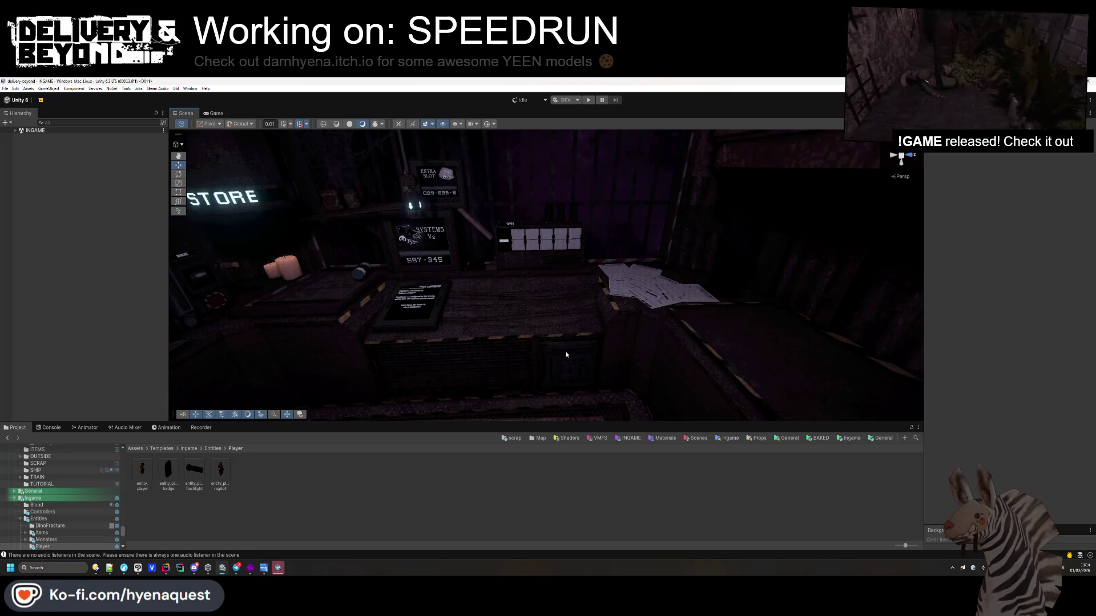
mouse_move(567, 355)
mouse_down()
mouse_move(953, 402)
mouse_move(916, 309)
mouse_move(922, 273)
mouse_move(577, 352)
mouse_up()
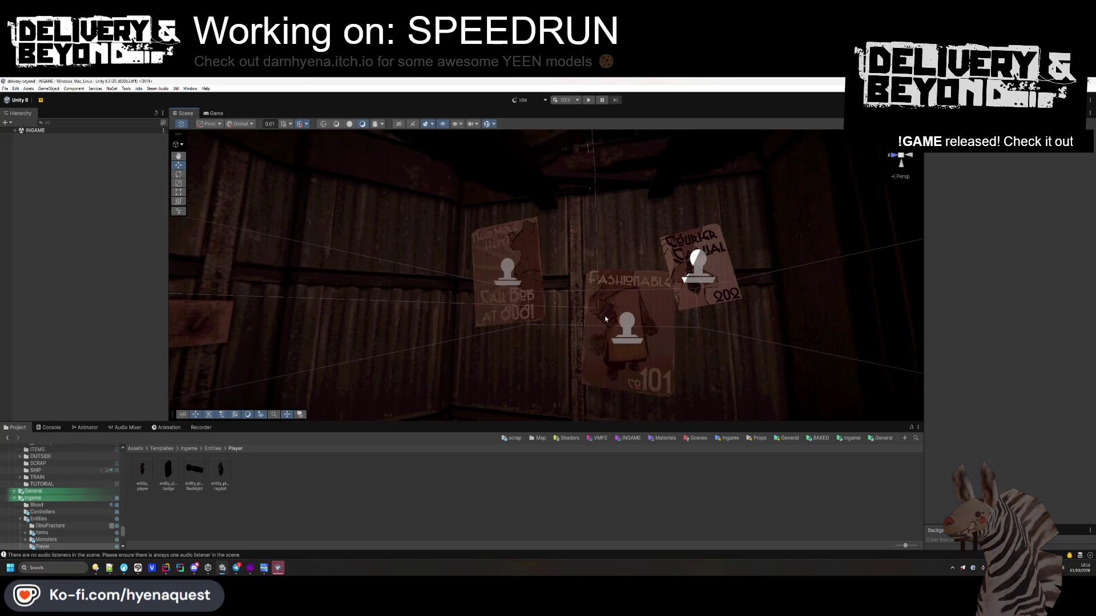
- Select the Fashionable poster, pull back to show the whole poster wall, and pick SHIP-CHILL-AREA
click(641, 328)
mouse_move(641, 328)
mouse_down()
mouse_move(581, 279)
mouse_move(534, 323)
mouse_move(523, 274)
mouse_move(504, 296)
mouse_move(552, 311)
mouse_move(525, 297)
mouse_move(481, 313)
mouse_up()
click(581, 360)
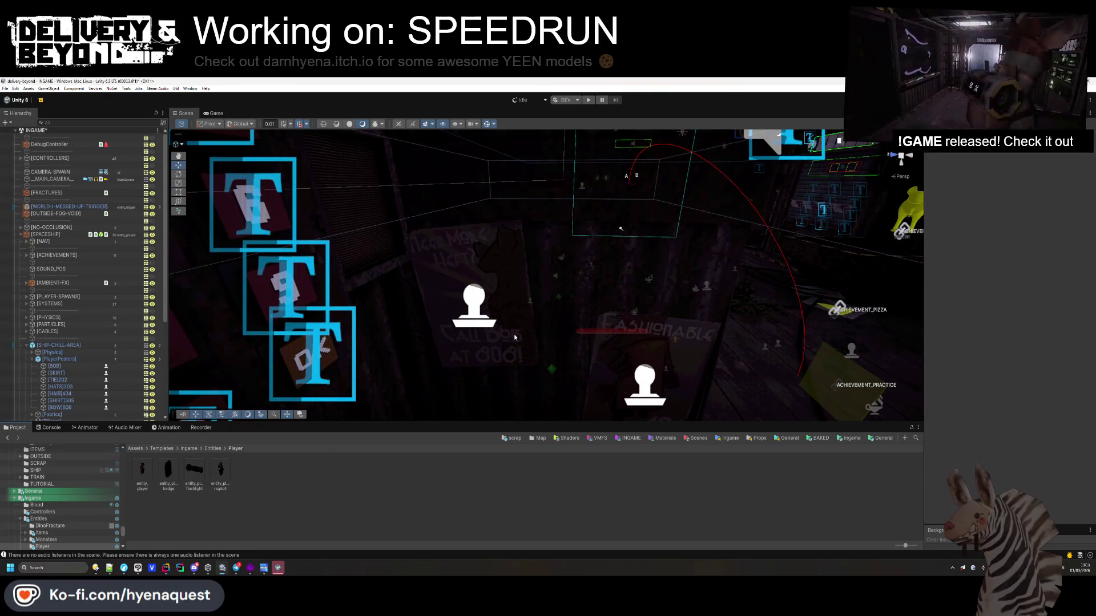
- Select the SKIRT poster and drag it down and to the left on the wall
mouse_move(560, 340)
mouse_down()
mouse_move(541, 369)
mouse_move(509, 265)
mouse_up()
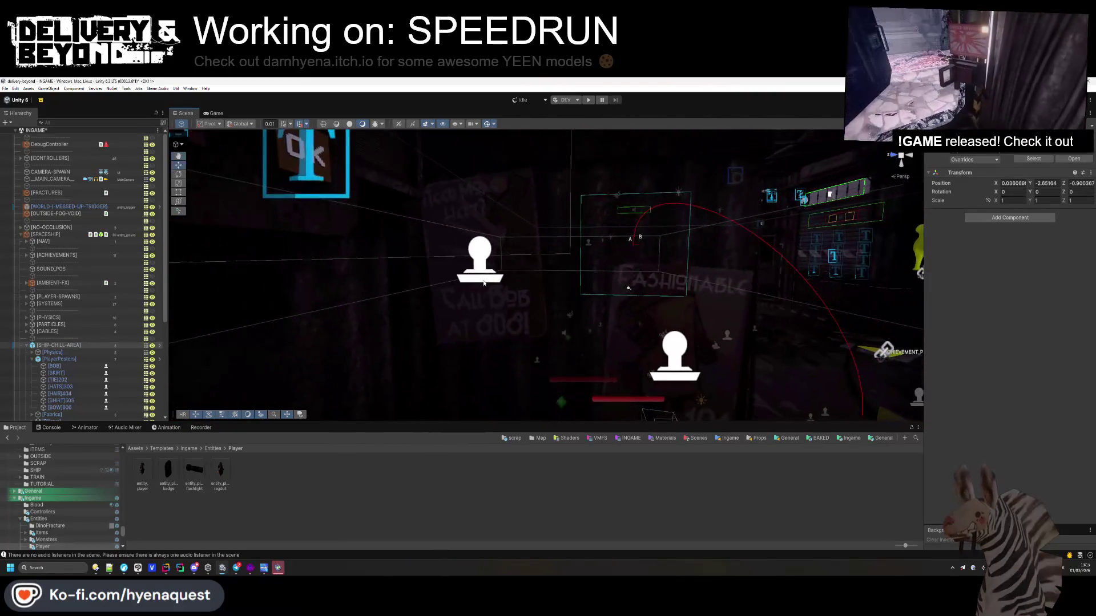
click(509, 265)
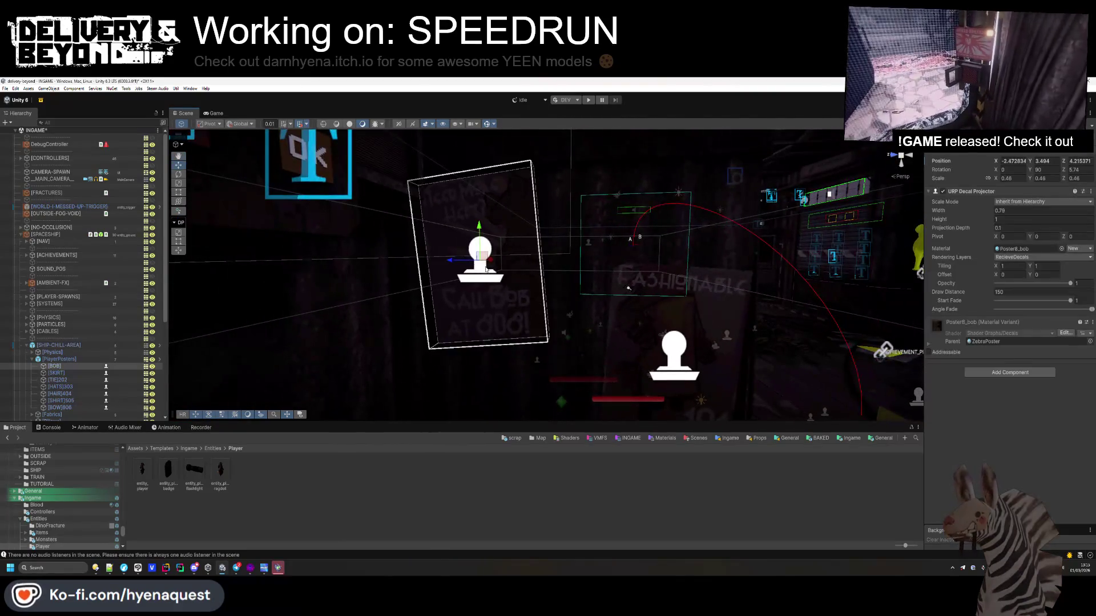
click(665, 350)
mouse_move(666, 350)
mouse_down()
mouse_move(638, 356)
mouse_move(649, 363)
mouse_up()
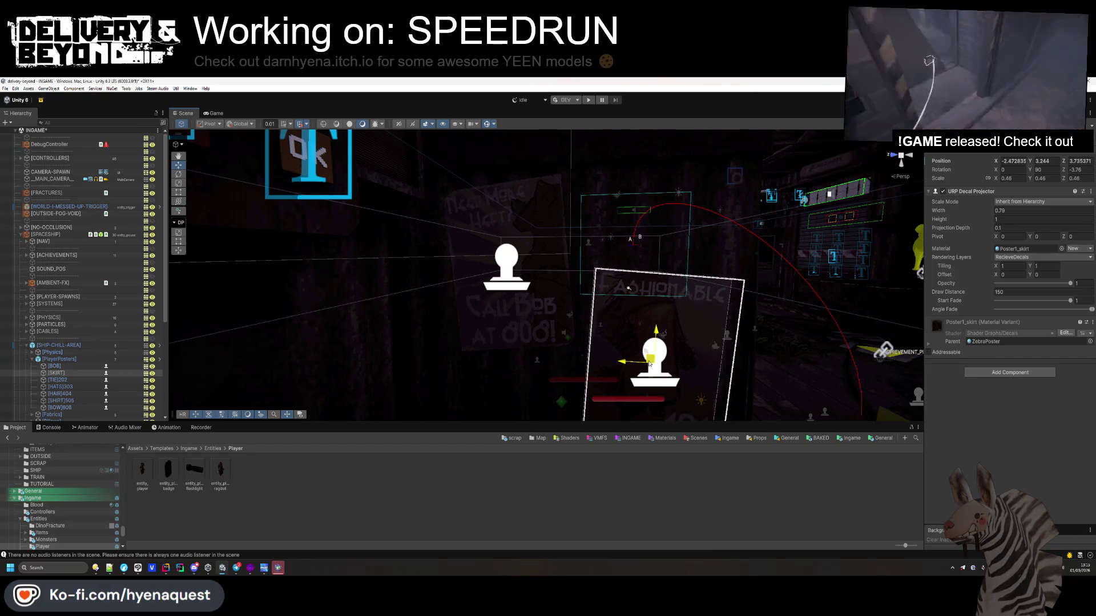
- Fly to another part of the room and select the HAIR404 and SHIRT505 poster decals
drag(641, 311, 579, 286)
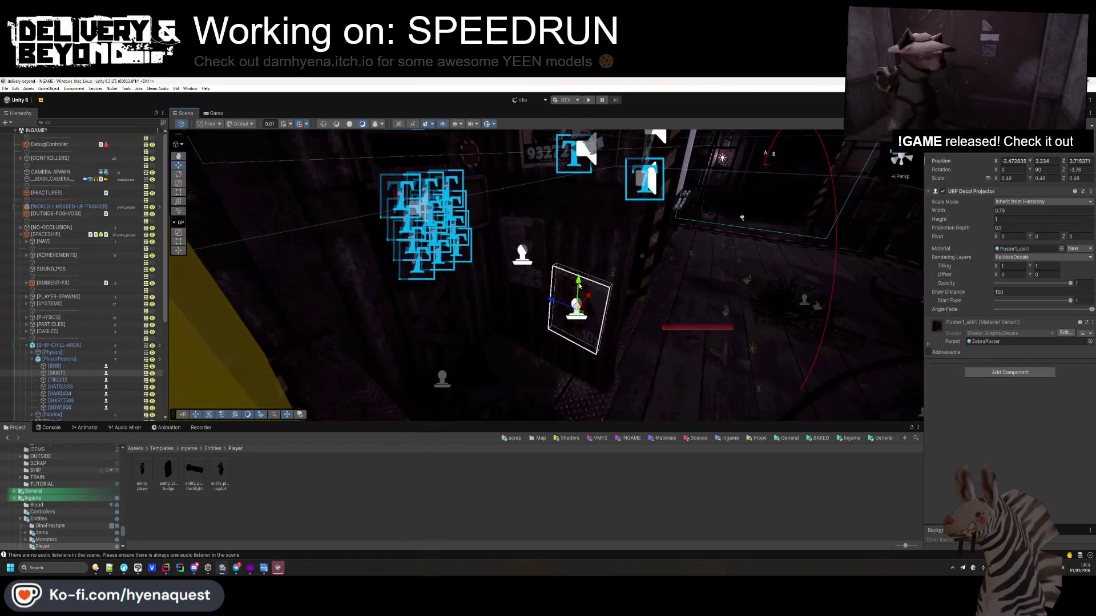
mouse_move(583, 323)
mouse_down()
mouse_move(637, 240)
mouse_move(705, 246)
mouse_move(567, 280)
mouse_move(595, 263)
mouse_move(561, 246)
mouse_move(487, 330)
mouse_move(752, 262)
mouse_up()
click(590, 217)
shift+click(541, 265)
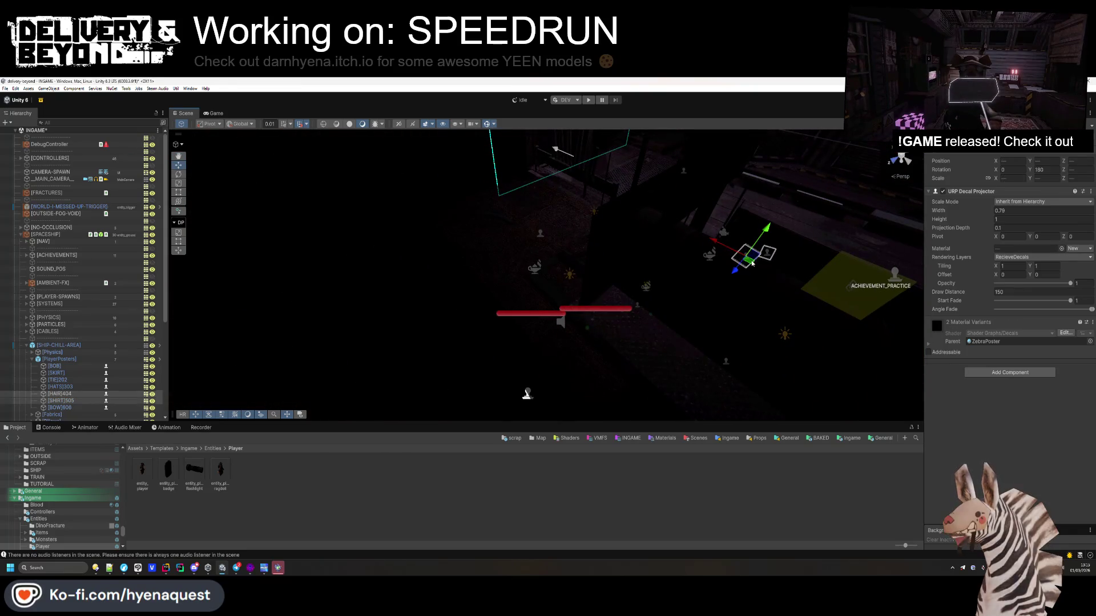
- Frame HAIR404 alone and set its Y and Z rotation to 0 in the Inspector
drag(553, 277, 571, 230)
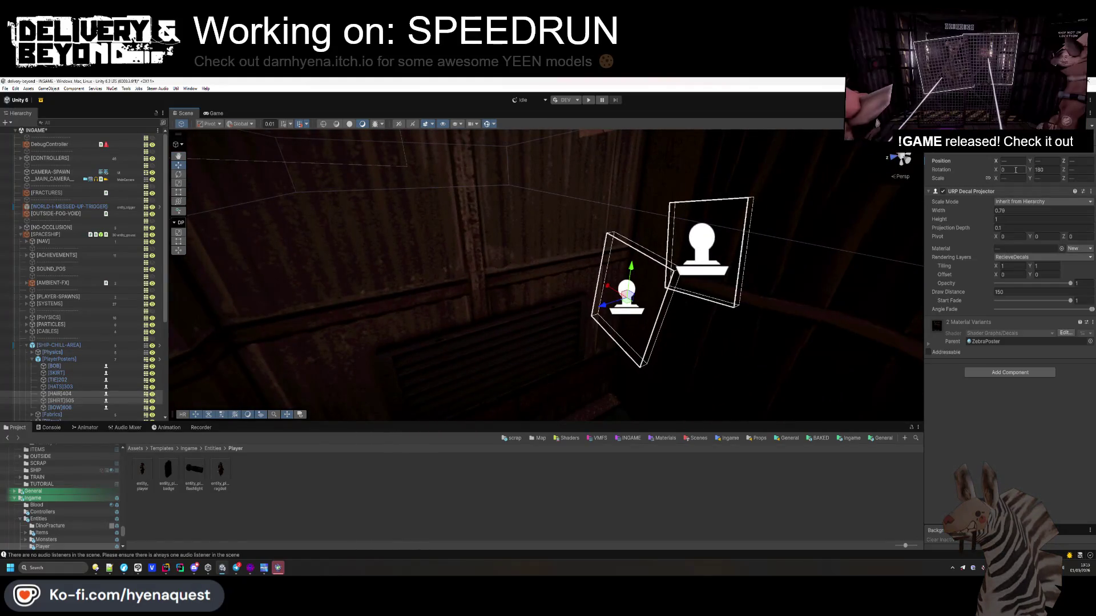
double_click(86, 394)
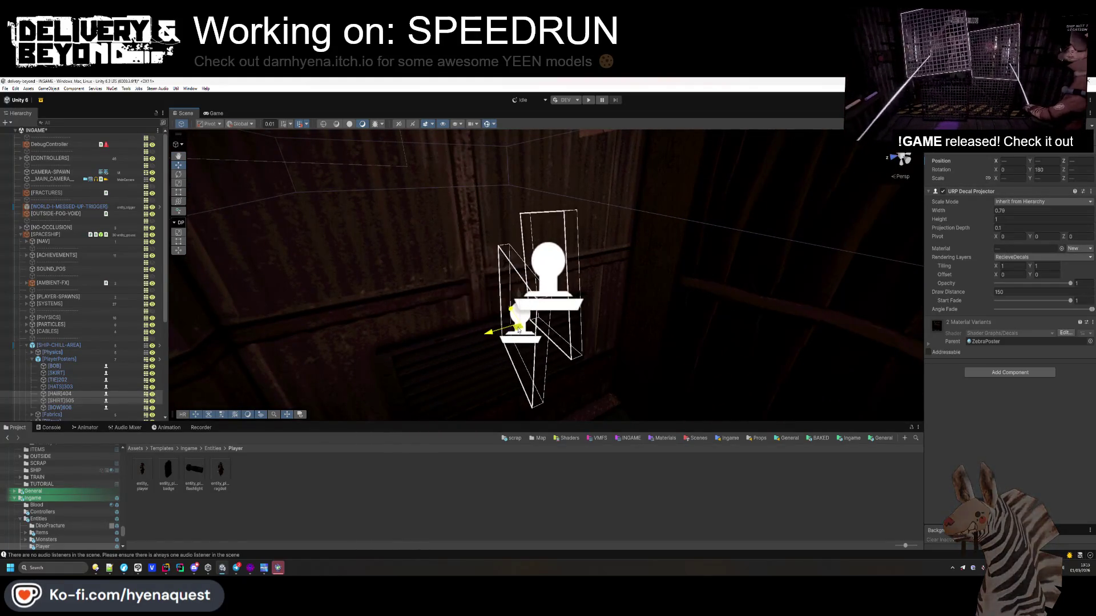
click(1044, 170)
text(0)
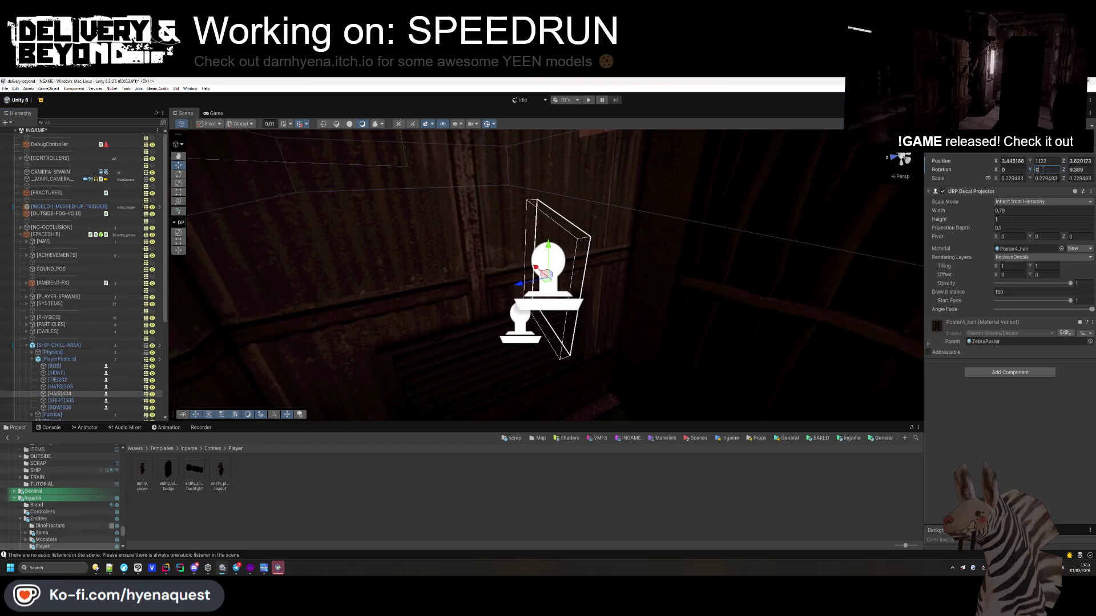
key(Return)
click(1075, 169)
text(90)
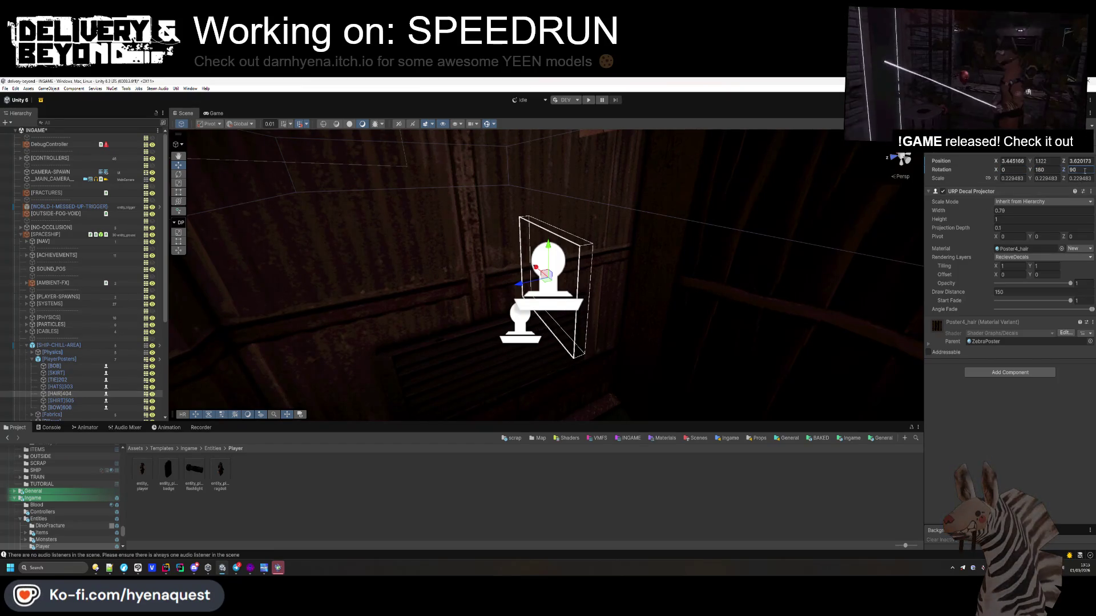
key(BackSpace)
key(BackSpace)
text(0)
- Rotate HAIR404 to 270° around Y and move it up and left beside the posters
click(178, 174)
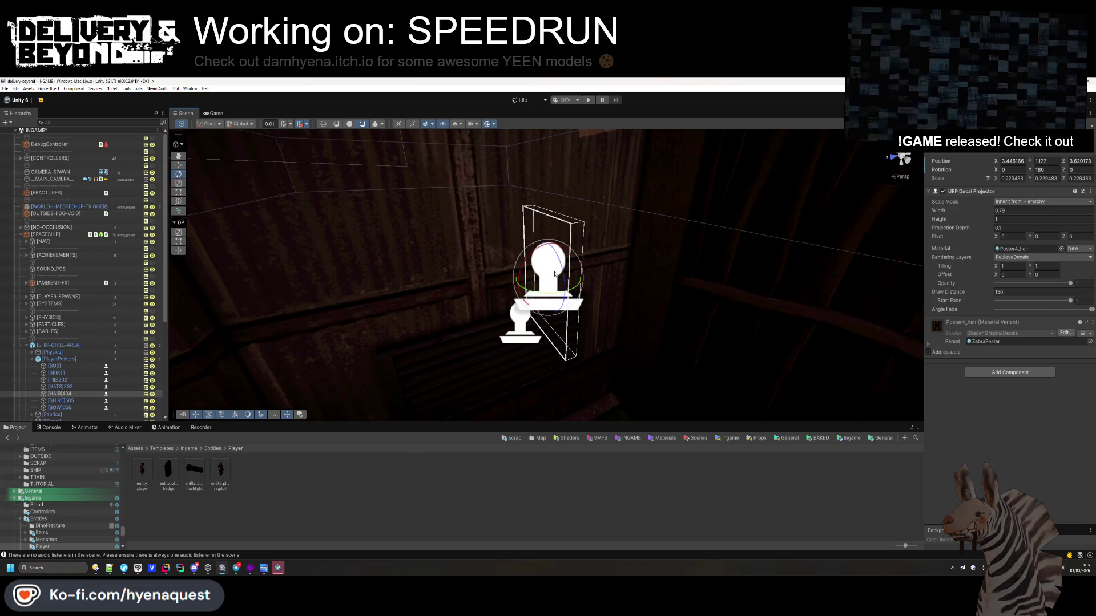
drag(500, 294, 335, 244)
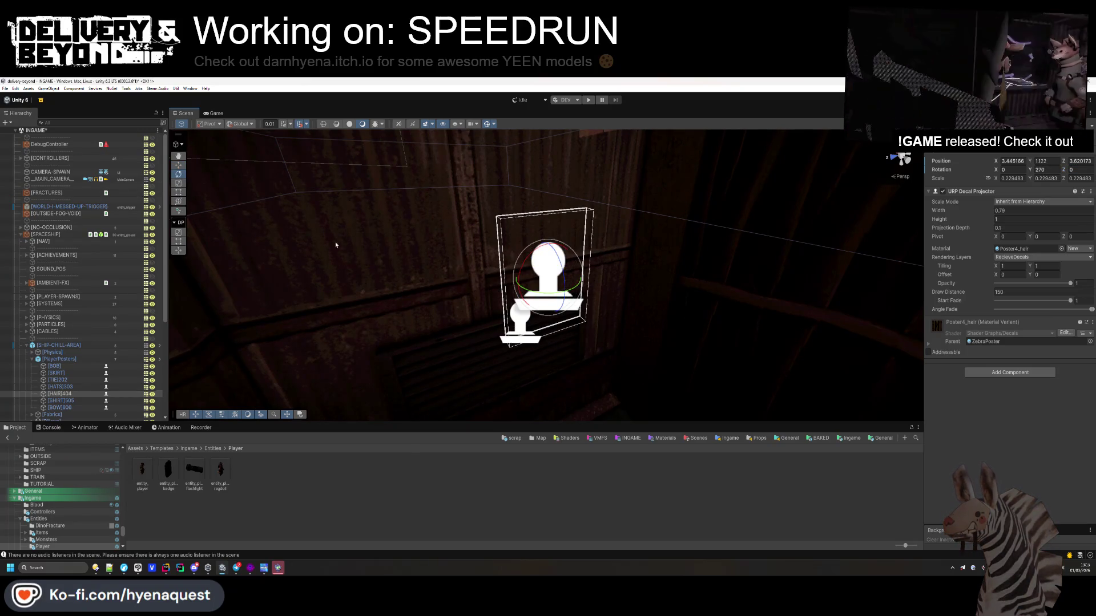
drag(548, 290, 474, 243)
key(f)
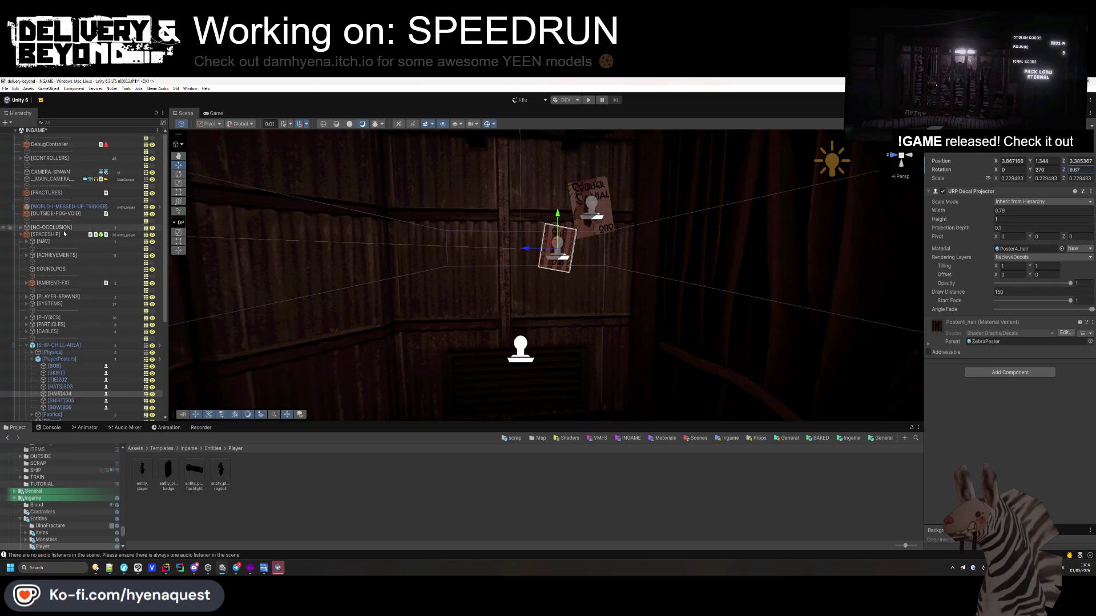
- Select SHIRT505 and lower it on the wall
click(524, 357)
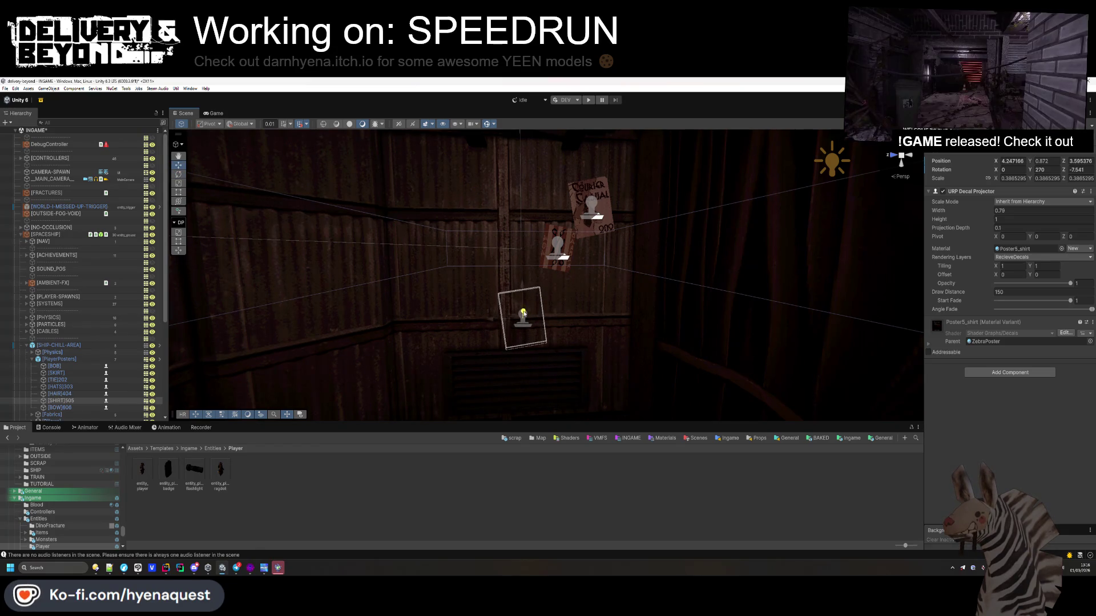
mouse_move(530, 309)
mouse_down()
mouse_move(530, 331)
mouse_move(465, 258)
mouse_move(671, 267)
mouse_up()
click(562, 264)
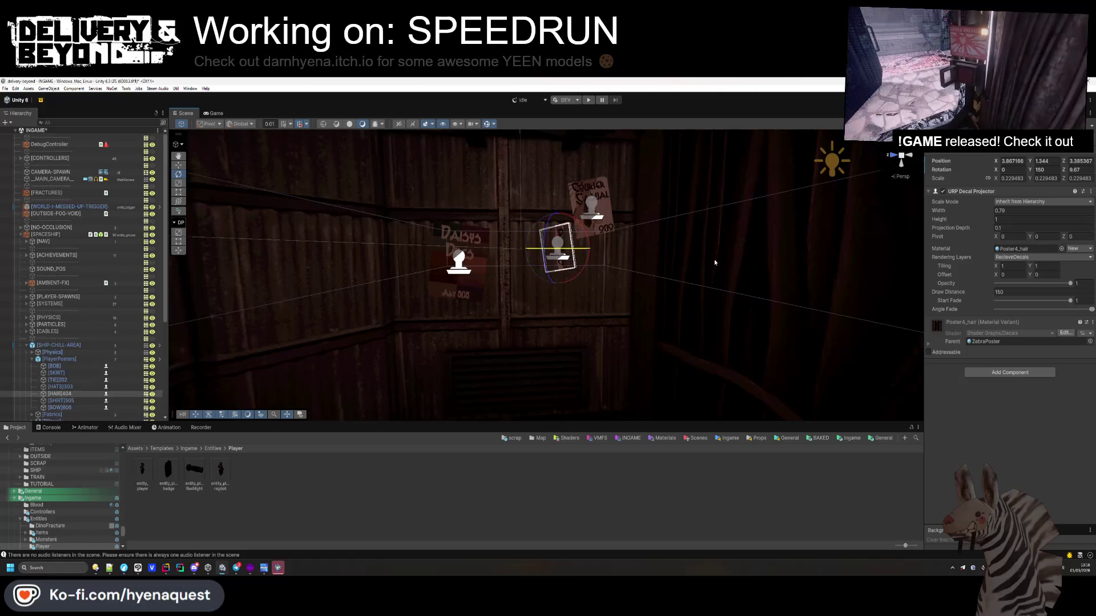
click(459, 263)
key(f)
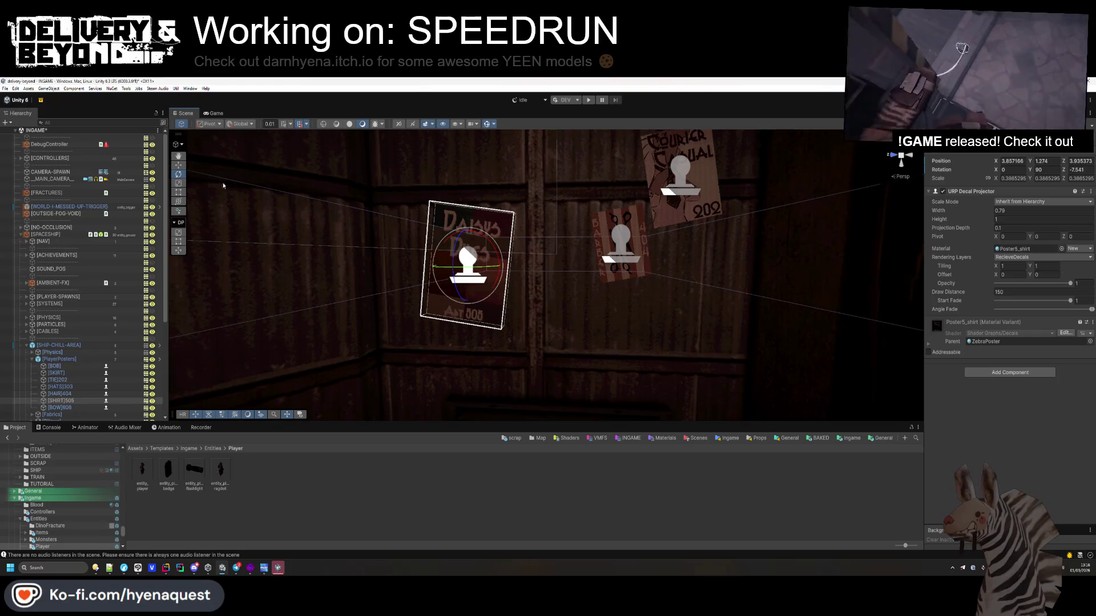
mouse_move(472, 262)
mouse_down()
mouse_move(529, 304)
mouse_move(468, 317)
mouse_move(469, 305)
mouse_move(497, 298)
mouse_move(486, 282)
mouse_up()
- Tilt HAIR404 slightly further around Z, then return to the Move tool
click(634, 232)
drag(658, 252, 655, 248)
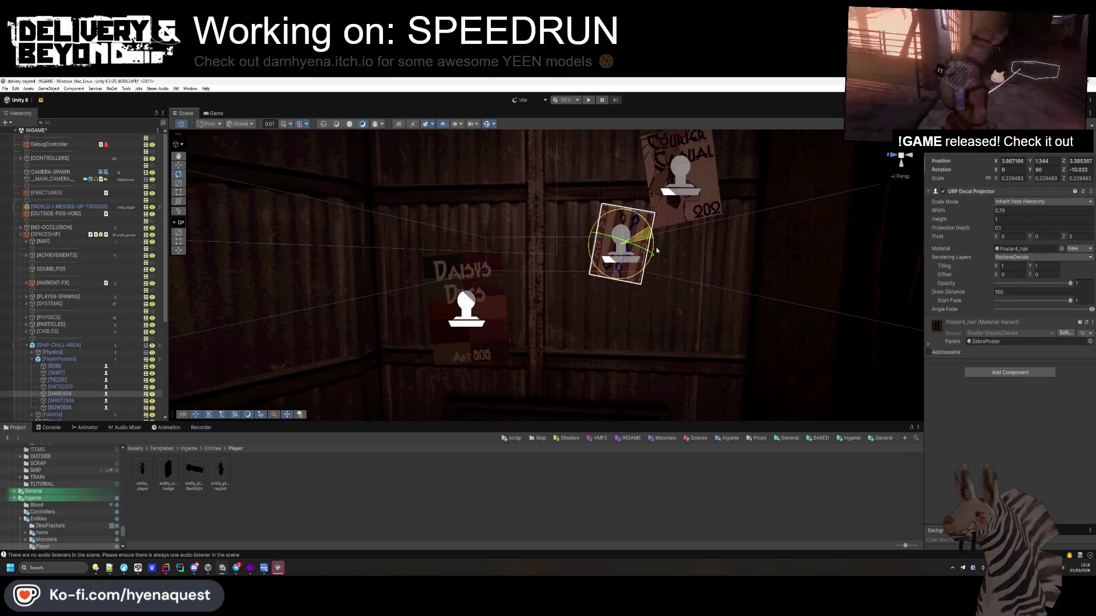
key(w)
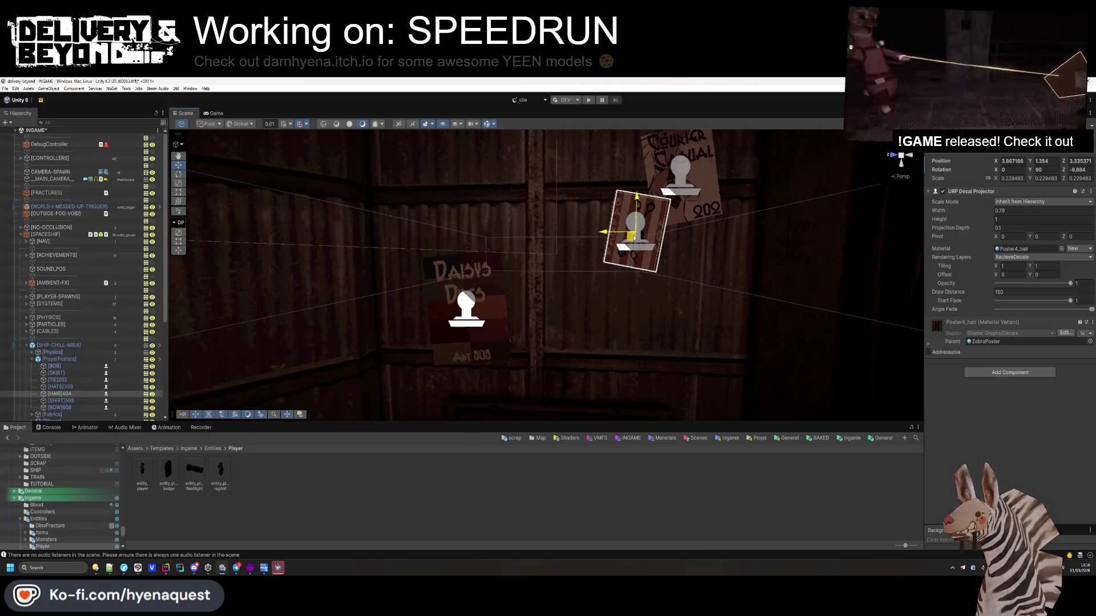
click(599, 268)
- Orbit the room up toward the ceiling and select the ceiling lamp
mouse_move(599, 268)
mouse_down()
mouse_move(611, 300)
mouse_move(532, 292)
mouse_up()
click(500, 323)
click(499, 323)
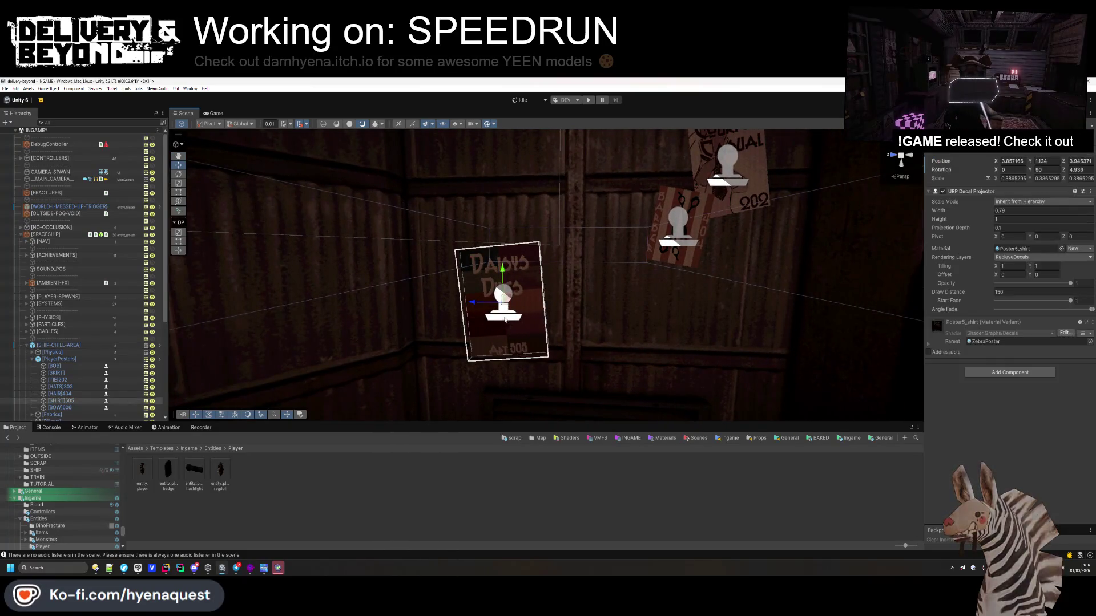
click(523, 391)
drag(522, 392, 577, 296)
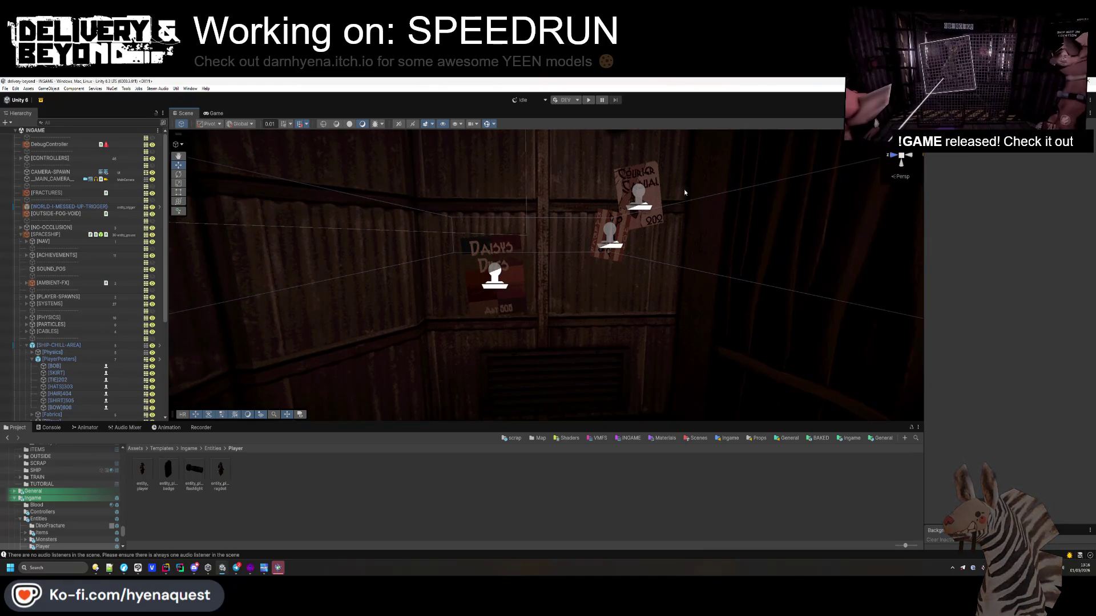
mouse_move(626, 252)
mouse_down()
mouse_move(495, 329)
mouse_move(548, 256)
mouse_move(588, 227)
mouse_move(660, 343)
mouse_move(697, 299)
mouse_move(674, 320)
mouse_move(587, 547)
mouse_up()
click(535, 242)
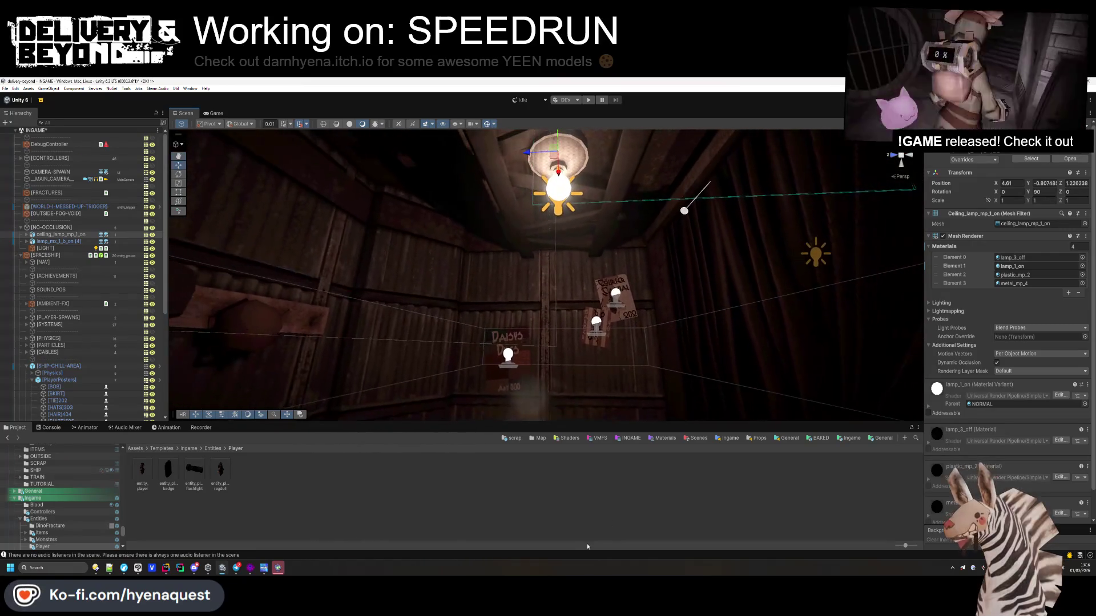
- Save the INGAME scene with Ctrl+S, fly to the store corner, and turn Gizmos off
key(ctrl+s)
mouse_move(573, 349)
mouse_down()
mouse_move(519, 349)
mouse_move(647, 307)
mouse_move(427, 349)
mouse_move(432, 302)
mouse_move(608, 287)
mouse_move(538, 96)
mouse_up()
click(488, 124)
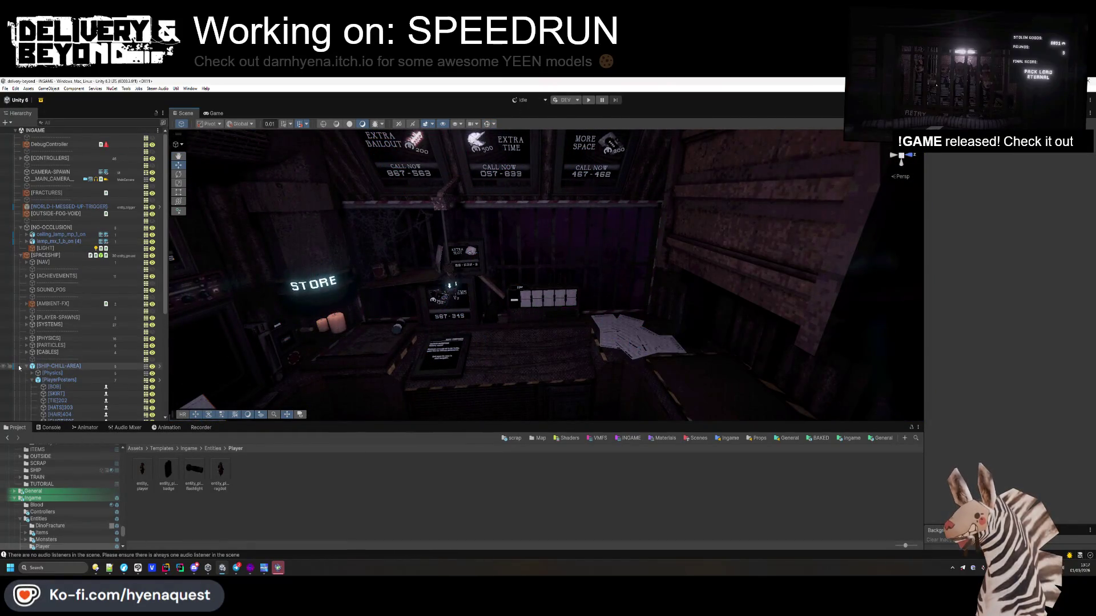
- Collapse the SPACESHIP and NO-OCCLUSION groups and fly down toward the desk
click(21, 255)
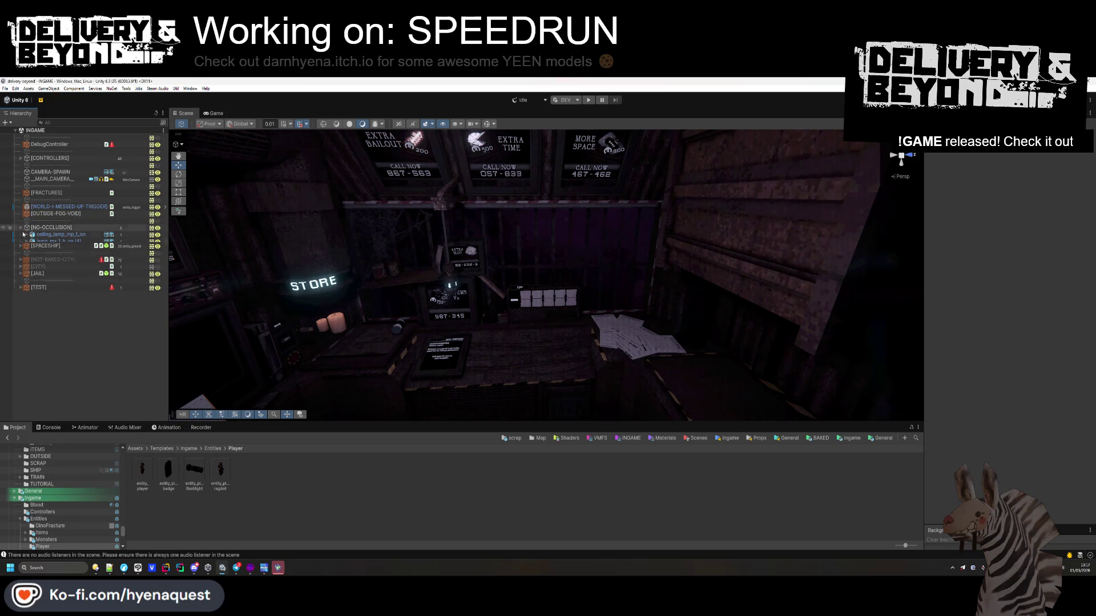
key(f)
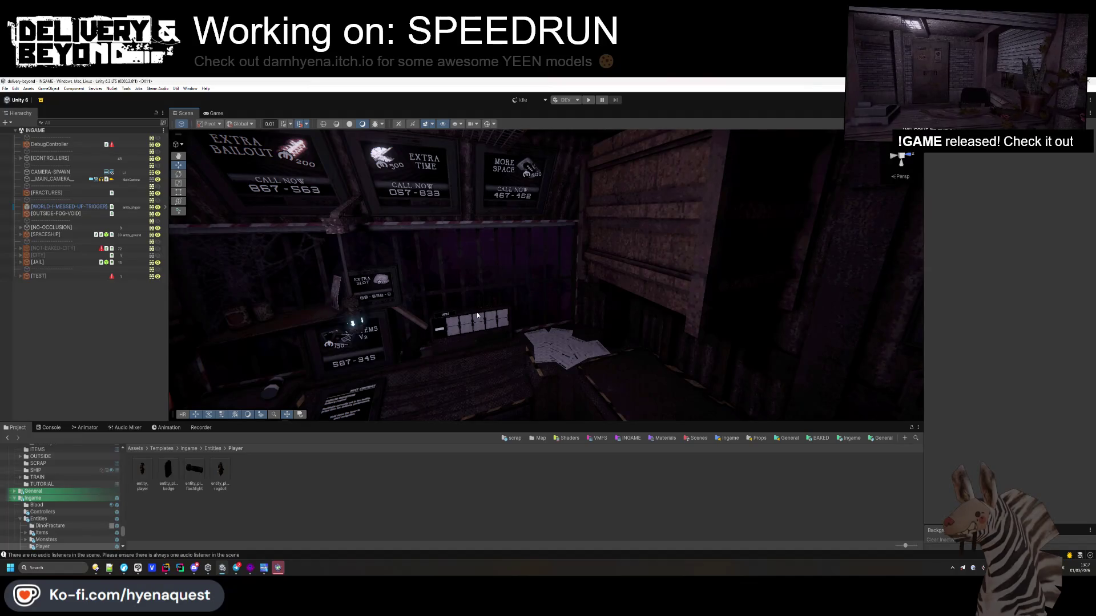
drag(476, 273, 482, 328)
- Look down at the desk's Next Contract board, then switch through Rider to Hammer++
scroll(482, 331, down, 5)
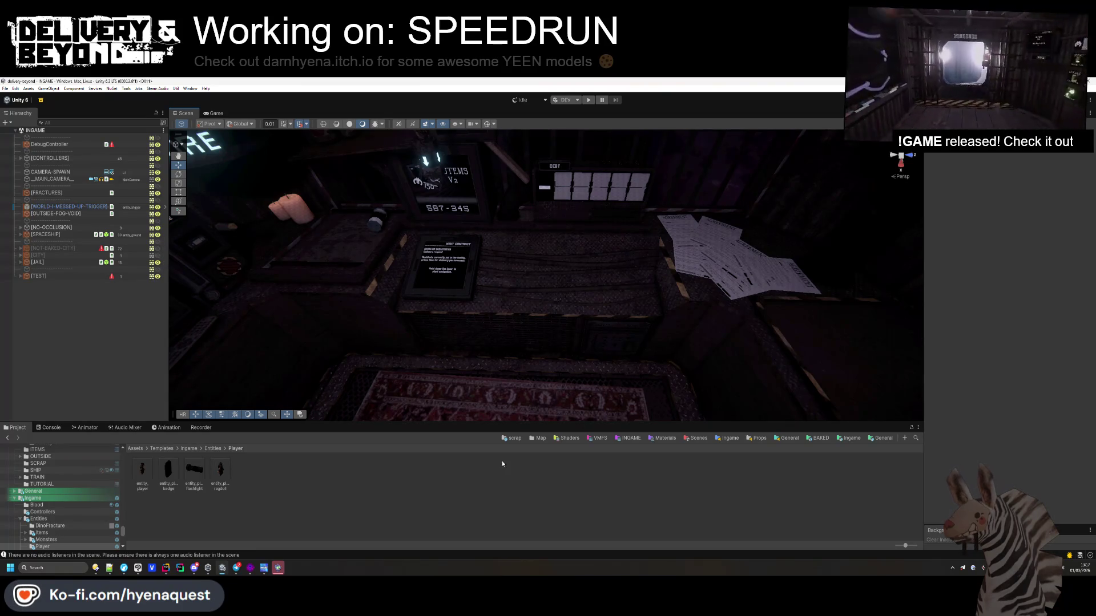
drag(552, 299, 565, 280)
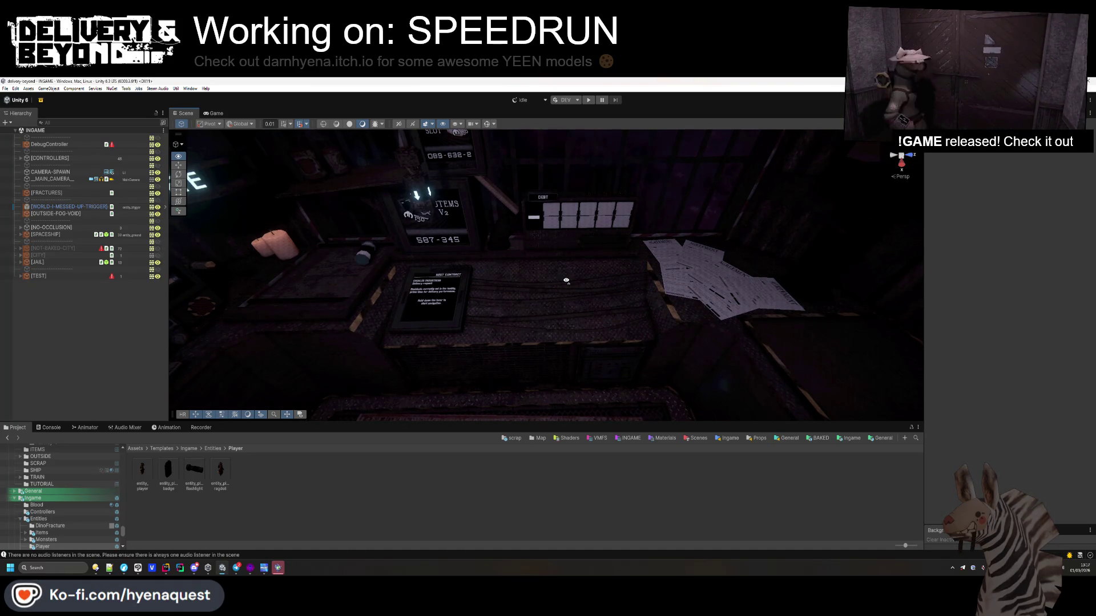
key(alt+Tab)
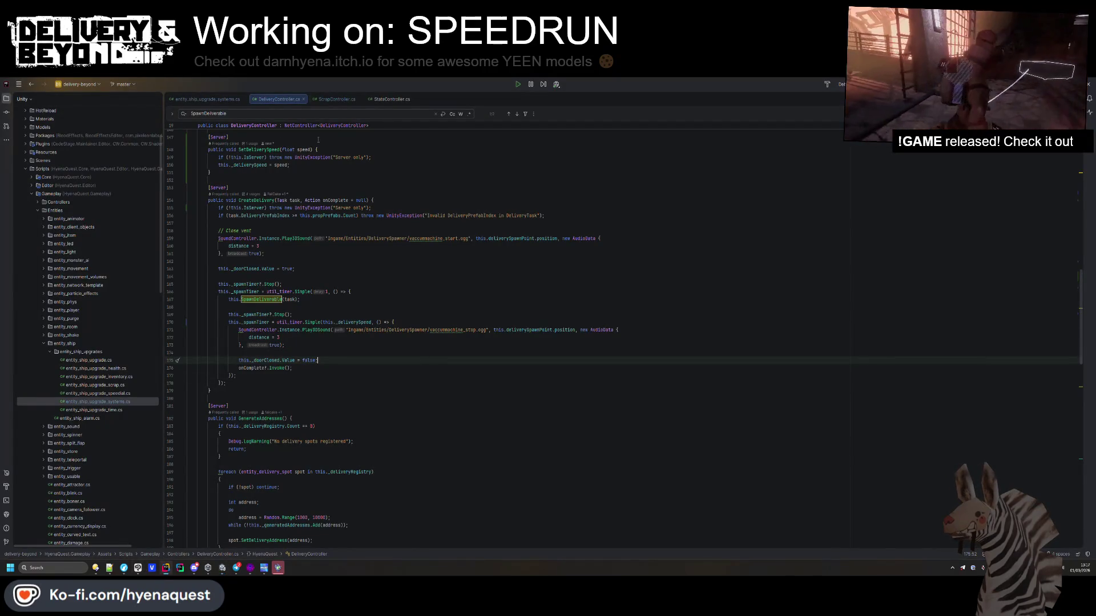
key(alt+Tab)
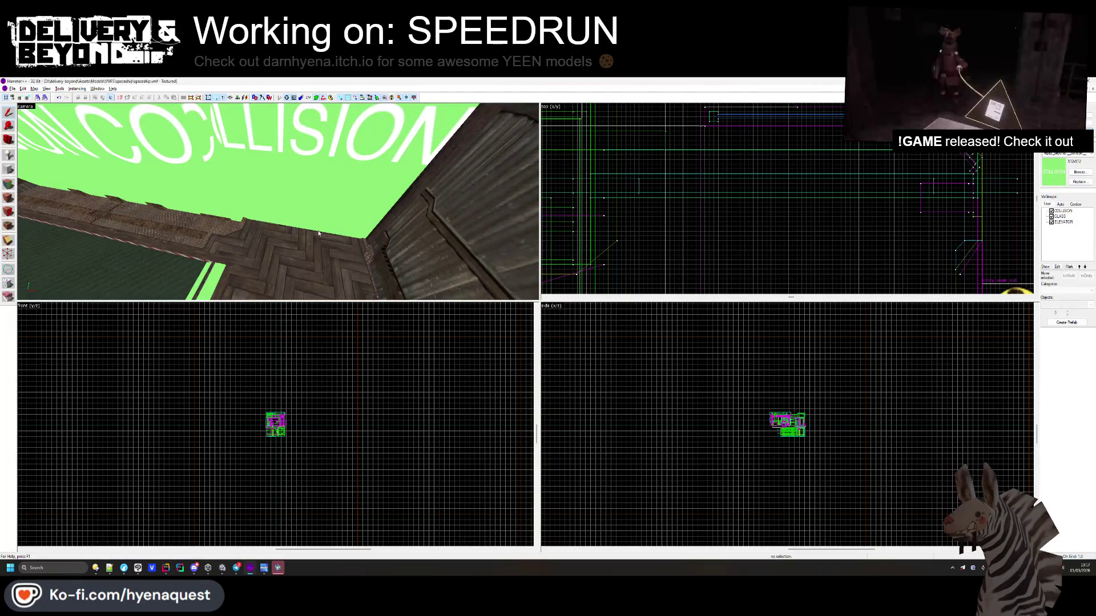
- Outline a 24-unit-wide, 6.5-unit-tall block brush on the floor for the screen panel
key(z)
key(w)
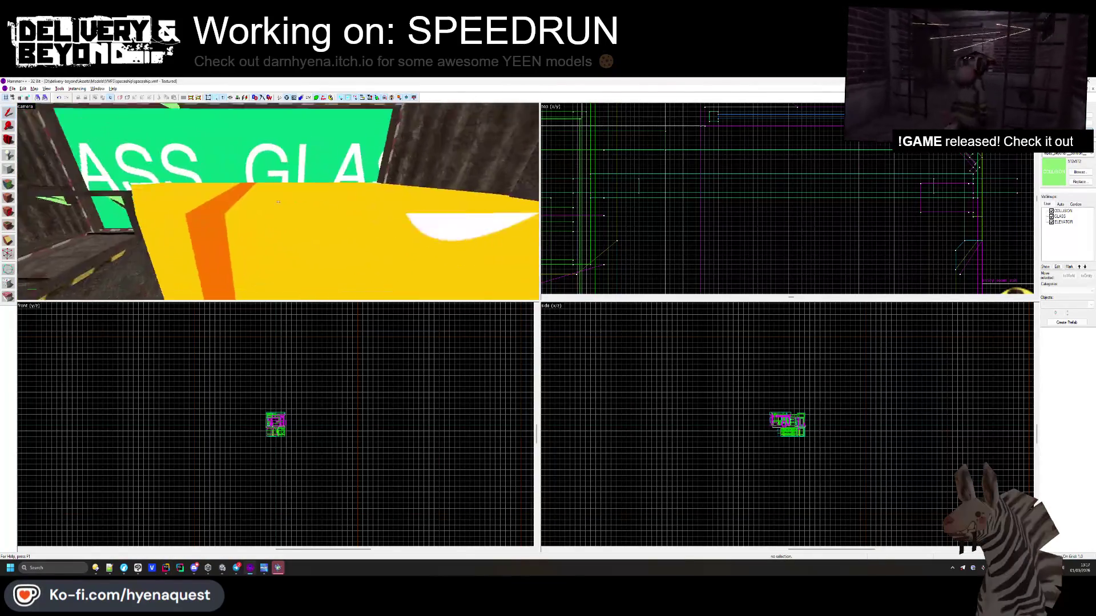
key(s)
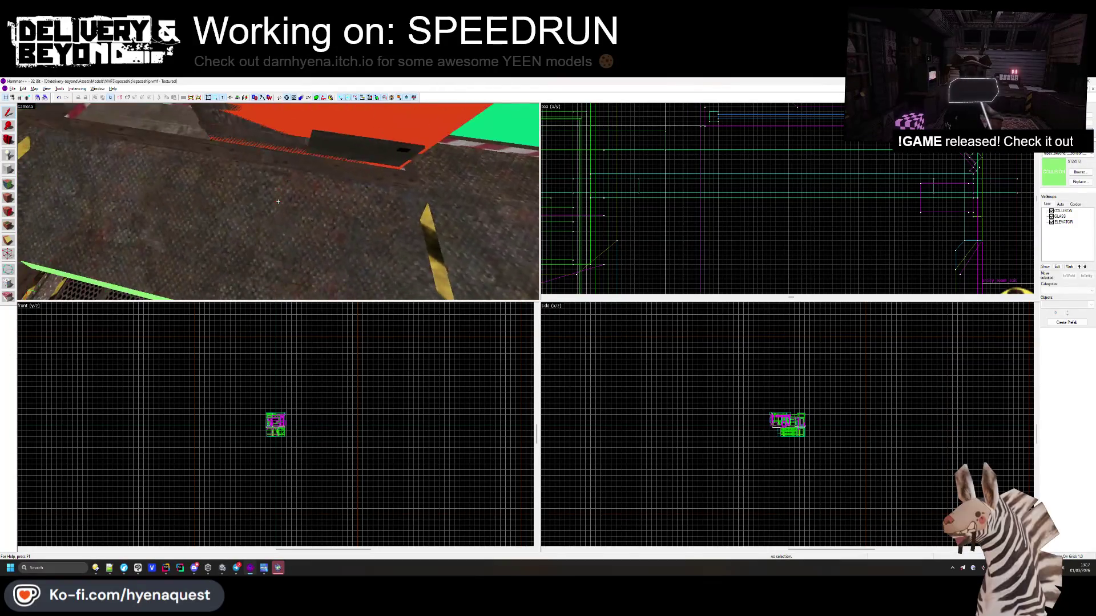
key(z)
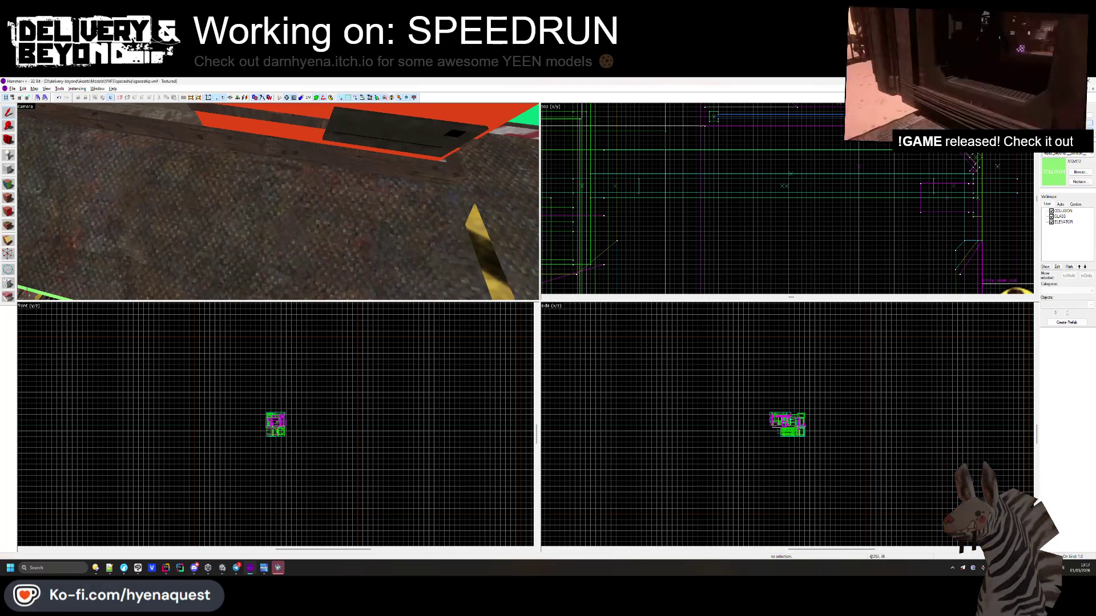
click(10, 170)
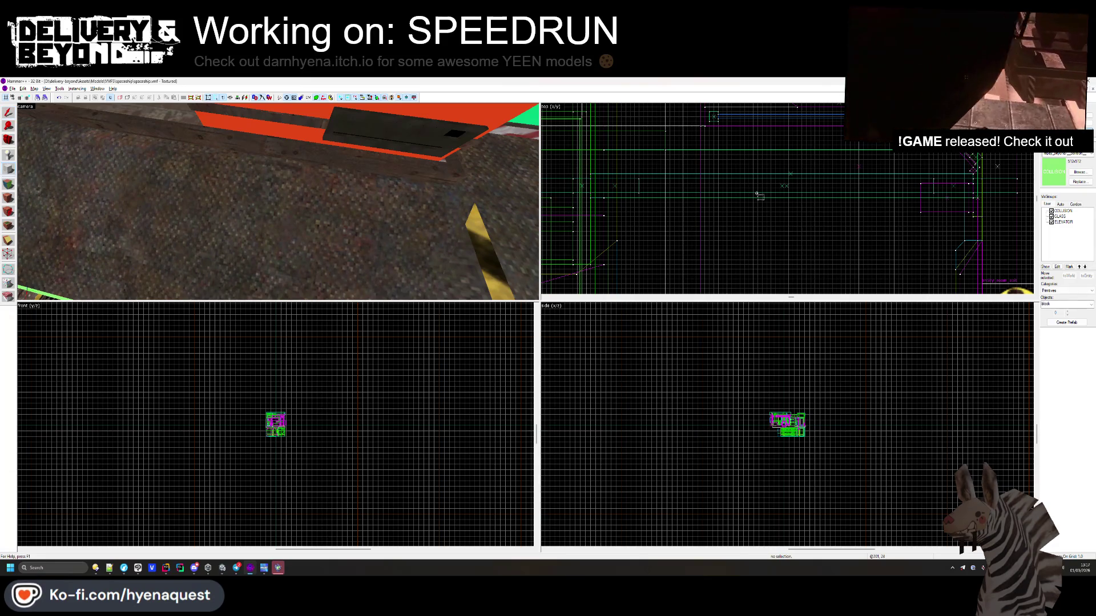
scroll(784, 195, down, 5)
scroll(784, 196, up, 8)
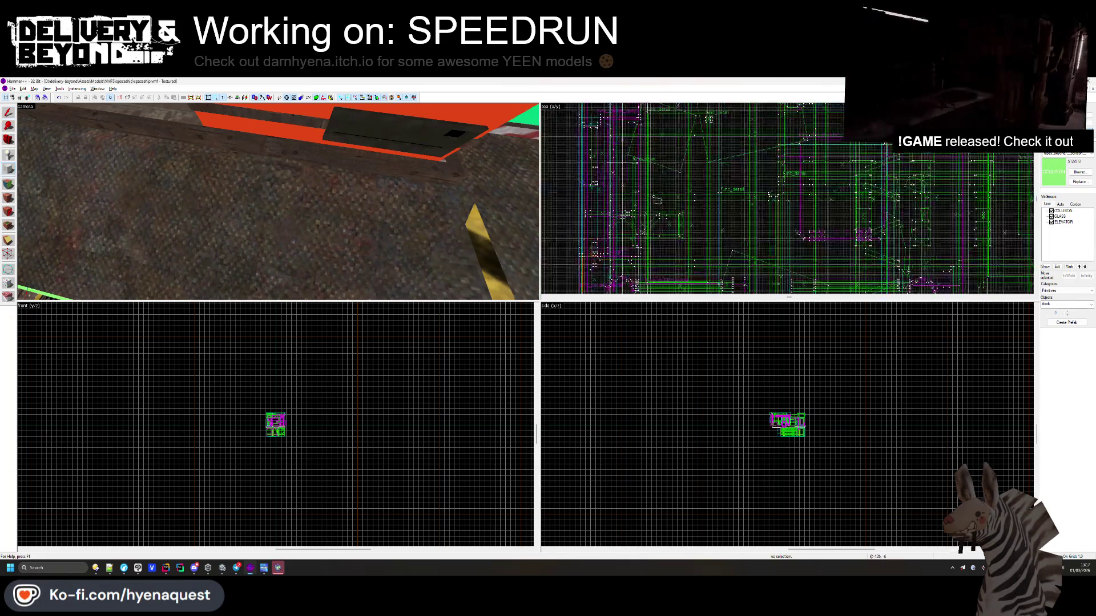
scroll(645, 206, up, 3)
mouse_move(628, 149)
mouse_down()
mouse_move(652, 257)
mouse_move(666, 268)
mouse_up()
scroll(276, 422, up, 6)
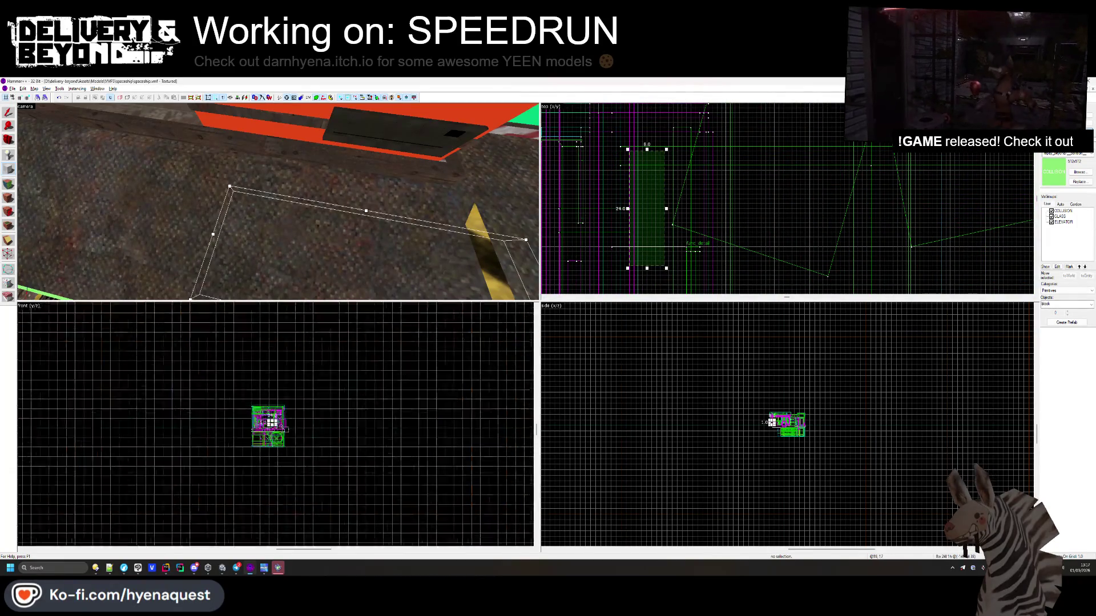
drag(278, 409, 278, 429)
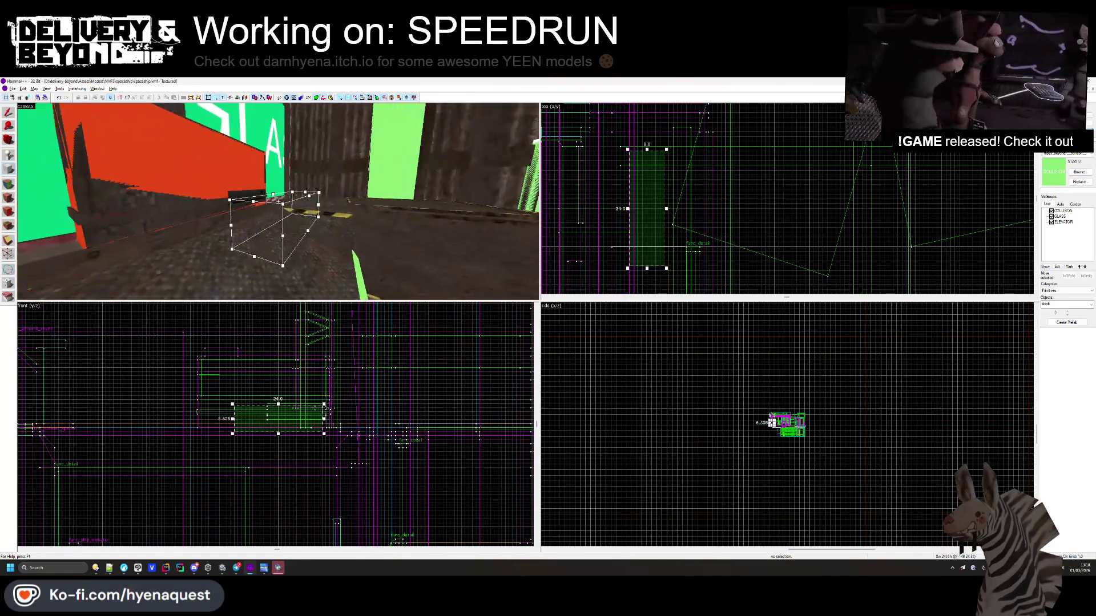
- Nudge the outline up and right, then commit it as a solid green slab
key(z)
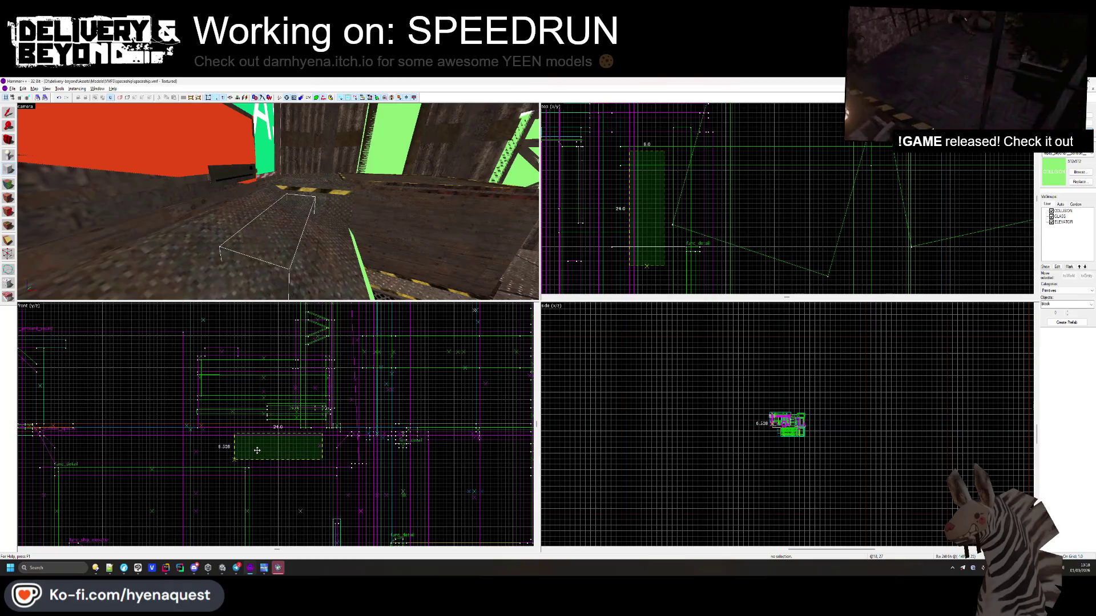
drag(299, 290, 168, 159)
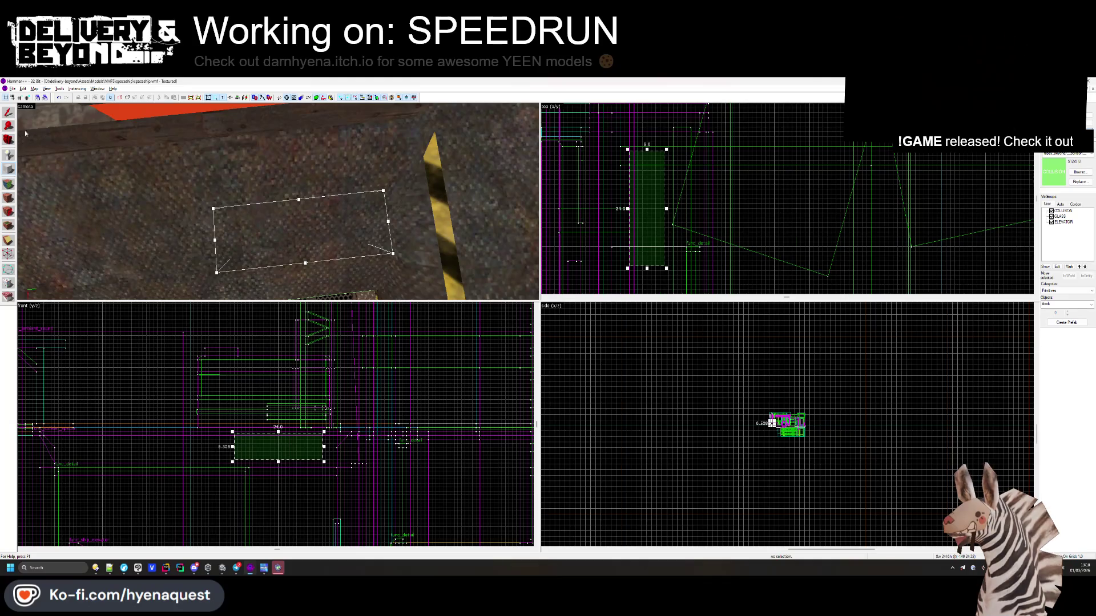
mouse_move(637, 192)
mouse_down()
mouse_move(638, 201)
mouse_move(643, 175)
mouse_up()
key(Return)
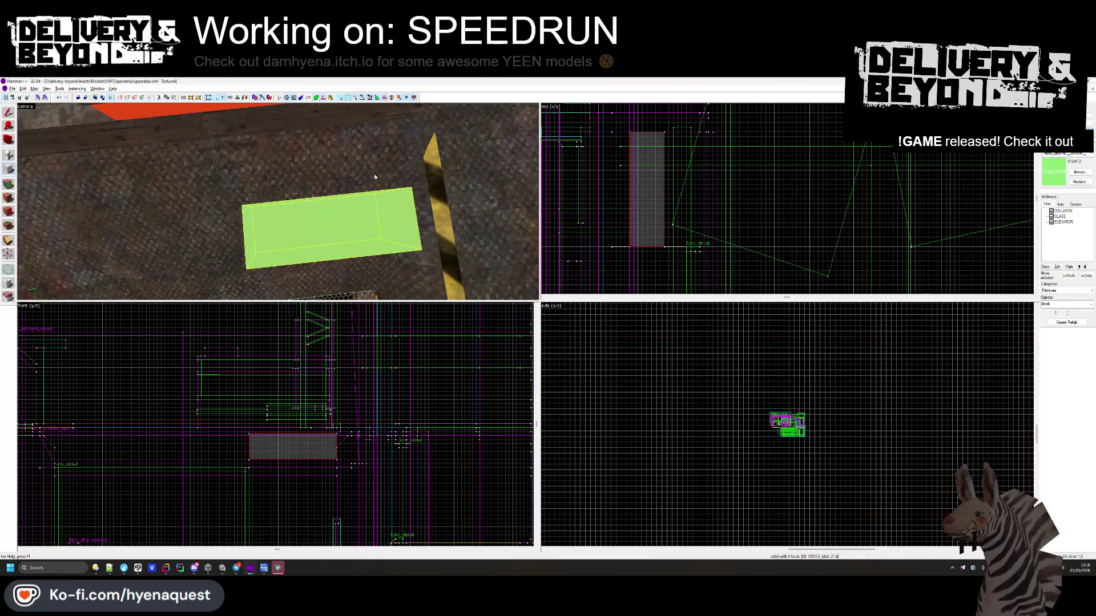
key(Escape)
- Raise the green slab one grid step in the front view
key(z)
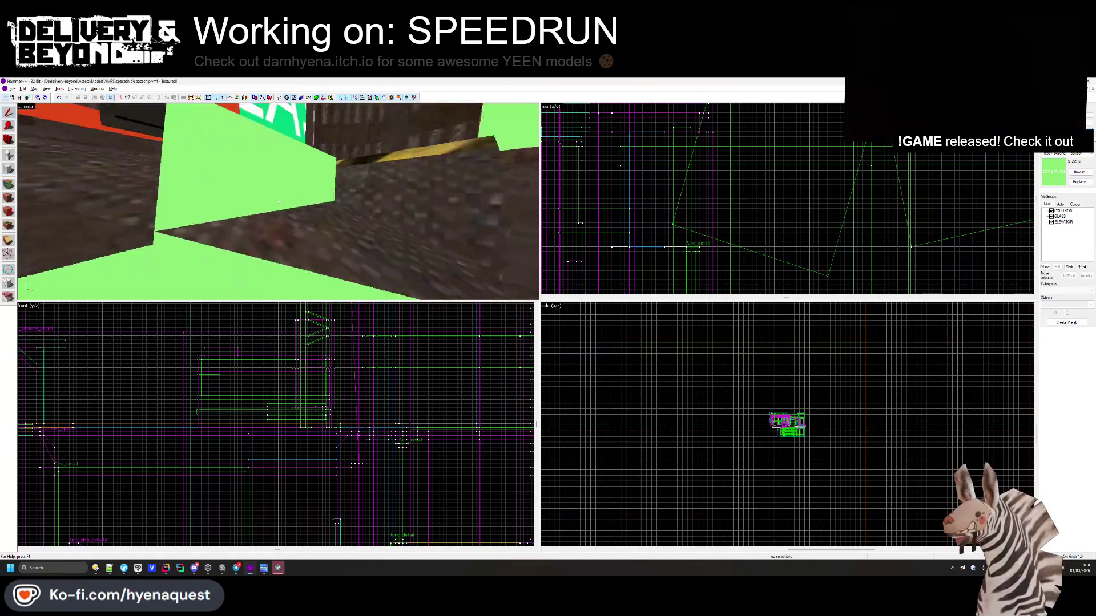
click(278, 201)
key(z)
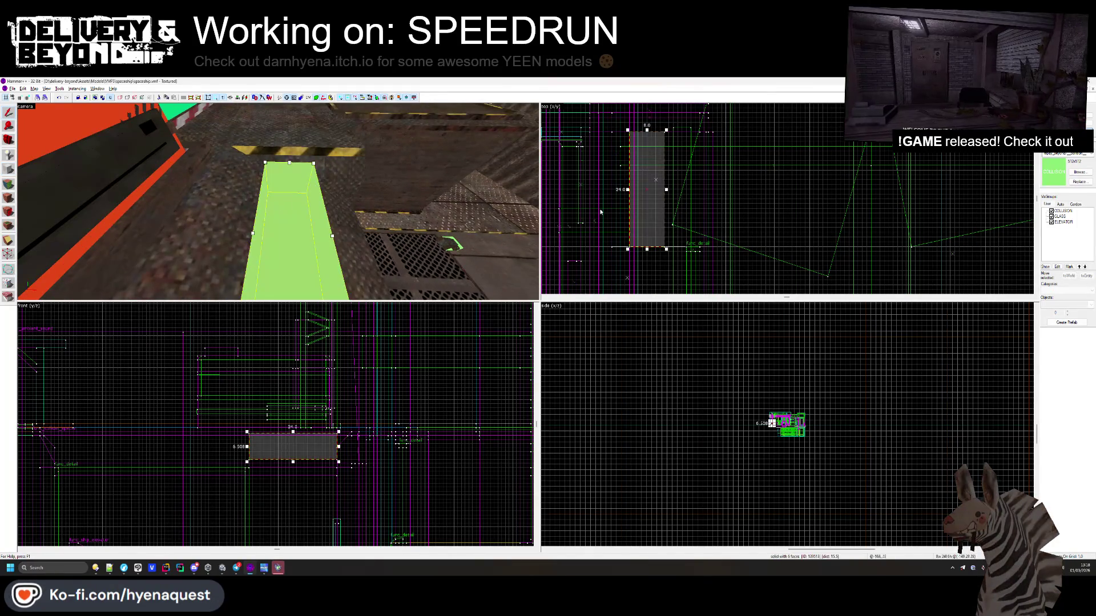
key(z)
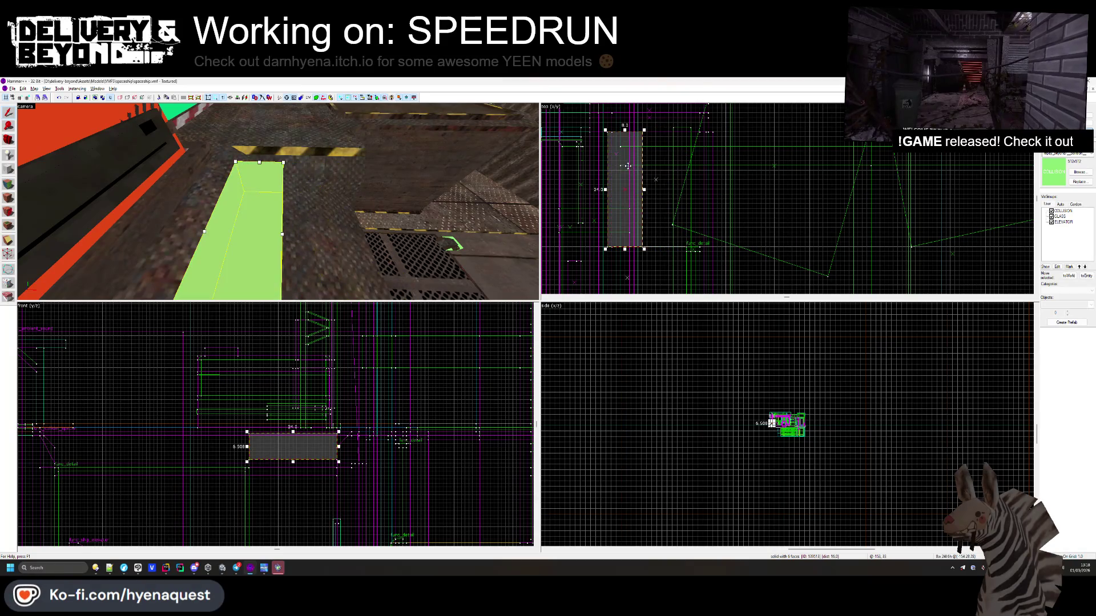
key(Escape)
click(278, 201)
key(z)
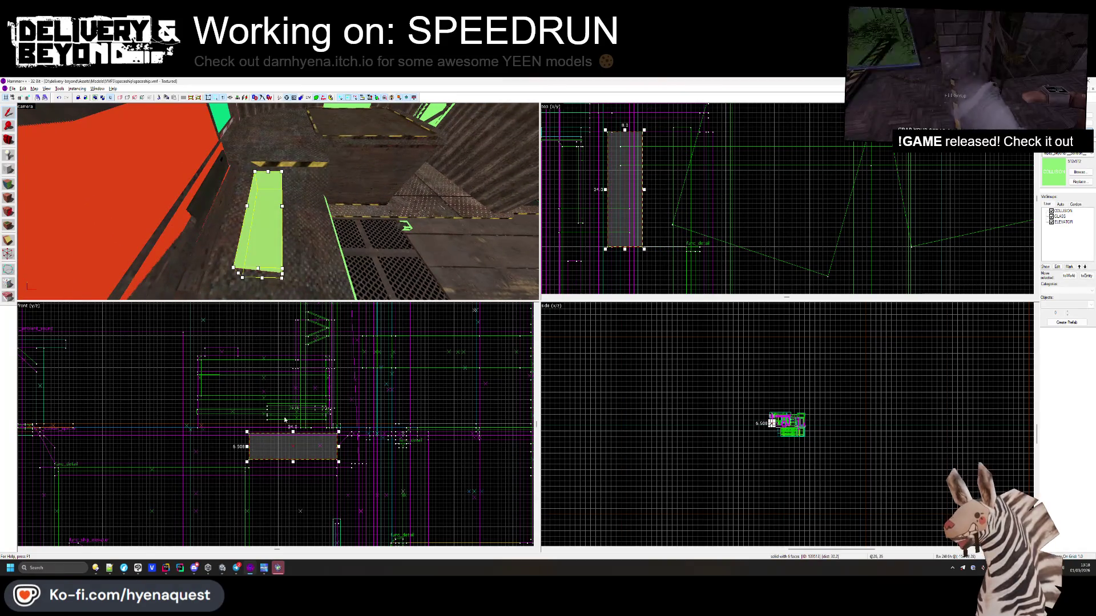
scroll(297, 456, up, 2)
key(Escape)
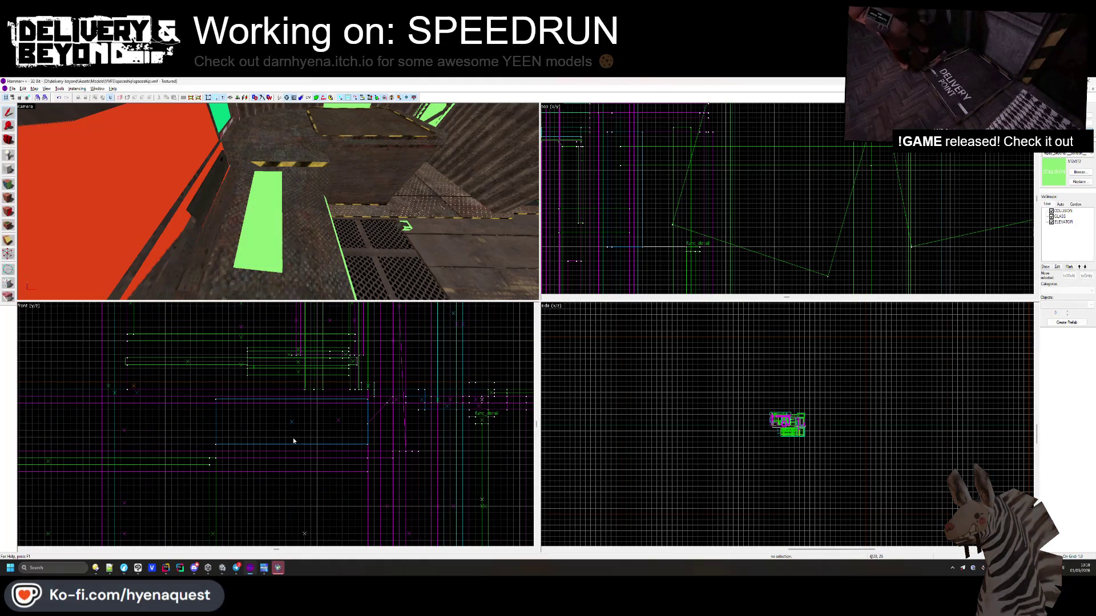
click(296, 422)
drag(296, 416, 296, 406)
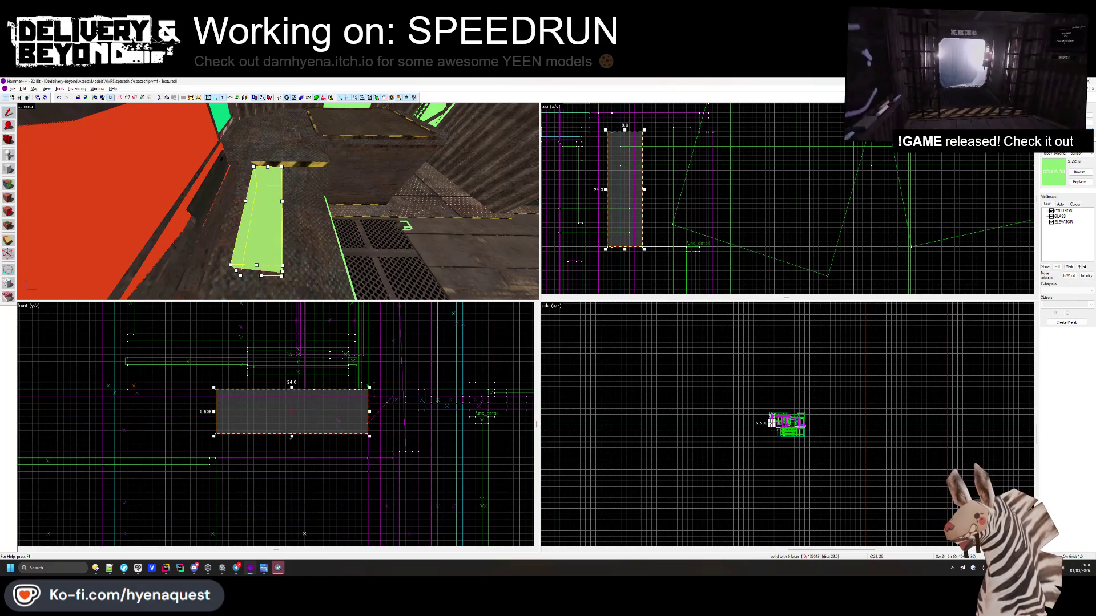
click(285, 443)
- Make an offset copy beside the slab and narrow it from 24 to 19 units
key(z)
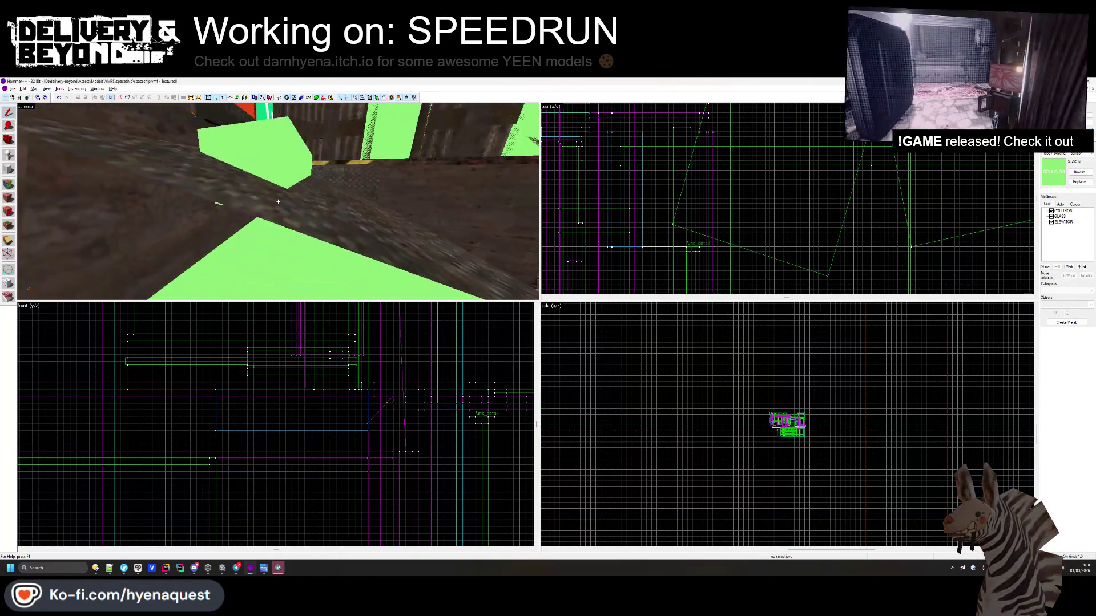
key(s)
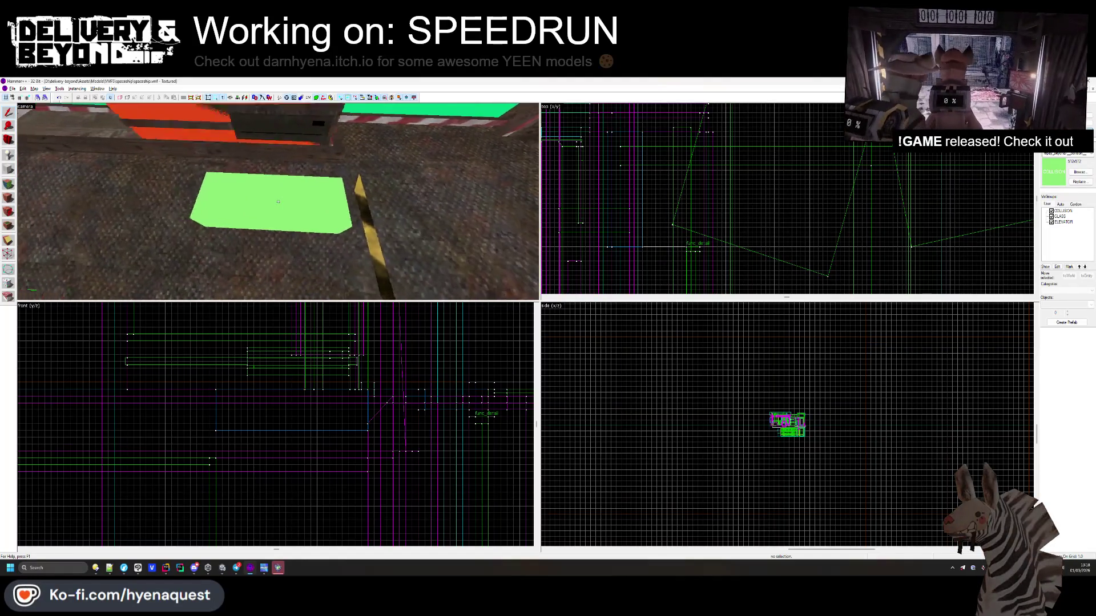
click(278, 201)
key(z)
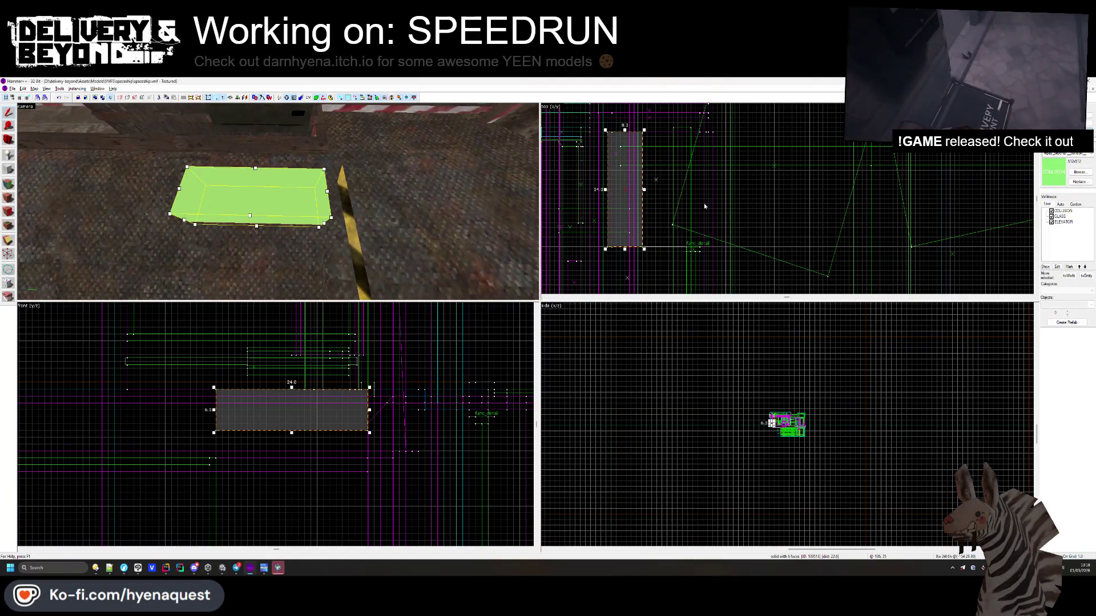
drag(629, 177, 667, 177)
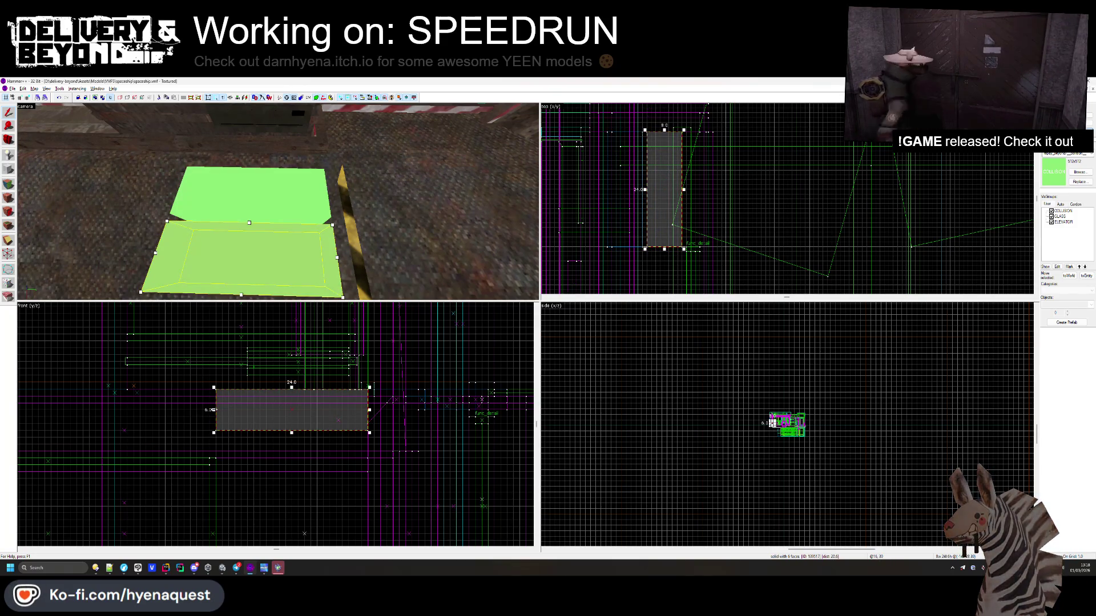
drag(212, 410, 246, 411)
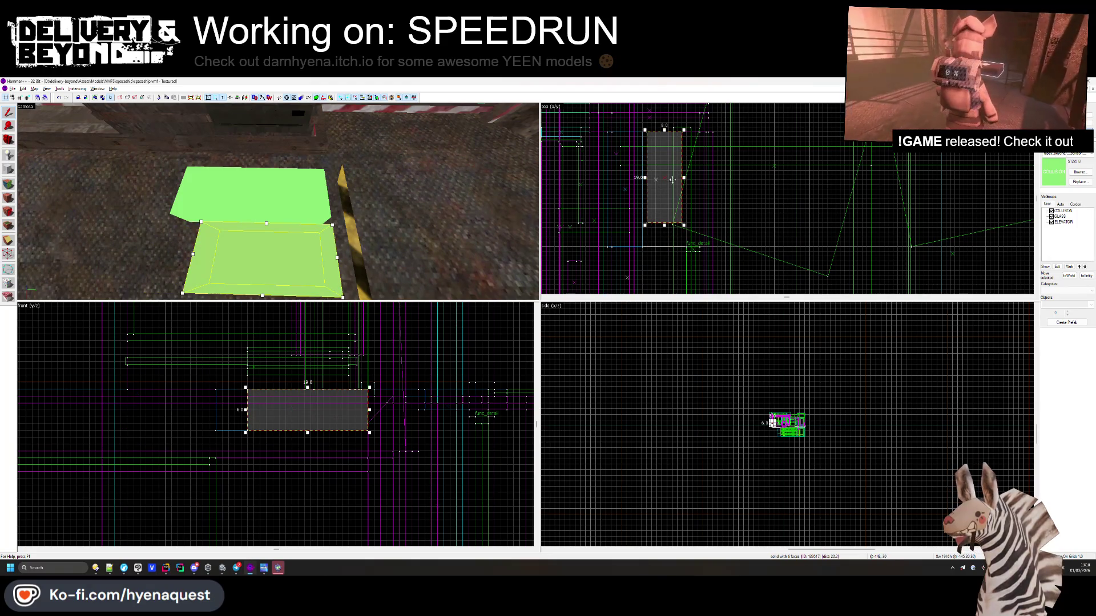
key(Delete)
key(z)
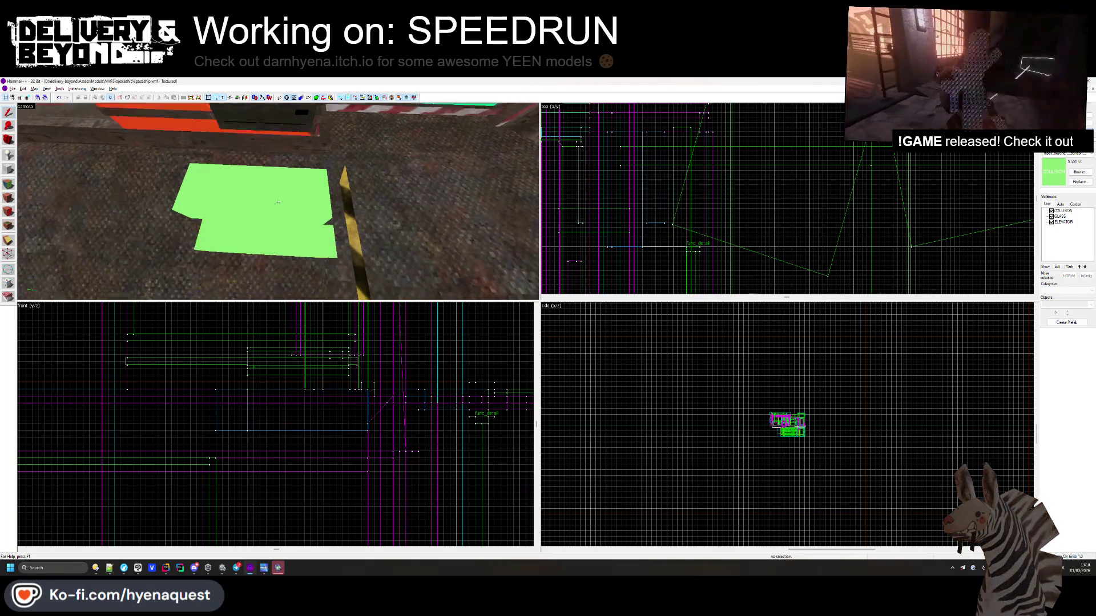
key(z)
key(ctrl+z)
- Lower the ledge copy from 6 to 4 units tall and pick a face to texture
drag(307, 386, 307, 401)
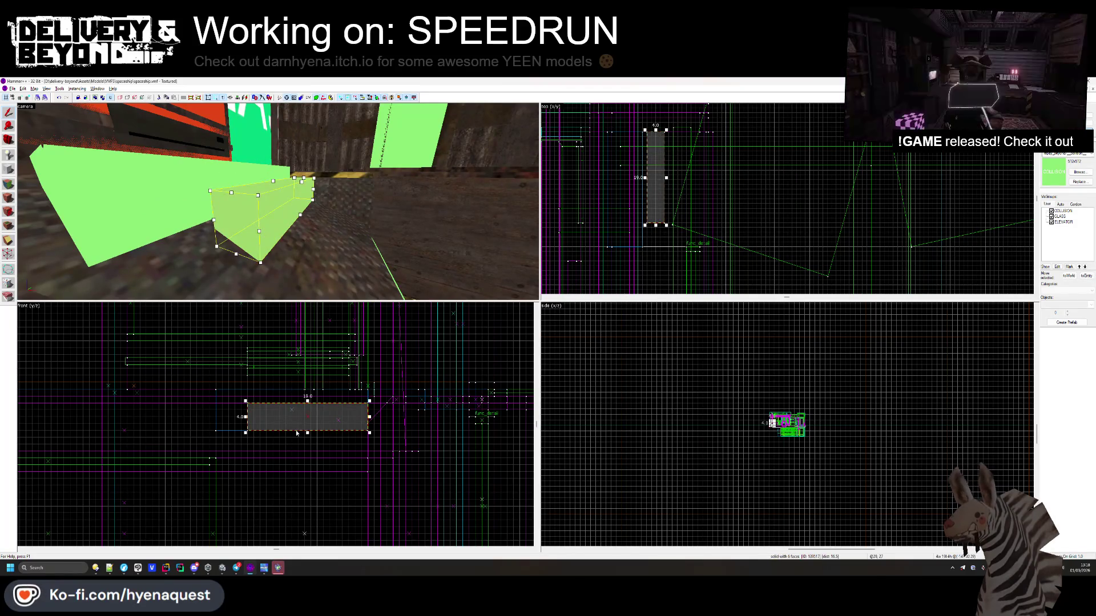
key(Delete)
key(z)
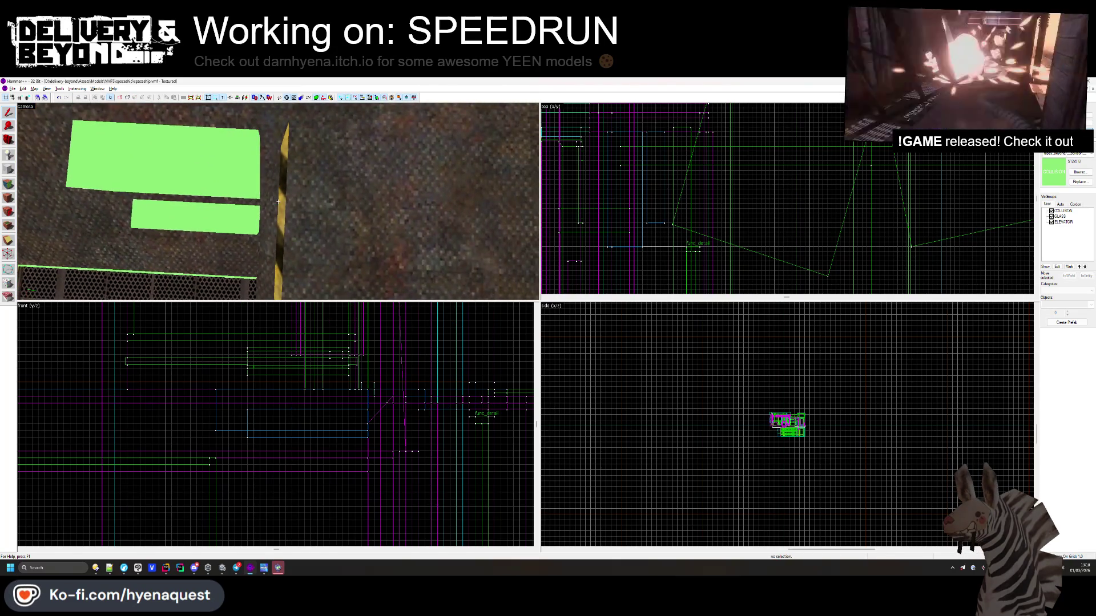
key(z)
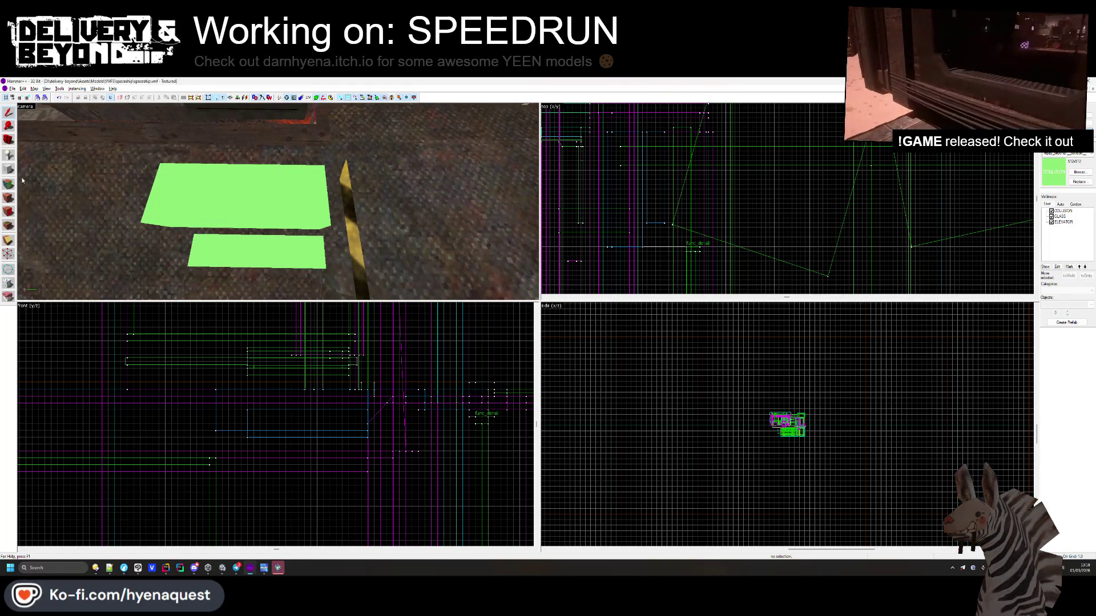
click(8, 197)
click(278, 125)
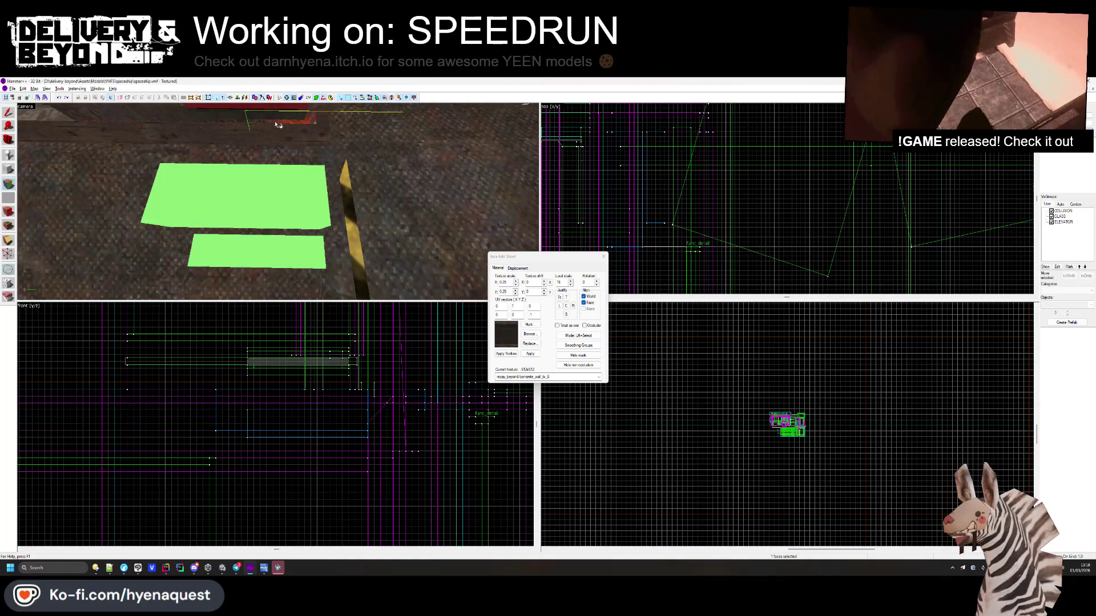
- Close the face texture editor and glance at the desk papers in Unity
key(shift+s)
key(alt+Tab)
click(528, 250)
drag(608, 296, 621, 352)
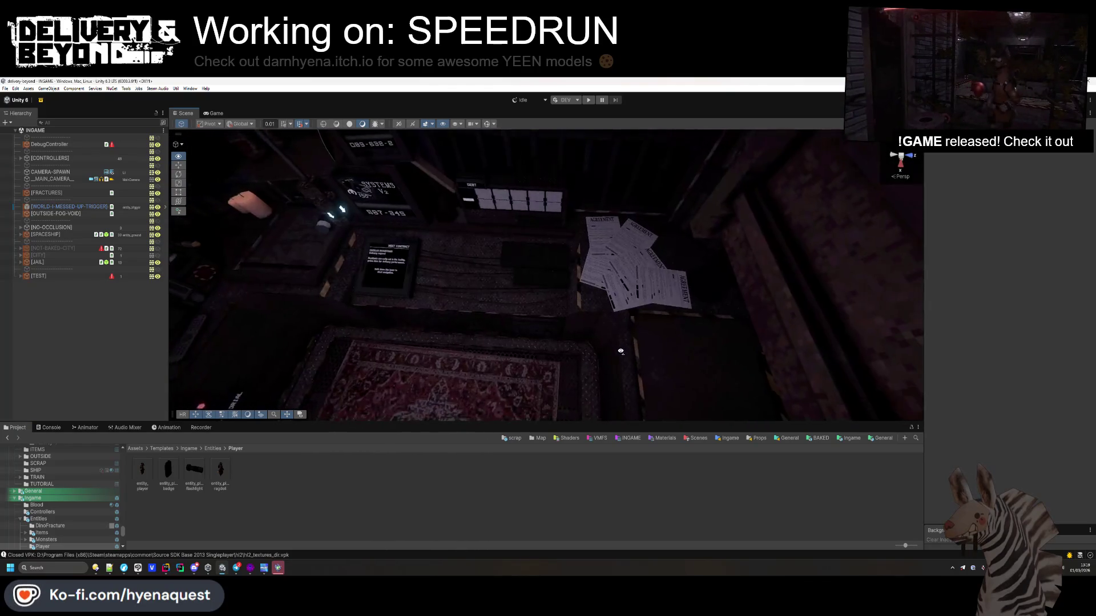
- Select the now dark-textured slab and ledge together, then return to Unity
key(alt+Tab)
click(625, 188)
ctrl+click(656, 169)
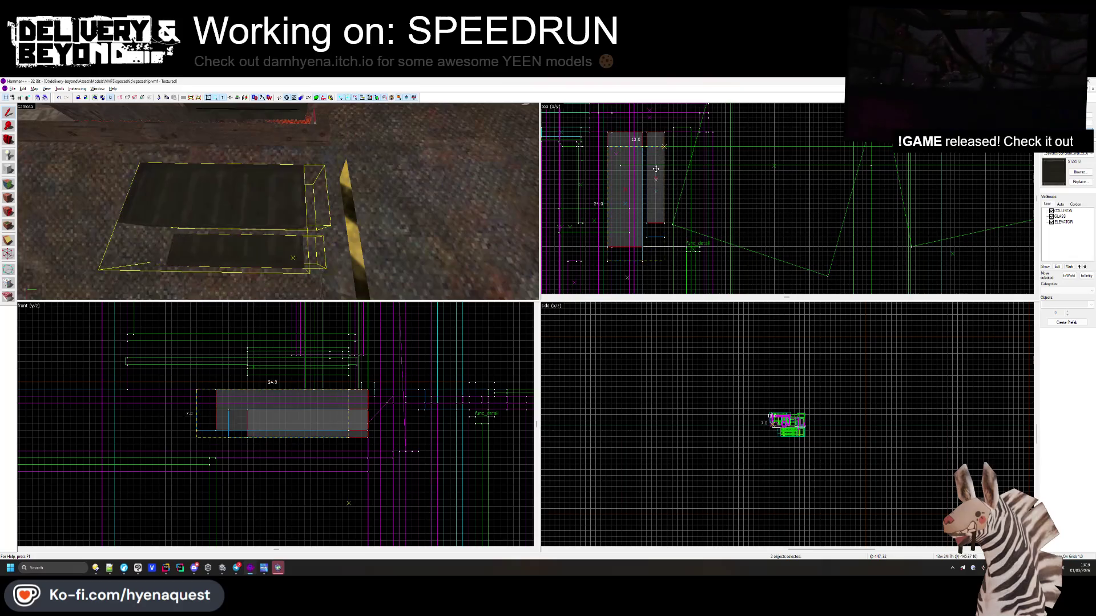
key(alt+Tab)
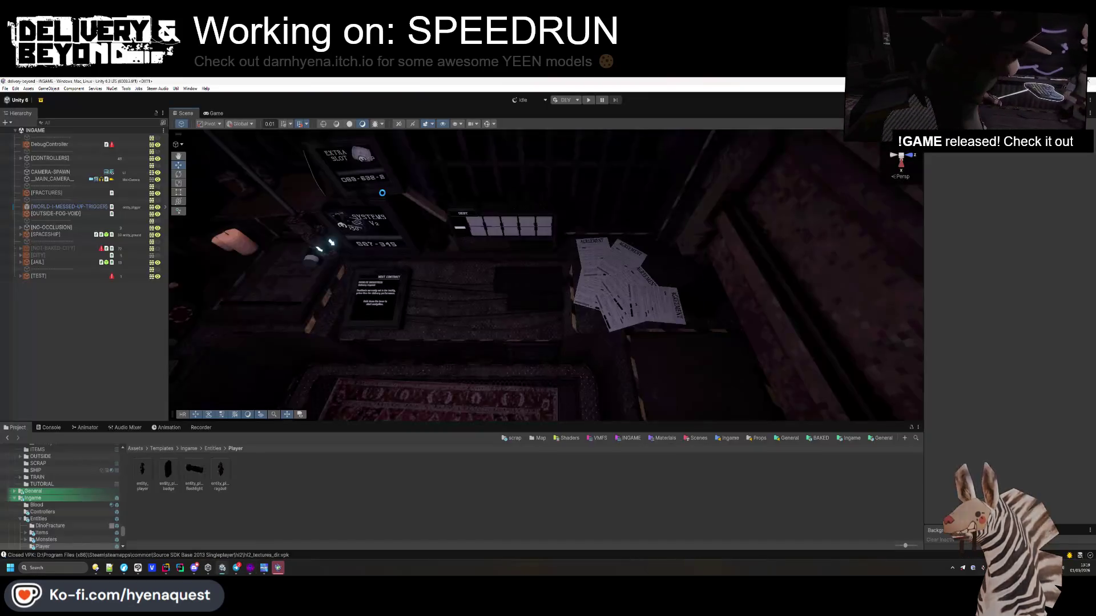
- Orbit past the Agreement papers and CALL NOW signs to the DEBT panel, then return to Hammer++
mouse_move(388, 194)
mouse_down()
mouse_move(511, 267)
mouse_move(502, 276)
mouse_move(491, 242)
mouse_up()
click(349, 124)
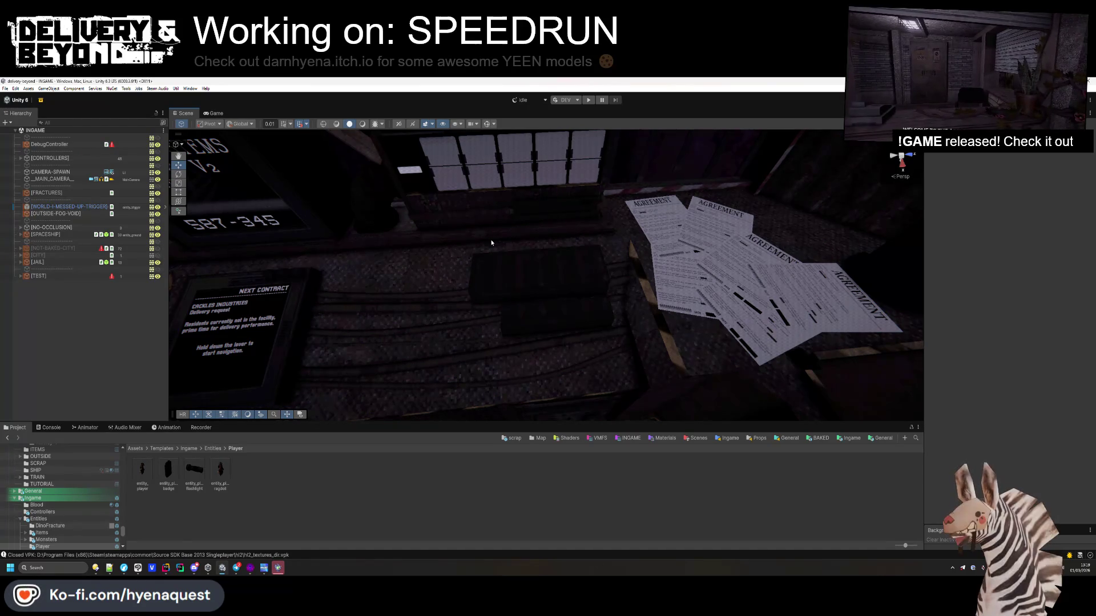
drag(491, 242, 540, 194)
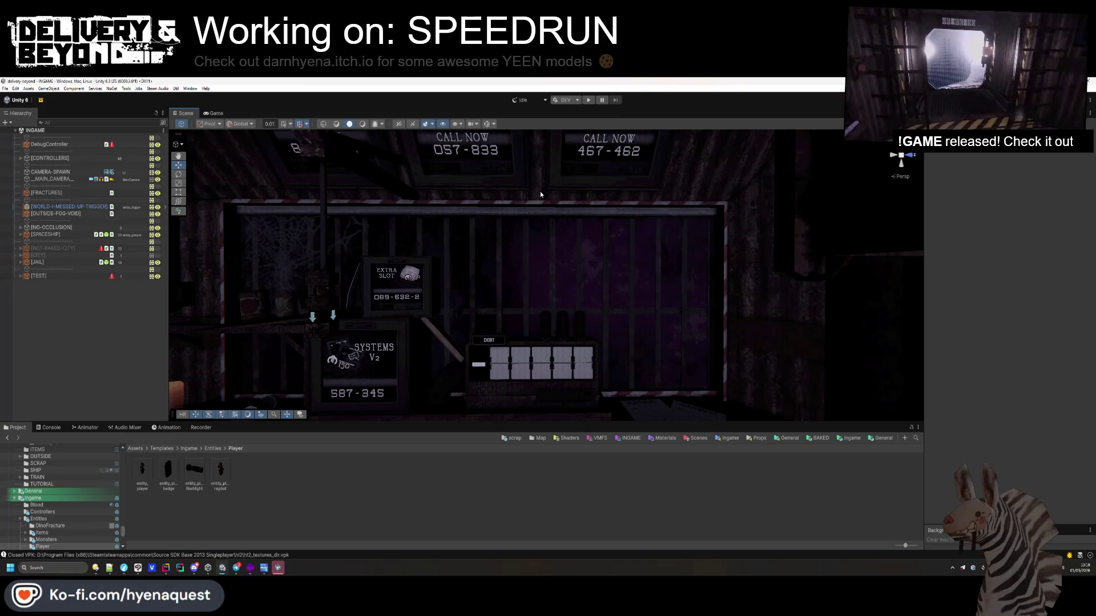
drag(540, 194, 622, 250)
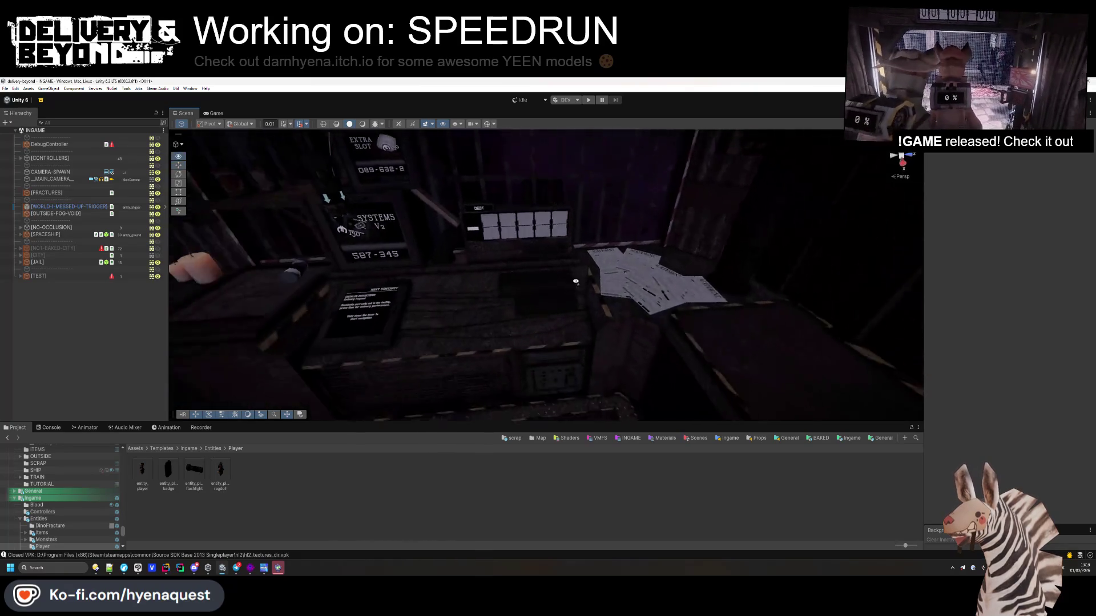
key(alt+Tab)
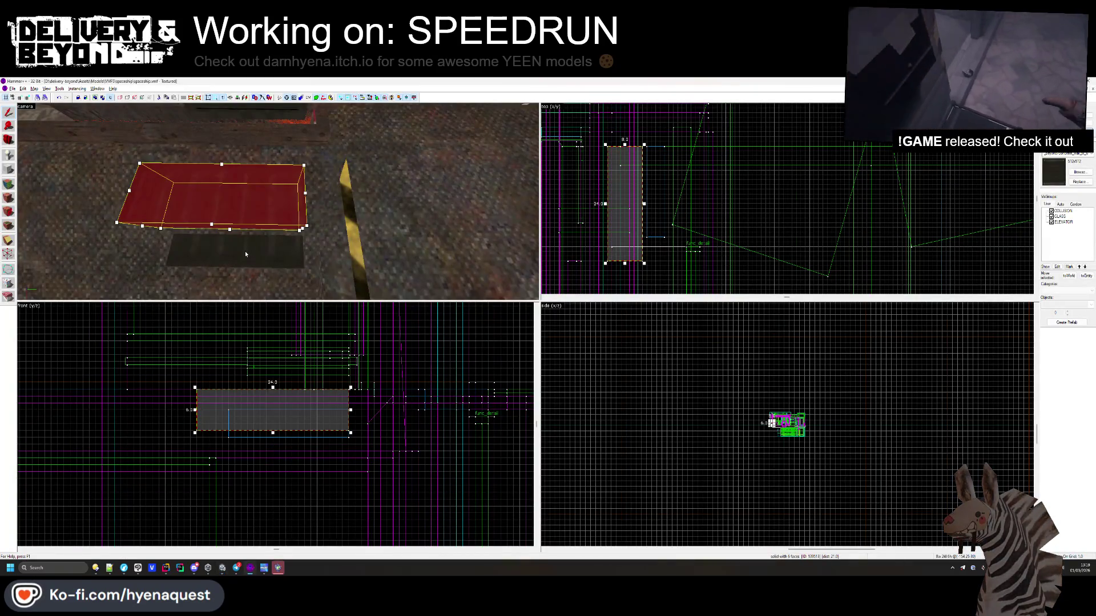
- Select the other same-sized panel brush and move it next to the yellow ramp
scroll(284, 503, down, 6)
scroll(285, 502, up, 4)
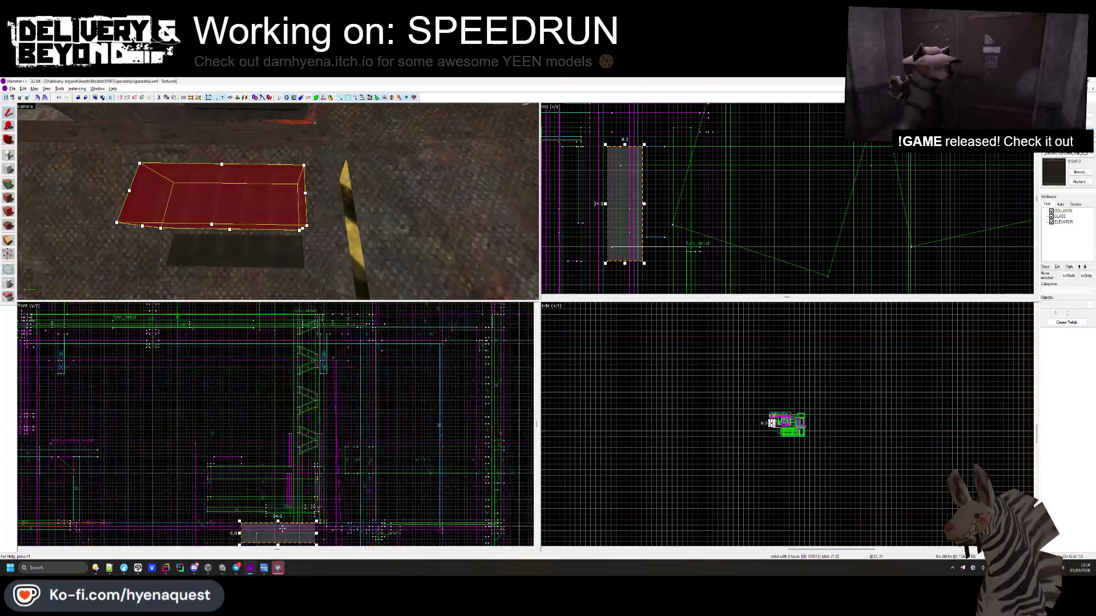
click(284, 443)
drag(628, 218, 610, 142)
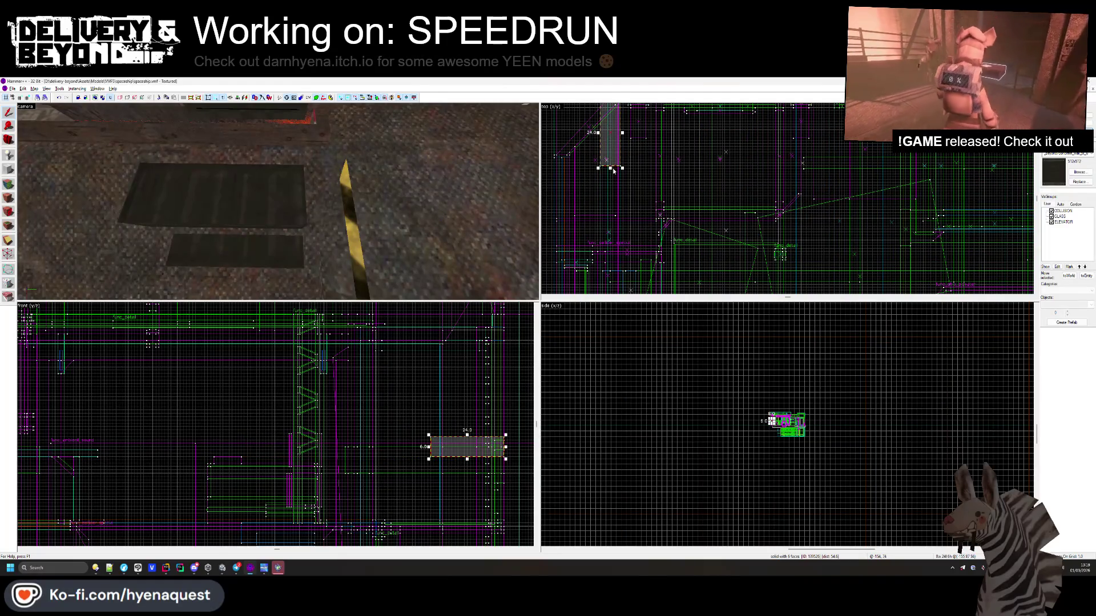
mouse_move(319, 189)
mouse_down()
mouse_move(342, 177)
mouse_move(336, 159)
mouse_move(327, 170)
mouse_up()
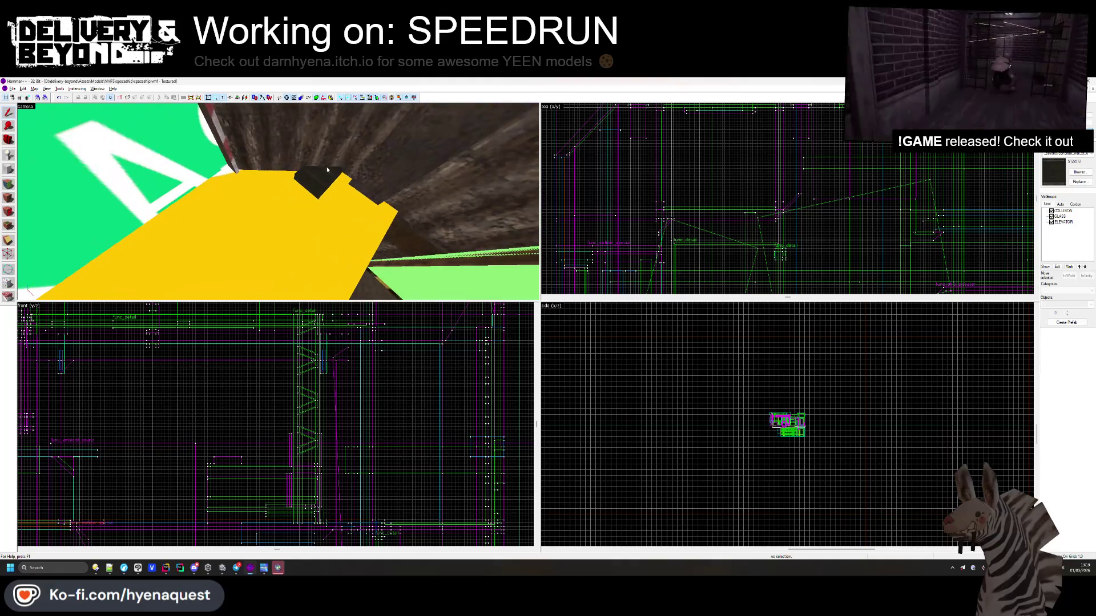
scroll(610, 172, up, 3)
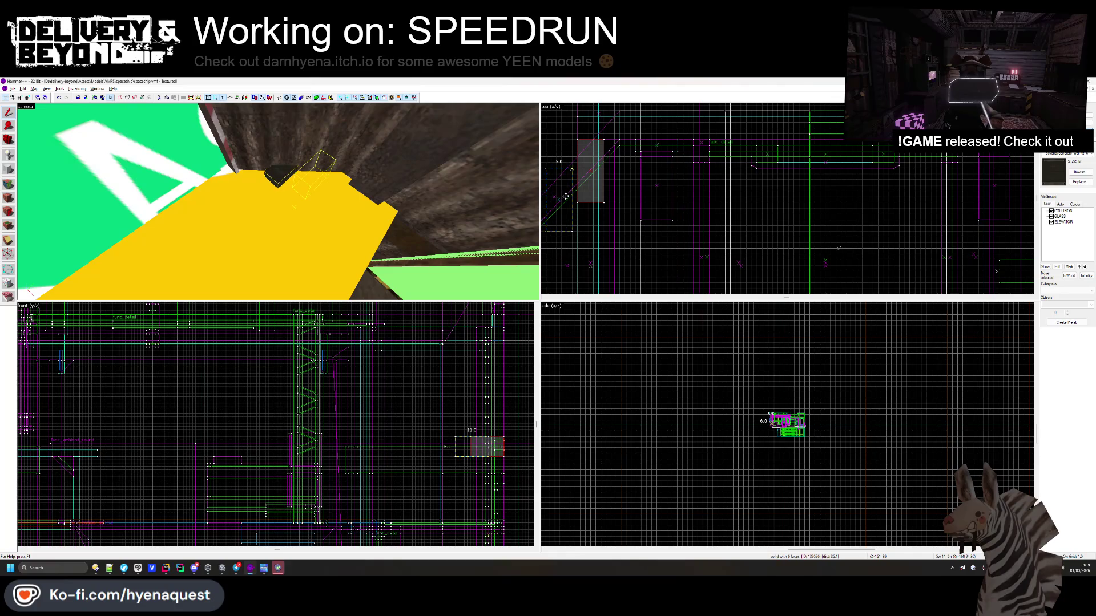
drag(565, 196, 565, 197)
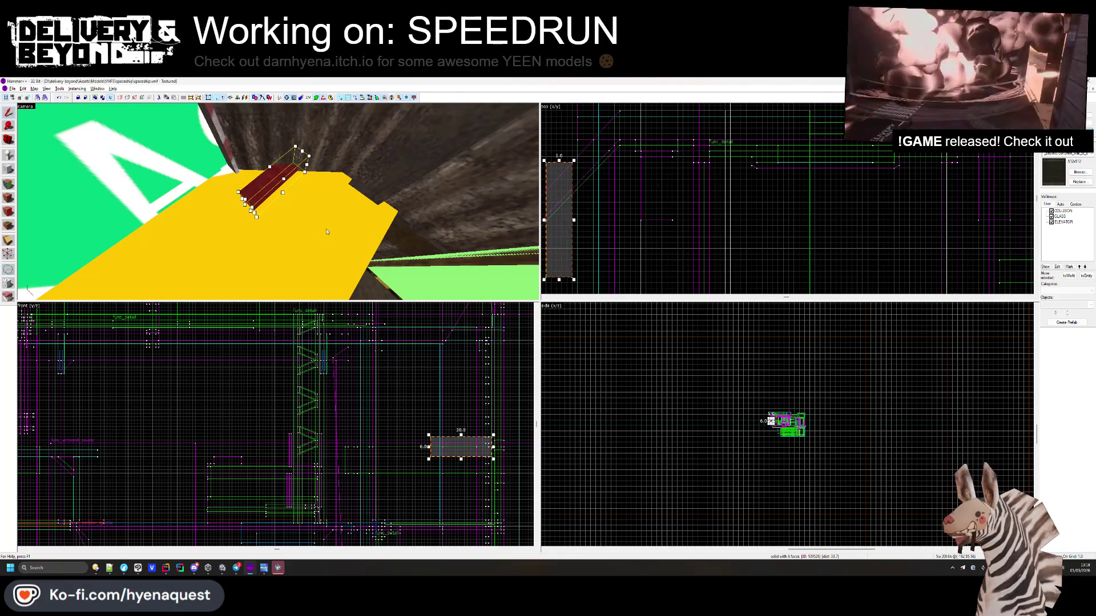
- Shift the brush left in the front view, stretch it taller, and widen it from 20 to 31 units
scroll(450, 445, up, 1)
mouse_move(442, 446)
mouse_down()
mouse_move(351, 446)
mouse_move(368, 434)
mouse_move(374, 398)
mouse_up()
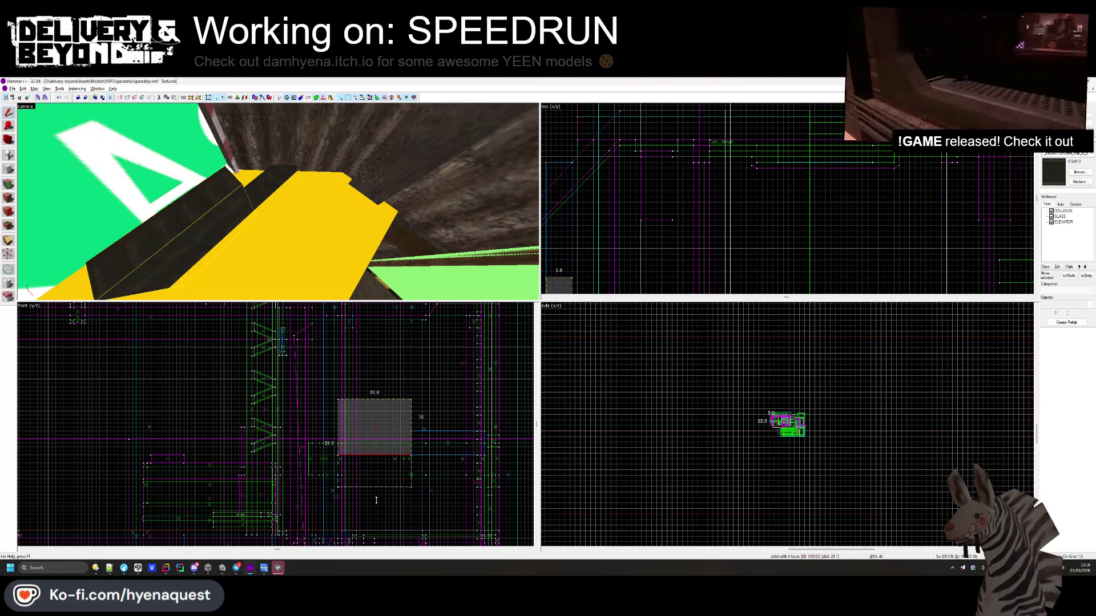
drag(374, 457, 375, 501)
scroll(627, 171, up, 3)
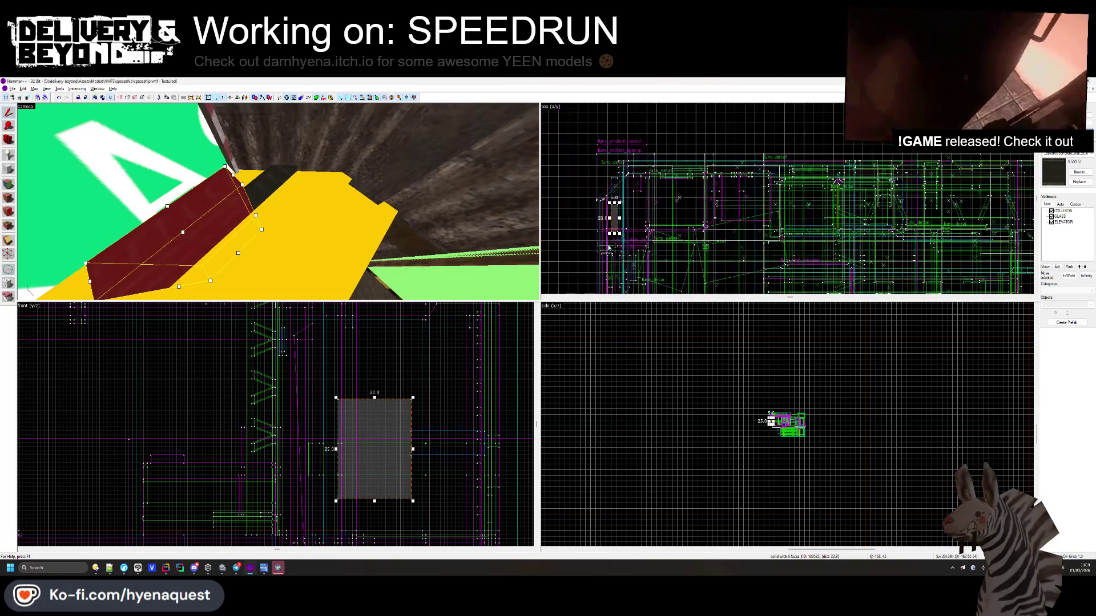
drag(336, 449, 297, 449)
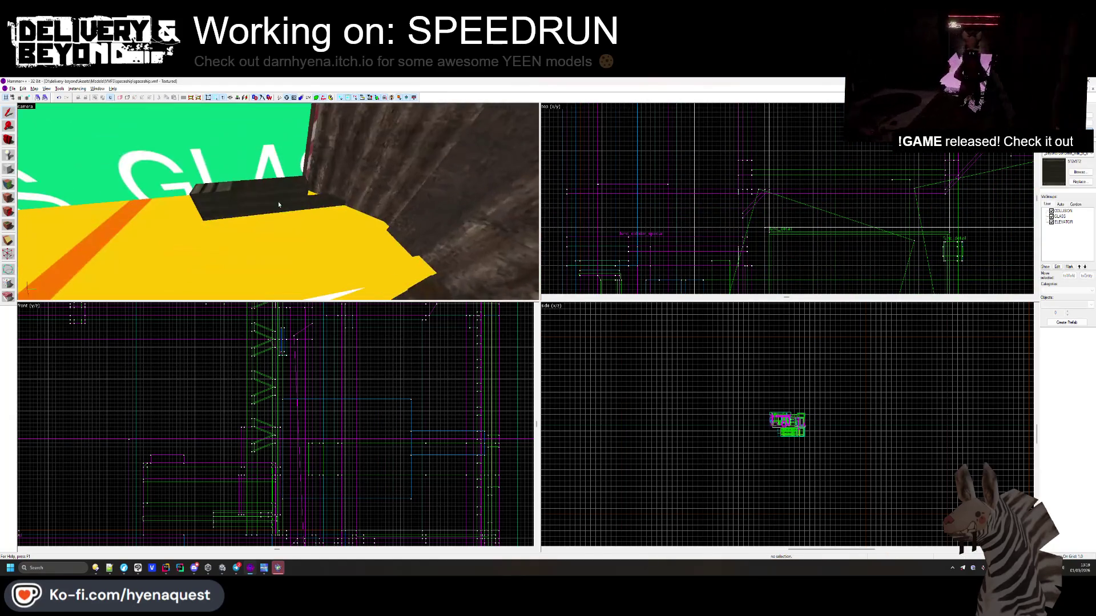
- Preview the DEBT panel in Unity, then raise the selected box higher in Hammer++
key(alt+Tab)
drag(548, 283, 508, 268)
key(alt+Tab)
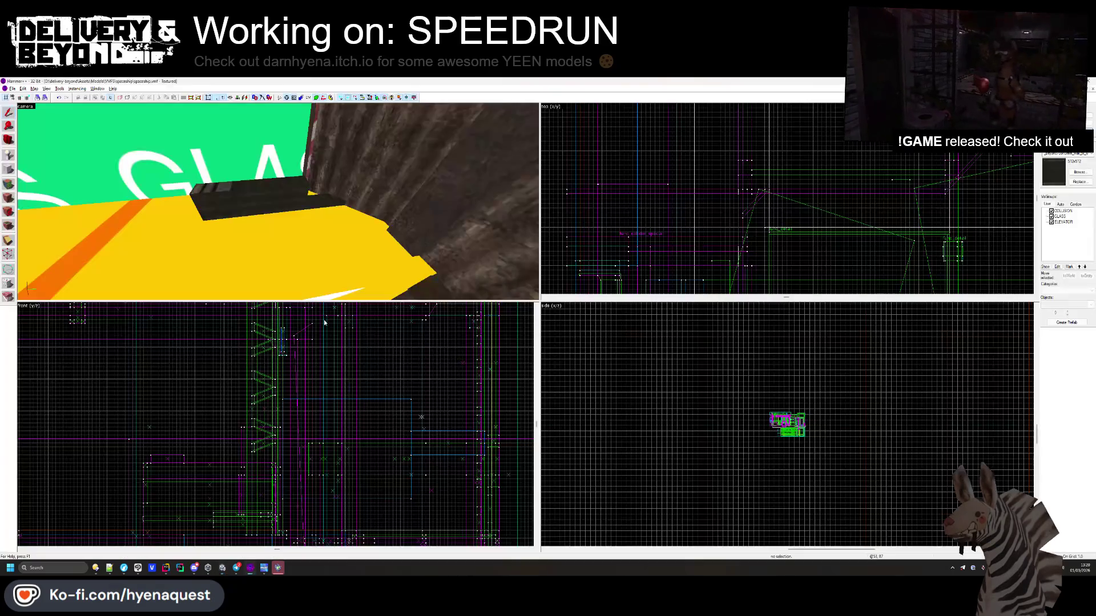
scroll(409, 419, up, 3)
drag(424, 501, 426, 439)
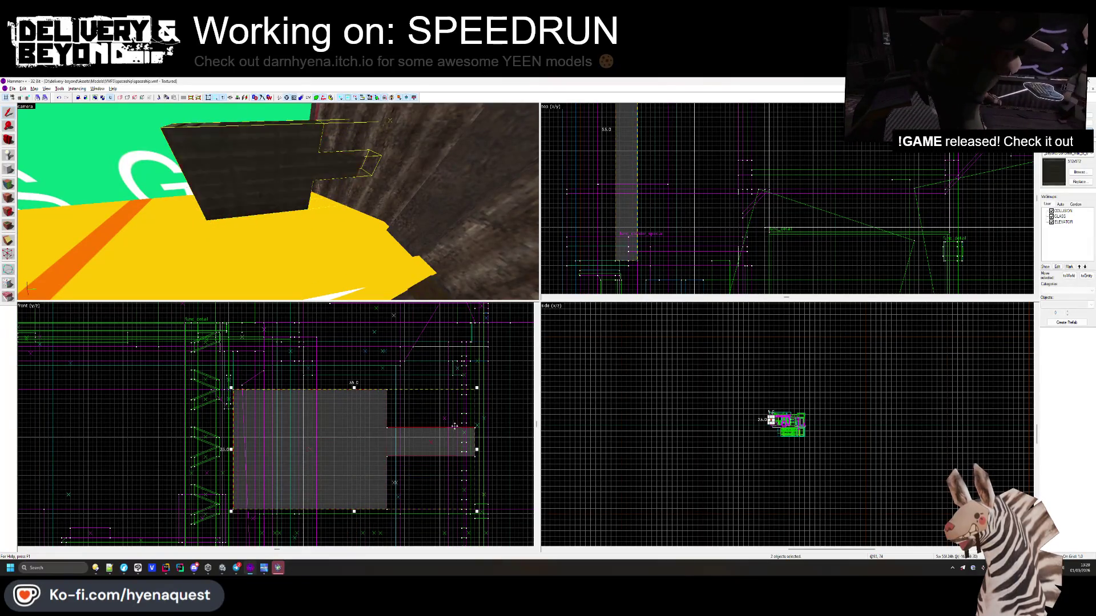
- Check the desk panels in Unity's scene view and exit free-look in Hammer++'s 3D view
key(alt+Tab)
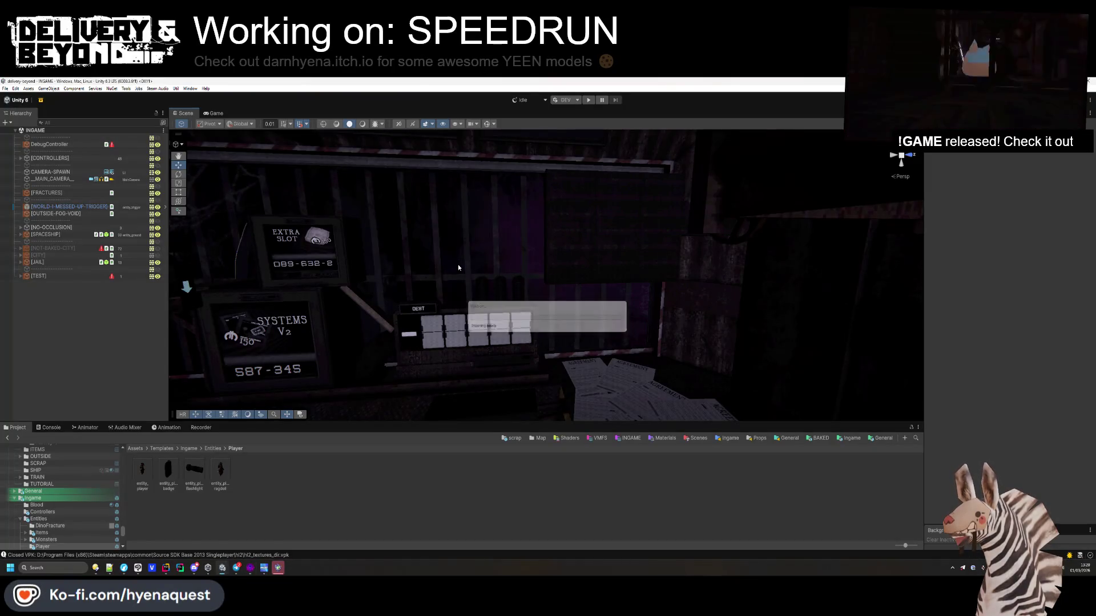
drag(457, 264, 460, 271)
key(alt+Tab)
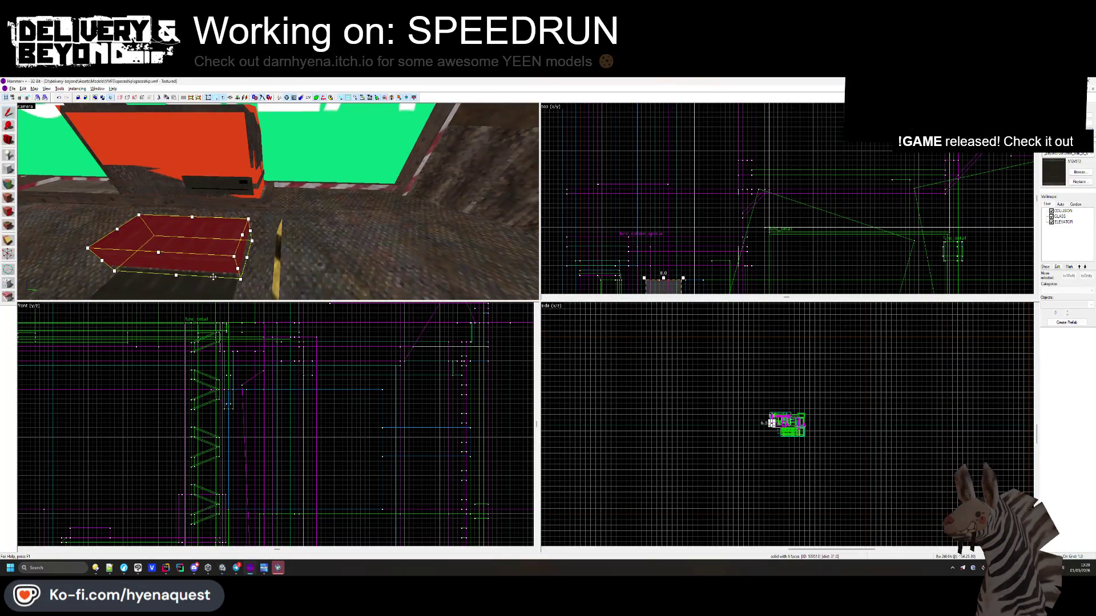
key(z)
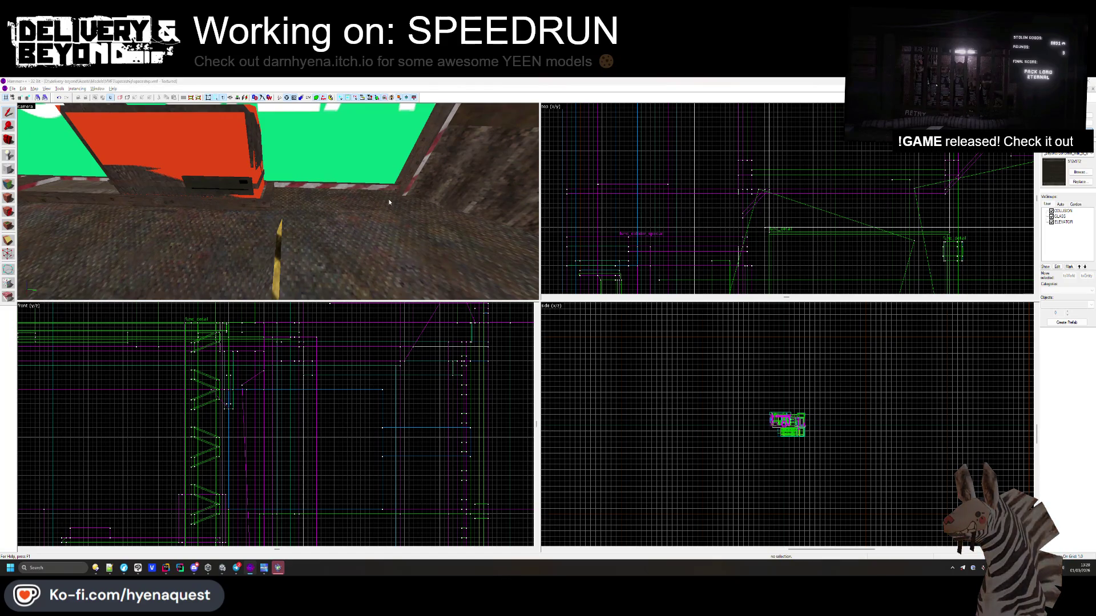
key(alt+Tab)
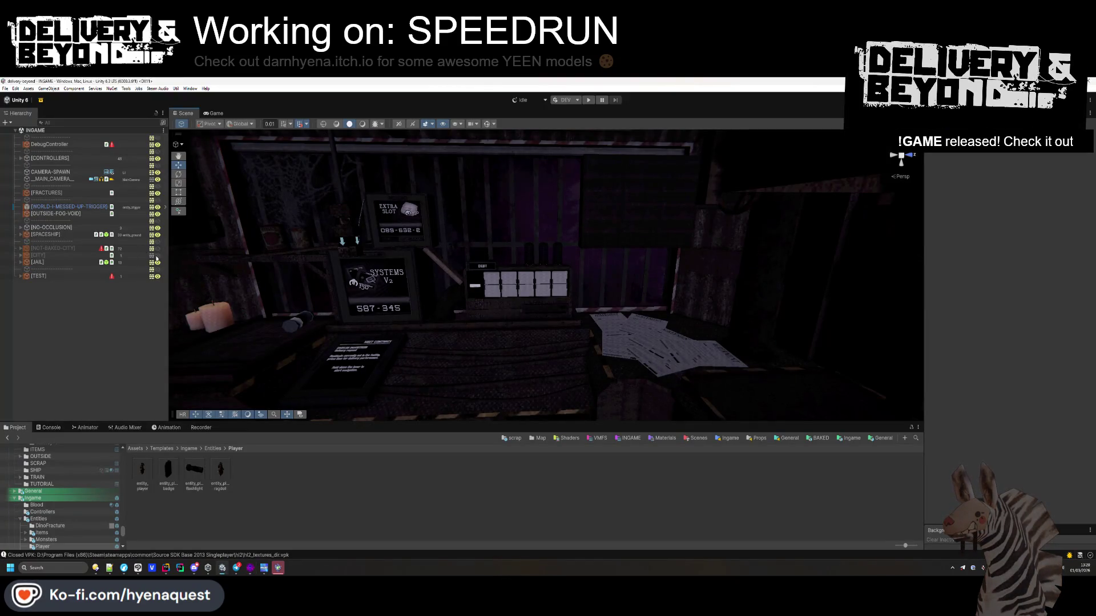
- Fly Unity's scene camera toward the desk, DEBT panel and SYSTEMS V2 sign, then through to the windows
scroll(463, 279, up, 3)
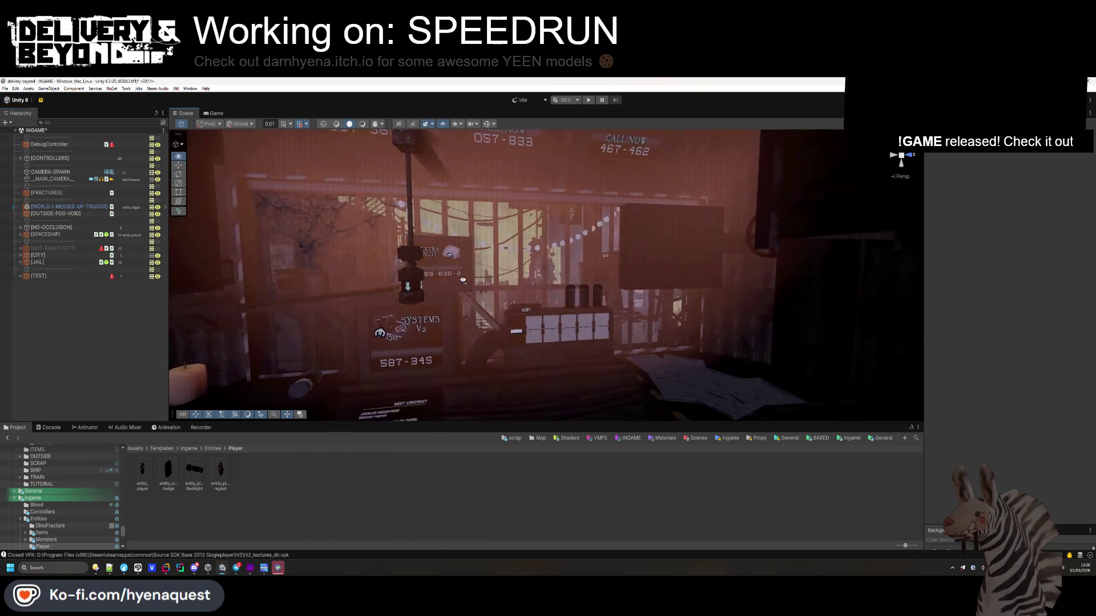
scroll(463, 280, up, 3)
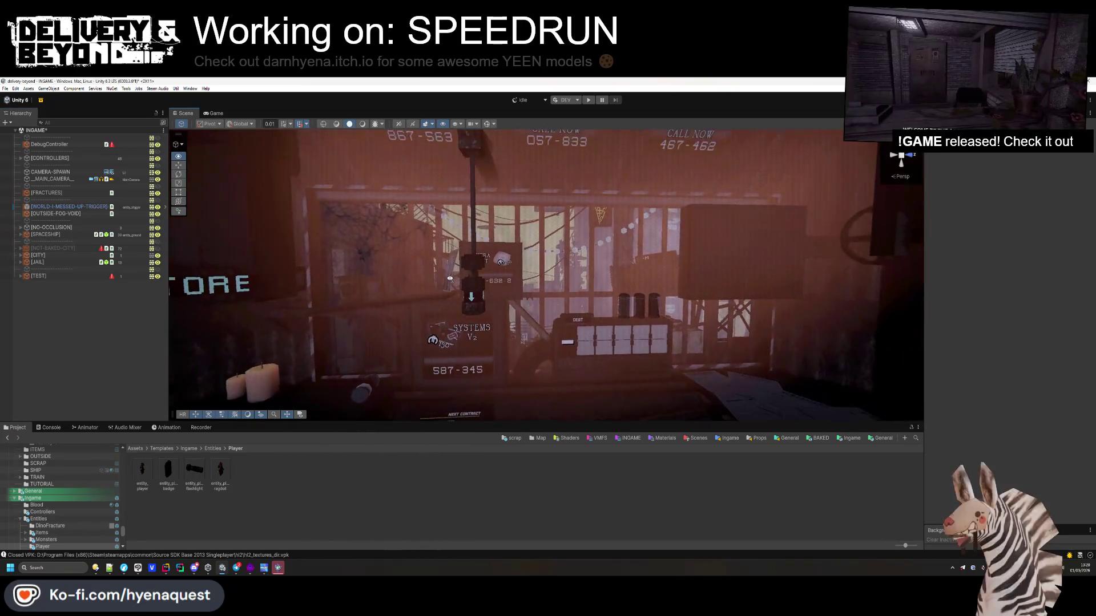
mouse_move(450, 279)
mouse_down()
mouse_move(576, 299)
mouse_move(543, 331)
mouse_up()
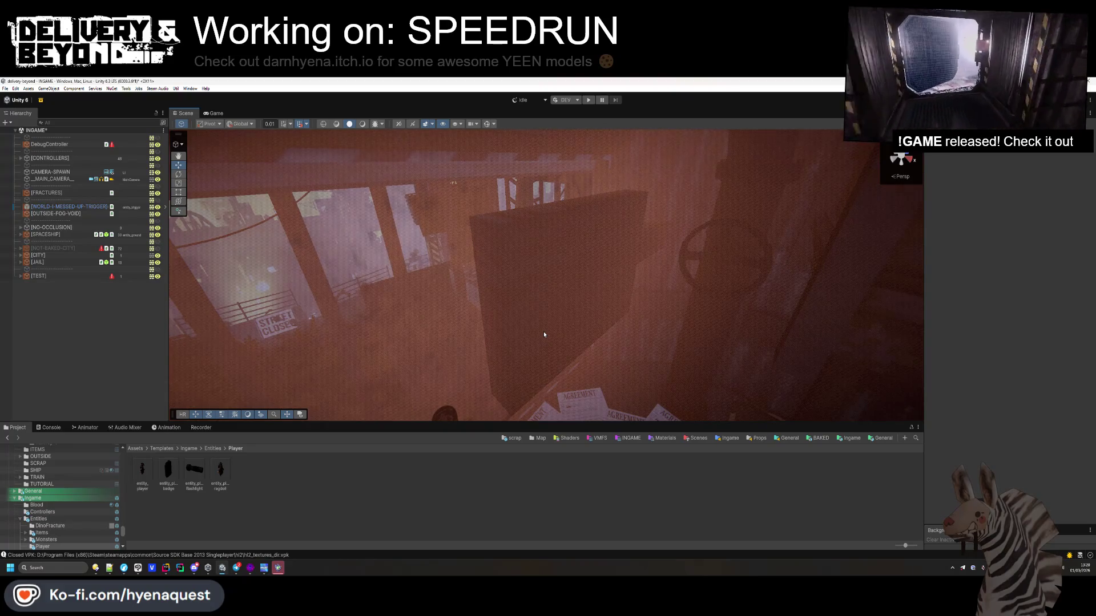
mouse_move(543, 331)
mouse_down()
mouse_move(452, 259)
mouse_move(461, 291)
mouse_up()
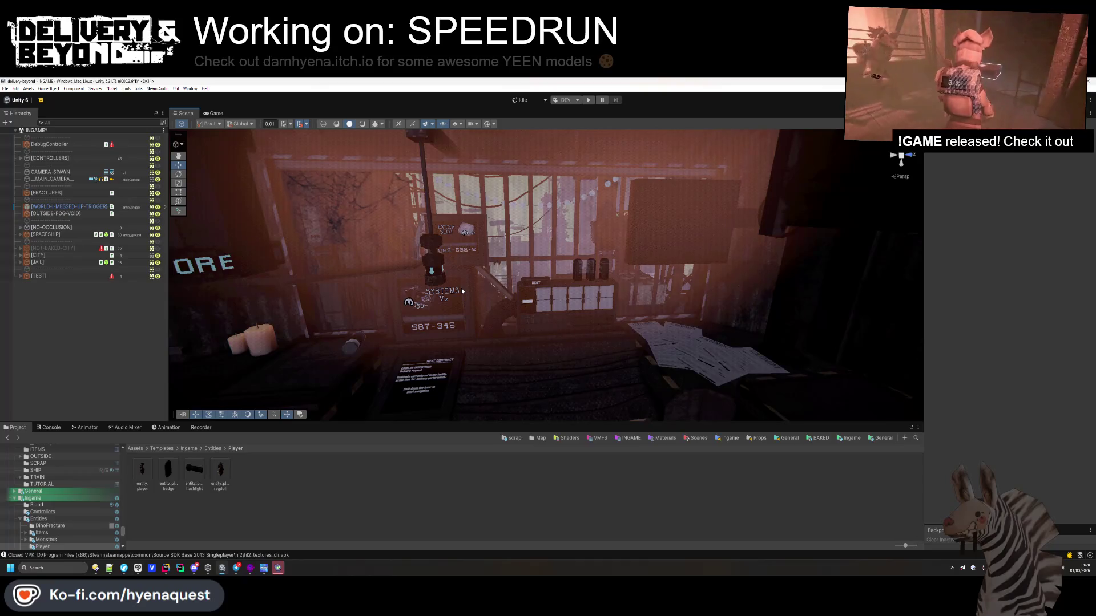
key(alt+Tab)
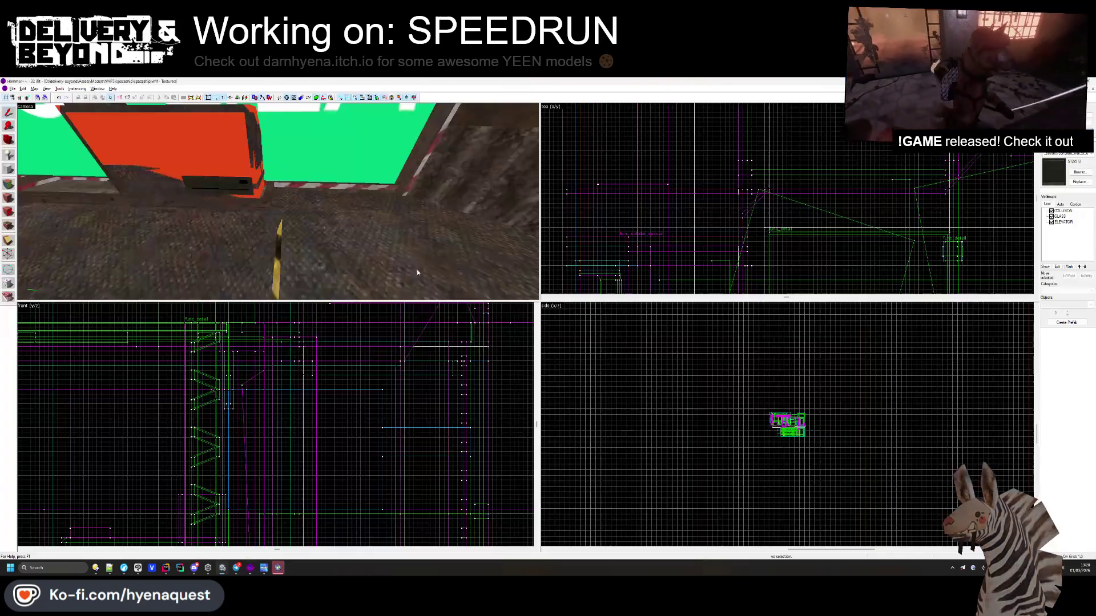
- Resize the 20 by 6 solid to 14 units wide, then reshape it to 5 by 10
scroll(278, 201, up, 10)
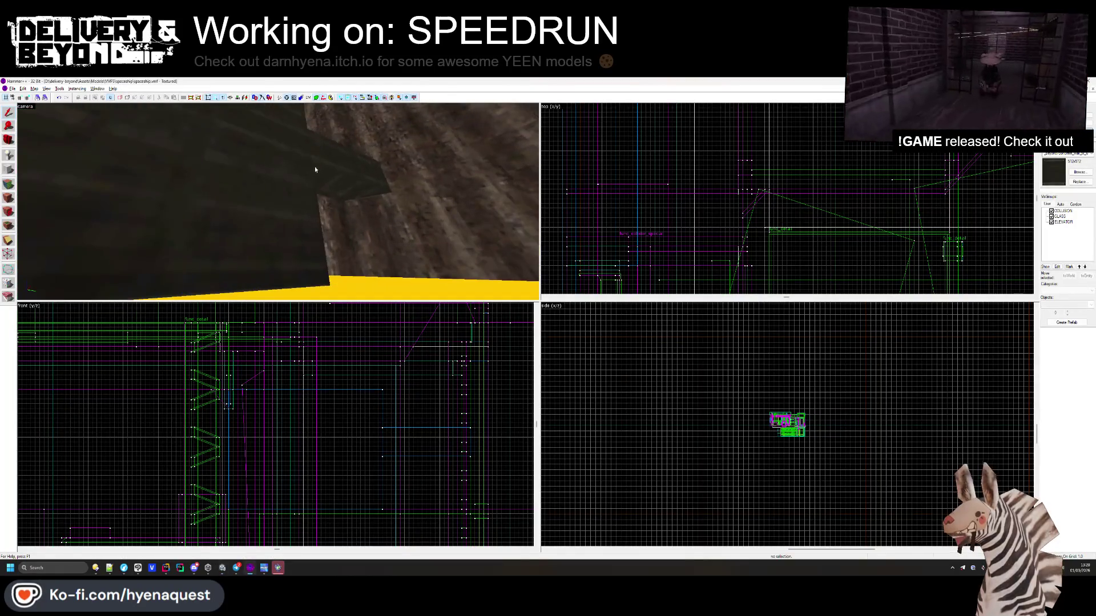
click(313, 166)
scroll(709, 149, down, 3)
scroll(709, 148, up, 6)
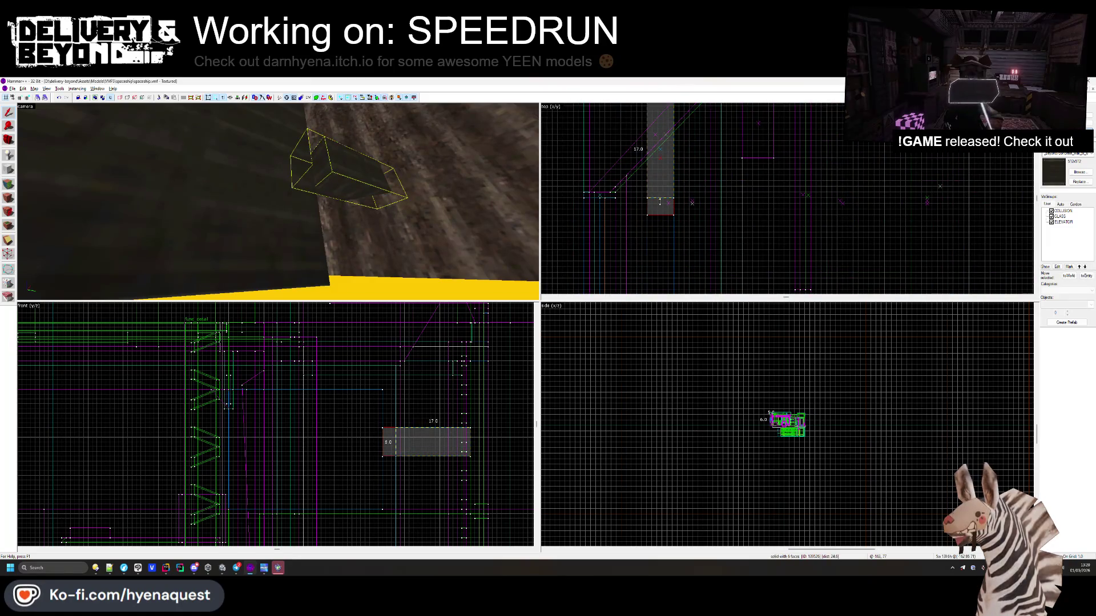
drag(660, 172, 656, 145)
scroll(656, 145, up, 3)
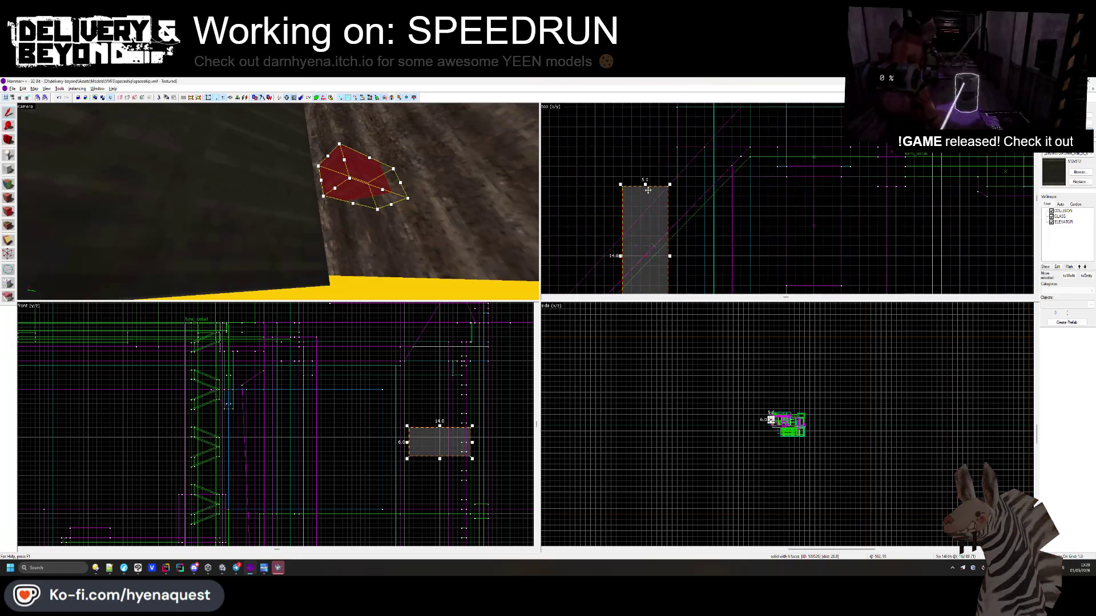
drag(643, 231, 645, 228)
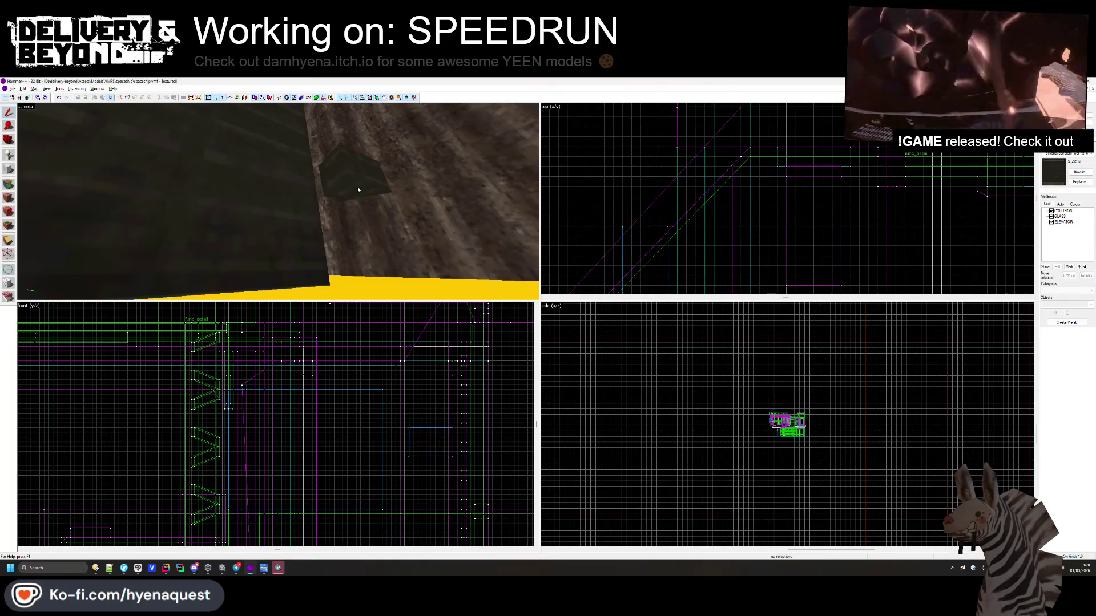
scroll(695, 251, up, 1)
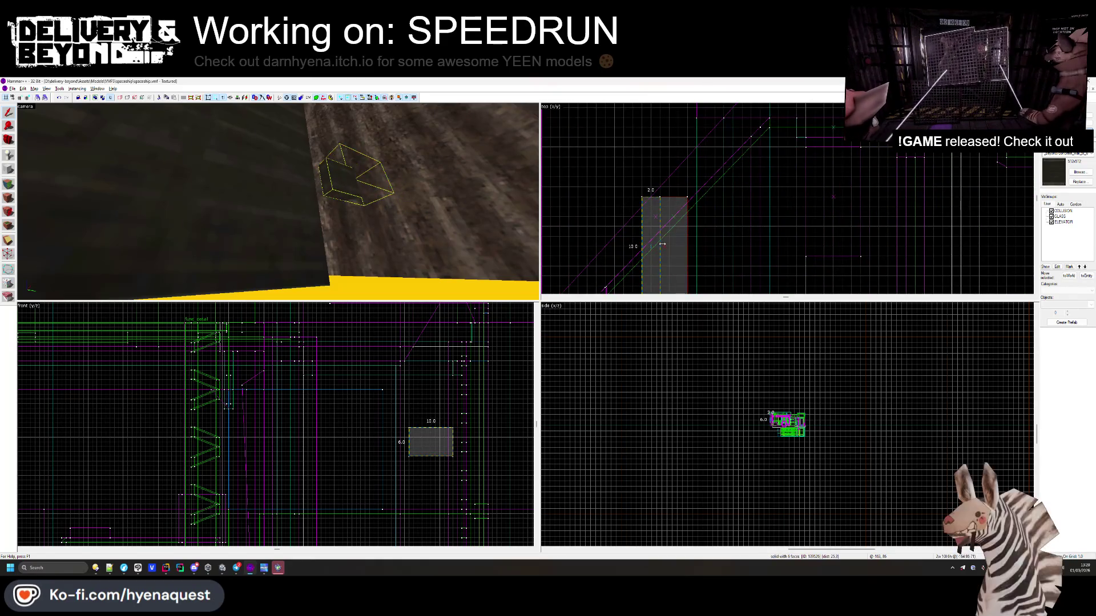
click(596, 244)
- Move the larger 5x35x25 solid into place, narrow it to 28 wide, and shorten its height
click(607, 251)
scroll(657, 227, down, 2)
drag(656, 226, 668, 183)
scroll(669, 182, down, 1)
scroll(669, 182, up, 2)
drag(253, 449, 284, 449)
drag(347, 387, 353, 411)
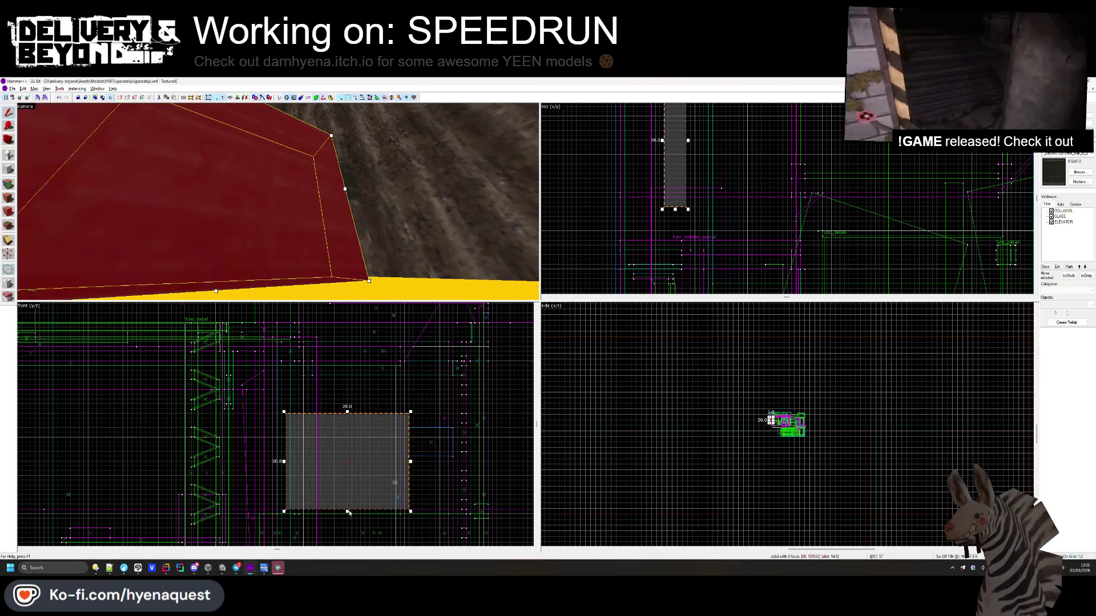
drag(349, 513, 355, 475)
click(428, 481)
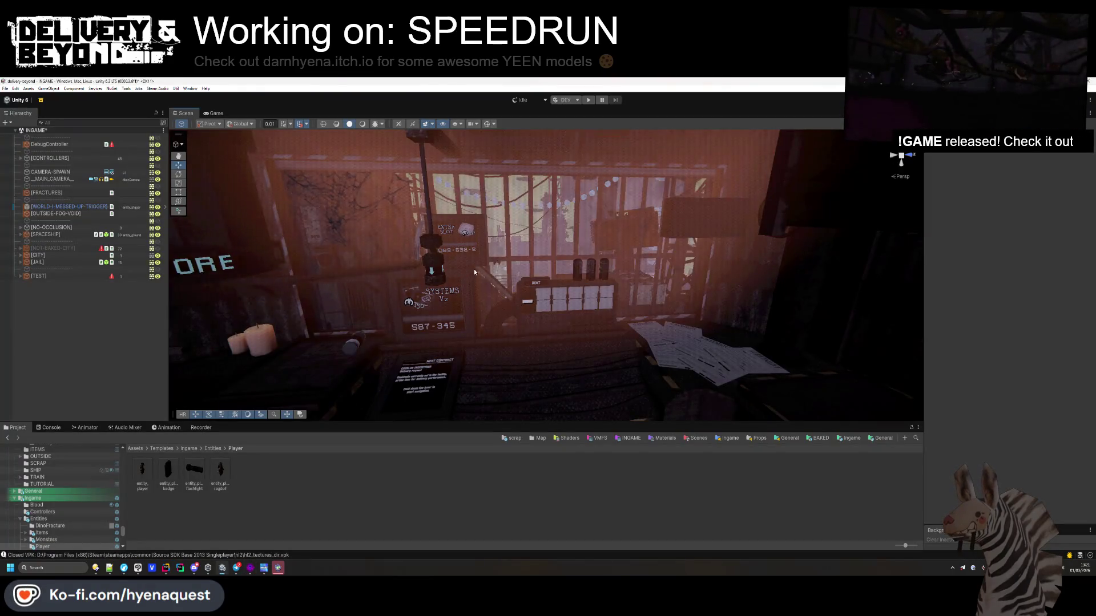
- Thin the slab brush from 5 to 4 units
click(288, 191)
scroll(689, 171, up, 2)
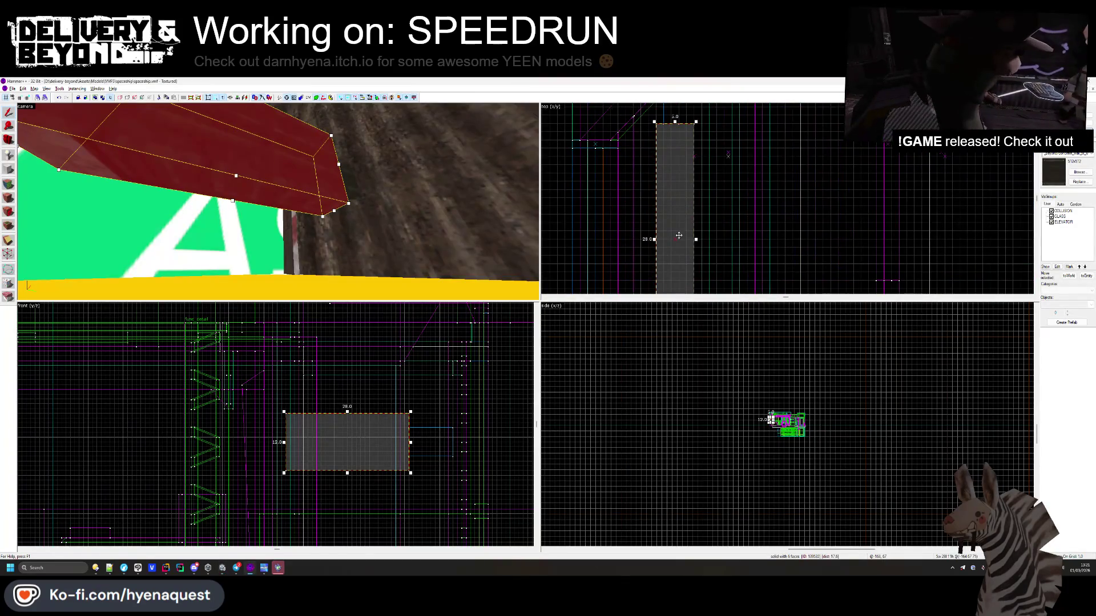
drag(696, 240, 688, 240)
click(721, 231)
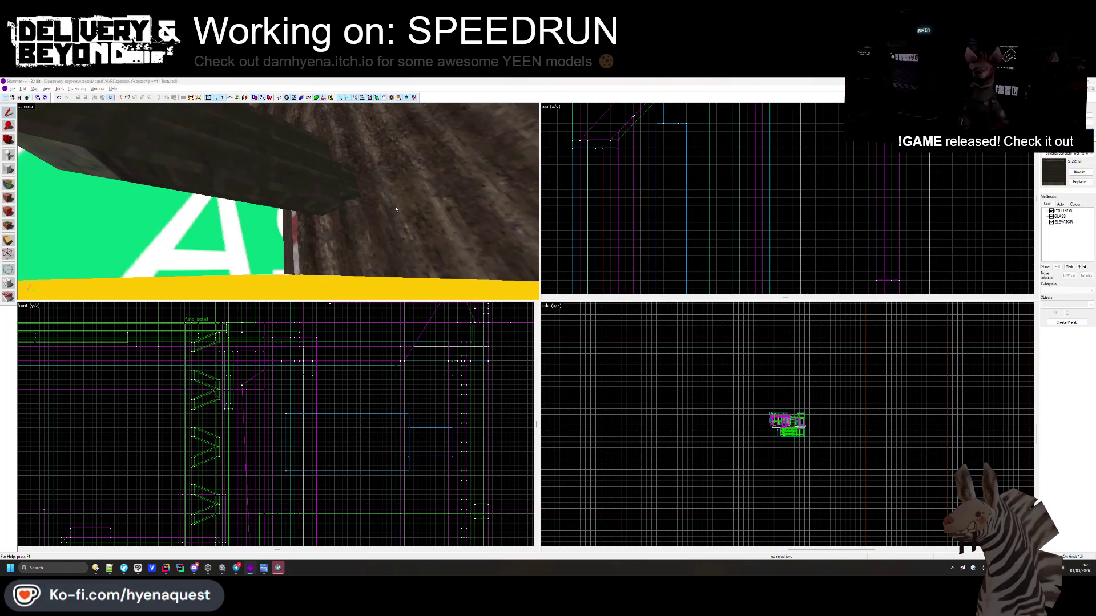
- Preview the desk in Unity, then select the small brush beside the slab
key(alt+Tab)
drag(582, 273, 582, 246)
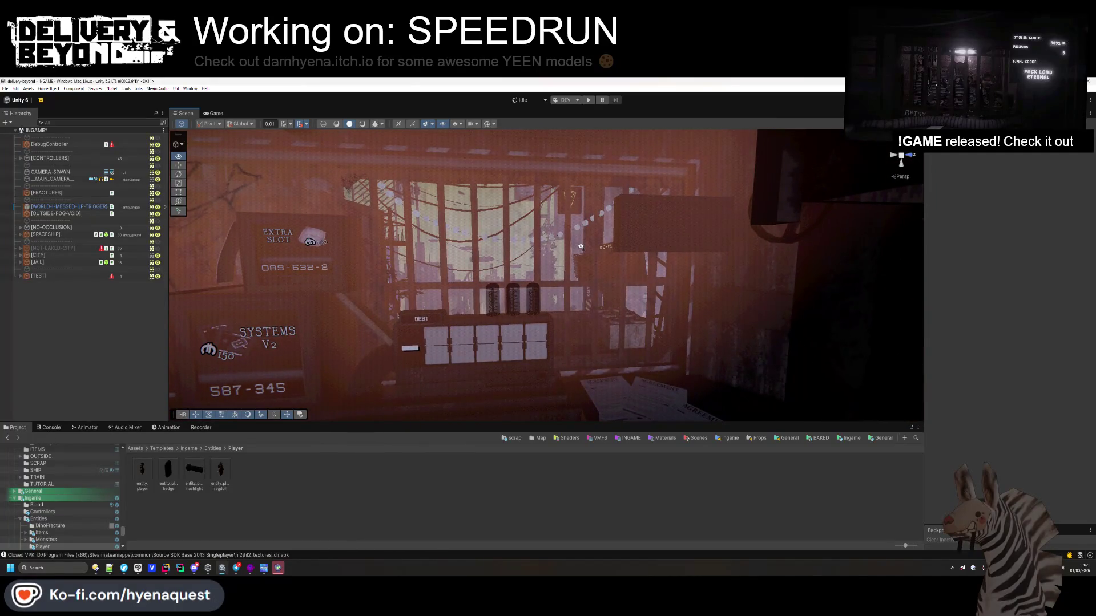
key(alt+Tab)
click(345, 182)
scroll(433, 447, up, 2)
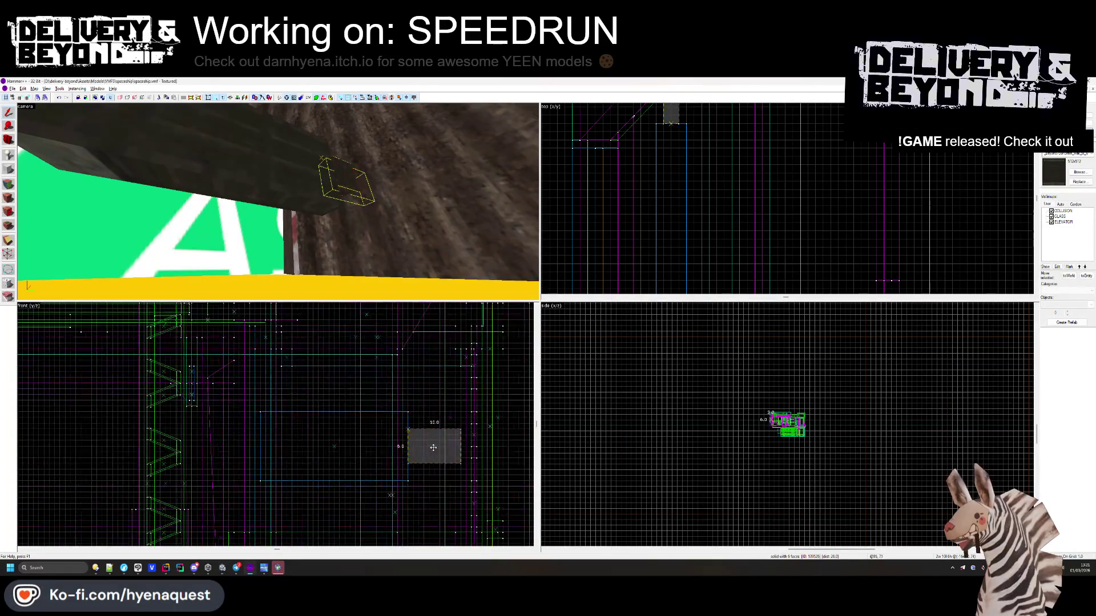
scroll(433, 437, up, 2)
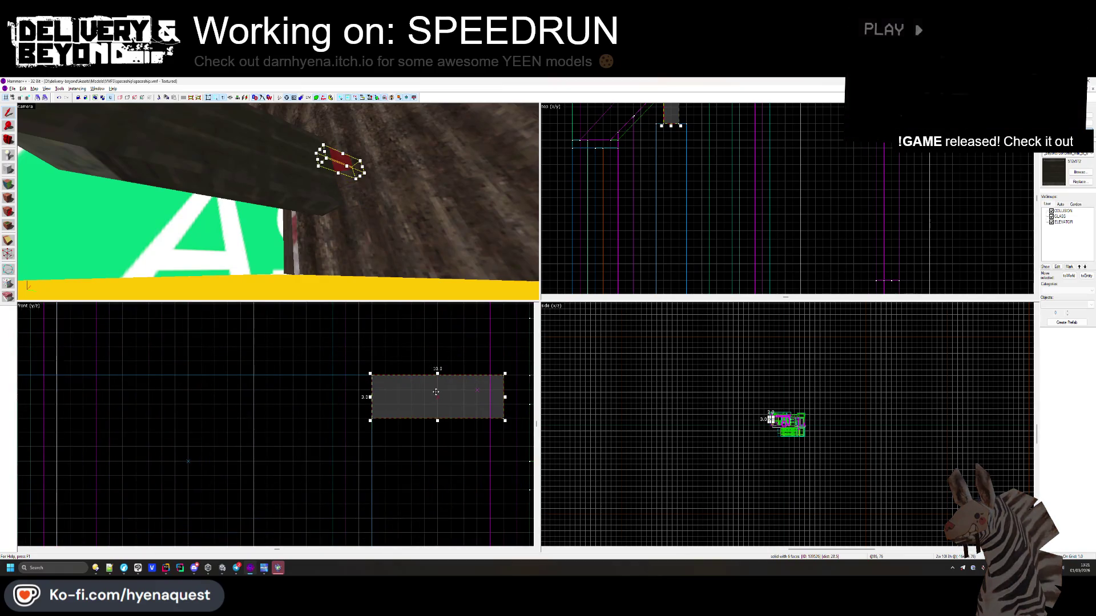
- Clip the small brush along a diagonal line to make a slanted piece
click(405, 425)
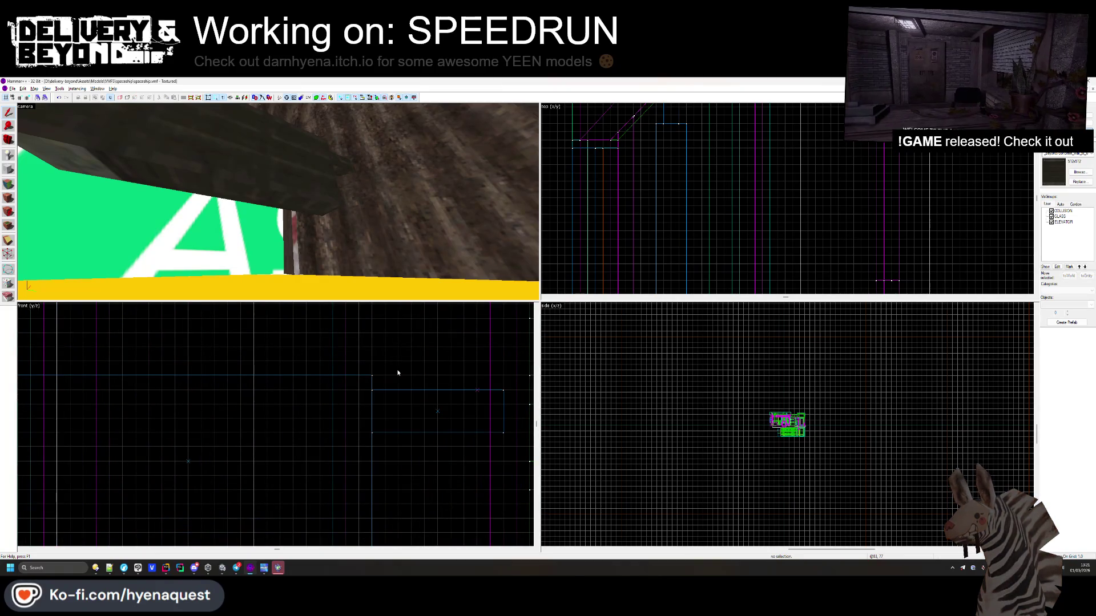
click(352, 170)
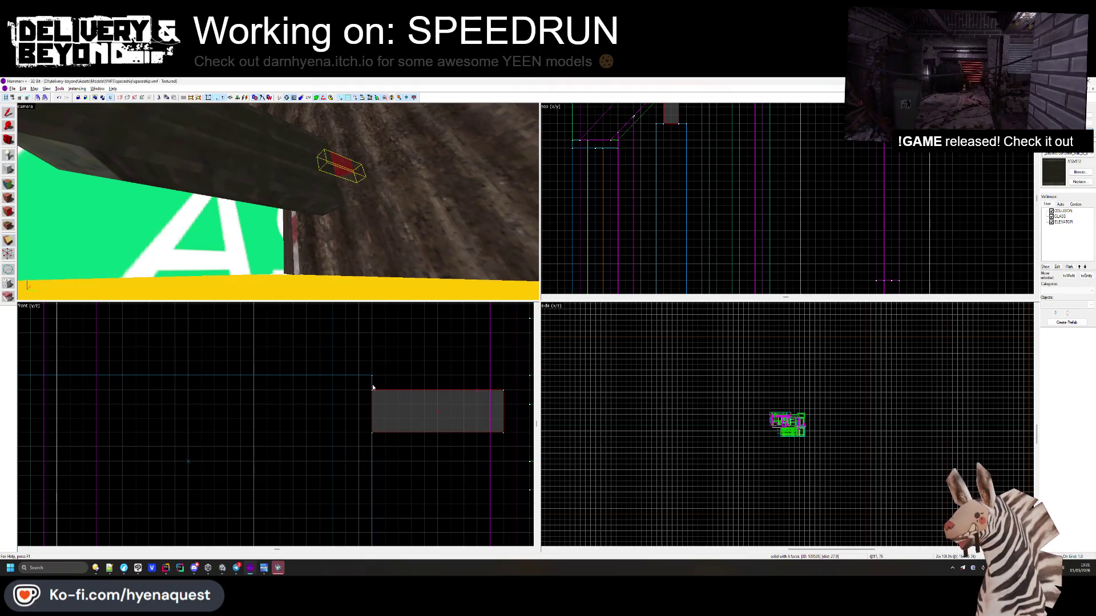
drag(372, 404, 503, 432)
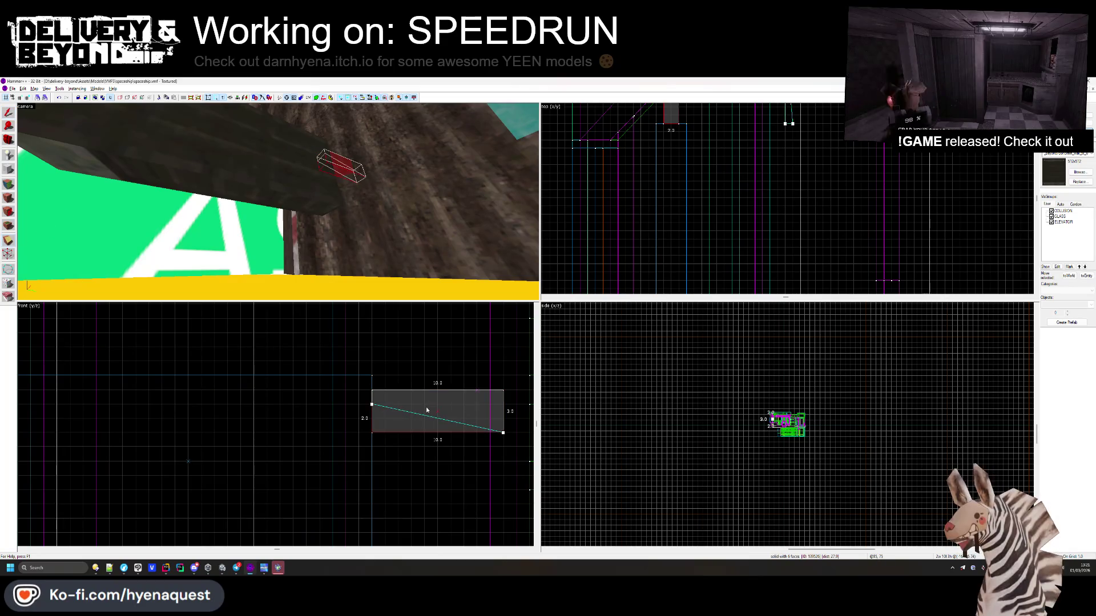
mouse_move(374, 410)
mouse_down()
mouse_move(375, 427)
mouse_move(375, 389)
mouse_up()
mouse_move(502, 433)
mouse_down()
mouse_move(495, 419)
mouse_move(507, 409)
mouse_up()
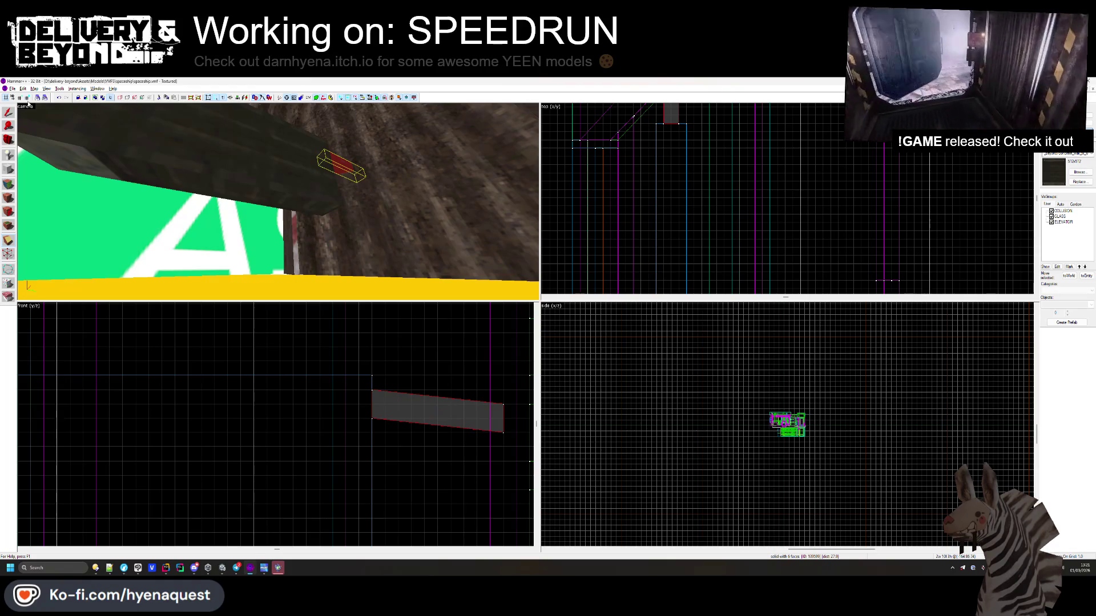
key(shift+s)
- Clone the slanted brush lower down and check it in Unity
click(255, 385)
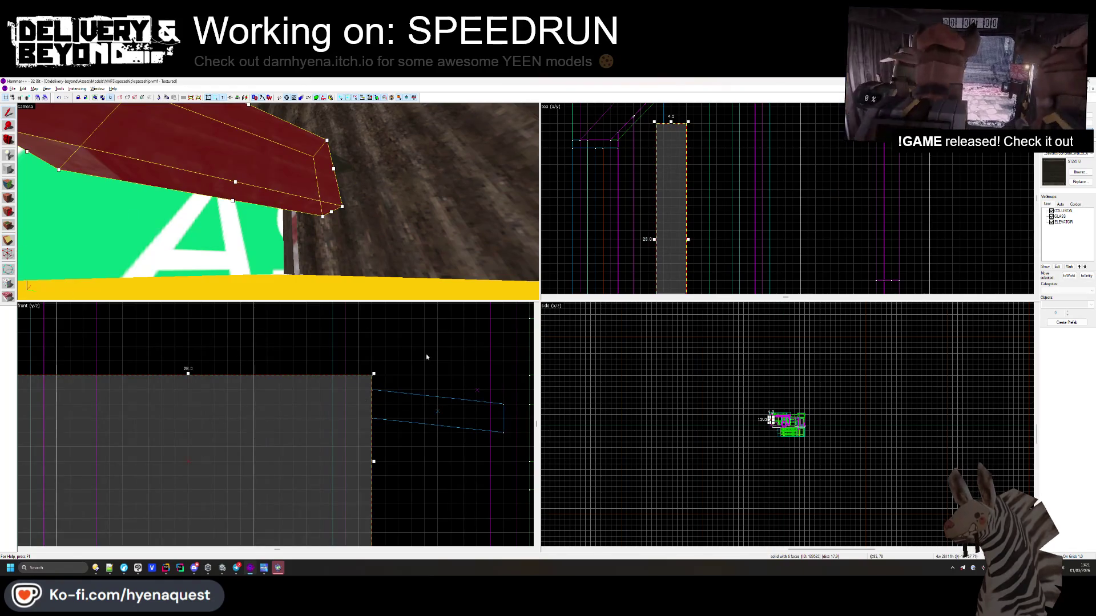
scroll(389, 423, down, 2)
click(399, 421)
shift+drag(405, 415, 405, 472)
click(393, 457)
key(alt+Tab)
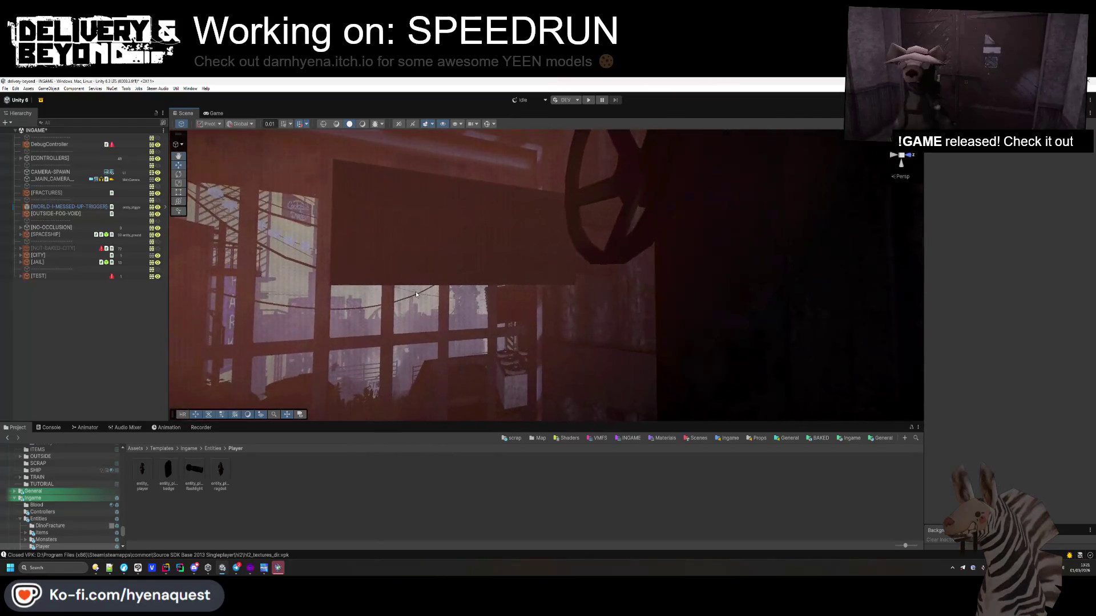
key(alt+Tab)
- Delete the upper slanted copy, compare in Unity, then undo the last change
click(348, 167)
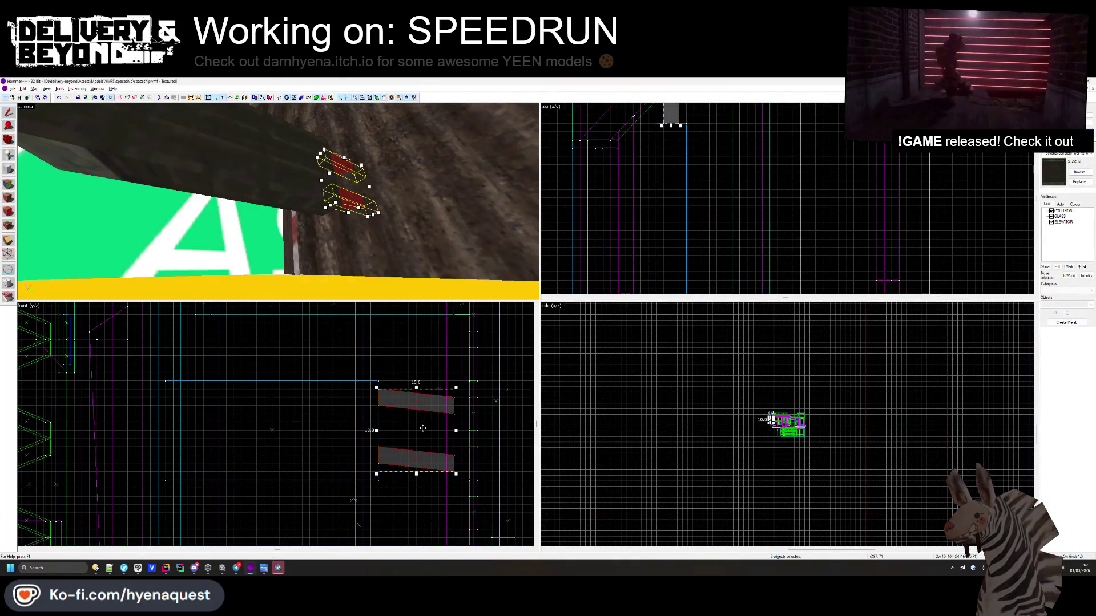
click(345, 167)
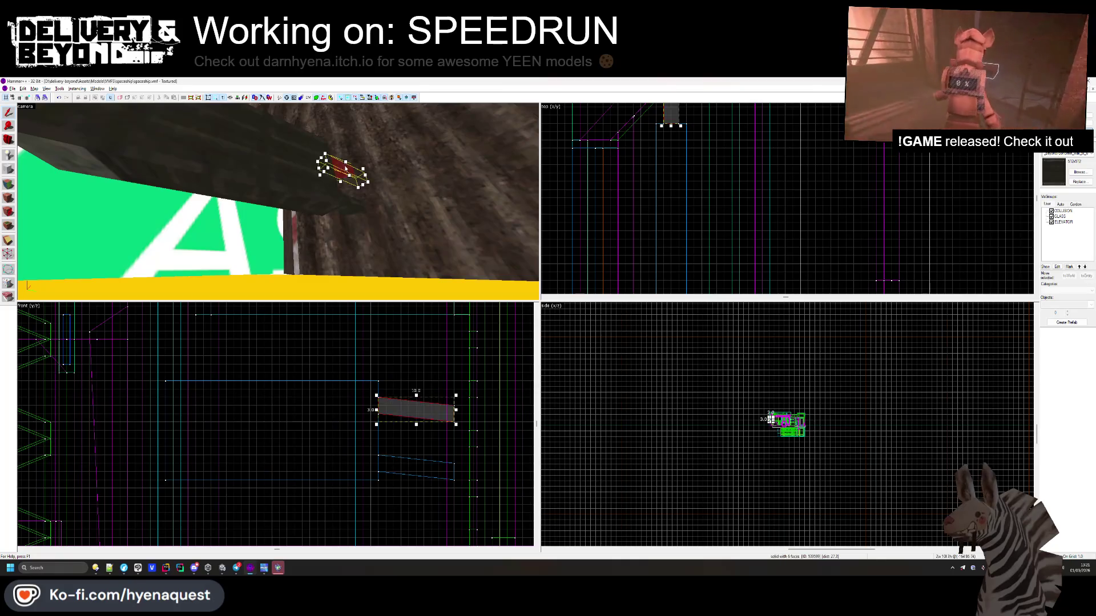
key(Delete)
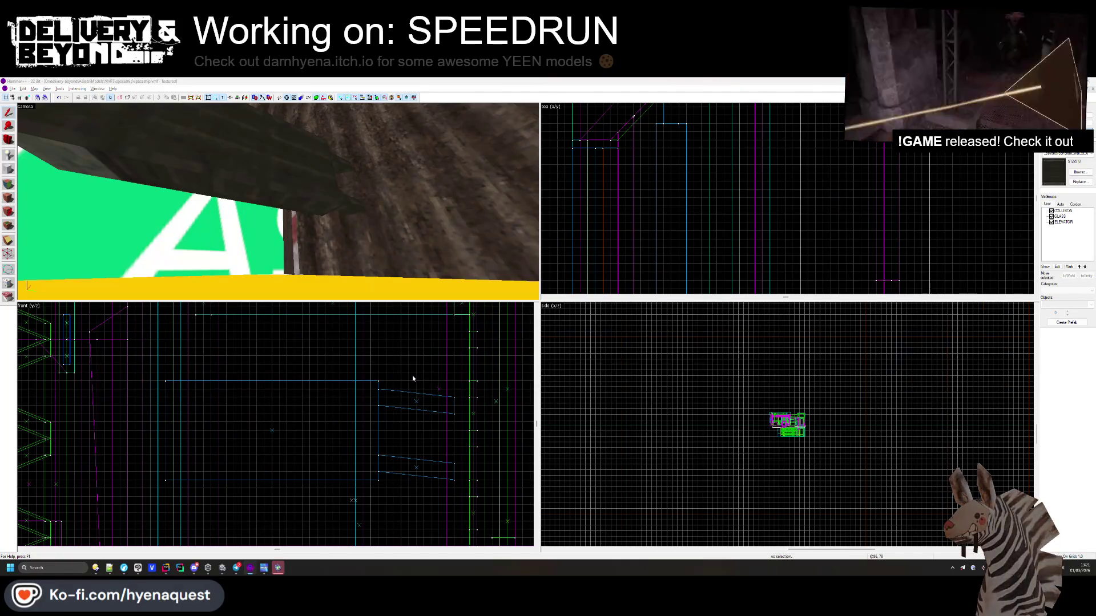
key(alt+Tab)
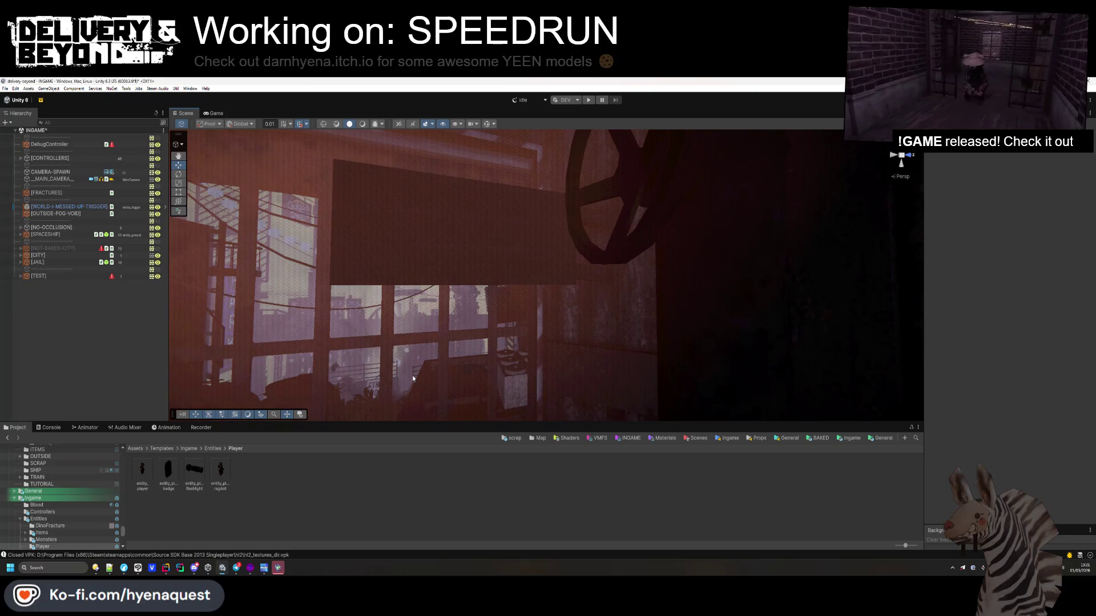
key(alt+Tab)
key(ctrl+z)
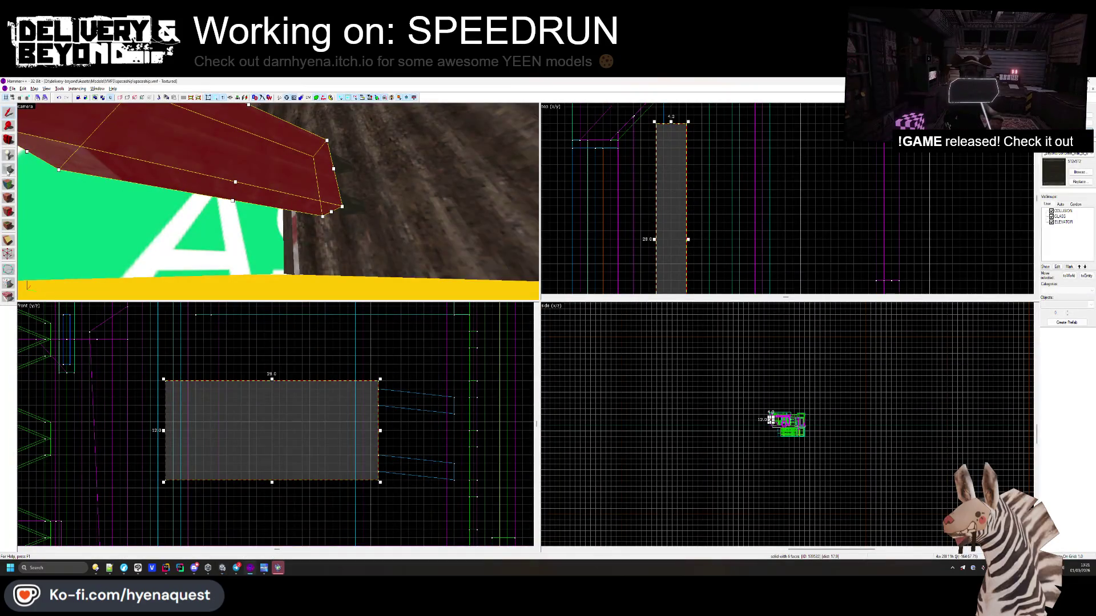
- Draw a new block brush over the panel area, widen and heighten it, and create it
key(shift+b)
scroll(705, 130, down, 2)
drag(693, 265, 695, 268)
scroll(710, 196, down, 2)
scroll(711, 195, up, 3)
drag(702, 216, 705, 215)
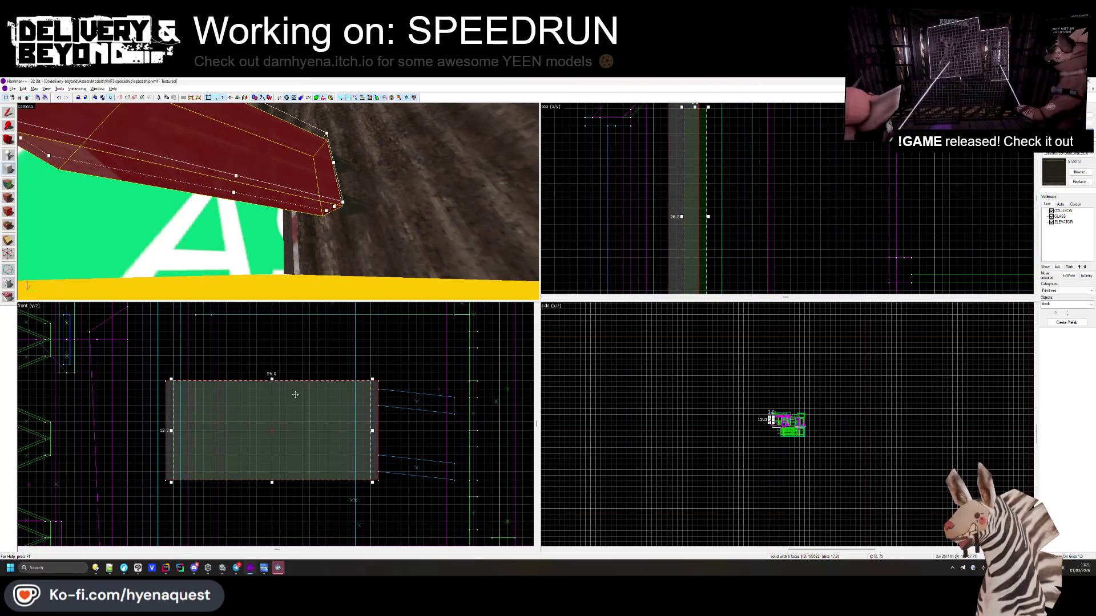
drag(272, 380, 272, 381)
key(Return)
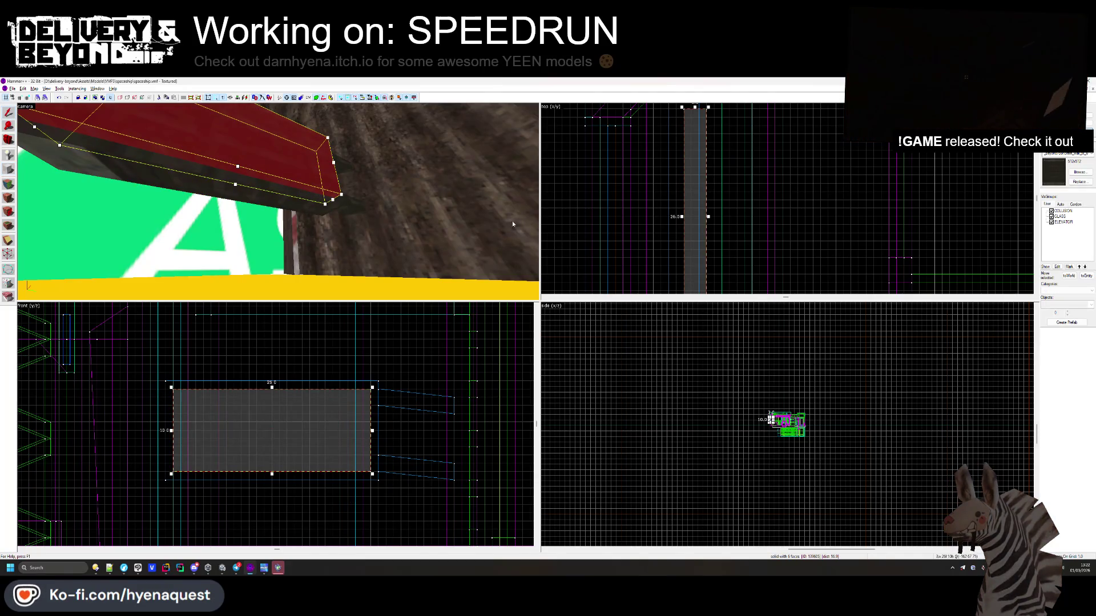
right_click(701, 163)
- Carve the new block out of the overlapping brushes and inspect the black screen panel's face texture
click(728, 222)
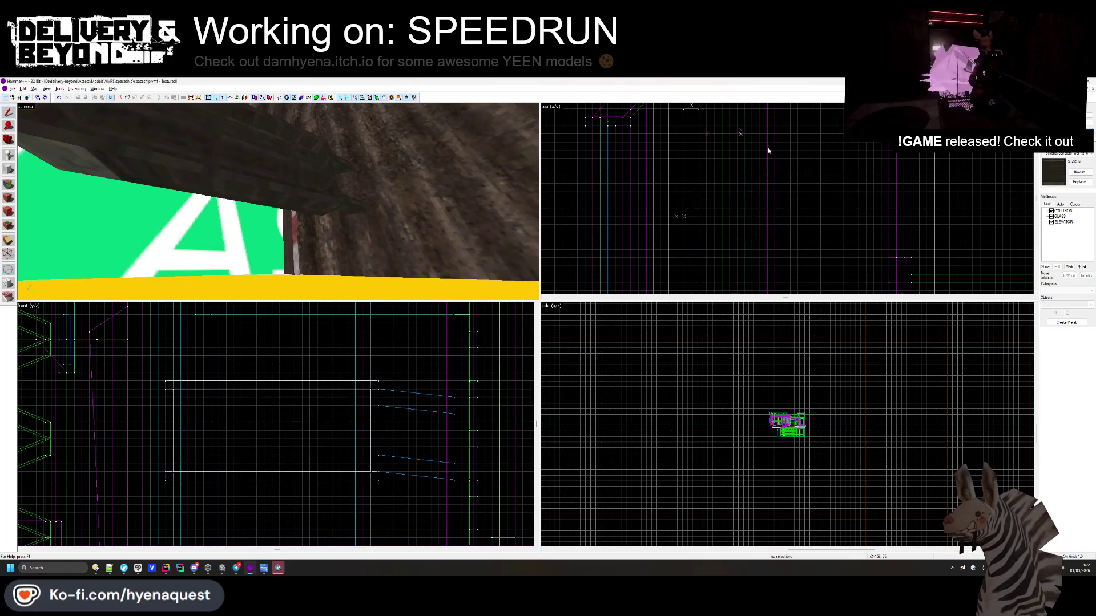
click(9, 183)
click(278, 201)
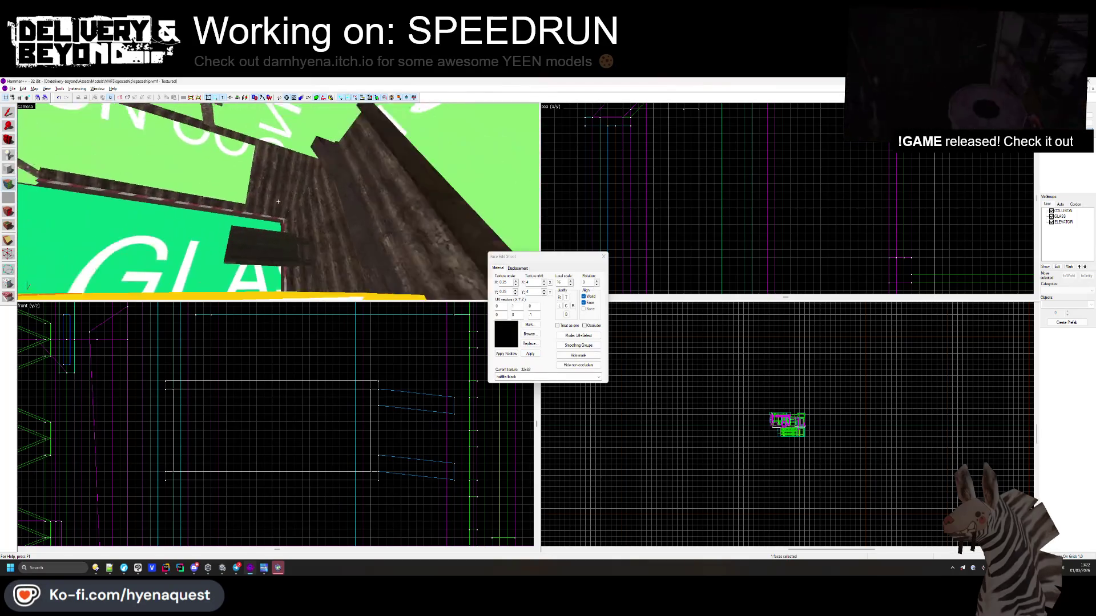
key(z)
click(603, 256)
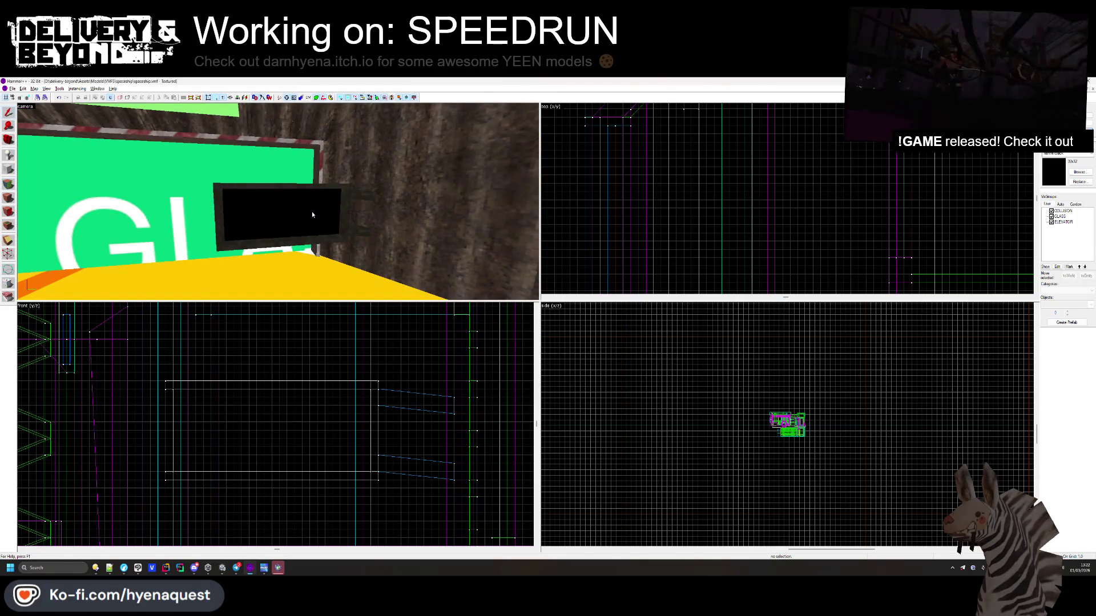
- Inspect the wall and small bracket beside the black panel, then switch to Unity
click(359, 208)
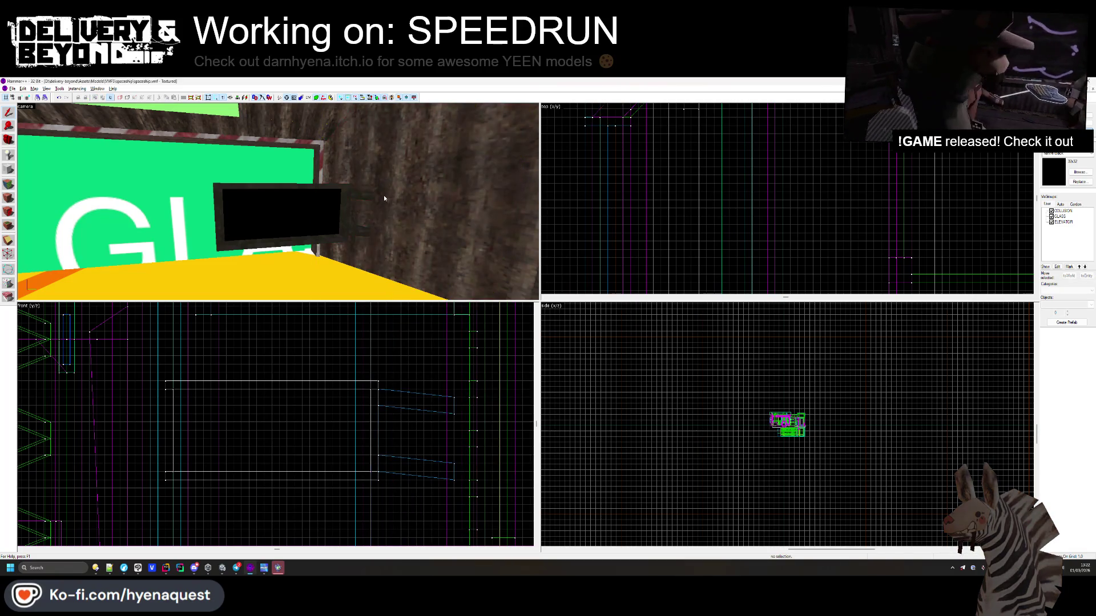
click(367, 195)
right_click(429, 211)
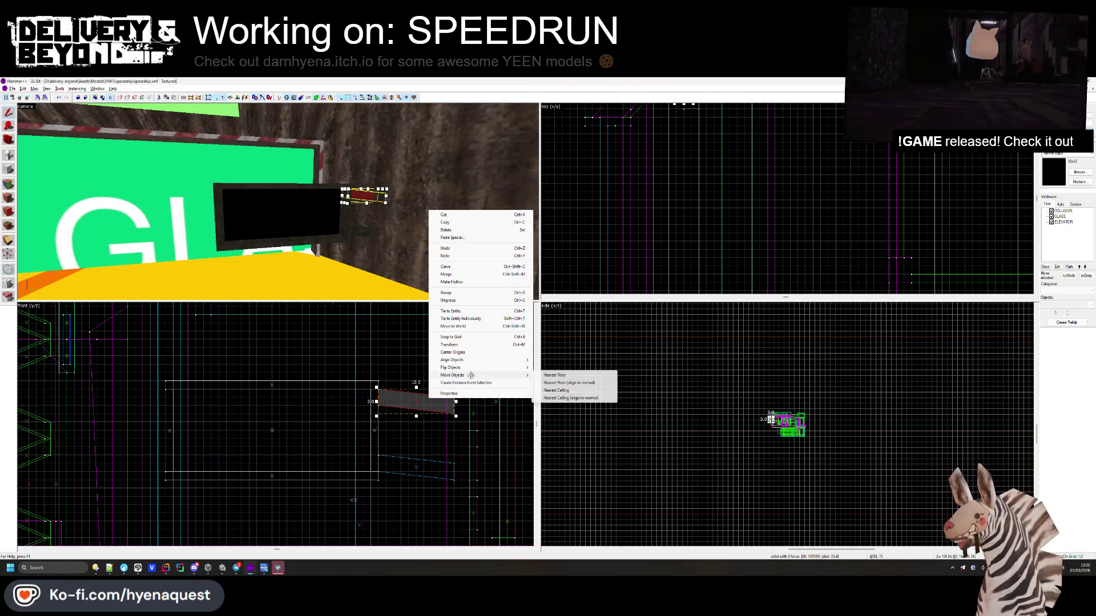
click(483, 396)
key(alt+Tab)
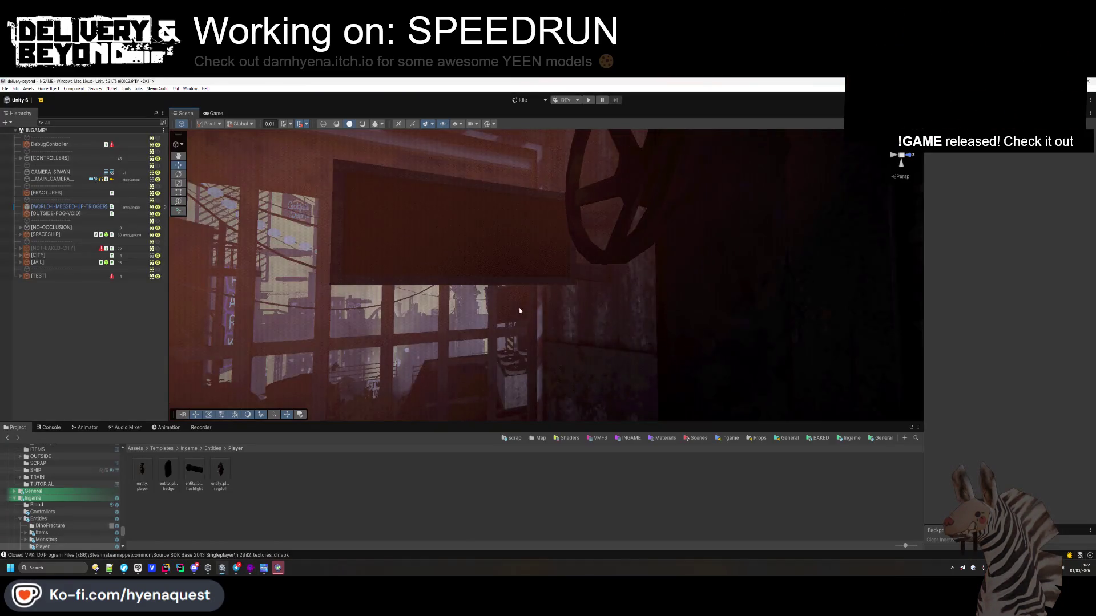
right_click(519, 307)
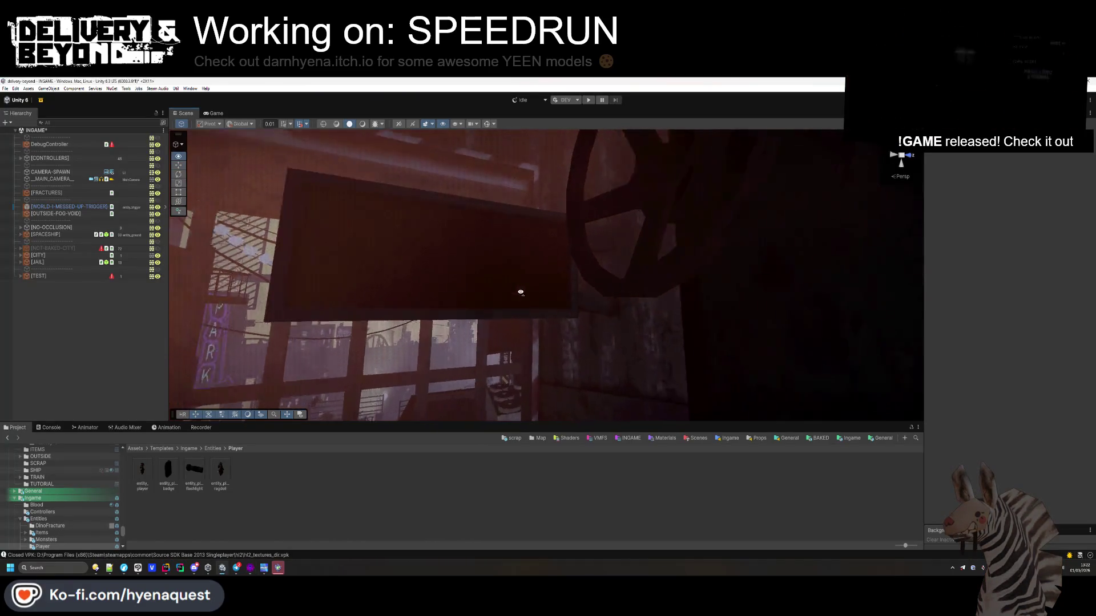
- Fly Unity's scene view around the DEBT counter, Systems V2 panel and bright window
key(w)
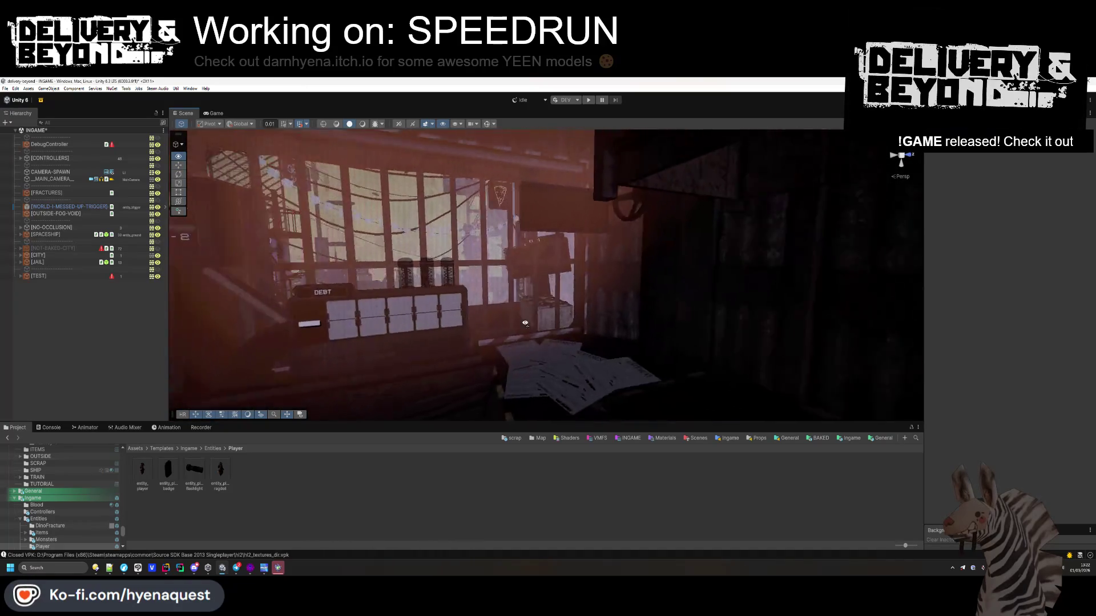
key(s)
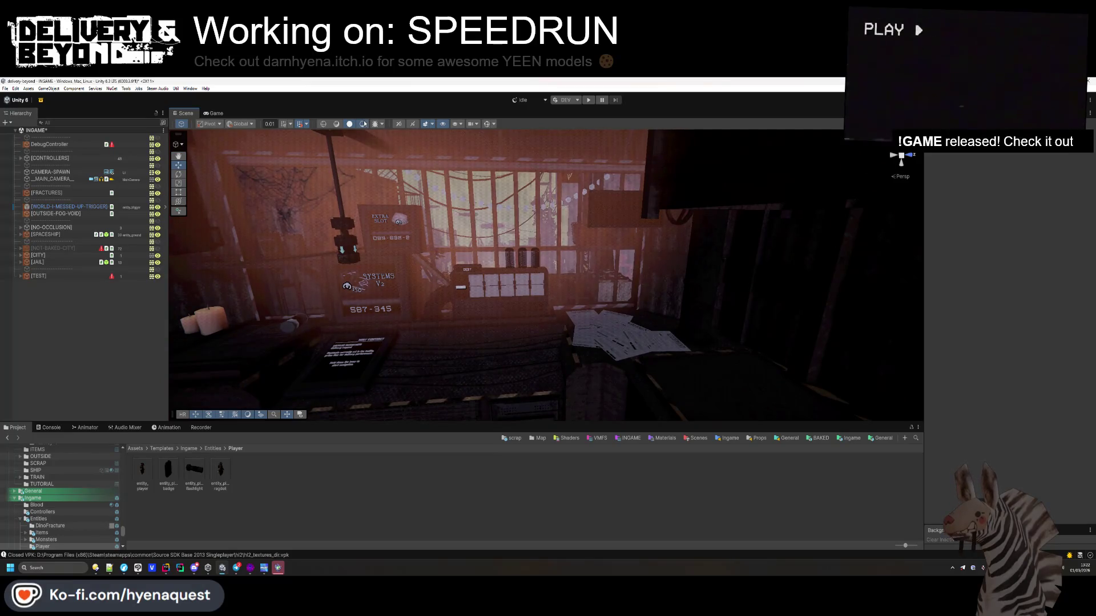
right_click(524, 278)
key(w)
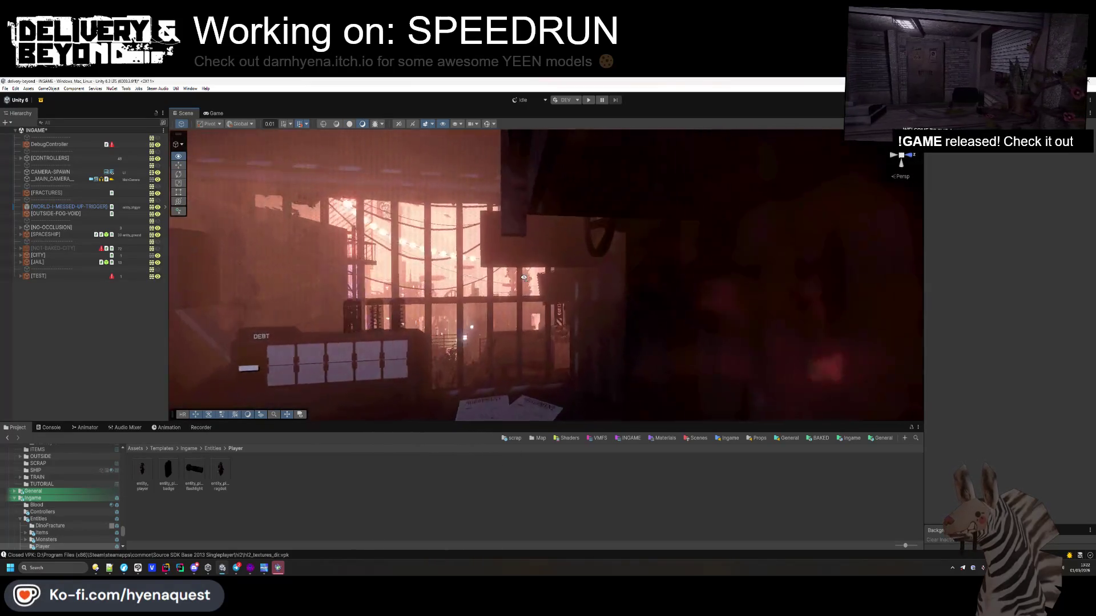
key(s)
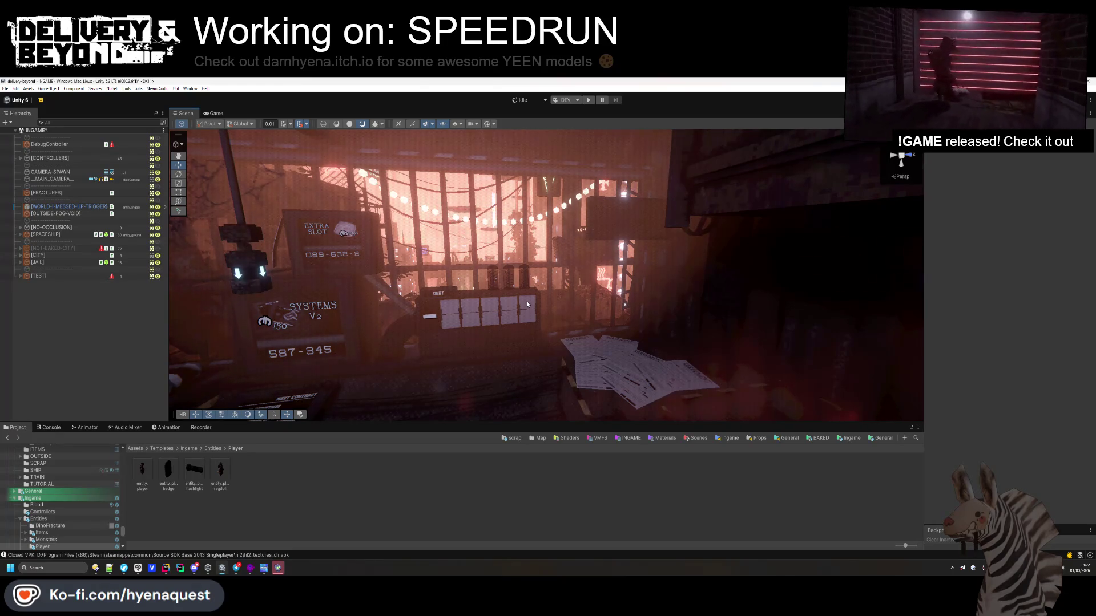
key(alt+Tab)
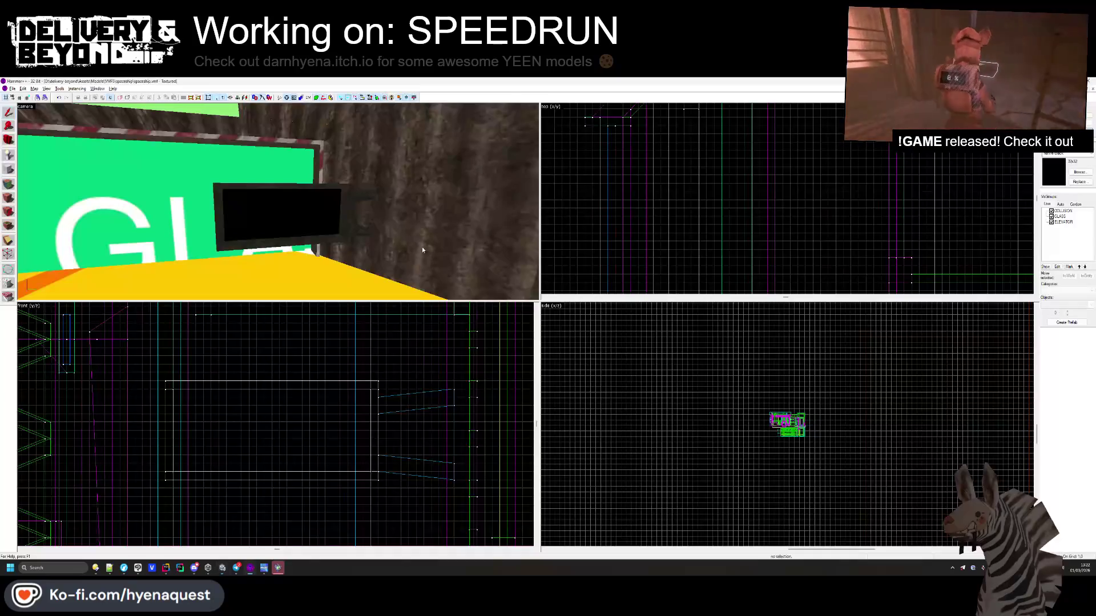
- Pull back and turn Unity's scene view to survey more of the room
key(alt+Tab)
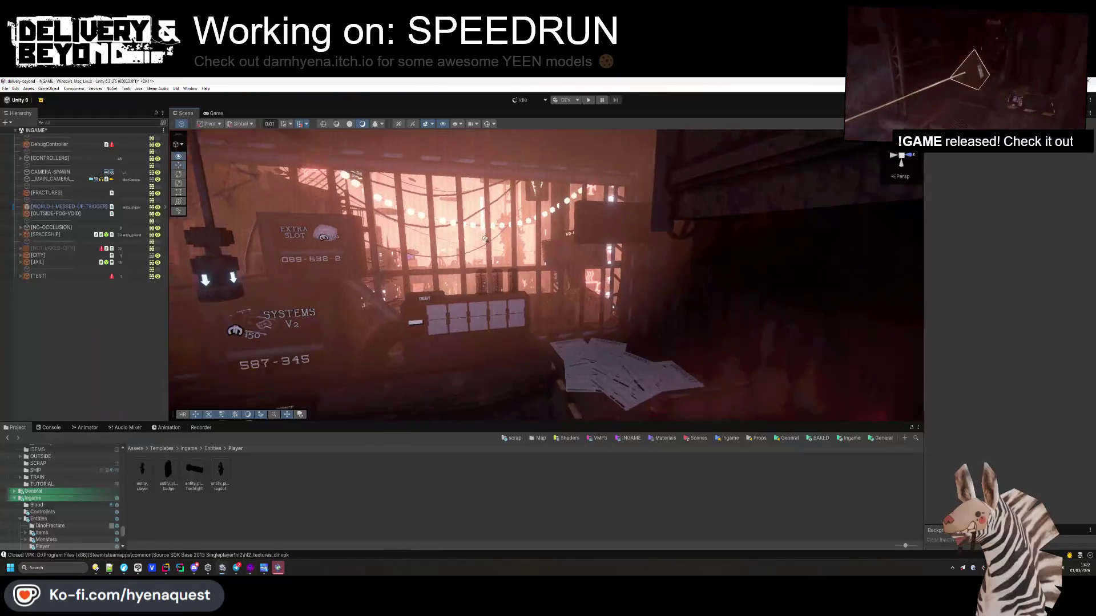
drag(519, 232, 458, 232)
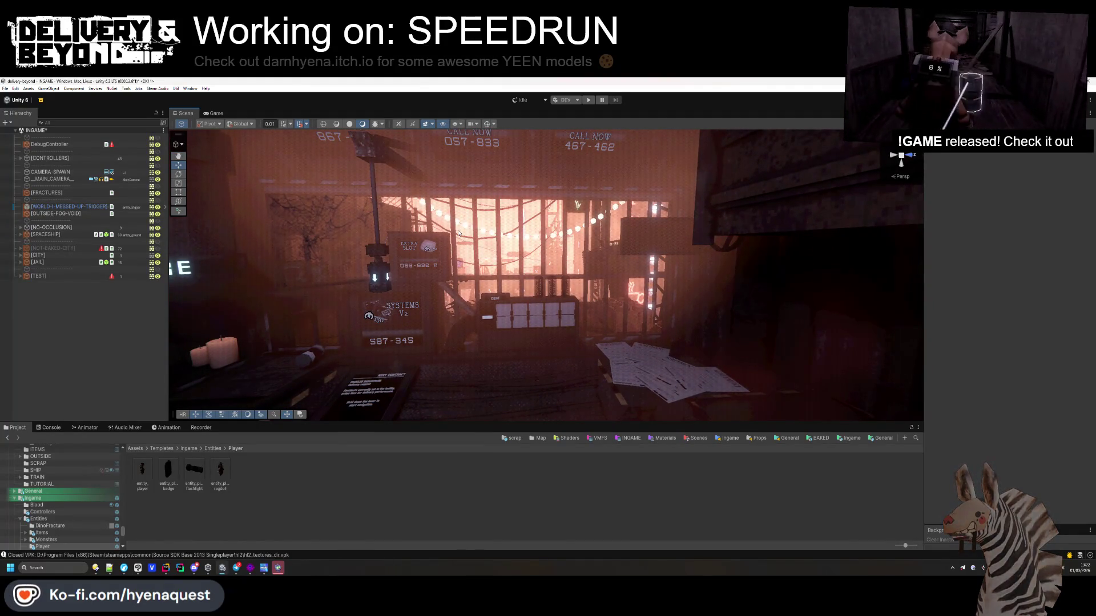
drag(458, 233, 474, 259)
key(alt+Tab)
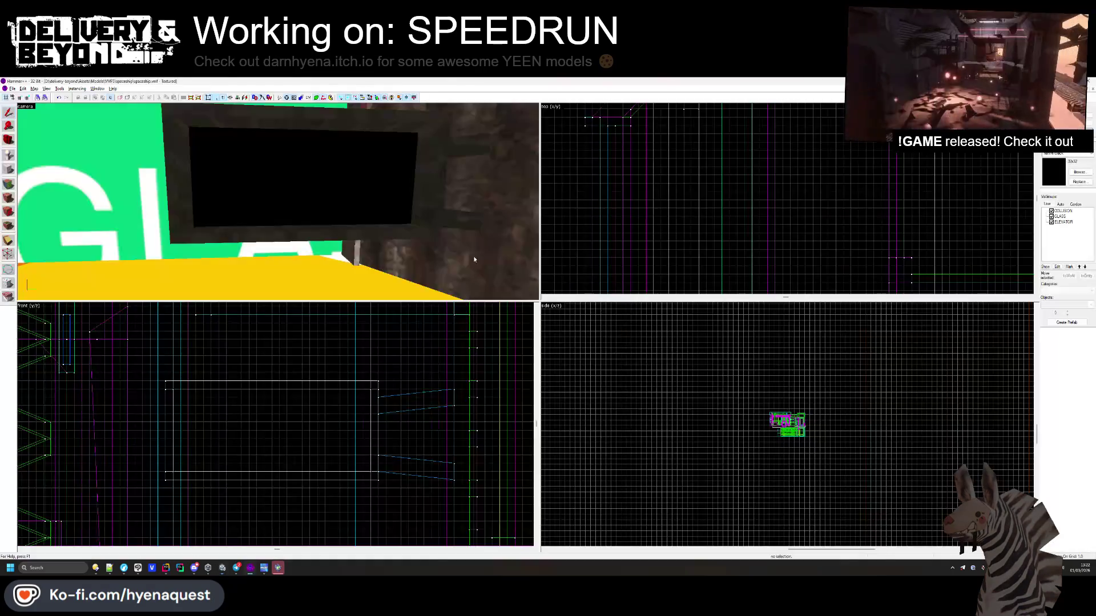
- Copy the neighbouring wall's rocky texture onto the ledge using face editing
key(z)
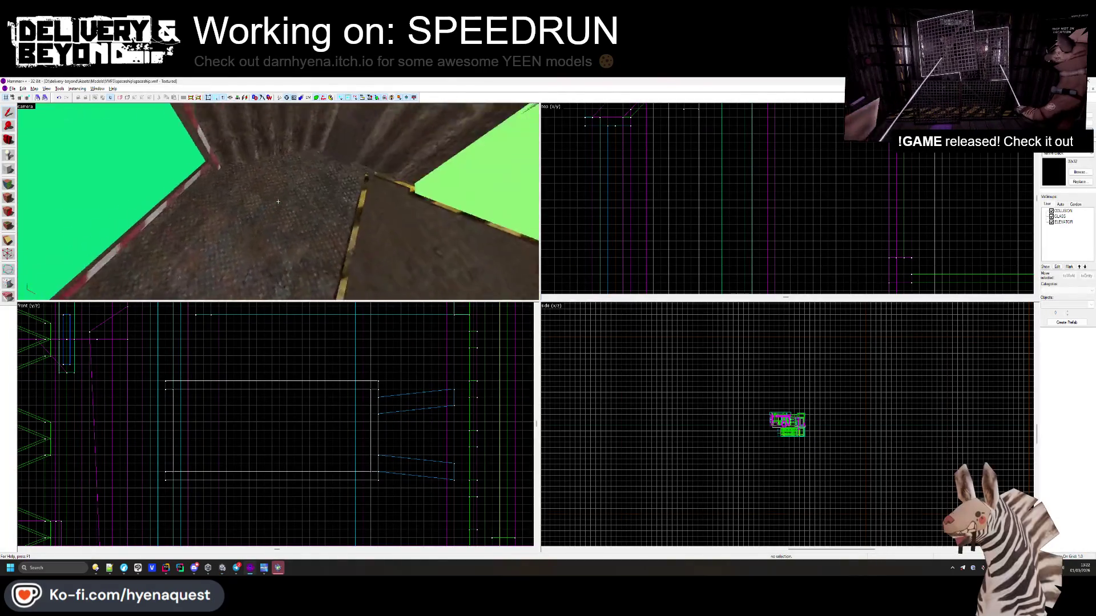
mouse_move(278, 202)
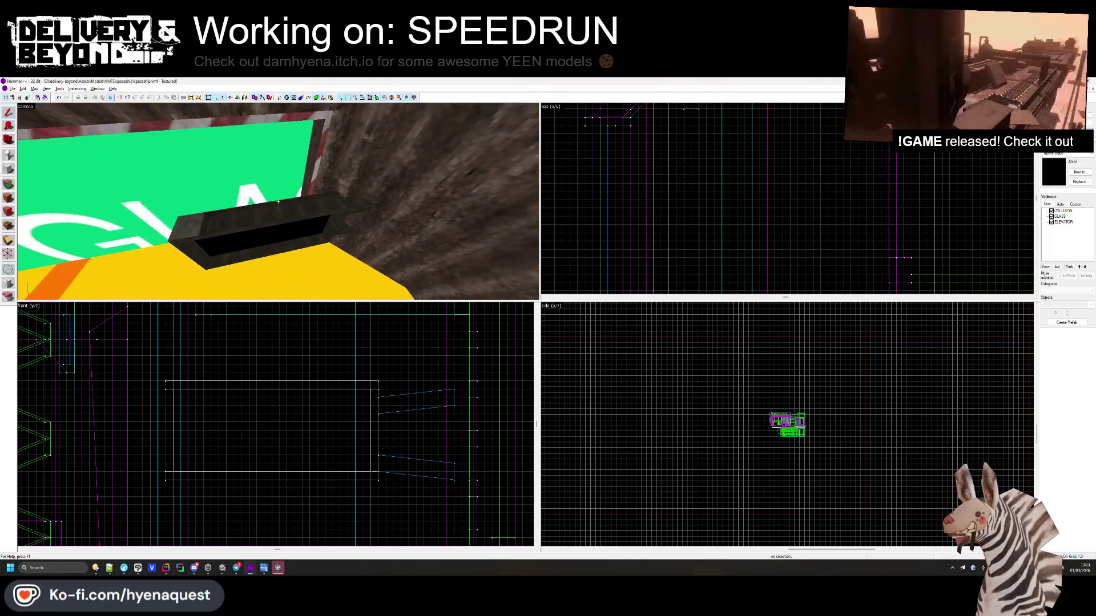
key(shift+a)
click(353, 228)
right_click(328, 222)
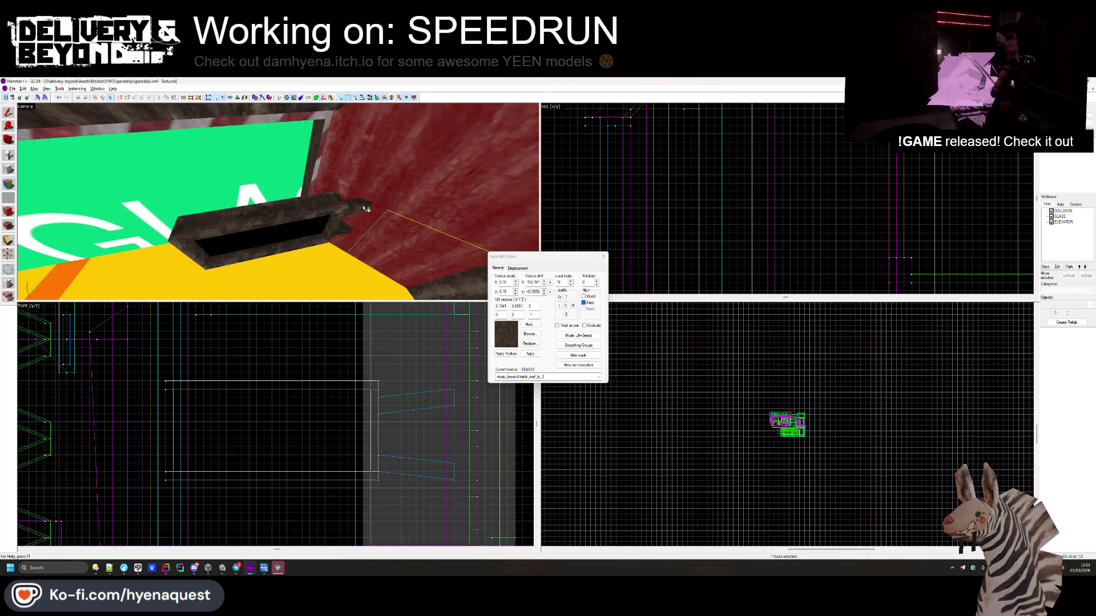
click(603, 256)
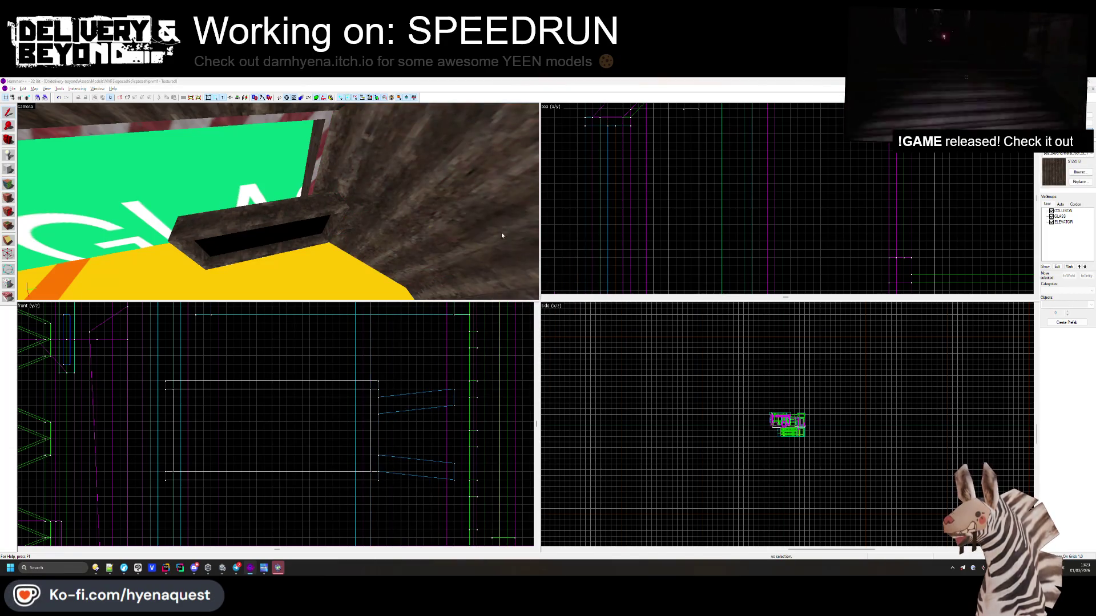
key(alt+Tab)
key(alt+Tab)
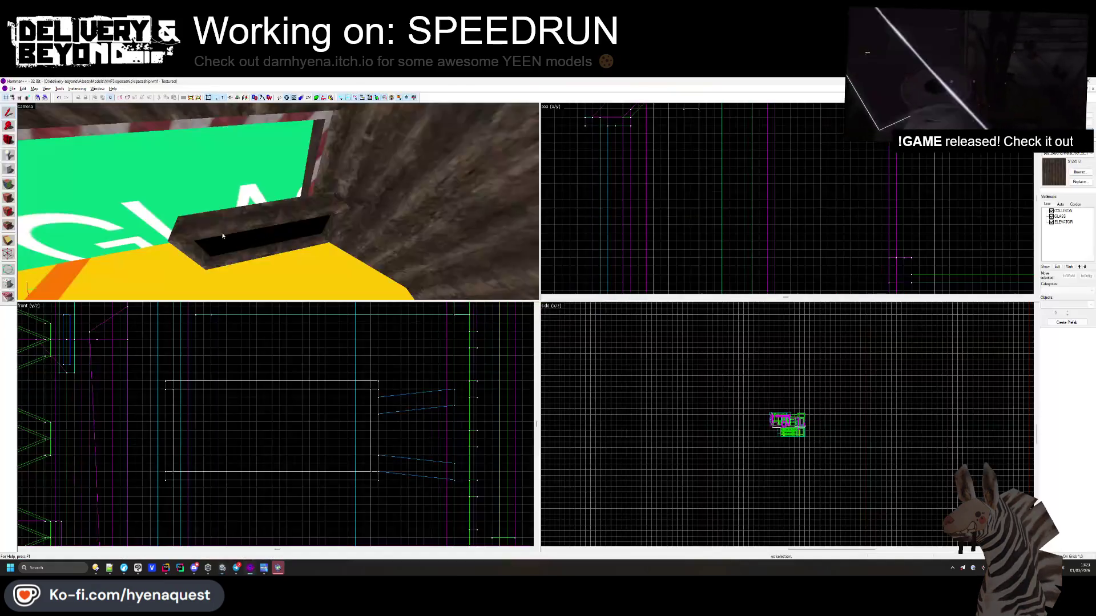
- Clip the ledge's left end diagonally to bevel it
click(223, 236)
click(9, 244)
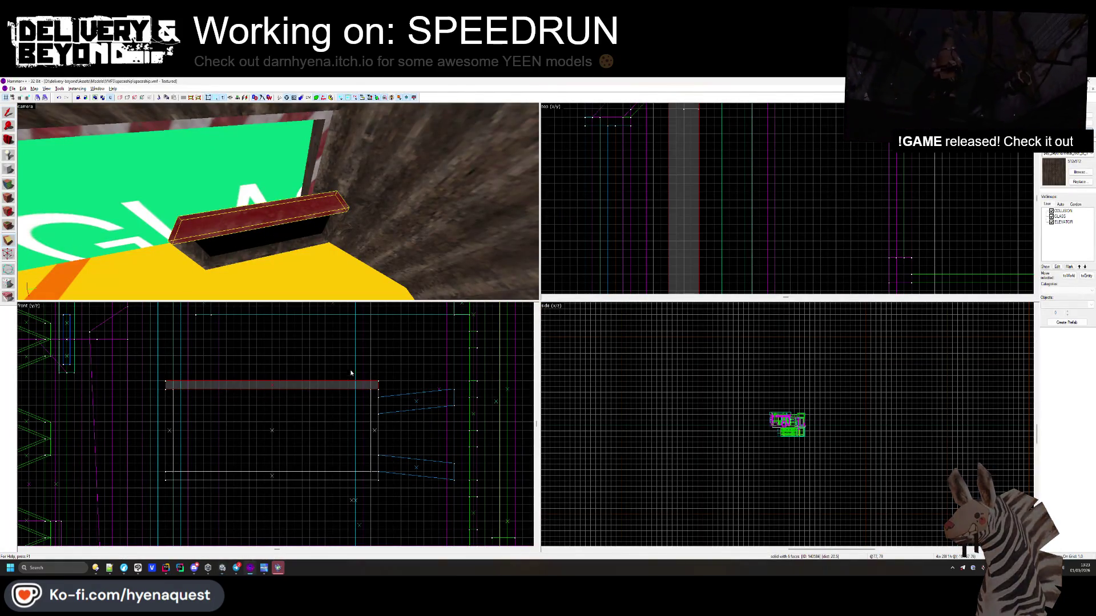
scroll(168, 389, up, 4)
drag(176, 388, 191, 372)
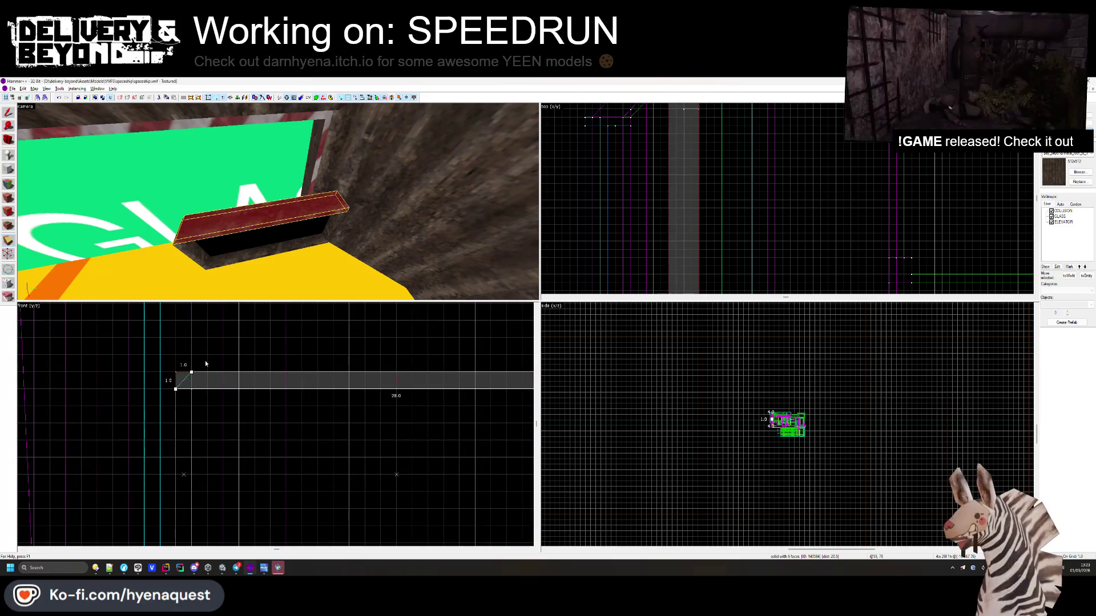
key(Return)
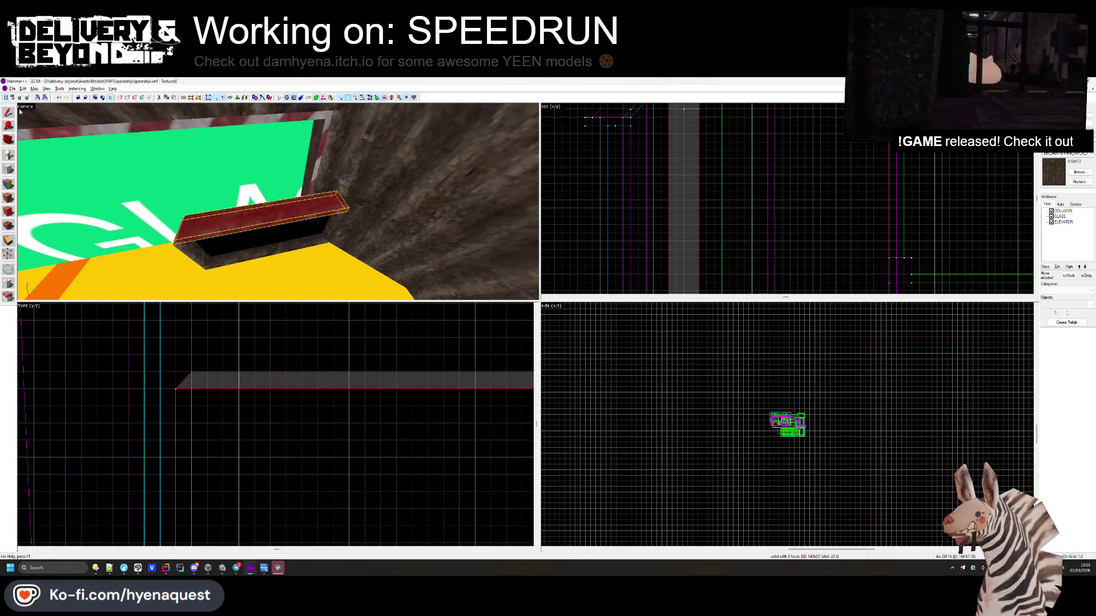
key(Escape)
- Duplicate the ledge, move the copy below it and narrow it from 28 to 23 units
key(z)
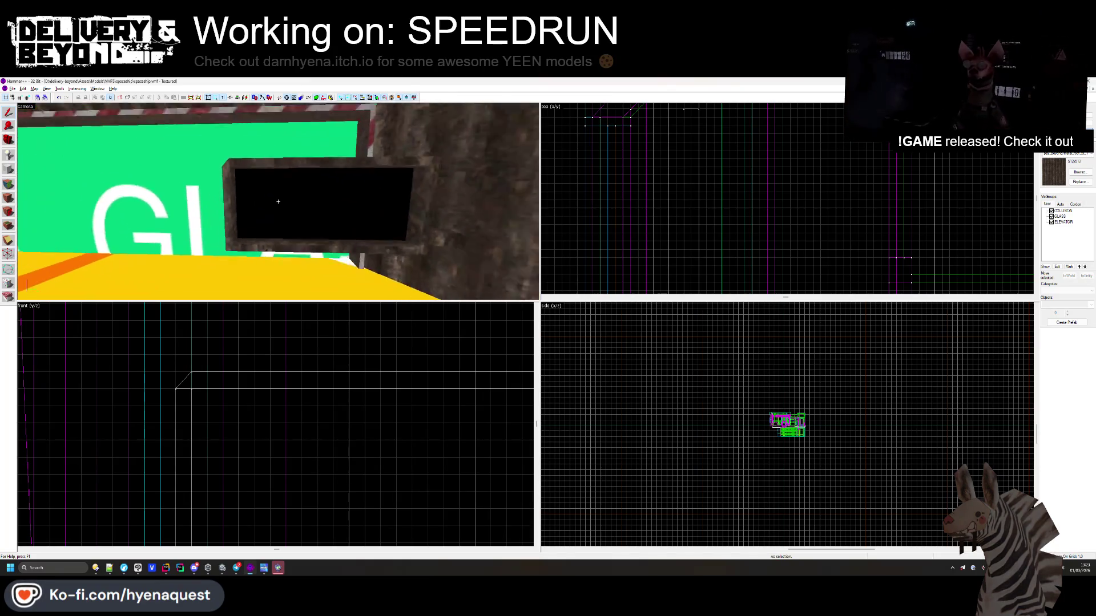
key(z)
click(269, 241)
scroll(259, 393, up, 3)
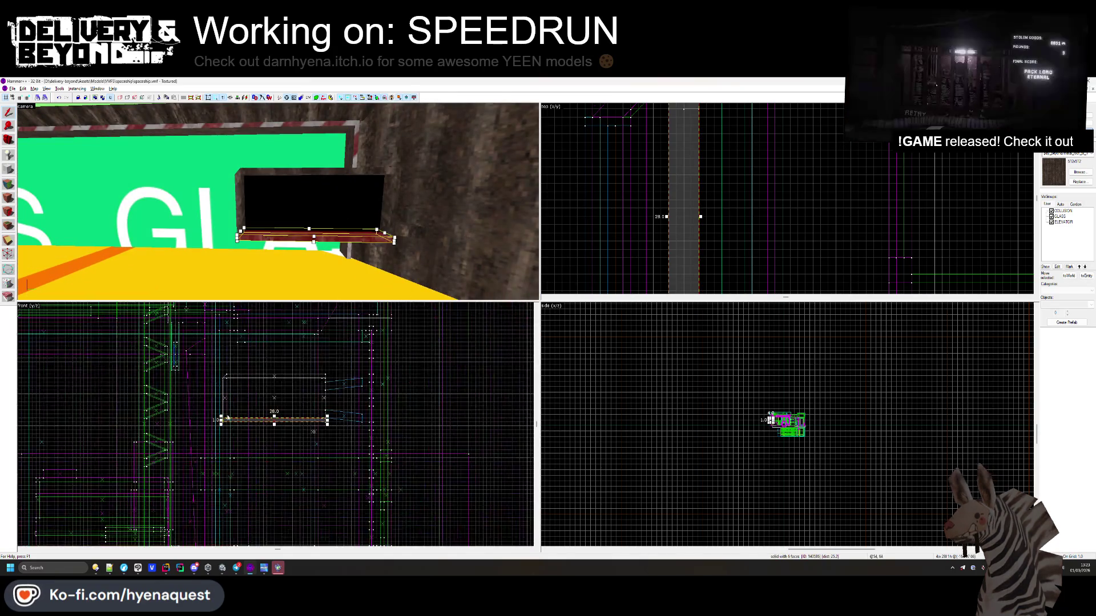
drag(197, 391, 197, 405)
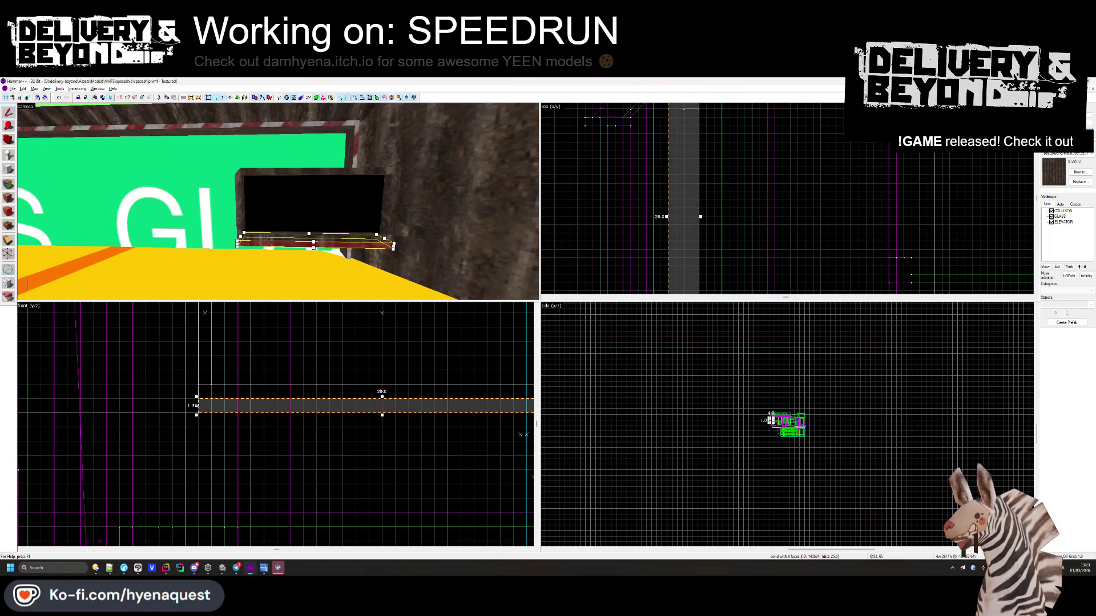
key(Delete)
key(ctrl+z)
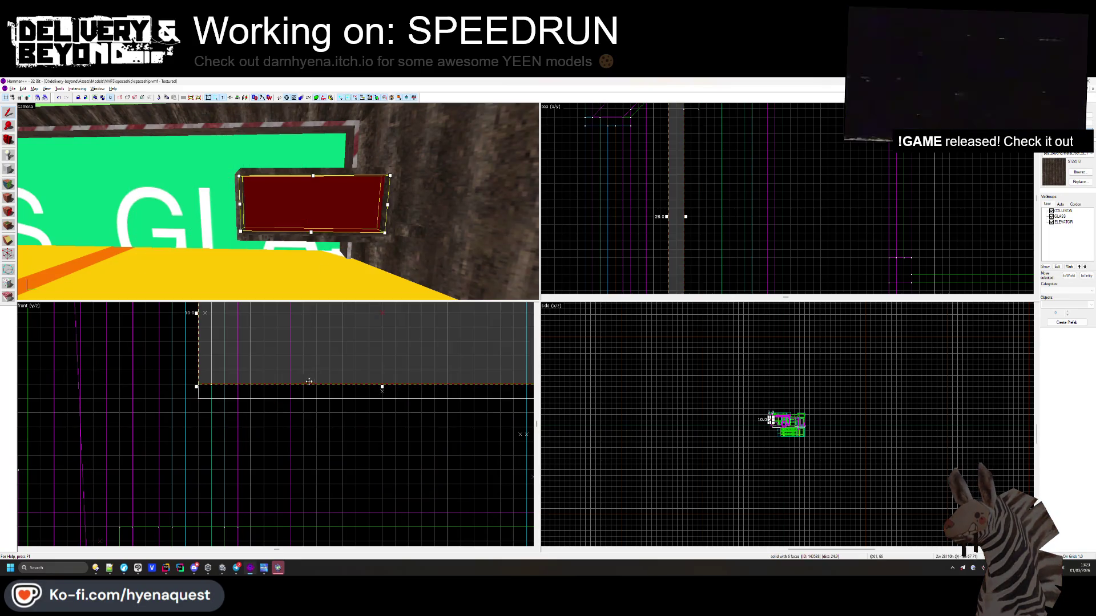
drag(310, 370, 310, 444)
scroll(247, 425, up, 1)
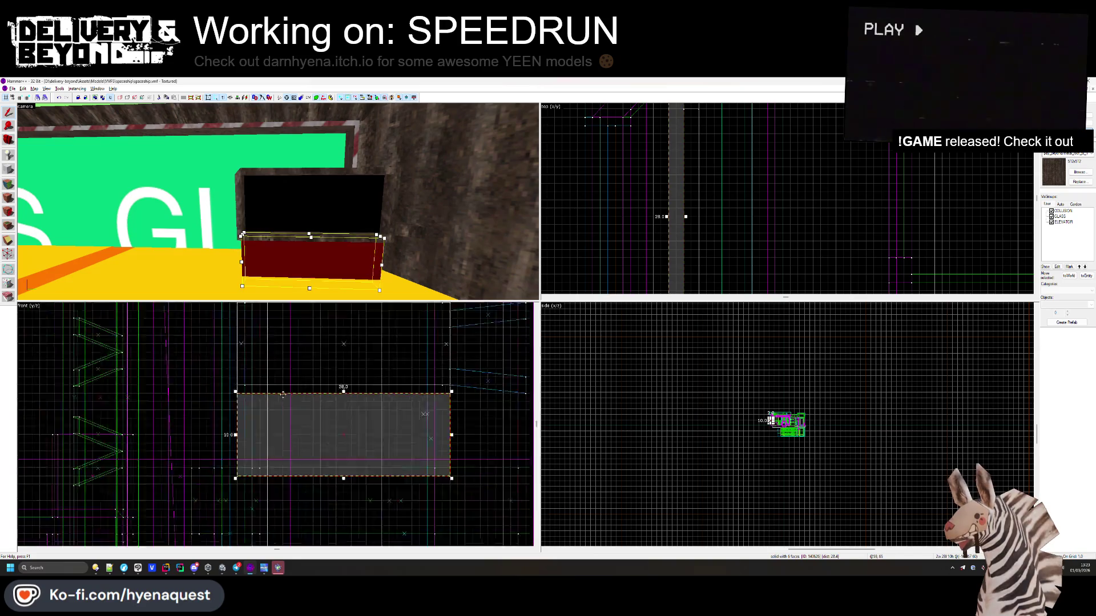
drag(247, 425, 302, 425)
scroll(348, 450, down, 1)
key(Escape)
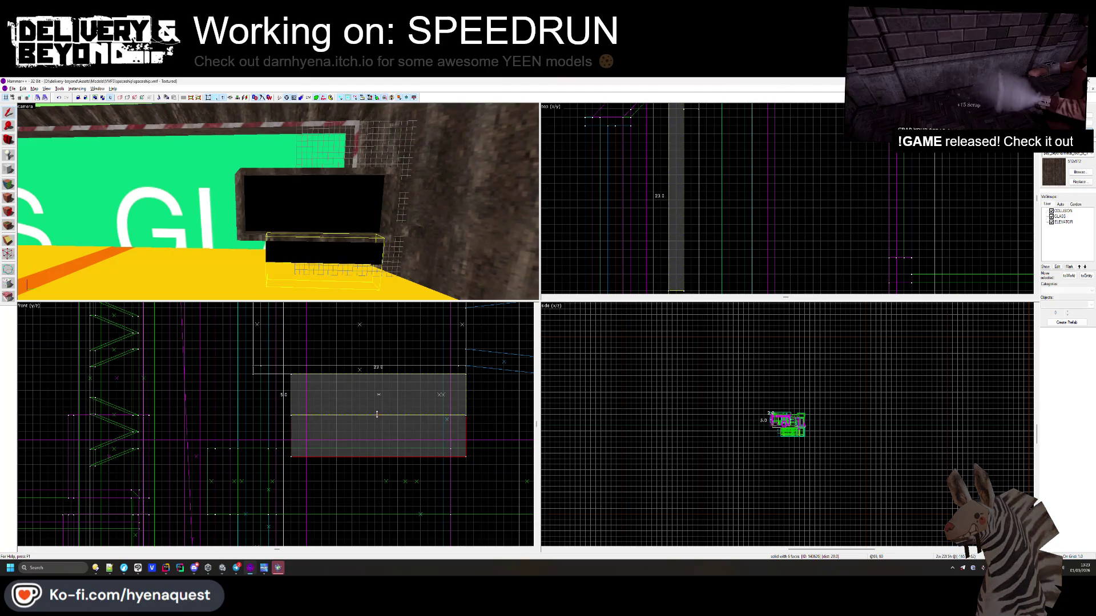
- Draw a 24 by 1 solid block under the black panel
click(351, 235)
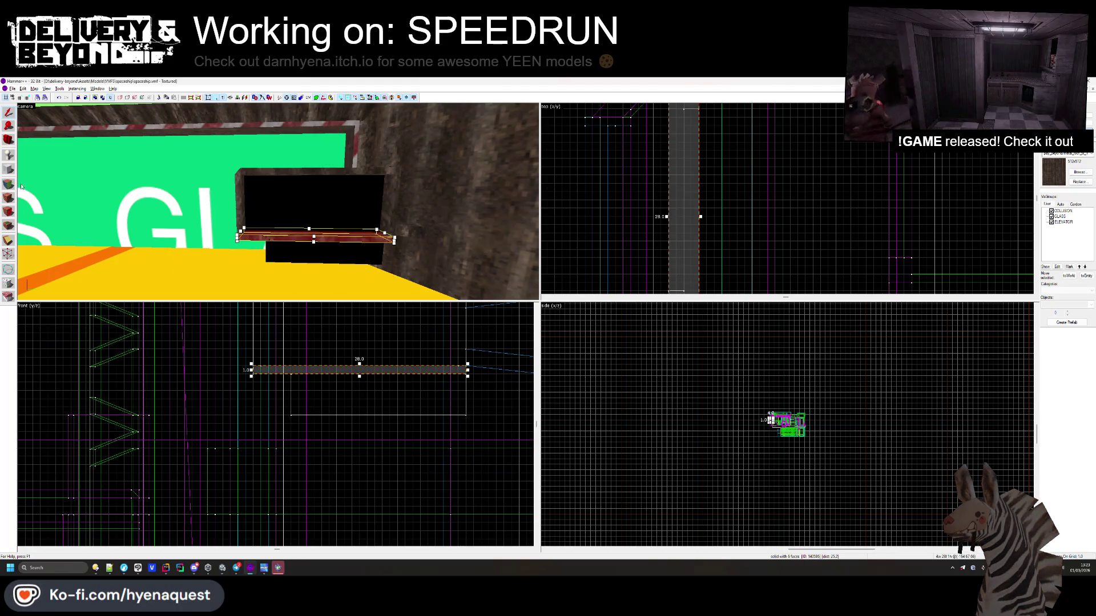
key(shift+b)
mouse_move(291, 380)
mouse_down()
mouse_move(286, 419)
mouse_move(472, 423)
mouse_up()
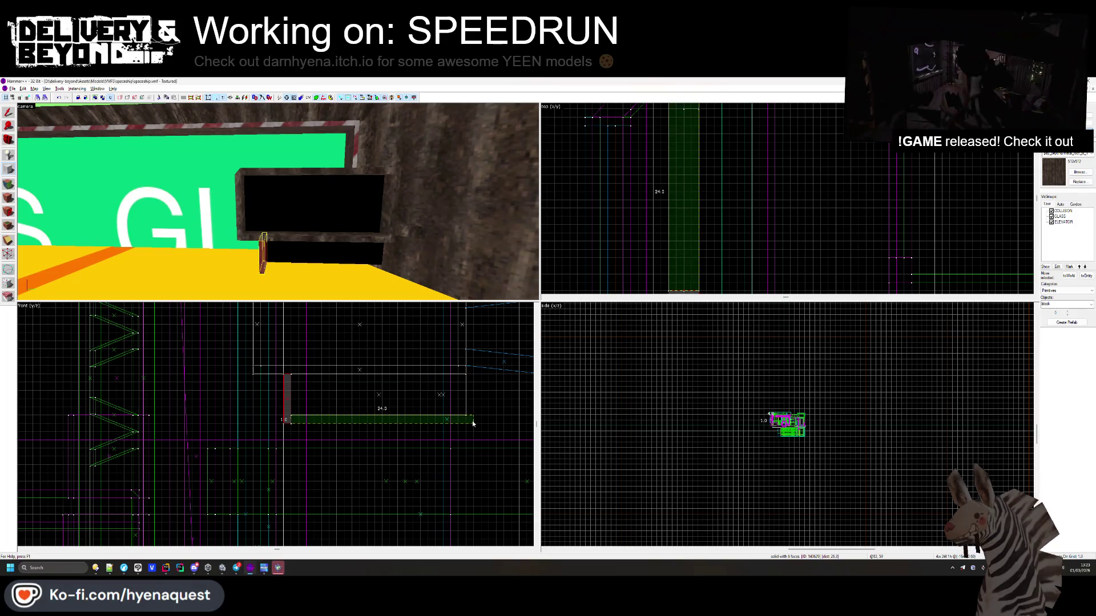
key(Return)
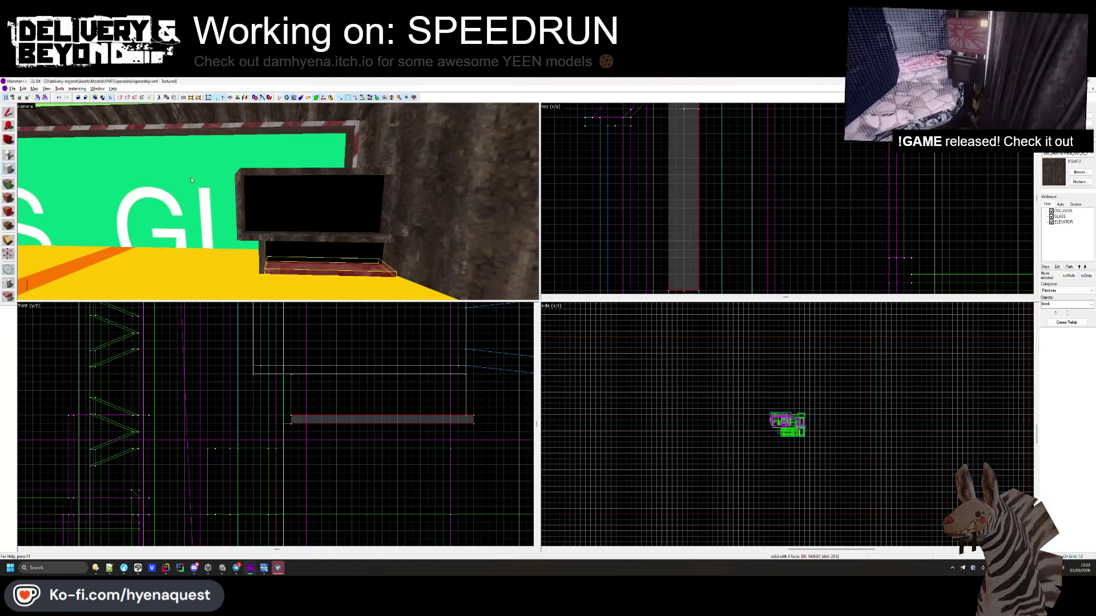
key(shift+s)
- Add a small upright block at the right end of the new thin base
ctrl+click(316, 242)
ctrl+click(282, 269)
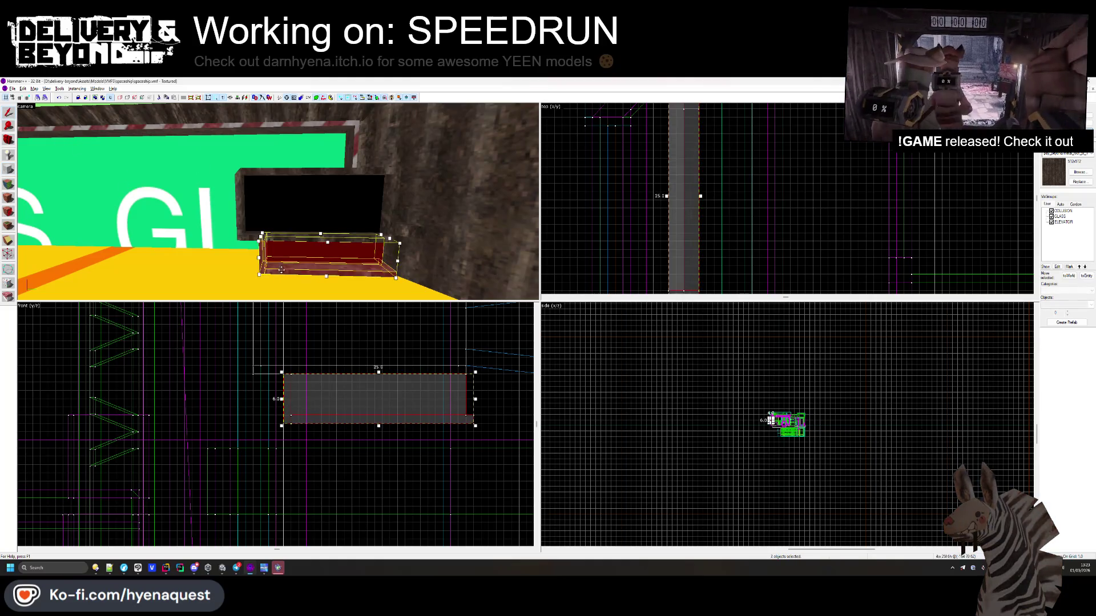
click(372, 318)
click(360, 273)
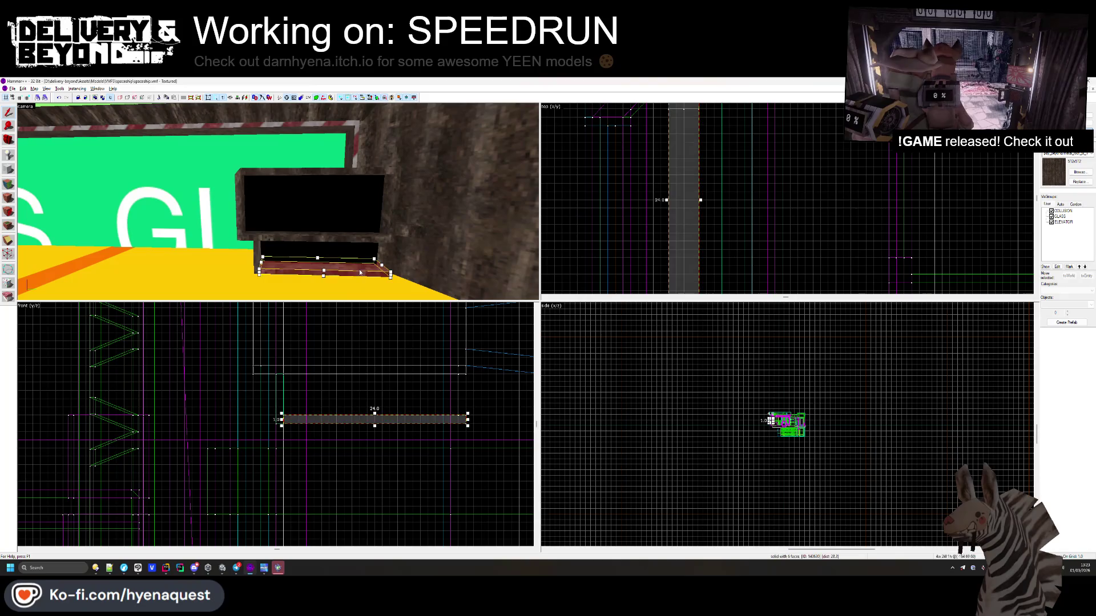
click(10, 170)
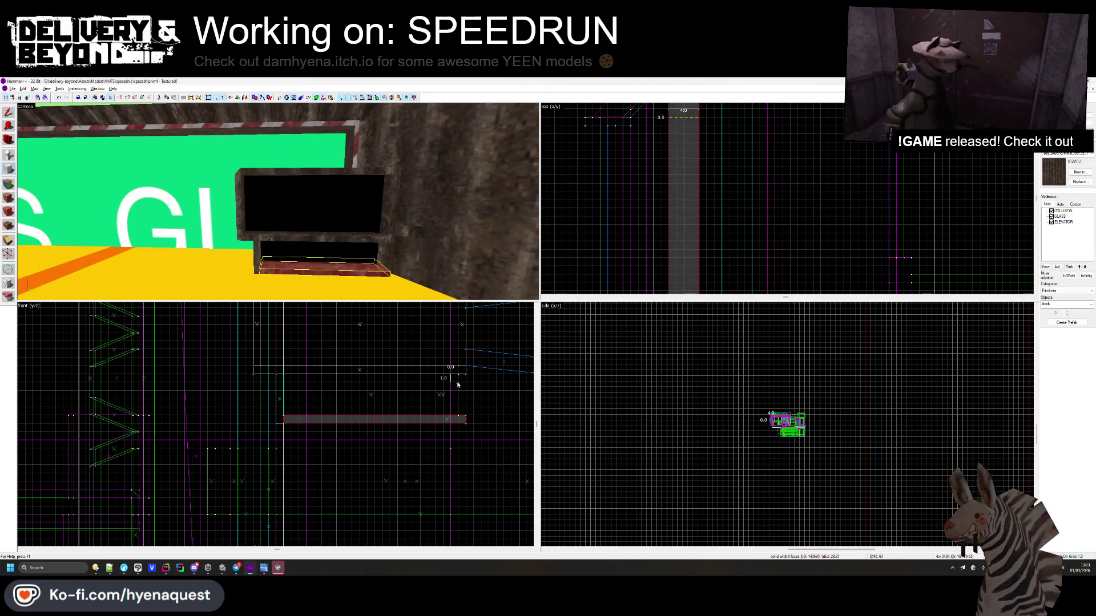
drag(451, 396, 460, 400)
key(Return)
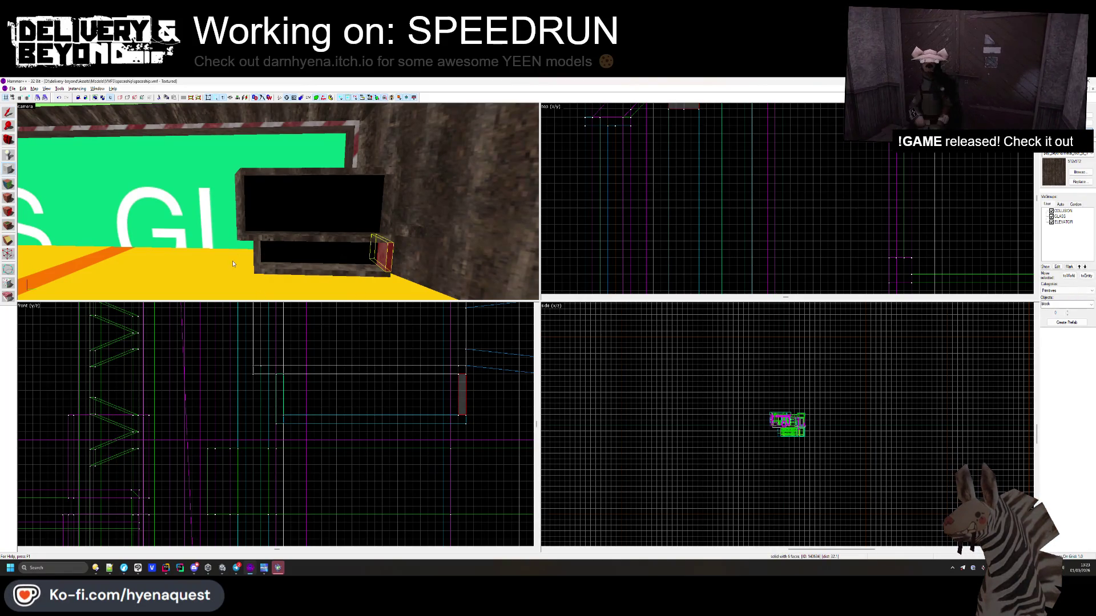
key(Escape)
key(z)
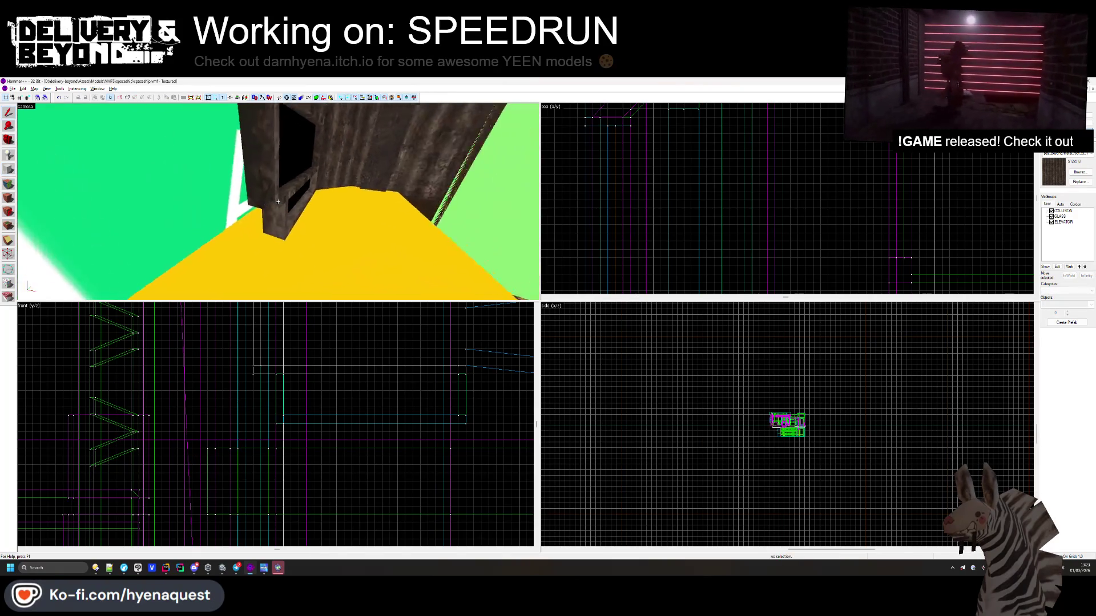
key(z)
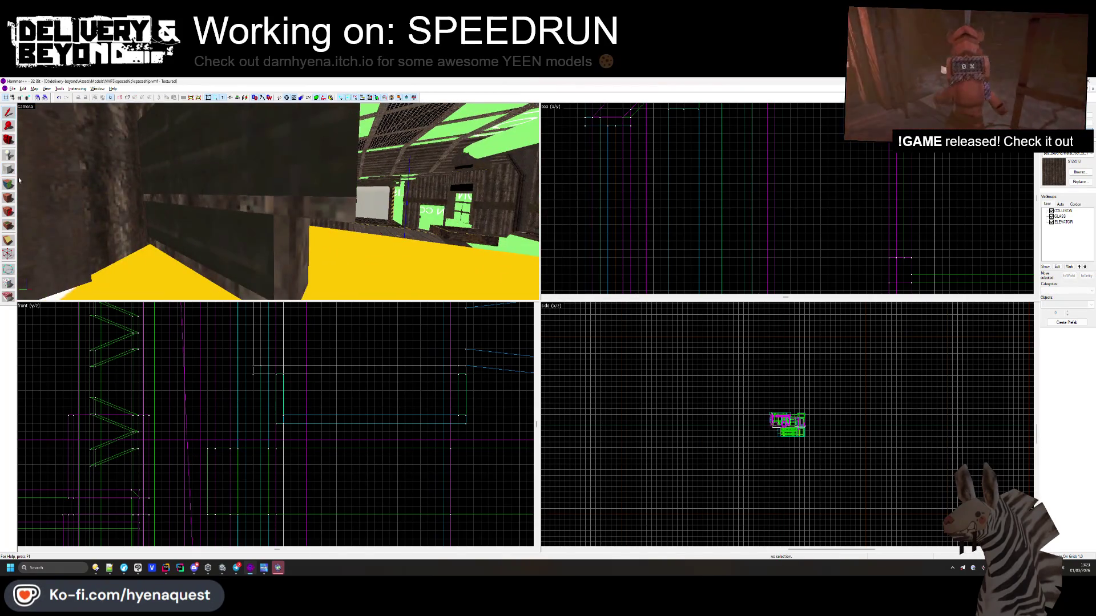
click(8, 183)
- Inspect the new pieces' faces and undo the stray extra 24 by 1 block
click(319, 230)
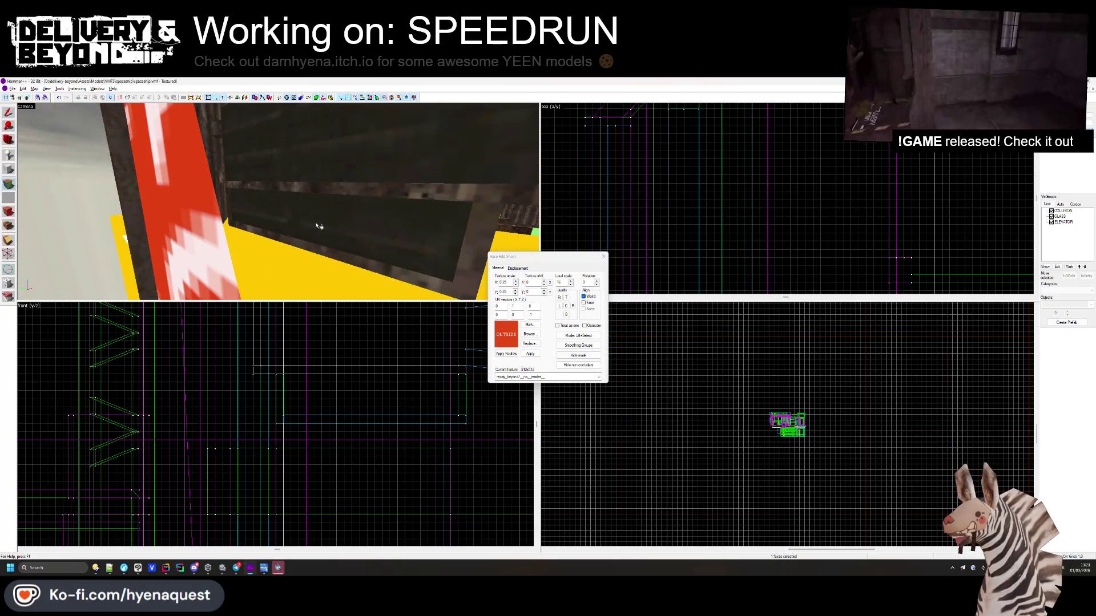
scroll(231, 200, up, 3)
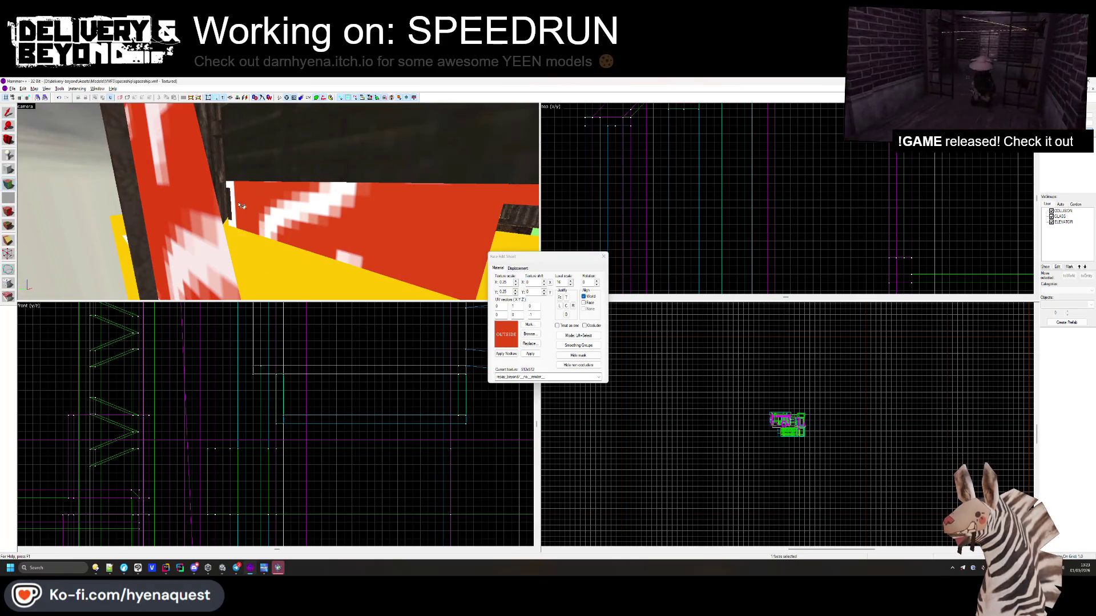
key(z)
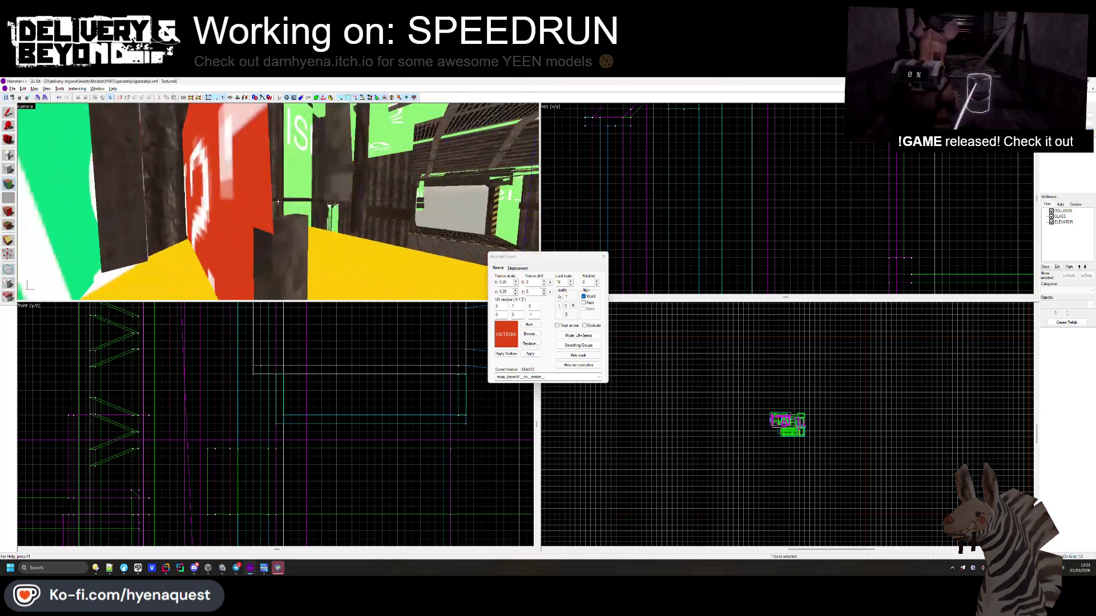
key(z)
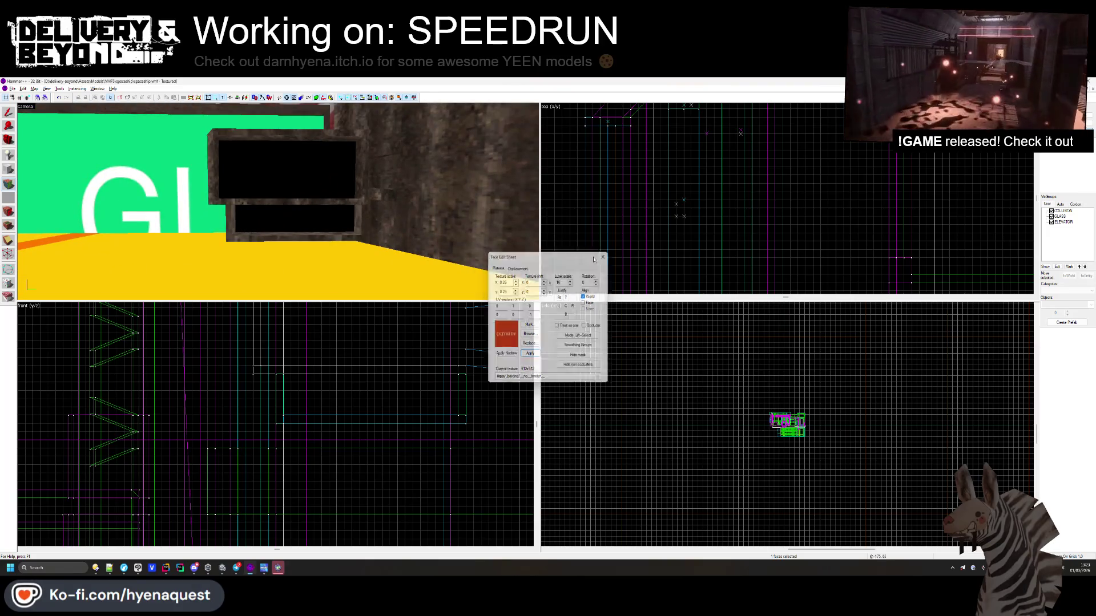
click(604, 256)
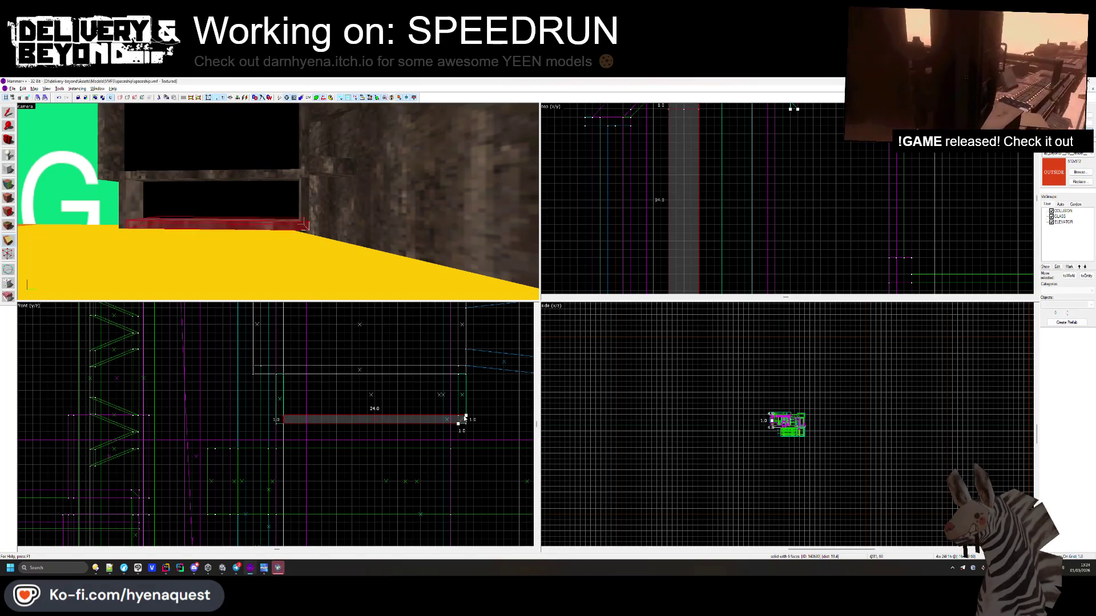
key(Return)
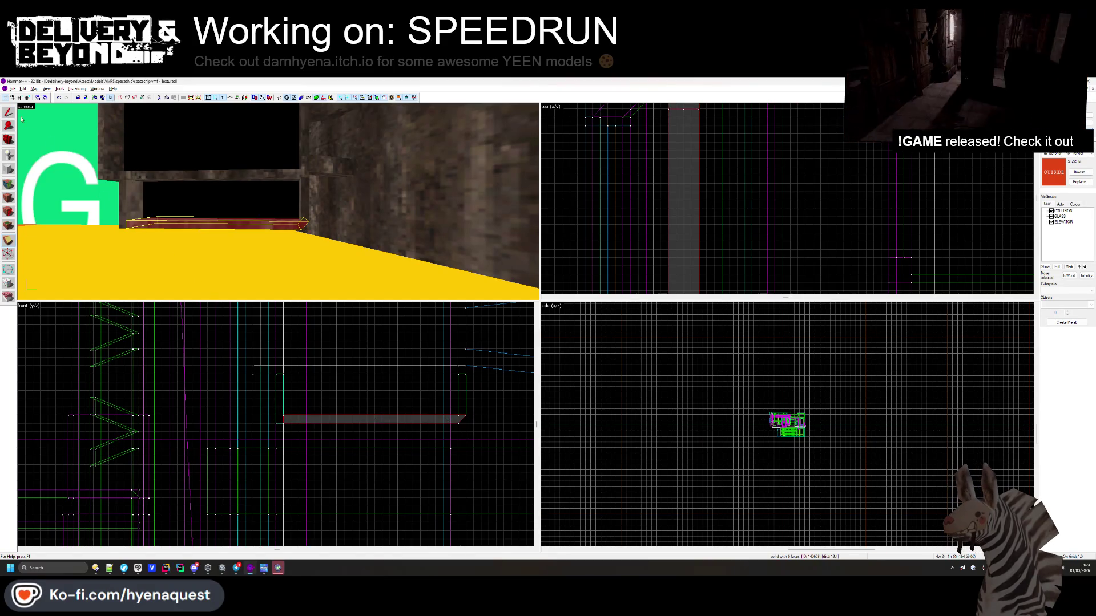
key(ctrl+z)
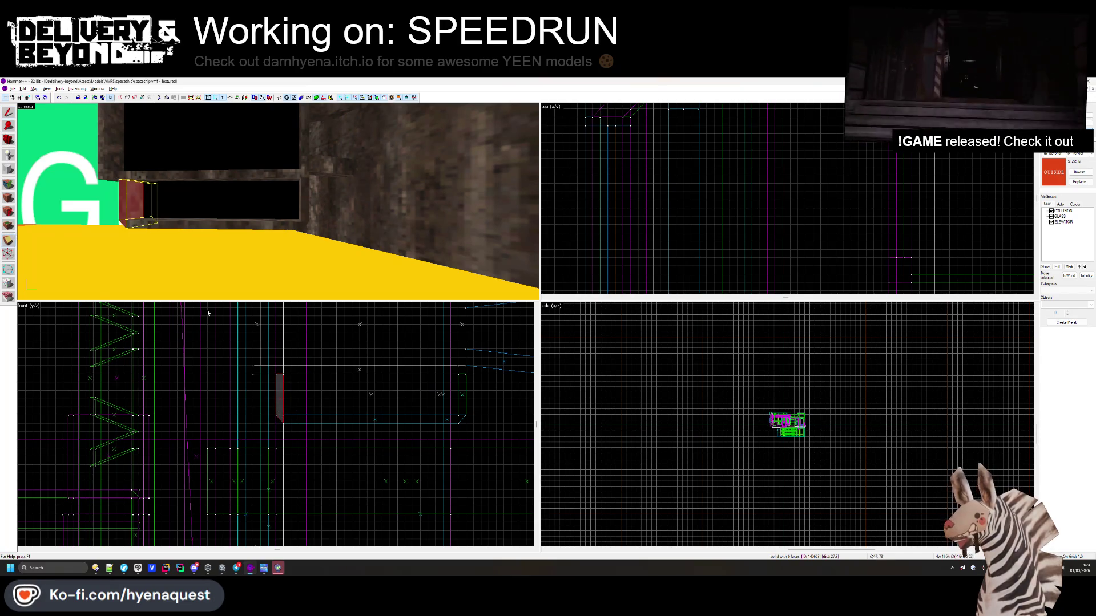
- Apply the texture to a face of the new upright piece and finish face editing
click(7, 185)
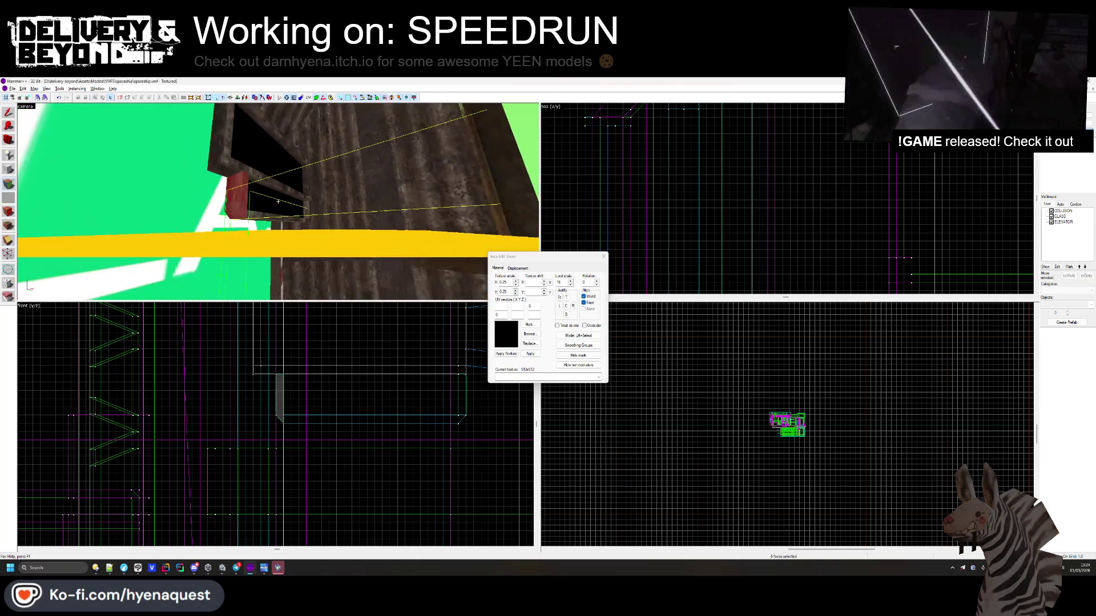
click(235, 209)
key(z)
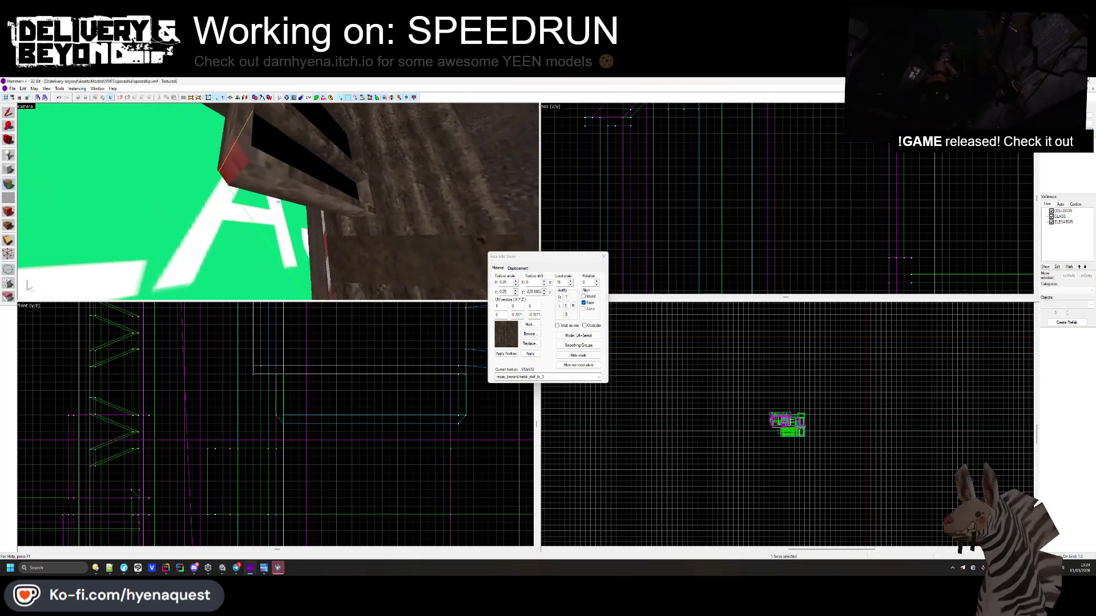
key(z)
key(z)
key(shift+a)
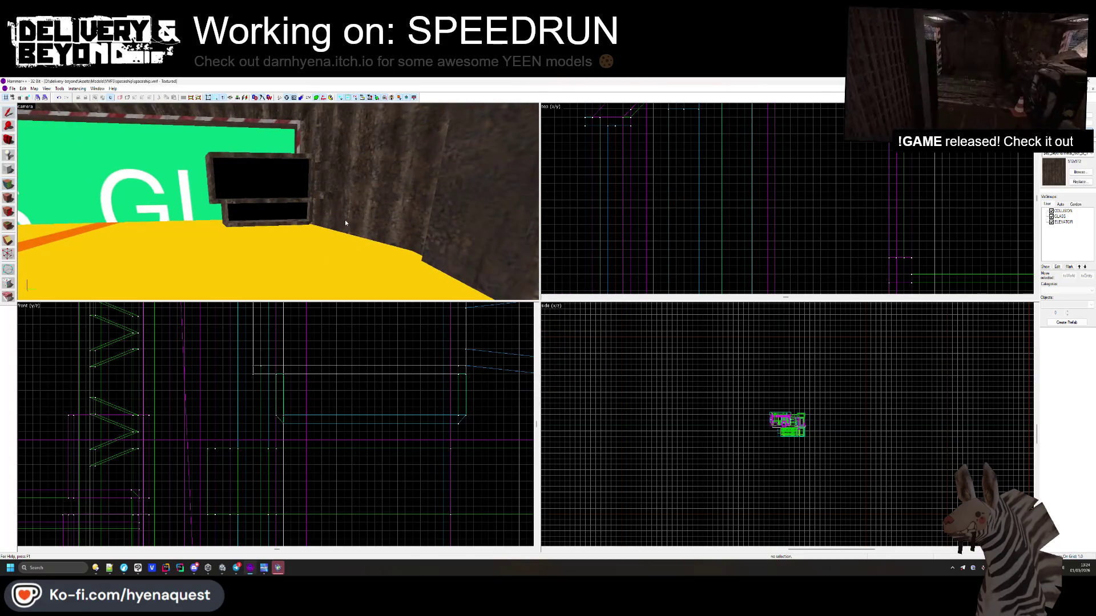
click(328, 196)
scroll(441, 410, up, 2)
mouse_move(439, 446)
mouse_down()
mouse_move(439, 456)
mouse_move(429, 447)
mouse_up()
click(442, 415)
click(430, 384)
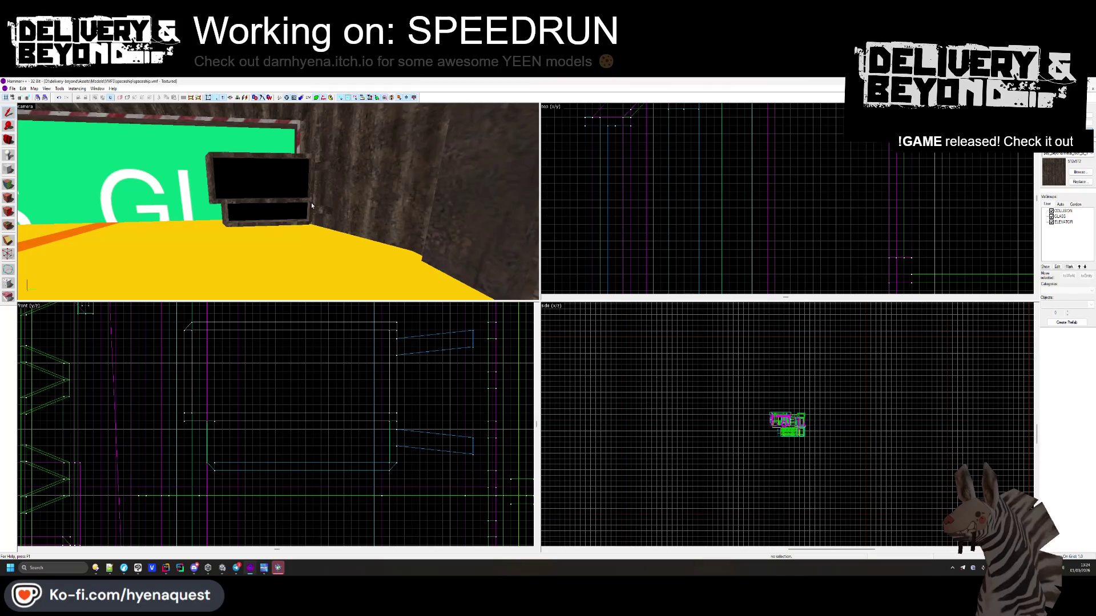
click(310, 203)
scroll(664, 154, up, 3)
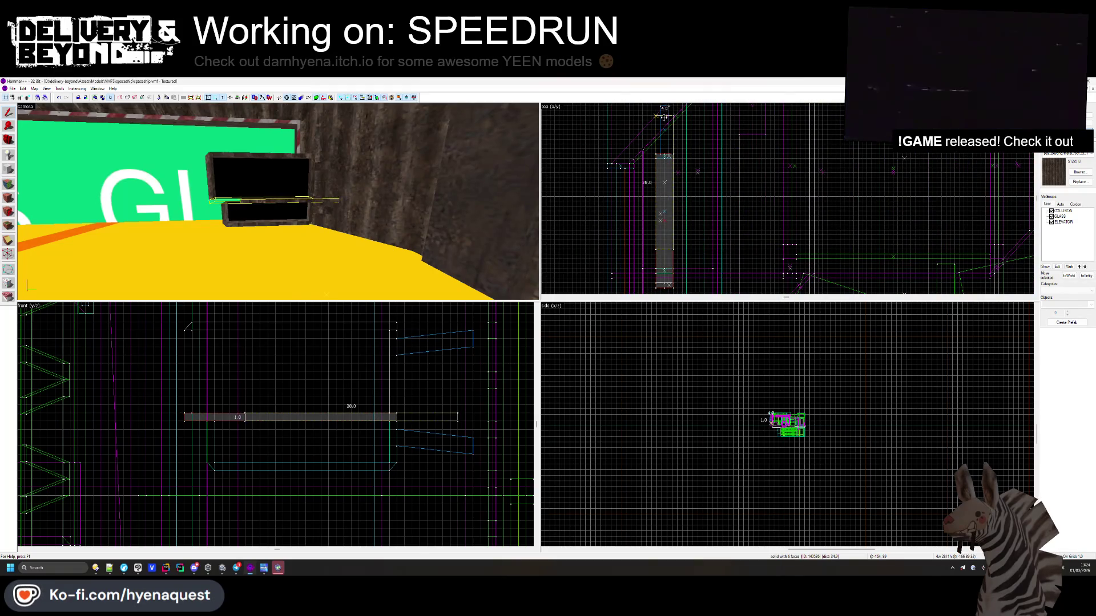
key(Escape)
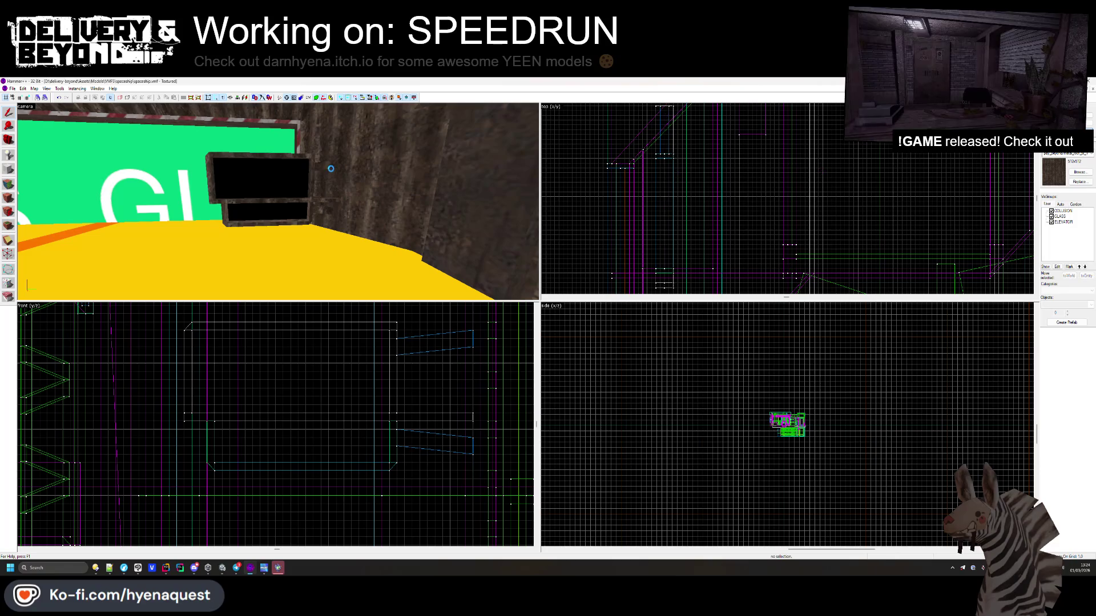
key(alt+Tab)
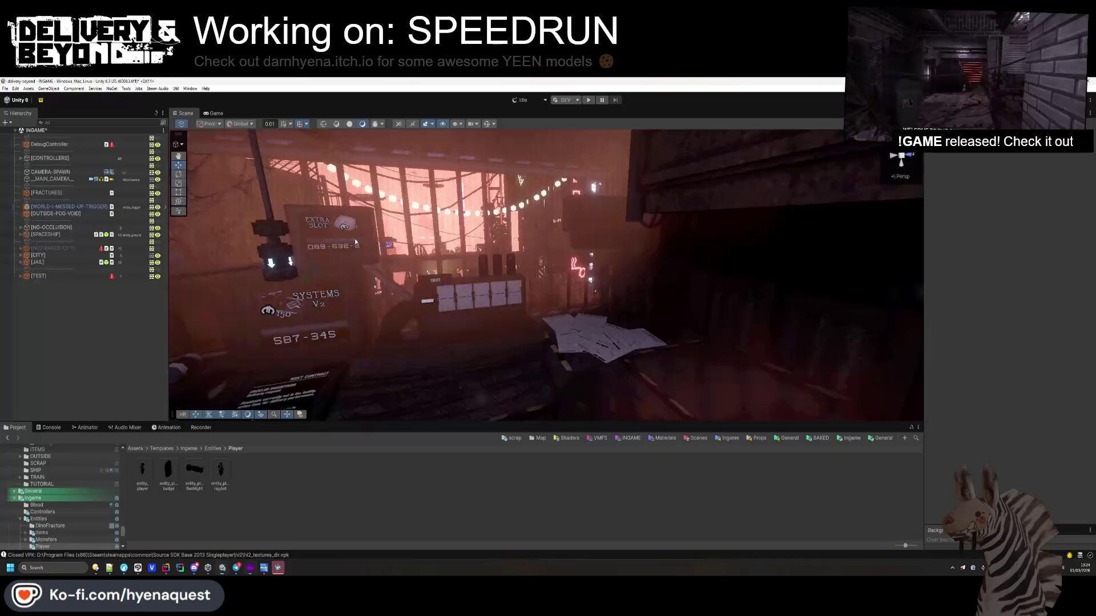
key(alt+Tab)
key(alt+Tab)
key(alt+Tab)
click(322, 216)
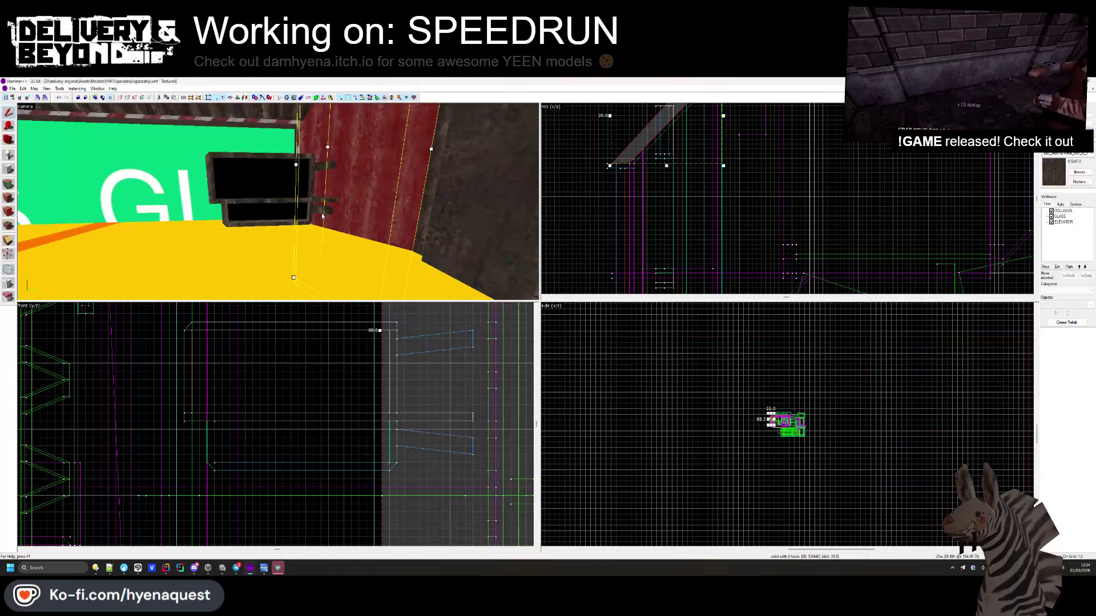
click(637, 240)
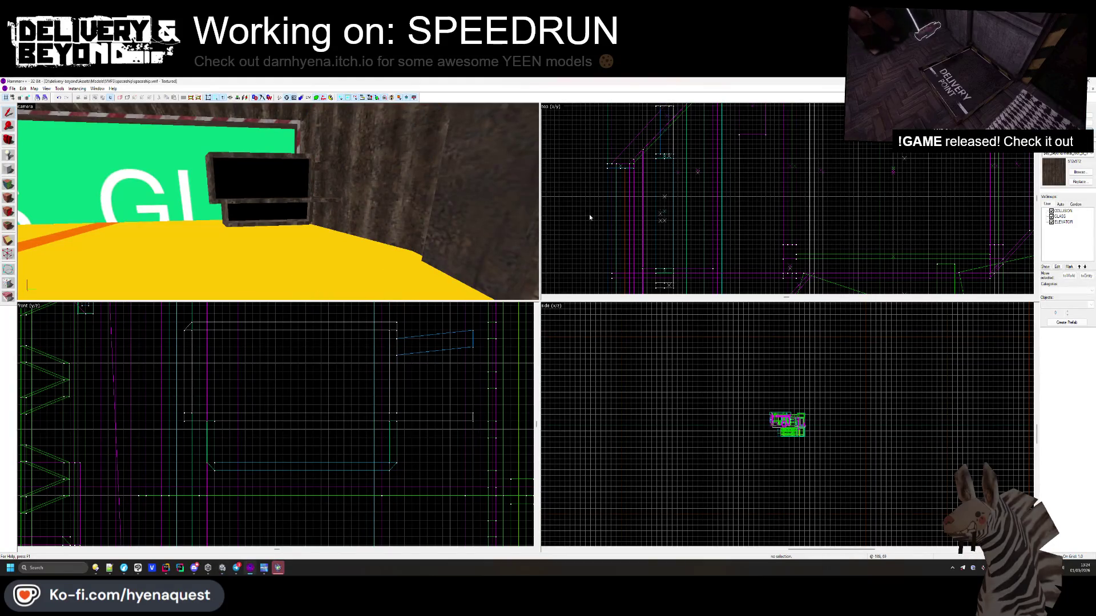
key(alt+Tab)
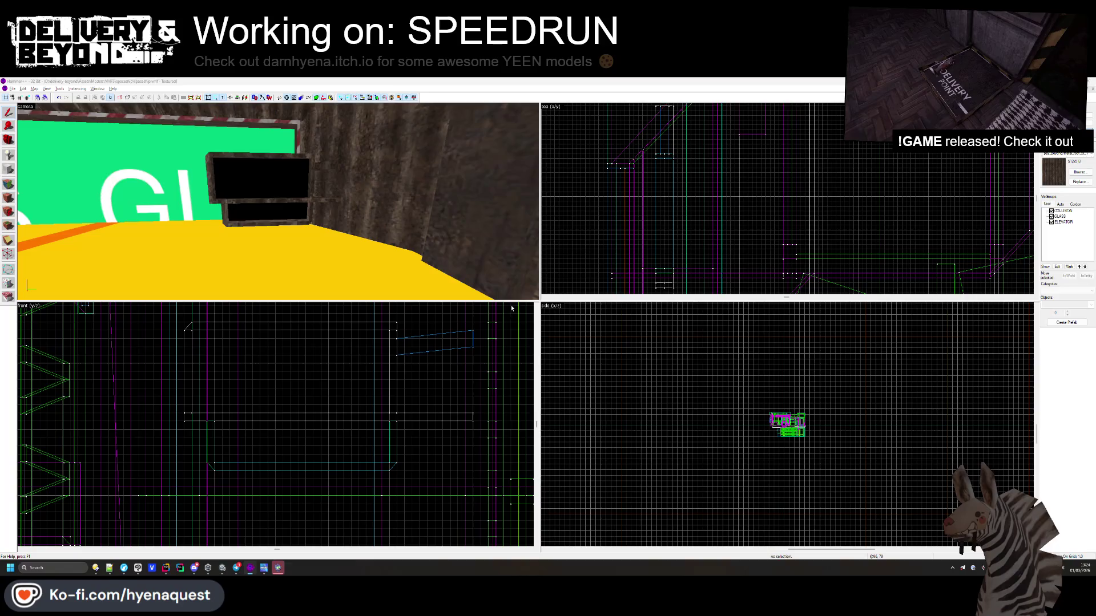
key(alt+Tab)
drag(488, 270, 658, 327)
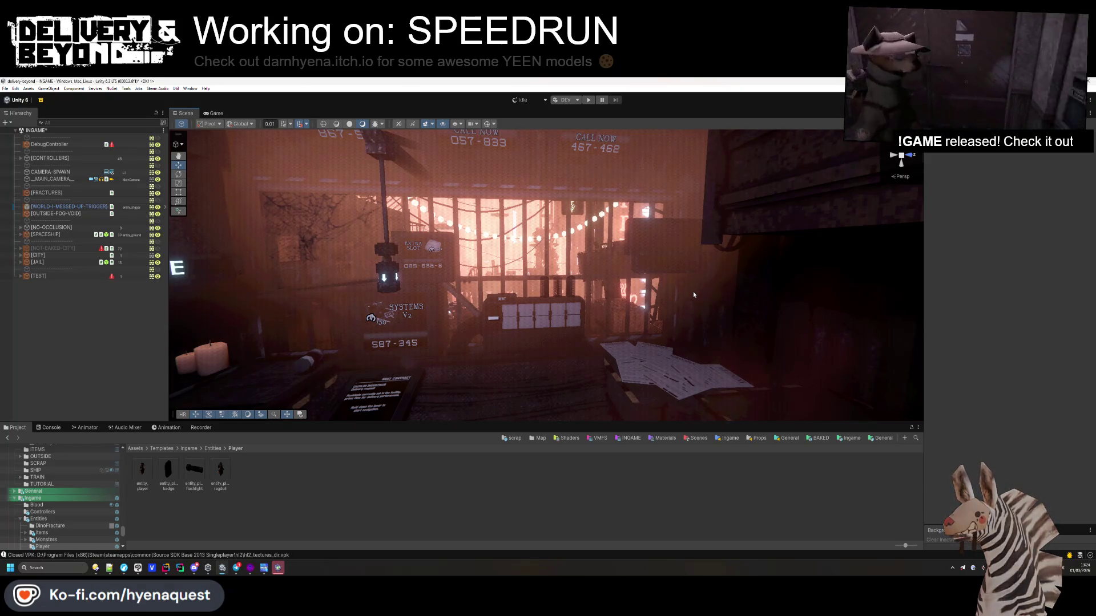
key(alt+Tab)
click(259, 227)
click(280, 217)
click(299, 207)
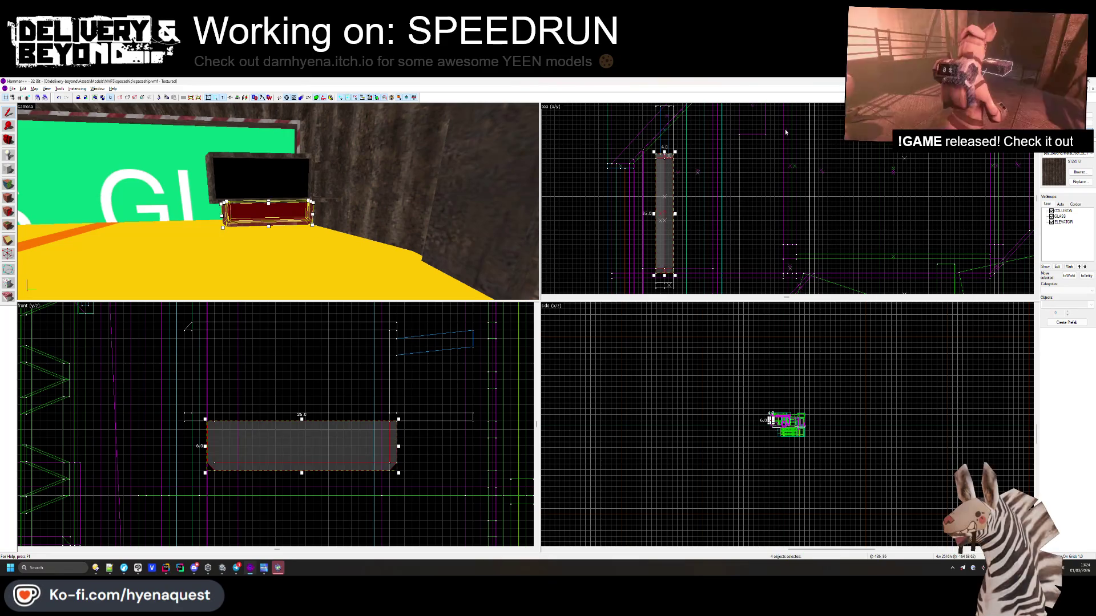
scroll(695, 209, down, 2)
key(Down)
scroll(694, 209, up, 2)
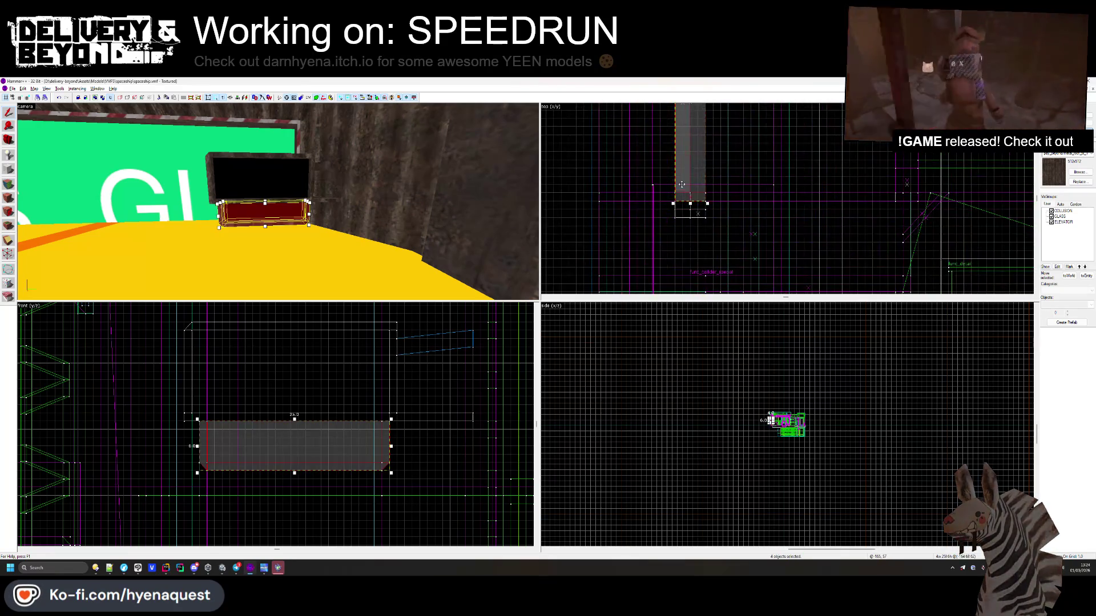
key(Down)
key(Down)
key(Down)
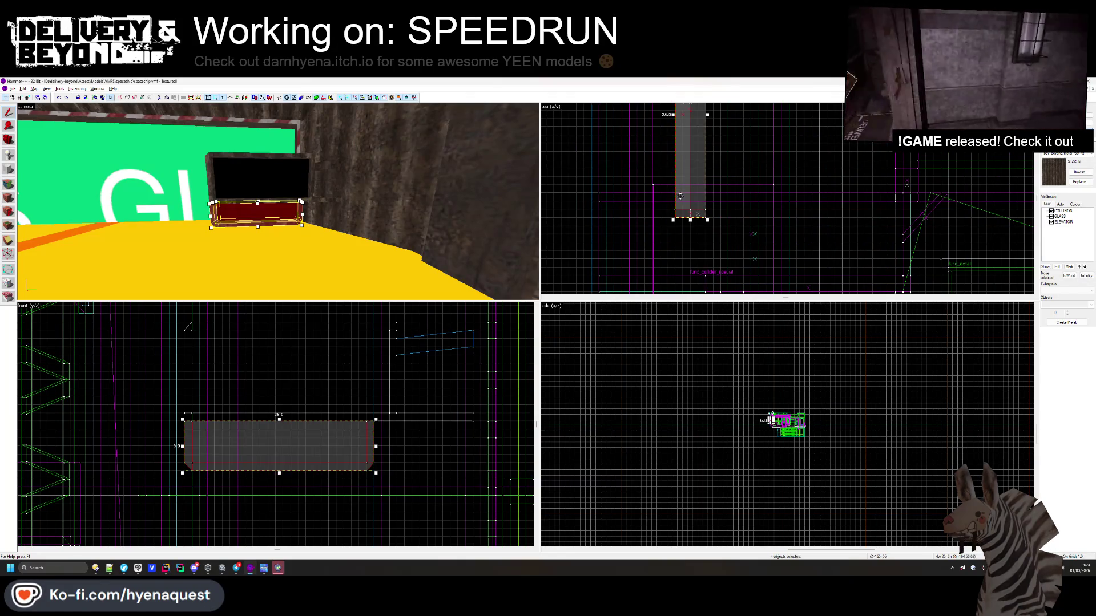
key(Escape)
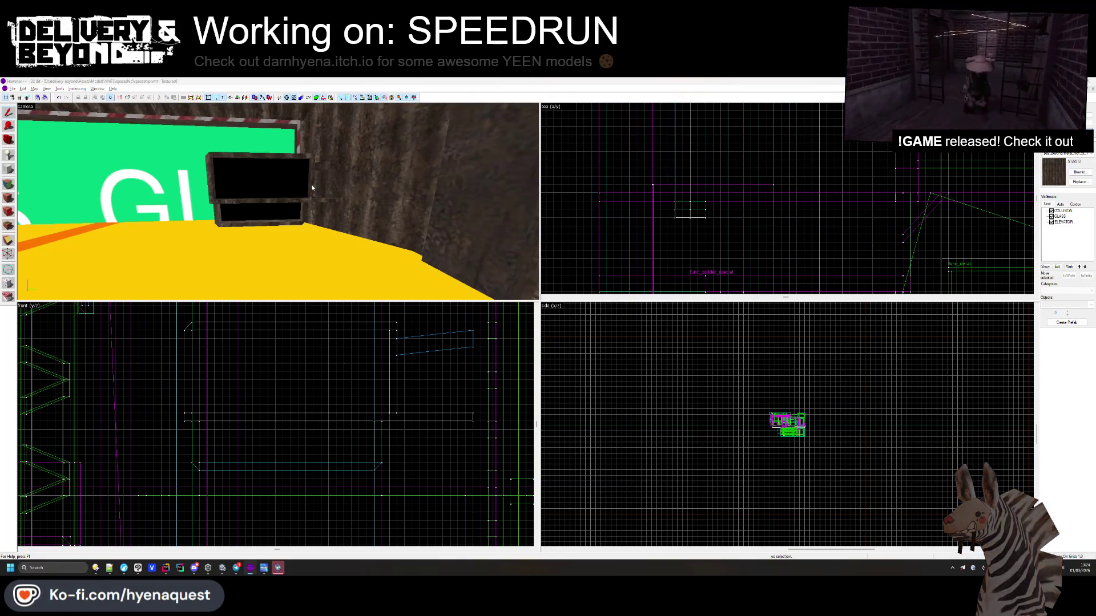
key(alt+Tab)
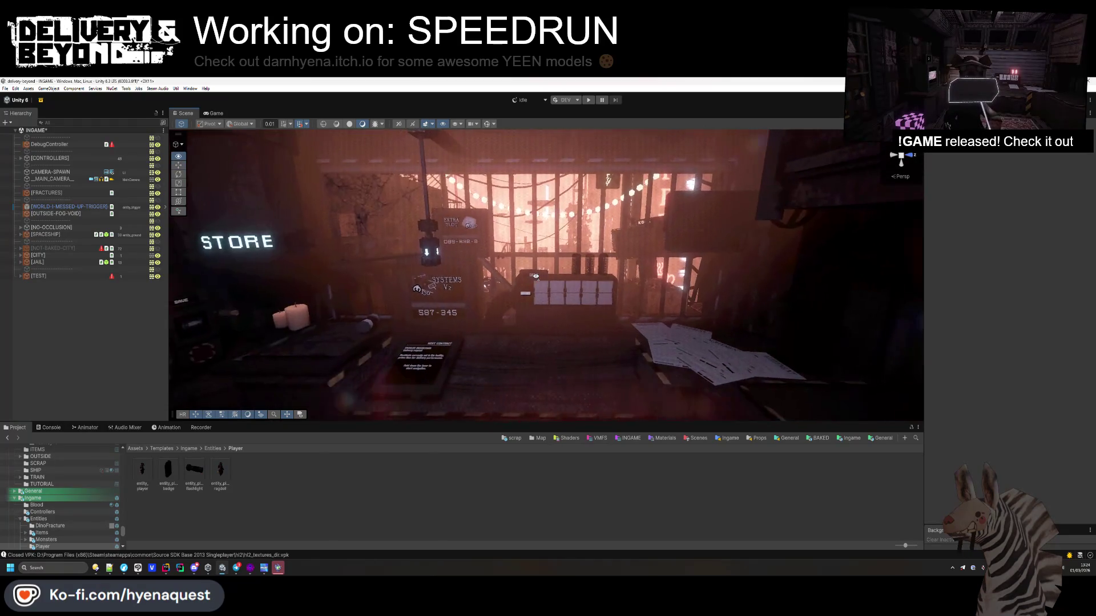
key(alt+Tab)
key(ctrl+z)
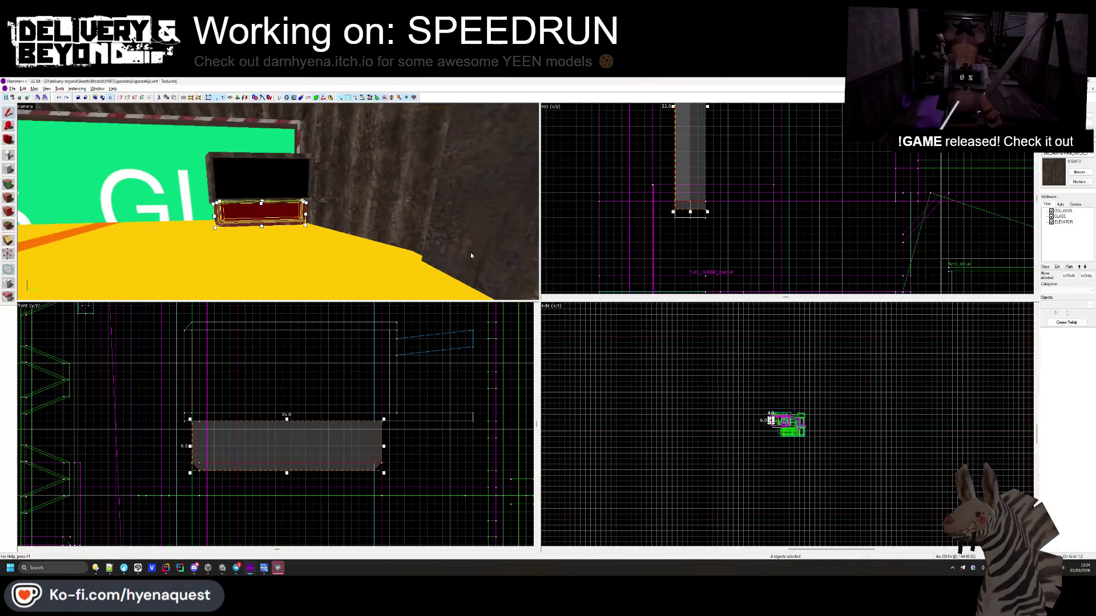
scroll(726, 259, down, 3)
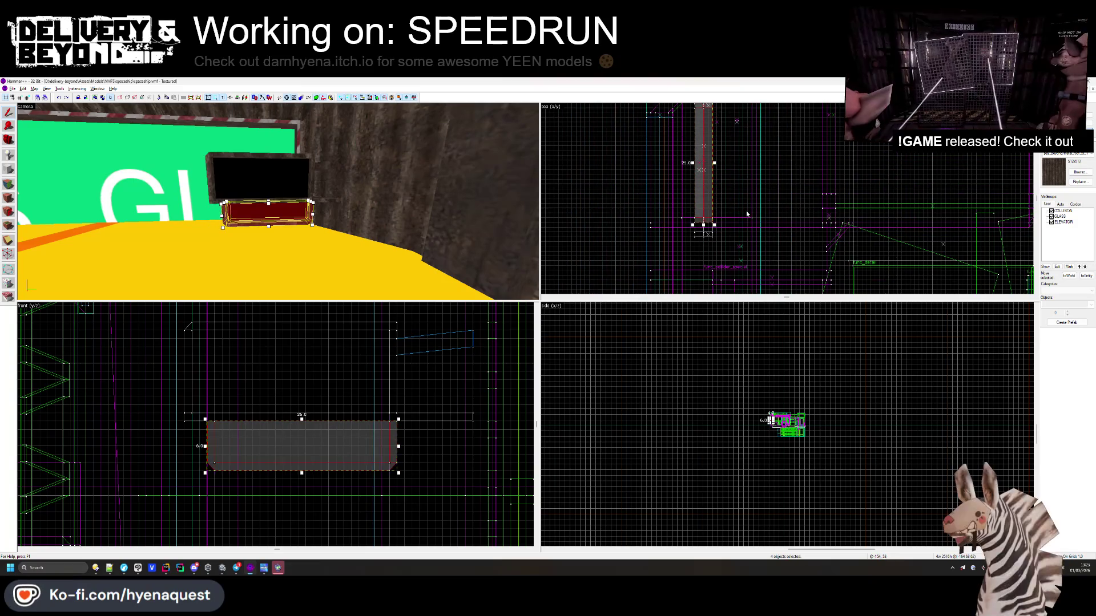
key(Escape)
key(alt+Tab)
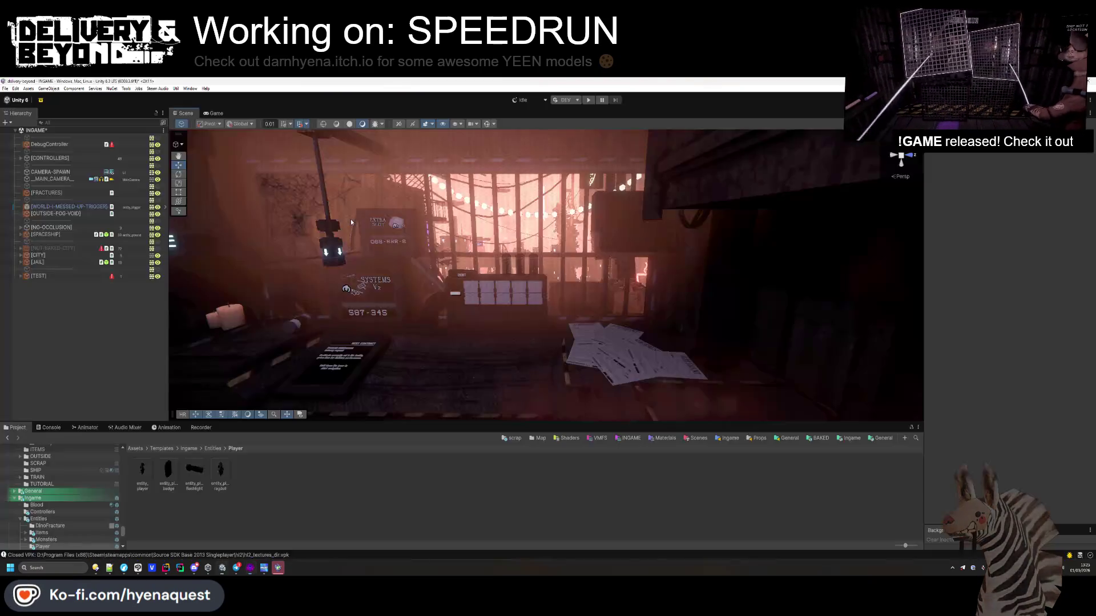
scroll(538, 260, down, 5)
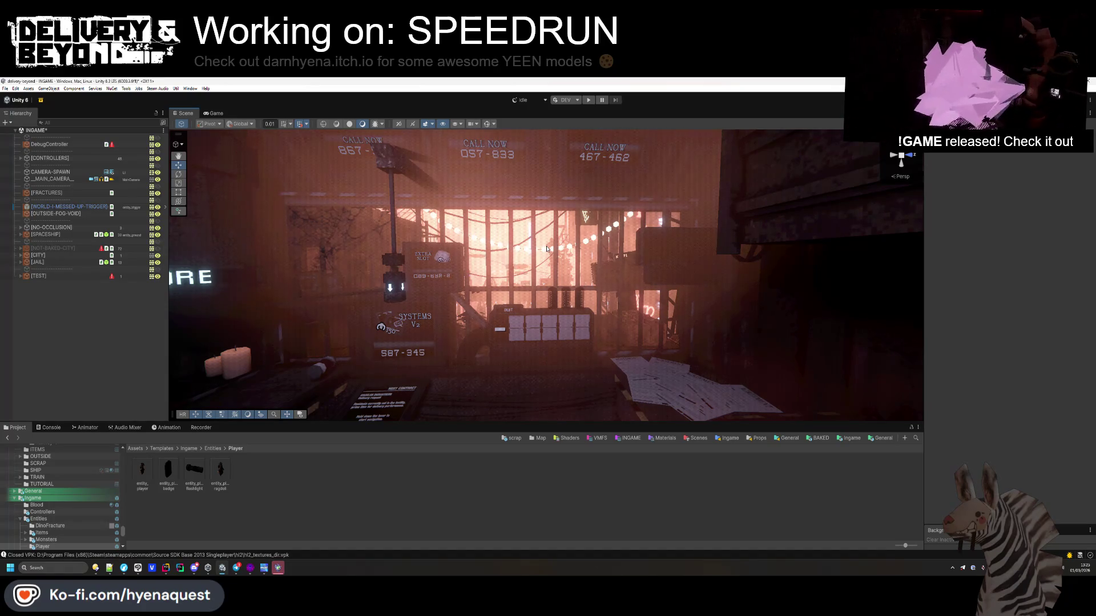
key(alt+Tab)
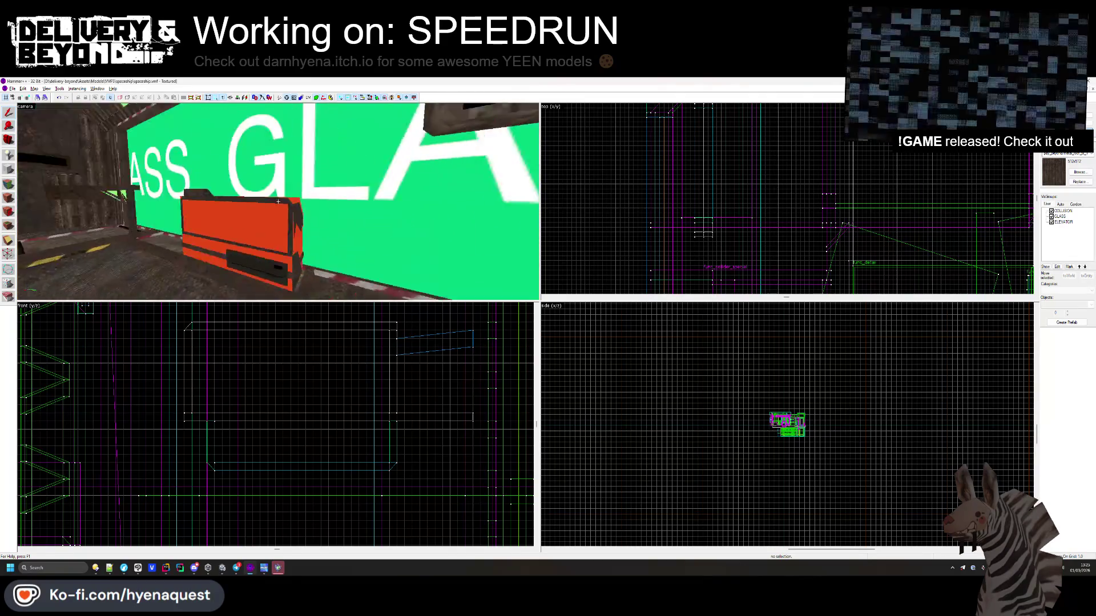
- Select the screen frame's top bar and nudge it one grid step
click(299, 217)
drag(414, 228, 255, 219)
click(255, 218)
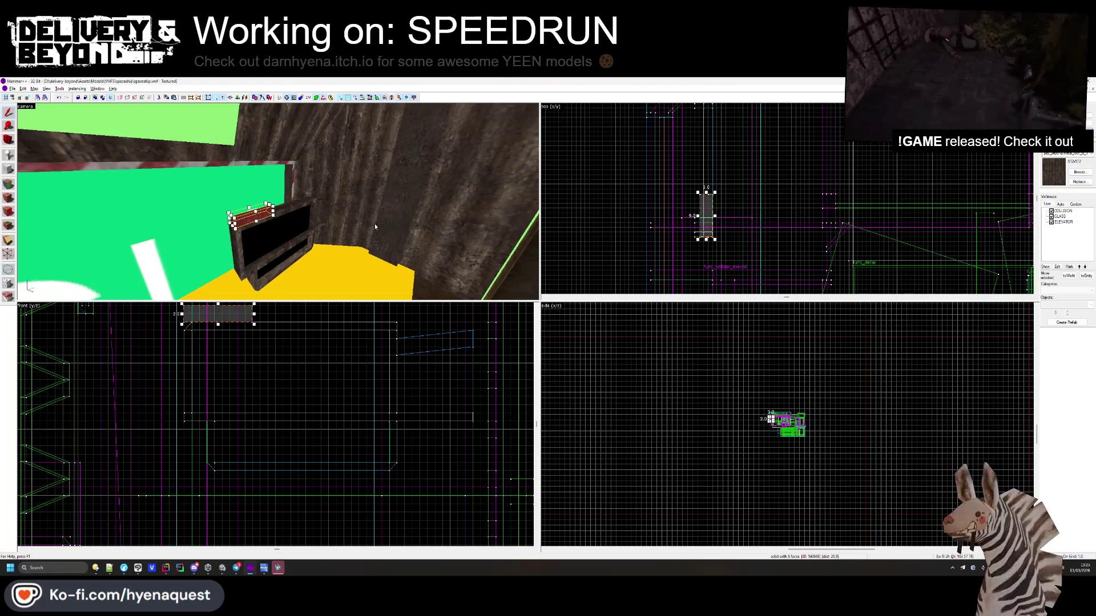
scroll(740, 258, up, 3)
scroll(740, 257, up, 1)
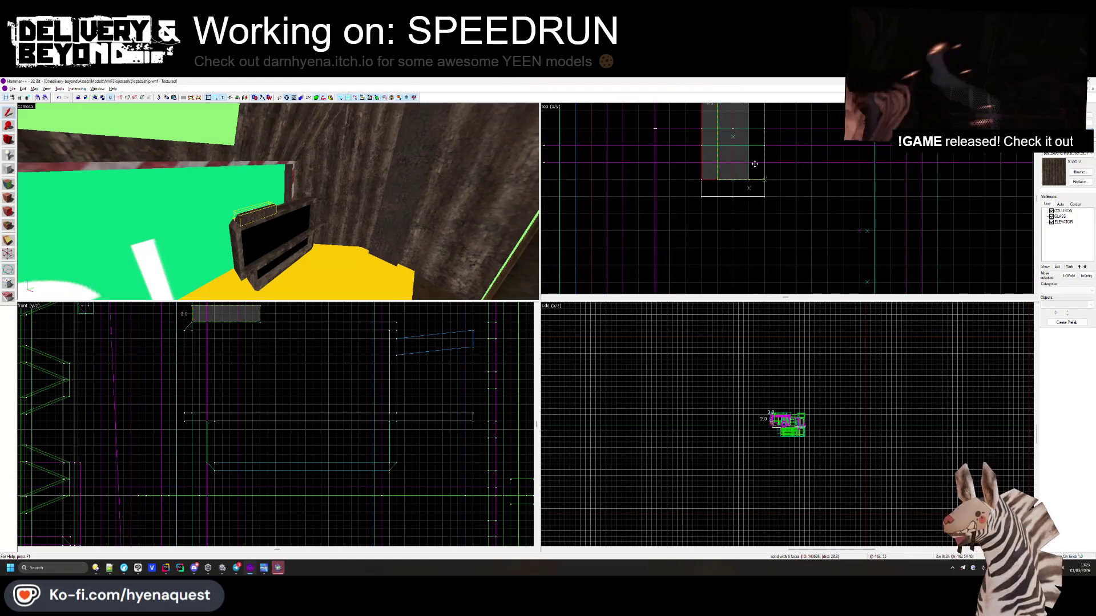
scroll(240, 376, up, 5)
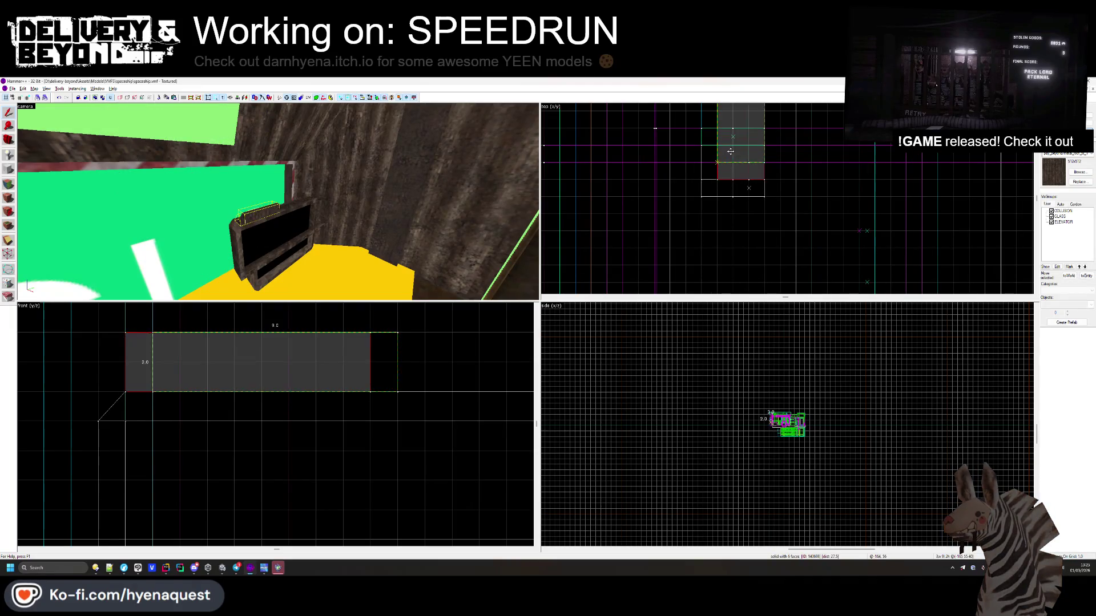
drag(730, 151, 731, 152)
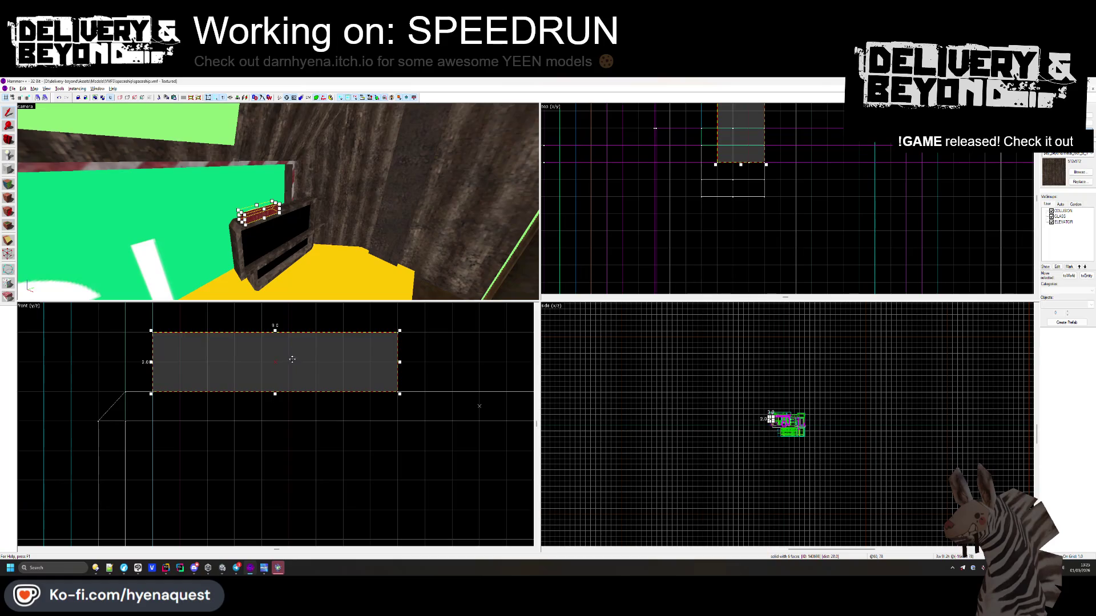
scroll(292, 360, down, 3)
- Move the bar down so it sits as a ledge under the screen
mouse_move(293, 359)
mouse_down()
mouse_move(314, 515)
mouse_move(255, 525)
mouse_up()
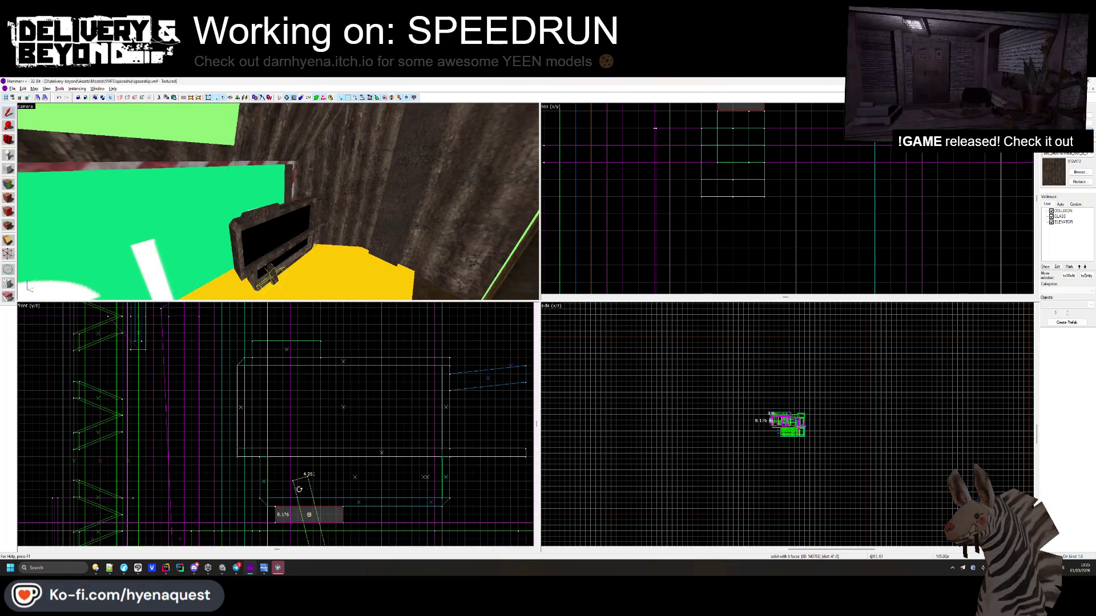
key(ctrl+shift+e)
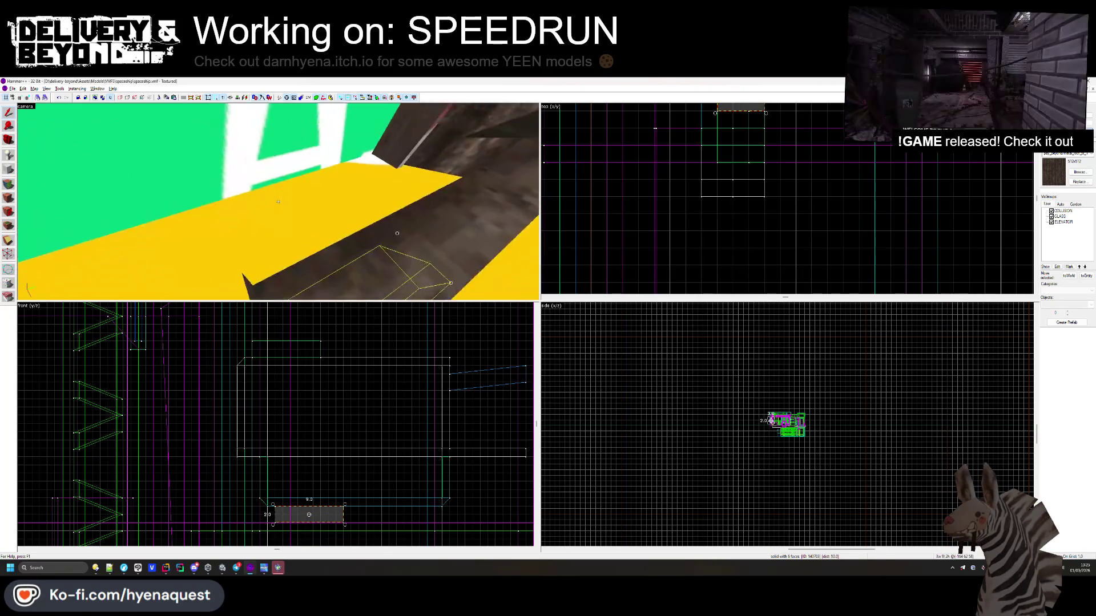
key(ctrl+z)
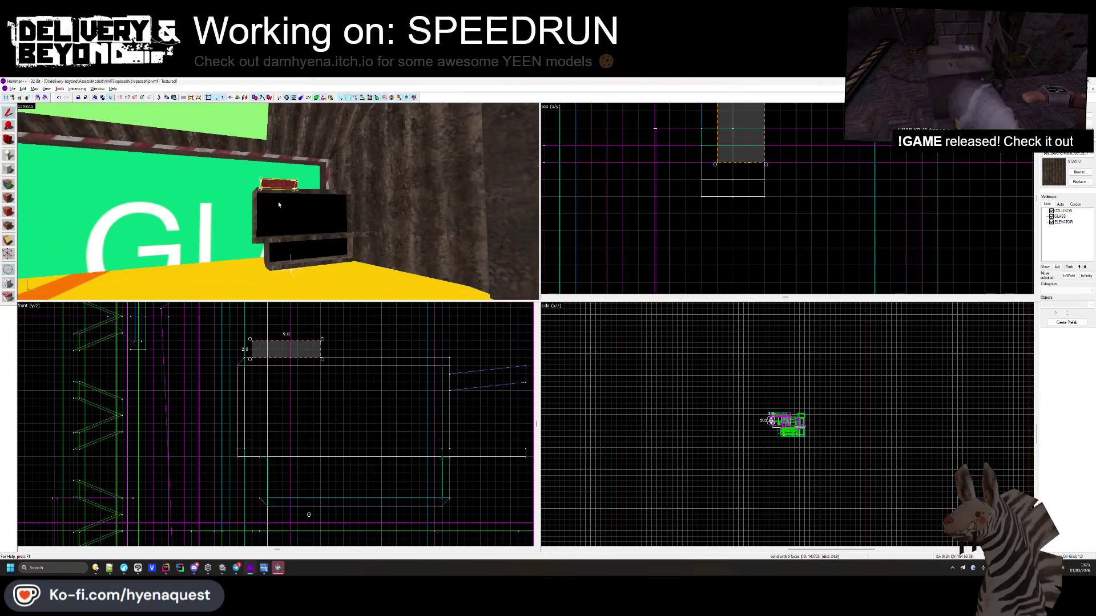
click(67, 98)
click(67, 98)
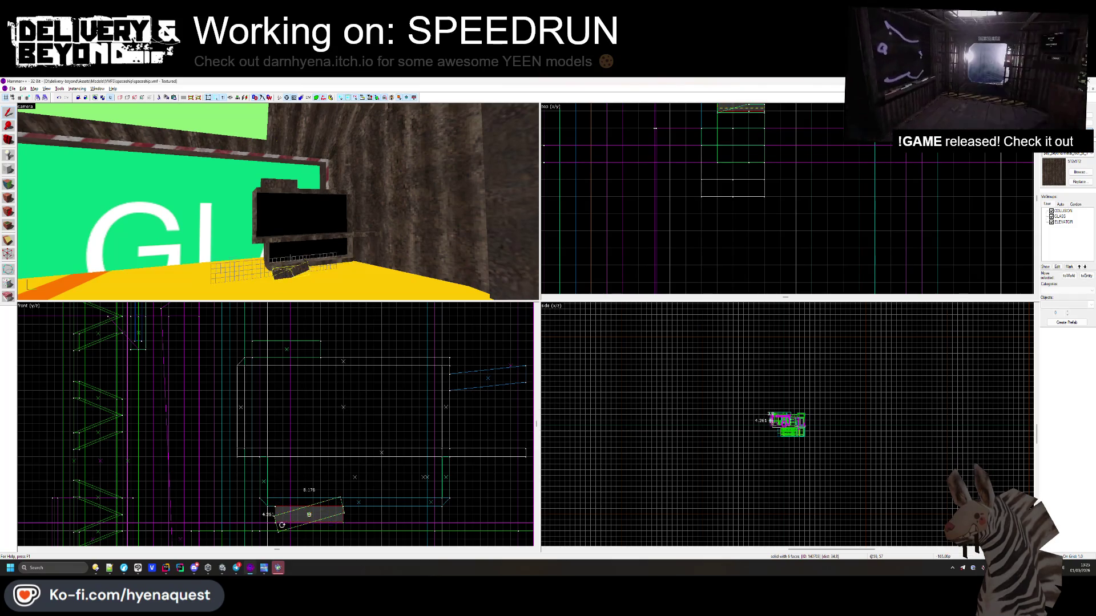
scroll(345, 504, up, 2)
drag(297, 518, 425, 521)
click(302, 468)
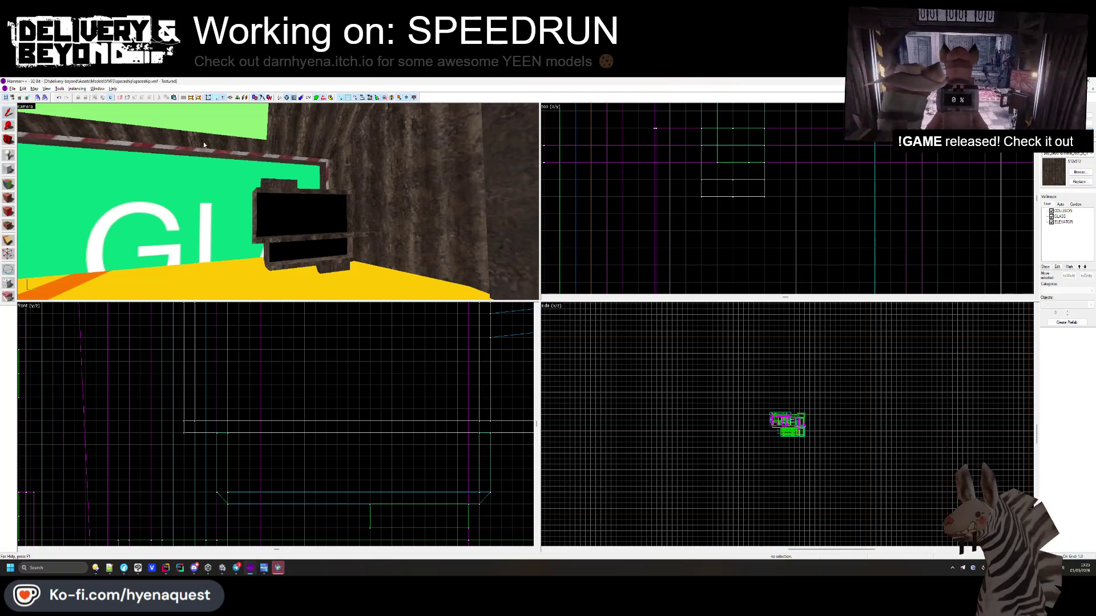
- Pick the ledge bar's face for texturing, then select the DEBT label's black backing in Unity
click(11, 183)
click(277, 190)
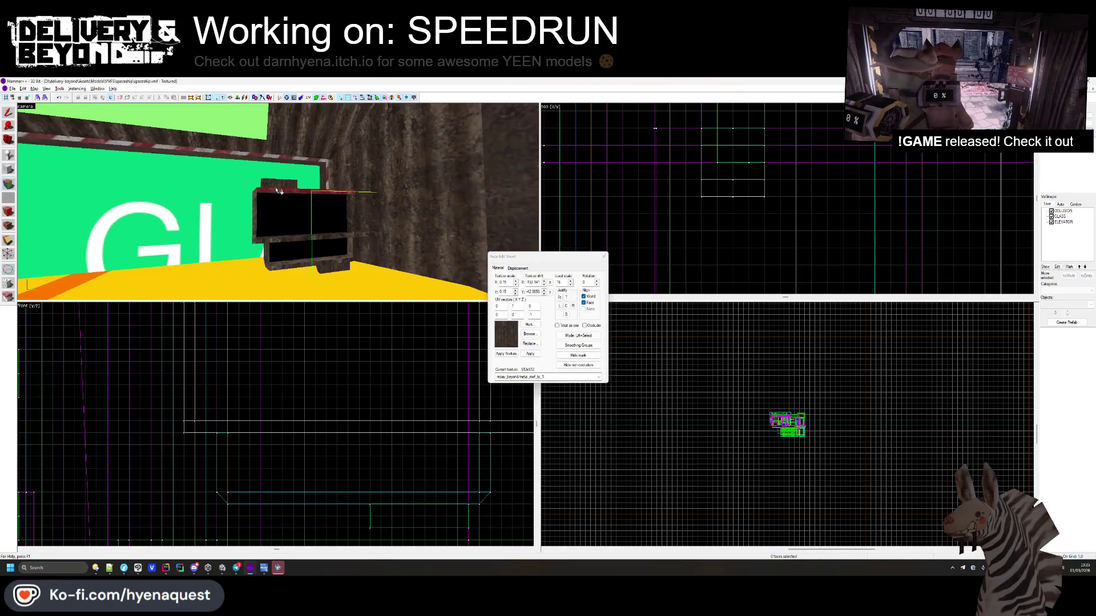
click(336, 267)
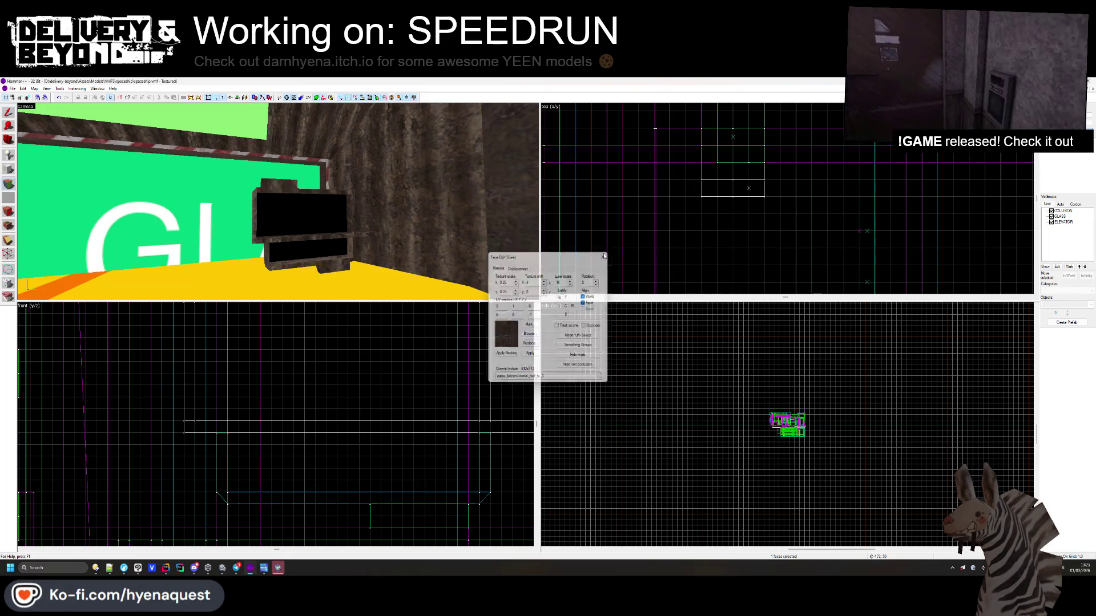
key(alt+Tab)
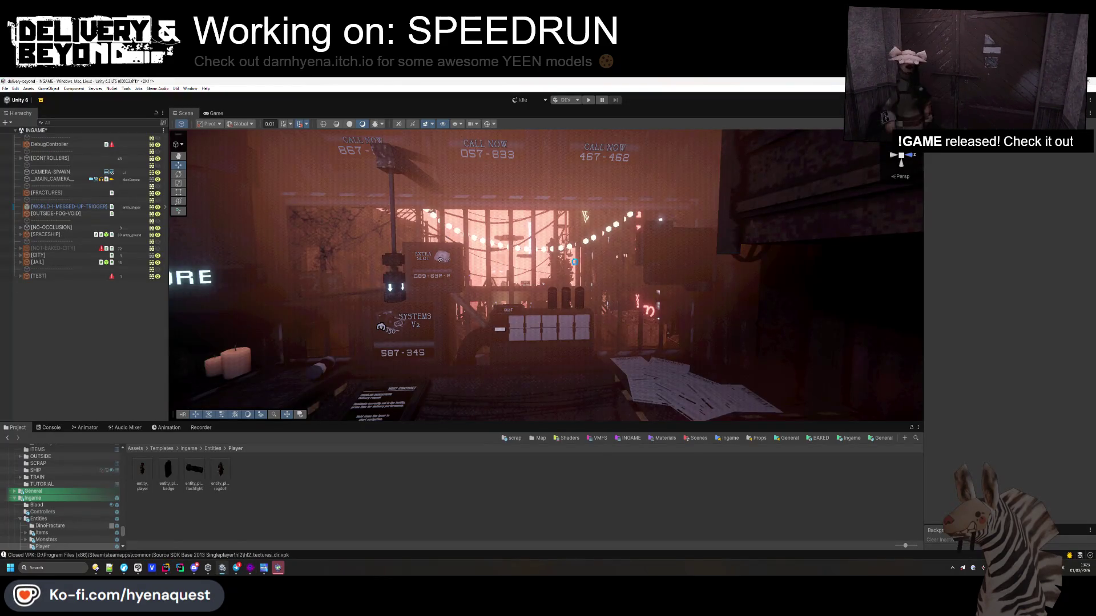
drag(446, 236, 559, 288)
click(450, 270)
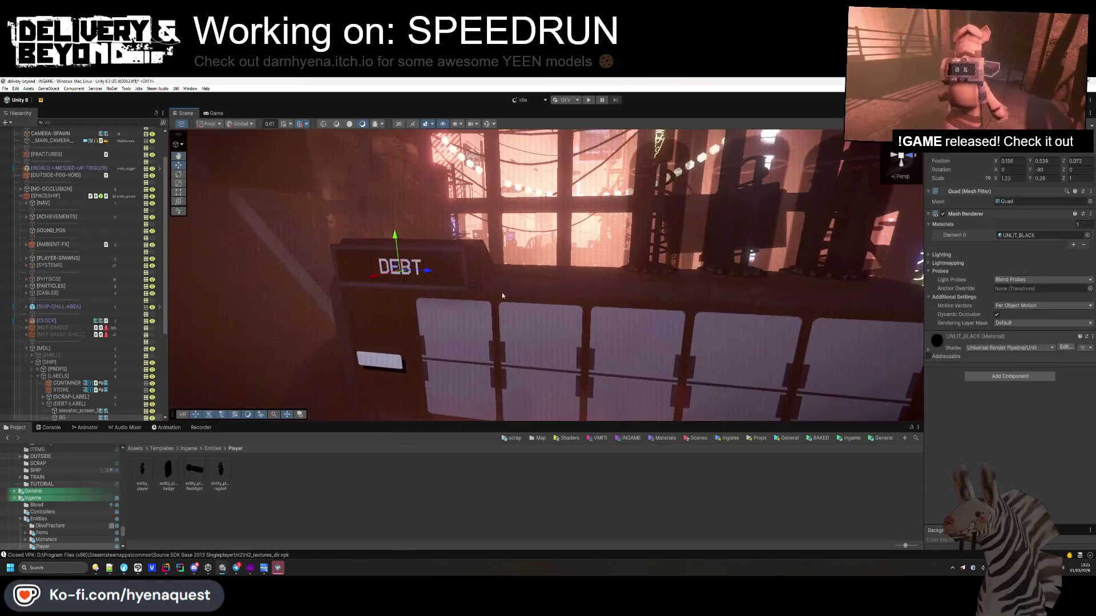
- Try renaming [MONEY-LABEL] (1) to [TOTAL-TIME-LABEL], then undo the change
click(62, 404)
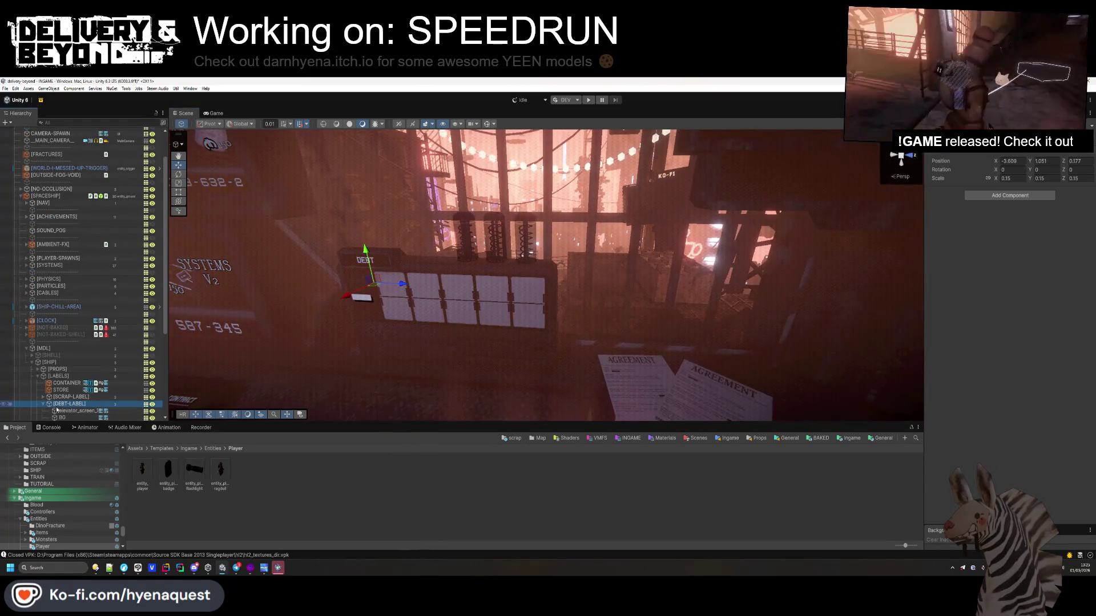
scroll(57, 402, down, 3)
click(72, 340)
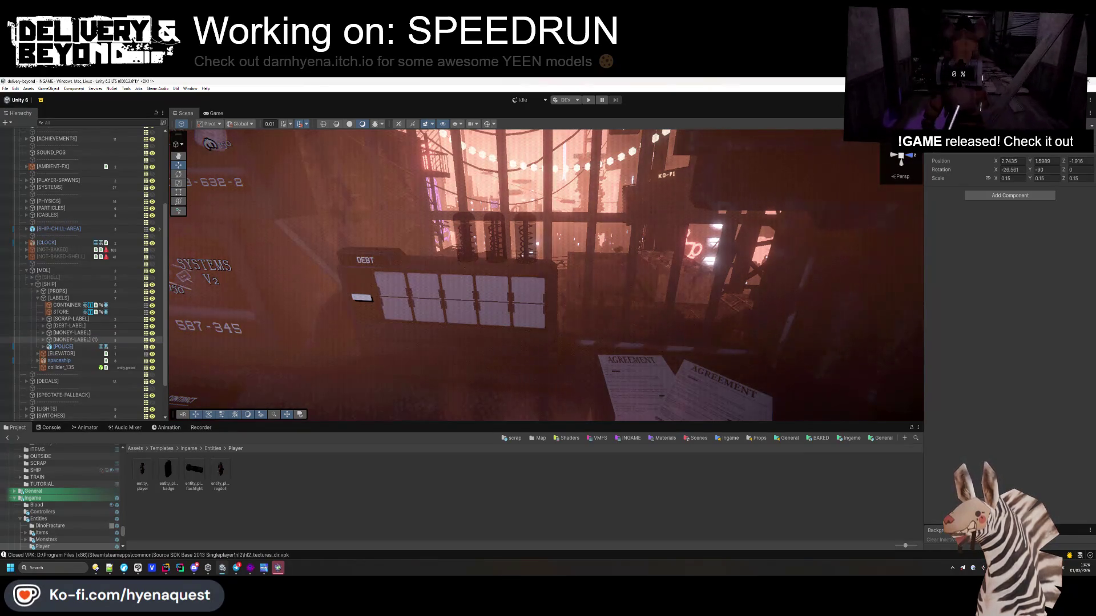
text([TOTAL-TIME-LABEL])
key(Return)
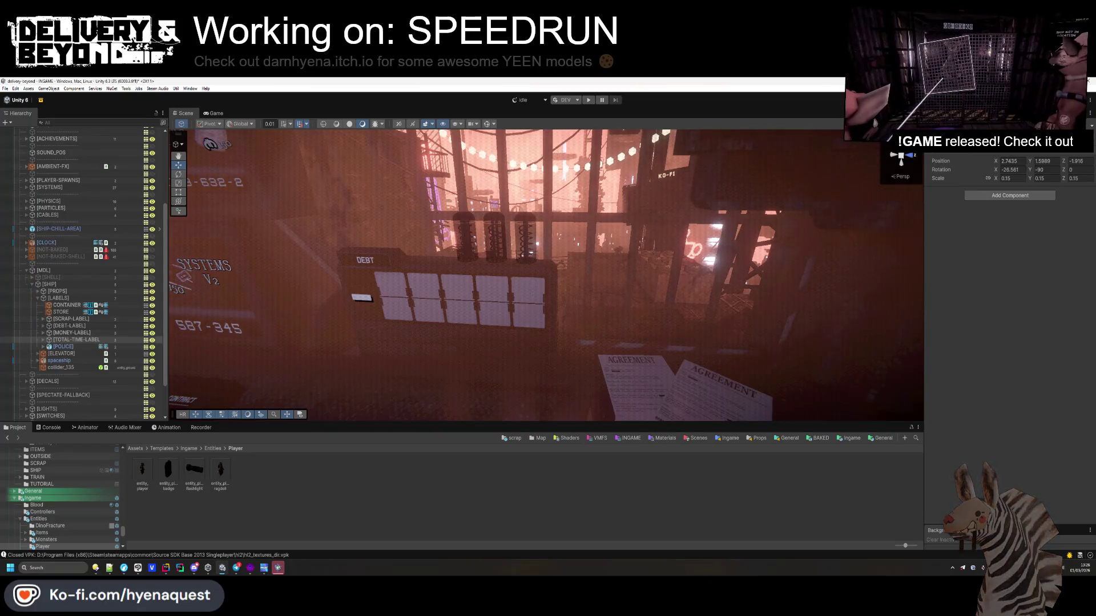
mouse_move(756, 144)
mouse_down()
mouse_move(339, 308)
mouse_move(183, 318)
mouse_move(65, 345)
mouse_up()
key(ctrl+z)
- Duplicate [DEBT-LABEL] as [TOTAL-TIME-LABEL] and move the copy up and forward
key(f)
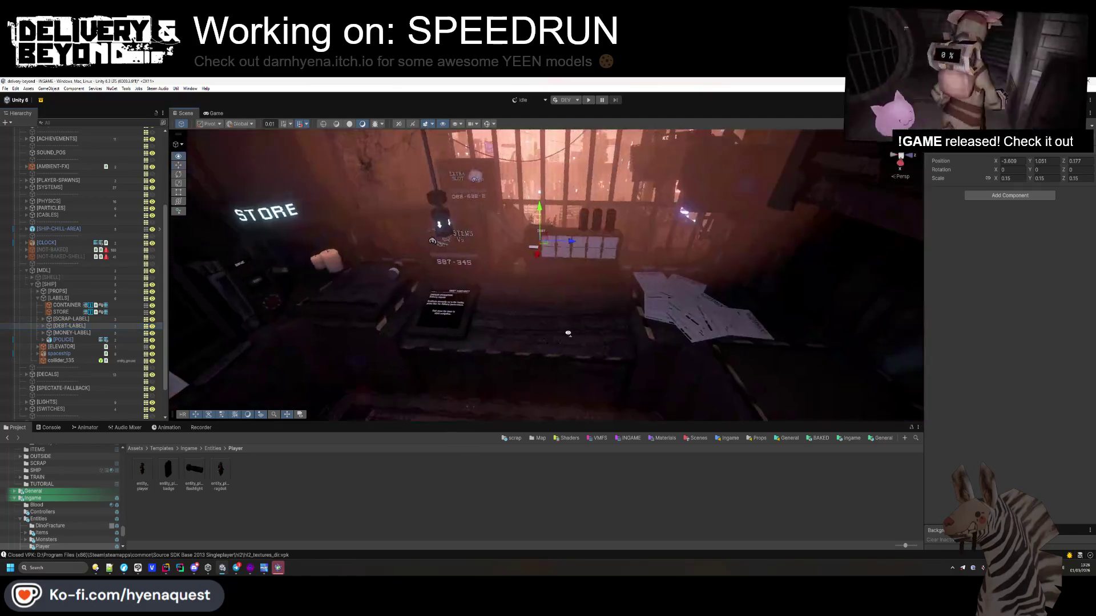
key(ctrl+d)
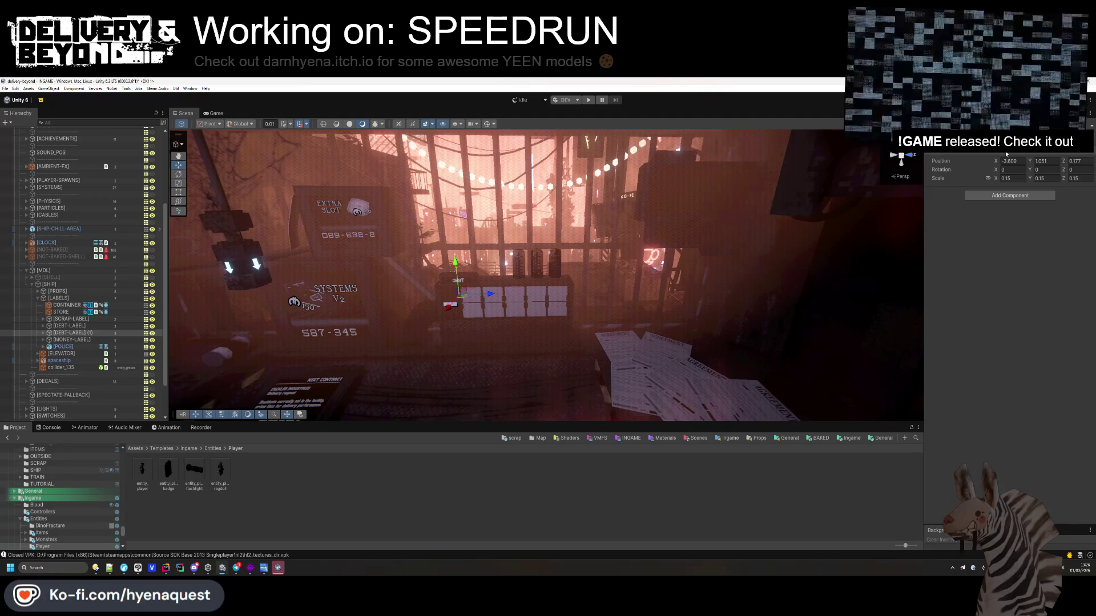
key(Return)
mouse_move(456, 294)
mouse_down()
mouse_move(559, 219)
mouse_move(542, 225)
mouse_move(679, 184)
mouse_move(805, 257)
mouse_up()
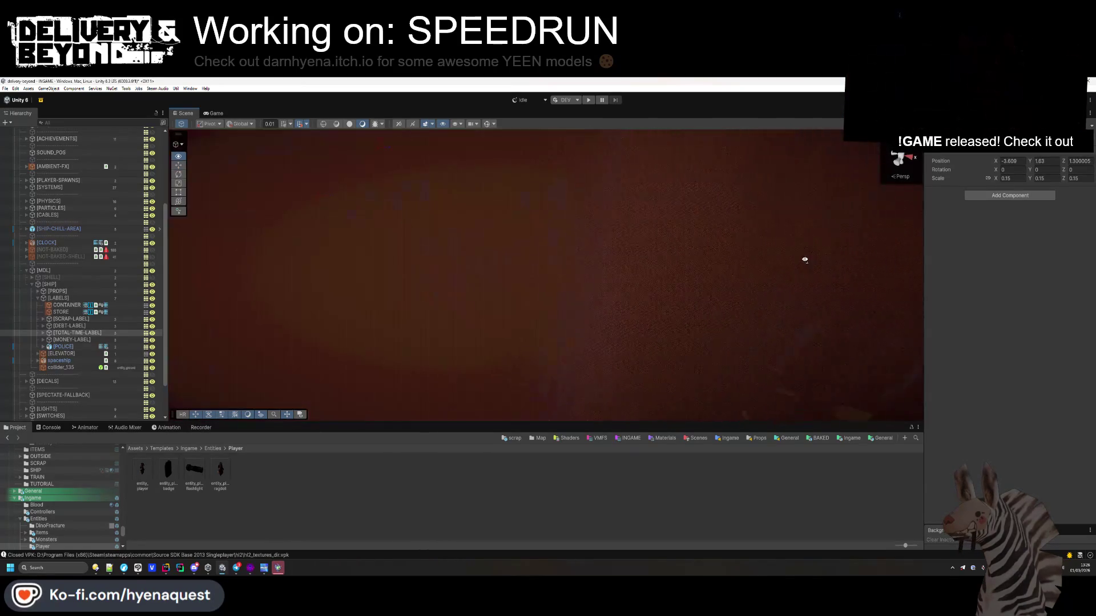
key(f)
mouse_move(562, 265)
mouse_down()
mouse_move(577, 262)
mouse_move(456, 221)
mouse_up()
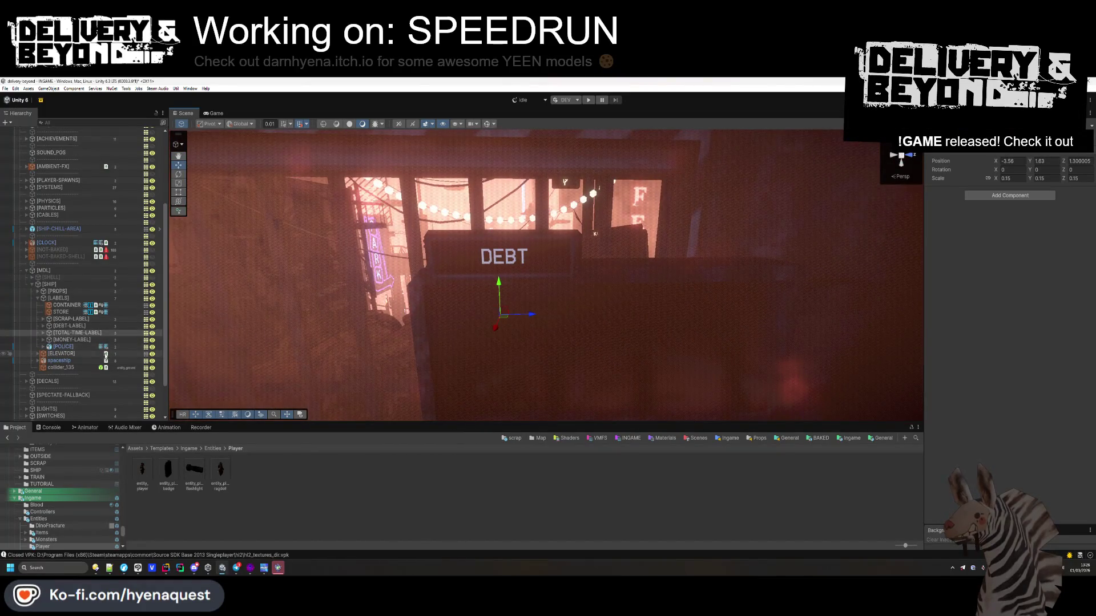
- Hide the CITY objects, nudge the DEBT label slightly down, then return to Hammer++
scroll(83, 368, down, 3)
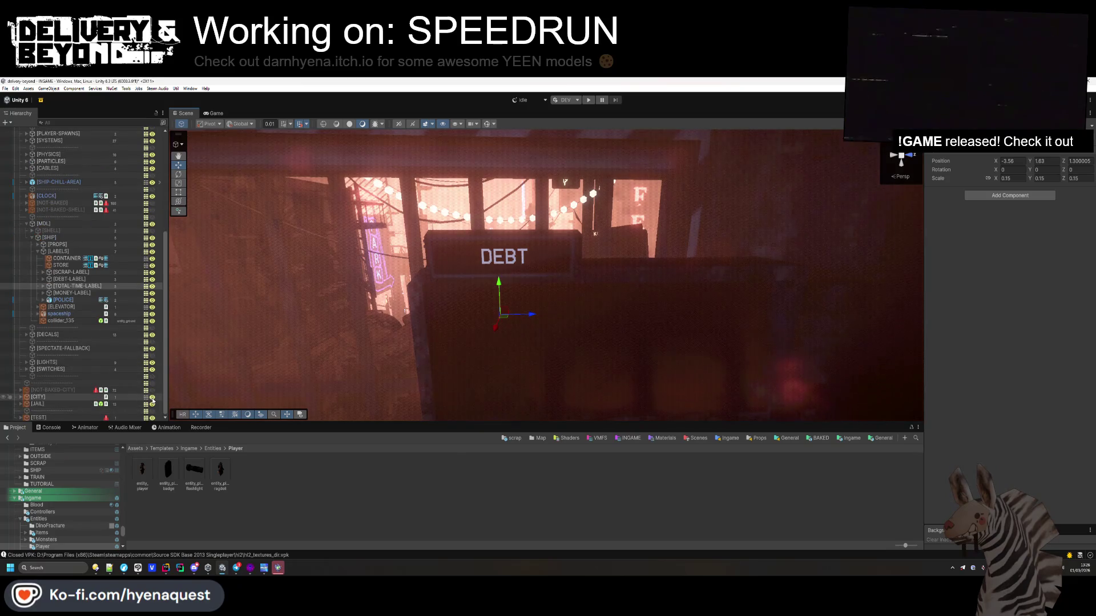
click(152, 397)
drag(571, 268, 656, 266)
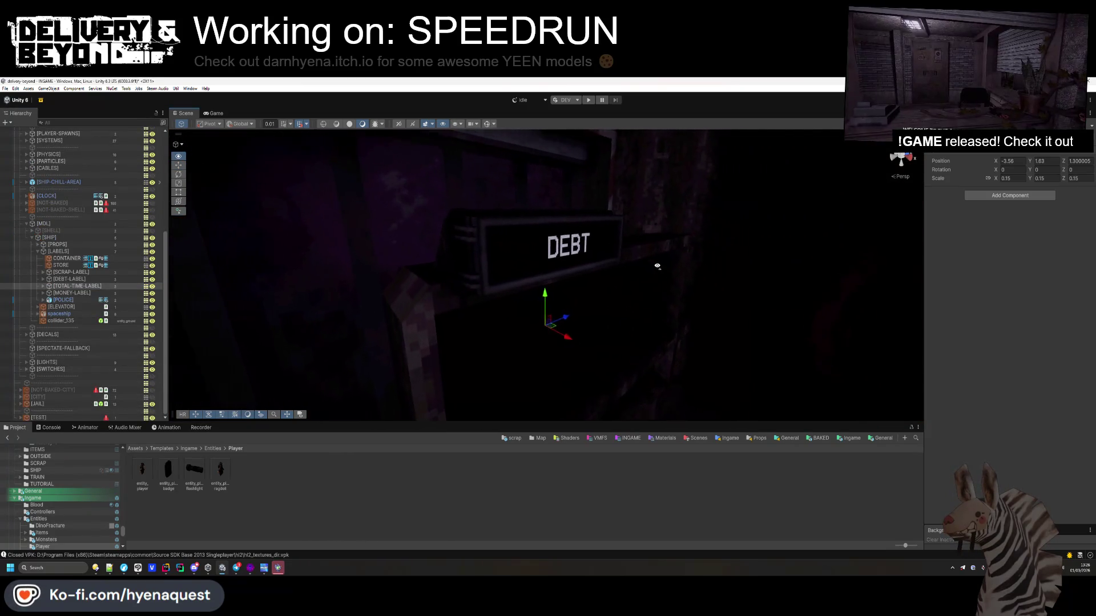
drag(546, 296, 549, 293)
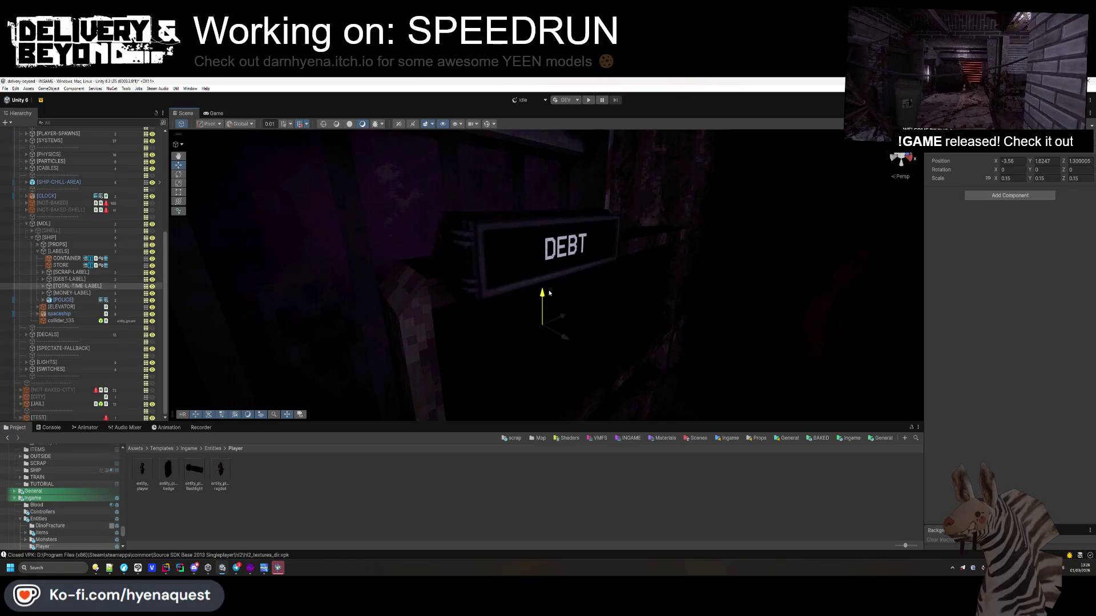
shift+click(547, 308)
key(f)
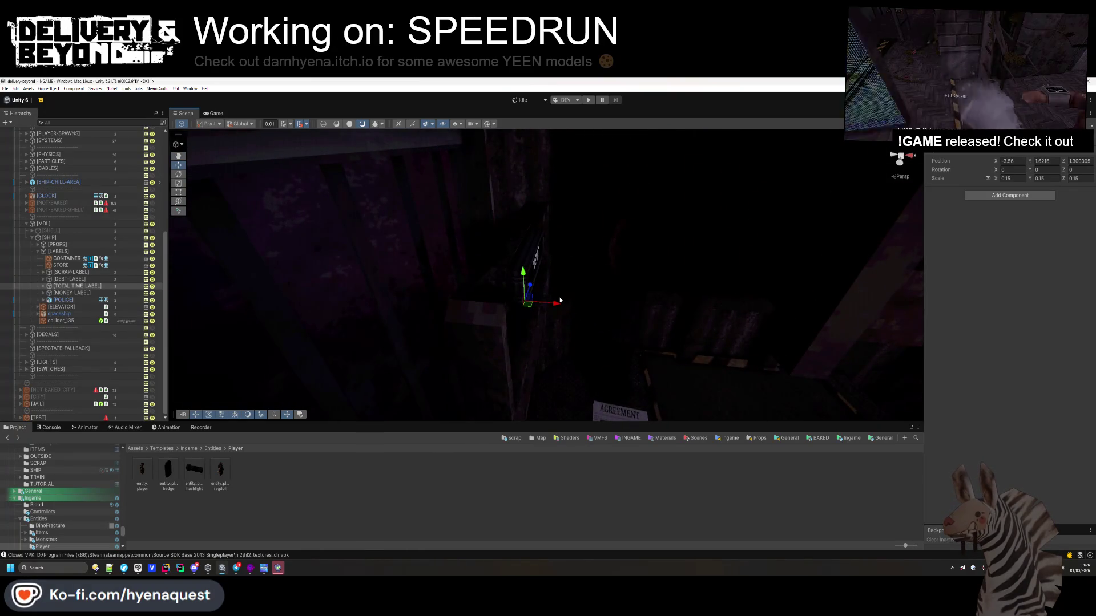
click(560, 306)
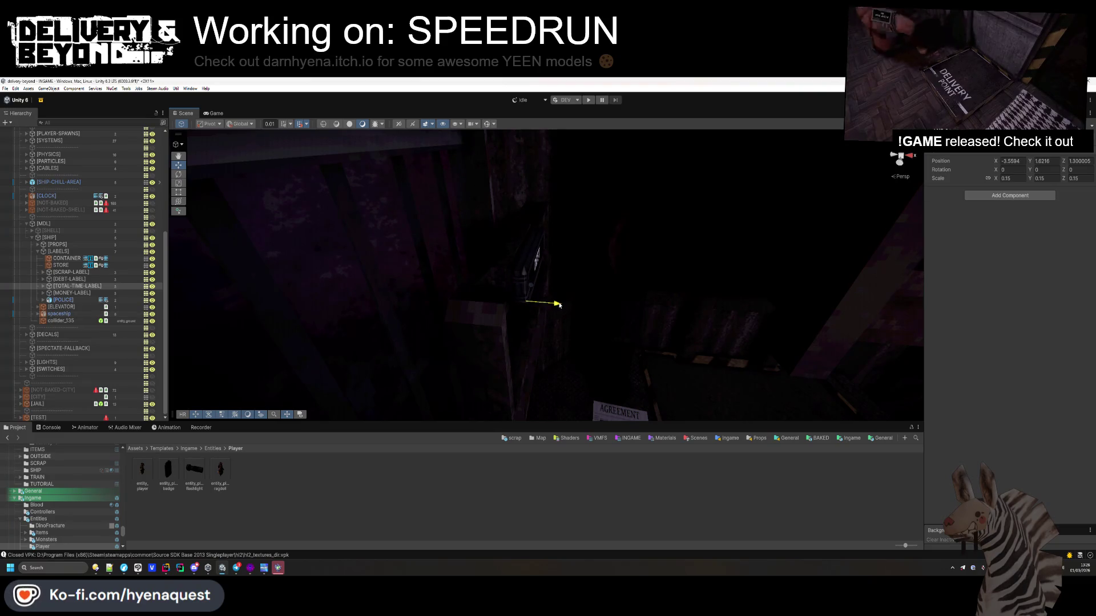
drag(558, 304, 556, 300)
key(f)
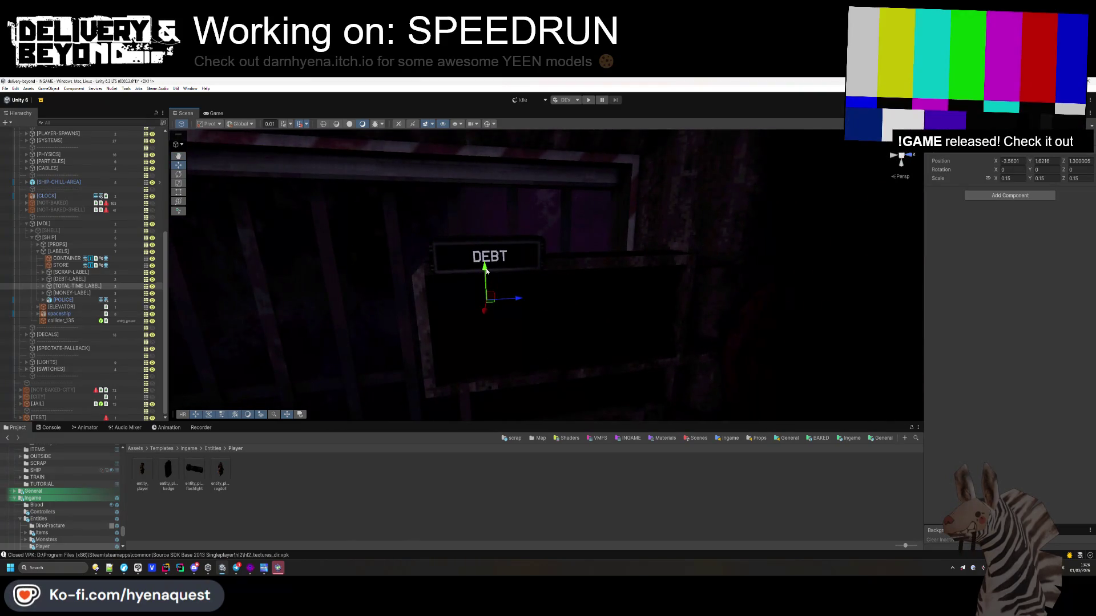
mouse_move(486, 268)
mouse_down()
mouse_move(519, 285)
mouse_move(563, 264)
mouse_move(474, 294)
mouse_up()
scroll(491, 285, down, 5)
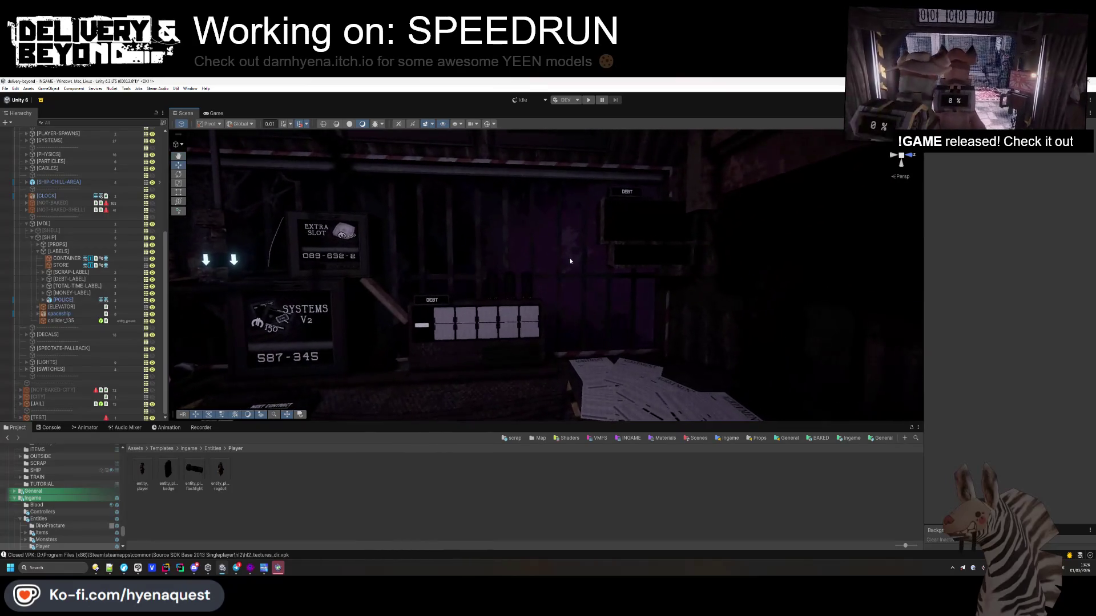
key(alt+Tab)
click(340, 206)
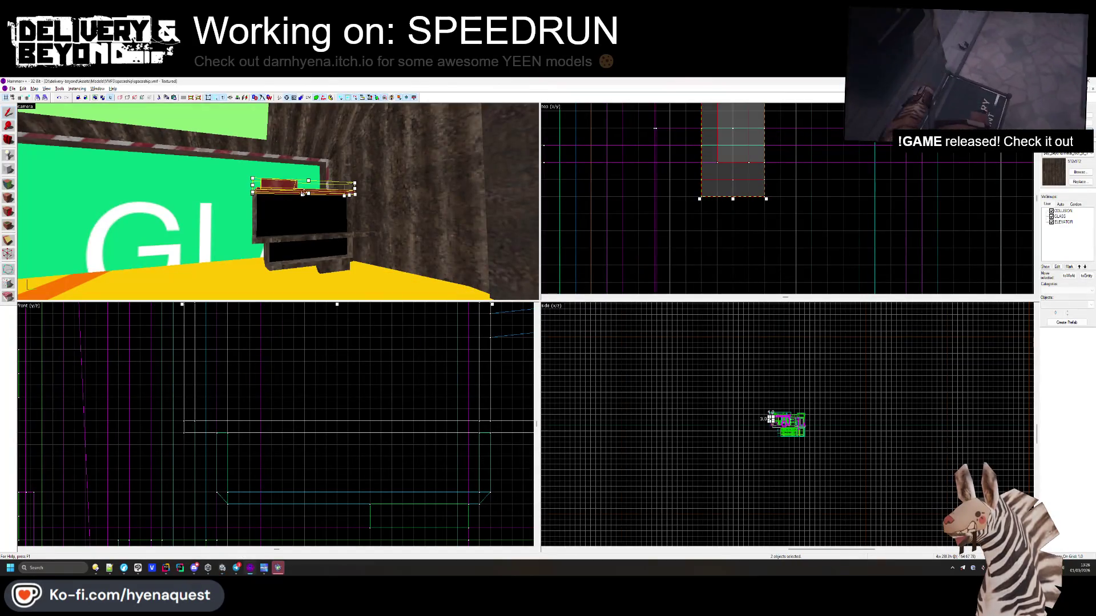
- Select the monitor, stand and shelf pieces of the red box, then clear the selection
ctrl+click(337, 249)
ctrl+click(334, 266)
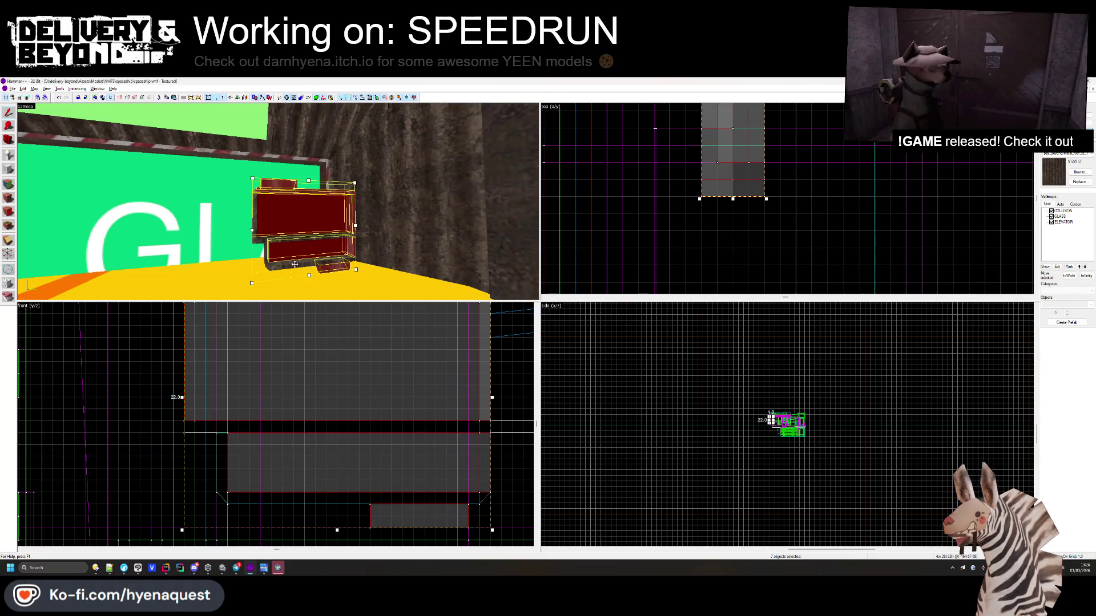
ctrl+click(267, 252)
ctrl+click(284, 239)
ctrl+click(358, 197)
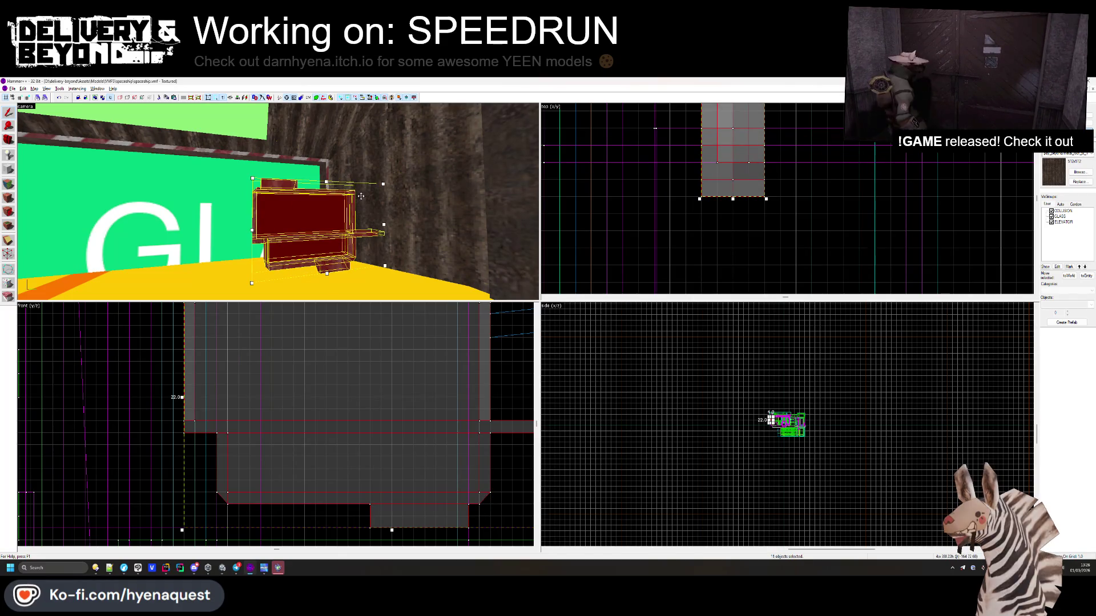
ctrl+click(375, 189)
mouse_move(277, 202)
mouse_down()
mouse_move(268, 217)
mouse_move(251, 205)
mouse_move(278, 202)
mouse_up()
key(d)
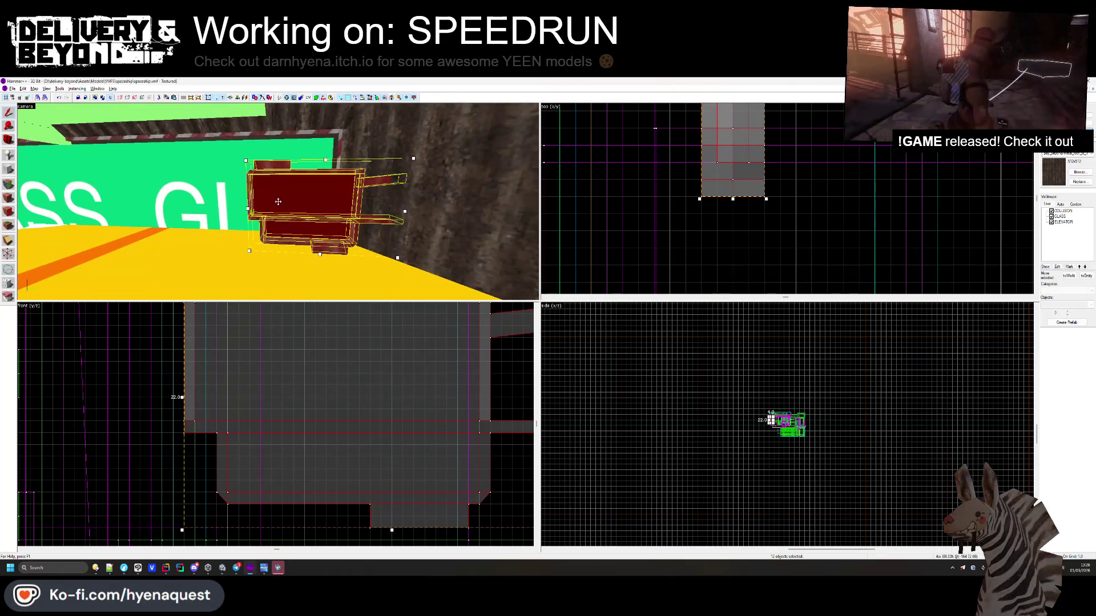
click(749, 254)
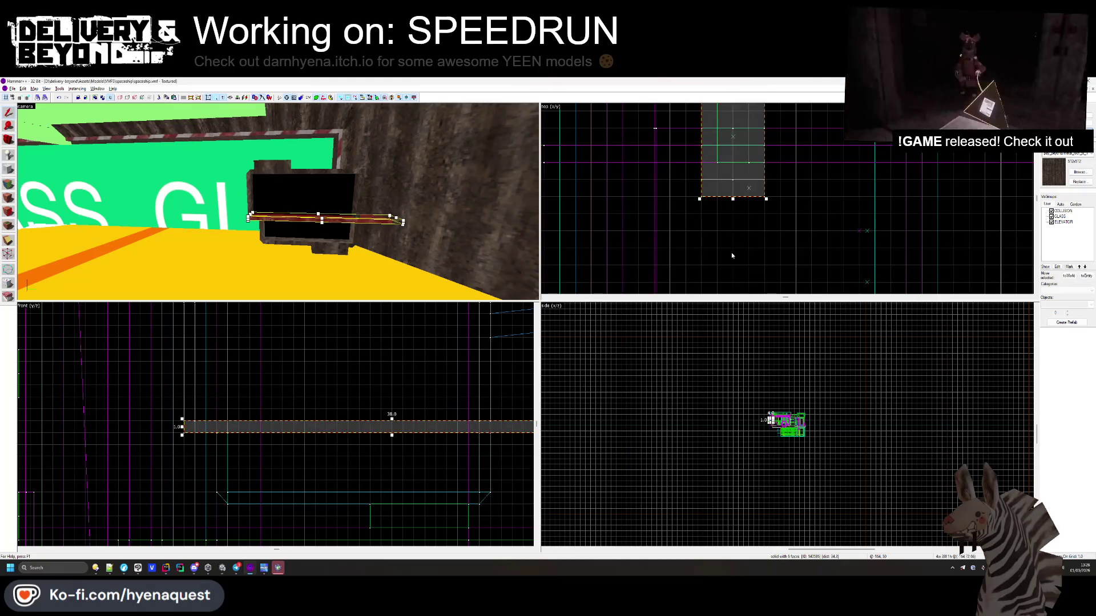
- Select the screen panel pieces and confirm they are a func_detail
click(401, 223)
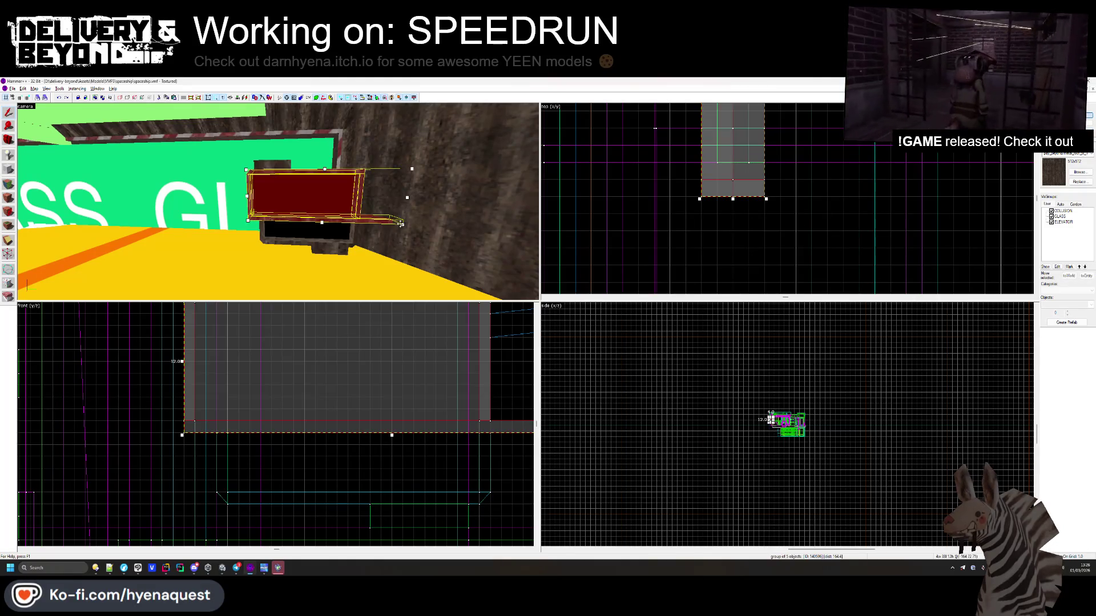
ctrl+click(334, 251)
ctrl+click(263, 227)
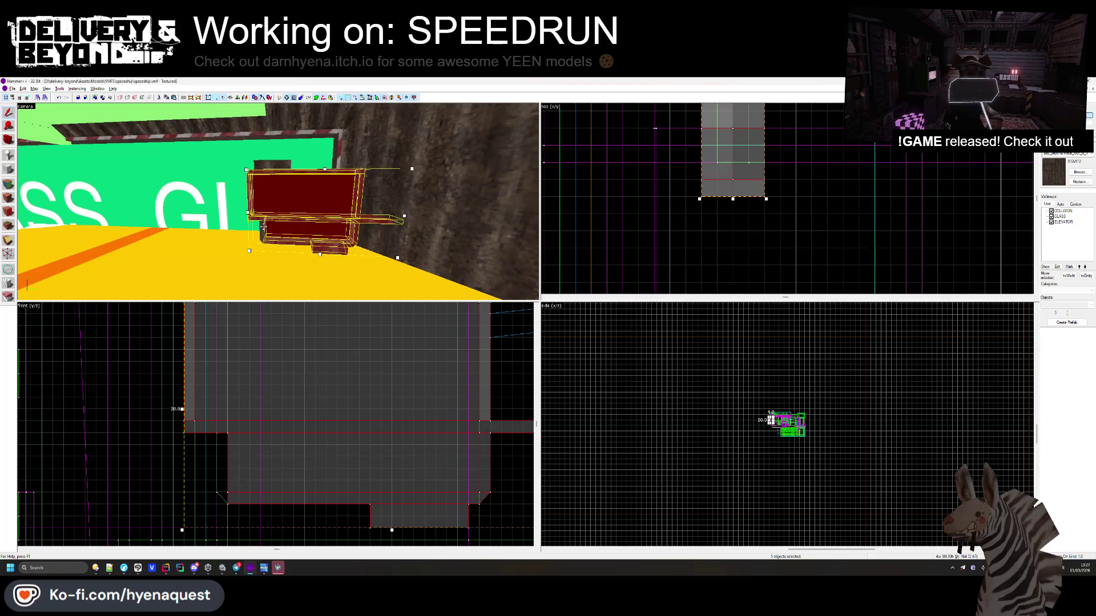
ctrl+click(273, 170)
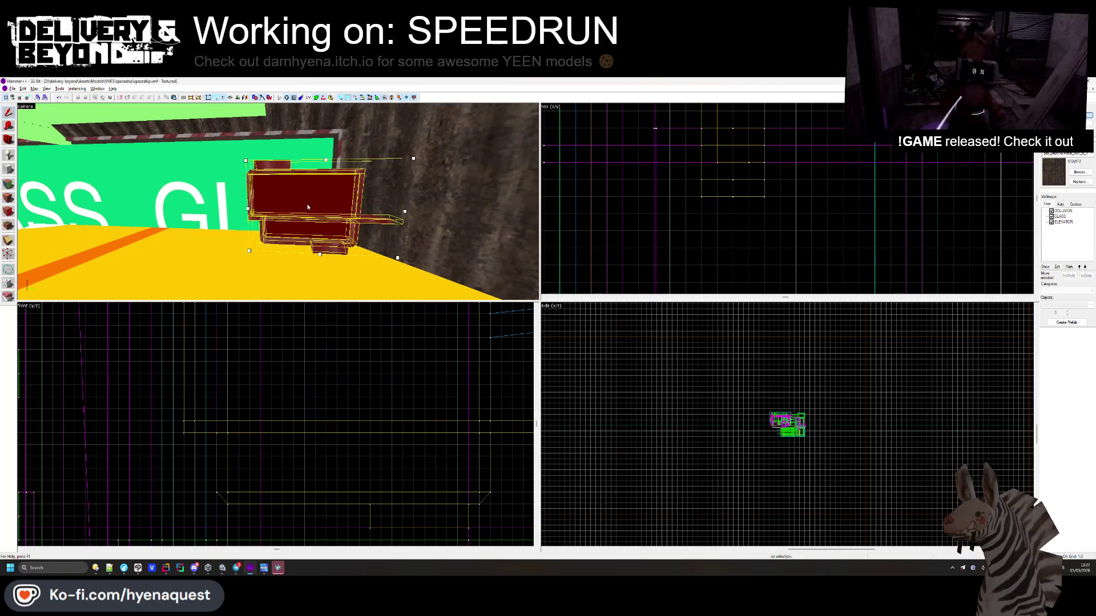
scroll(746, 152, down, 2)
drag(745, 152, 748, 206)
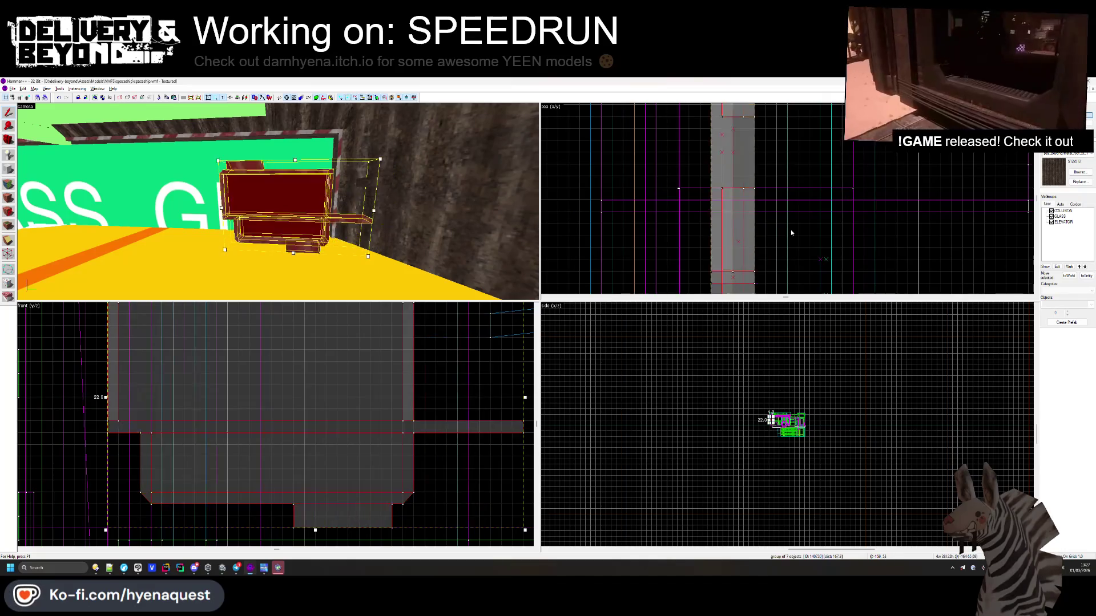
key(ctrl+v)
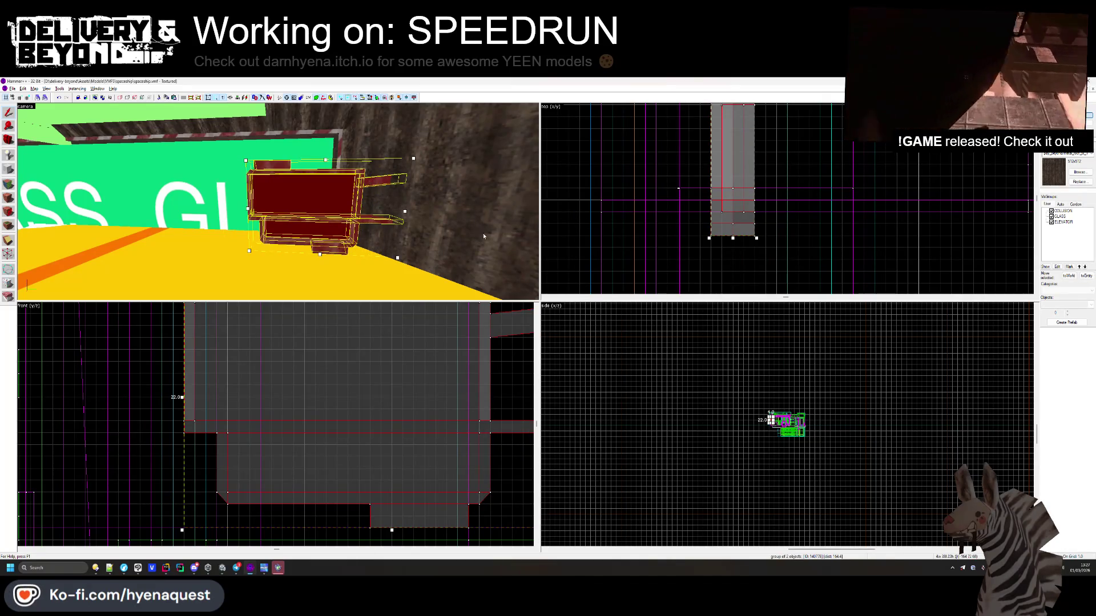
key(ctrl+t)
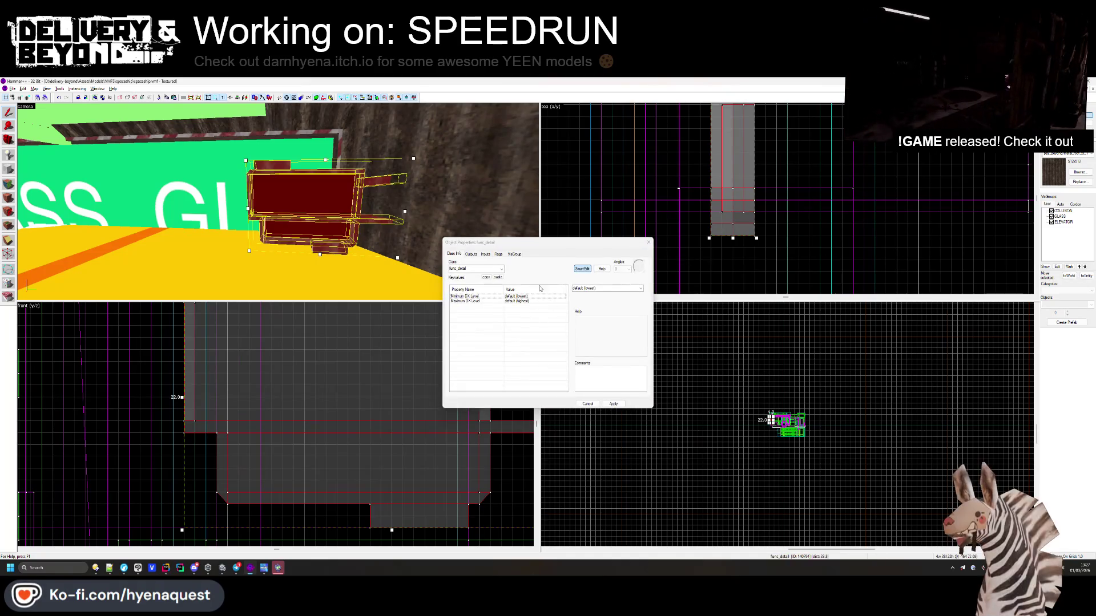
key(Escape)
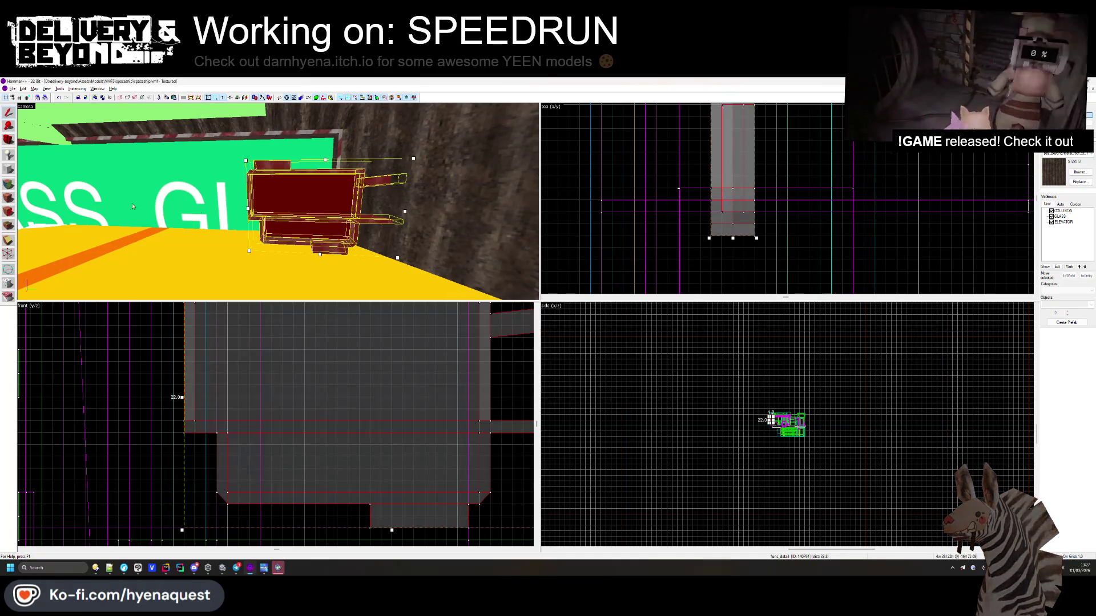
- Draw a 4 by 38 block enclosing the panel and browse the texture list
scroll(715, 235, down, 2)
drag(711, 232, 732, 127)
scroll(378, 461, down, 3)
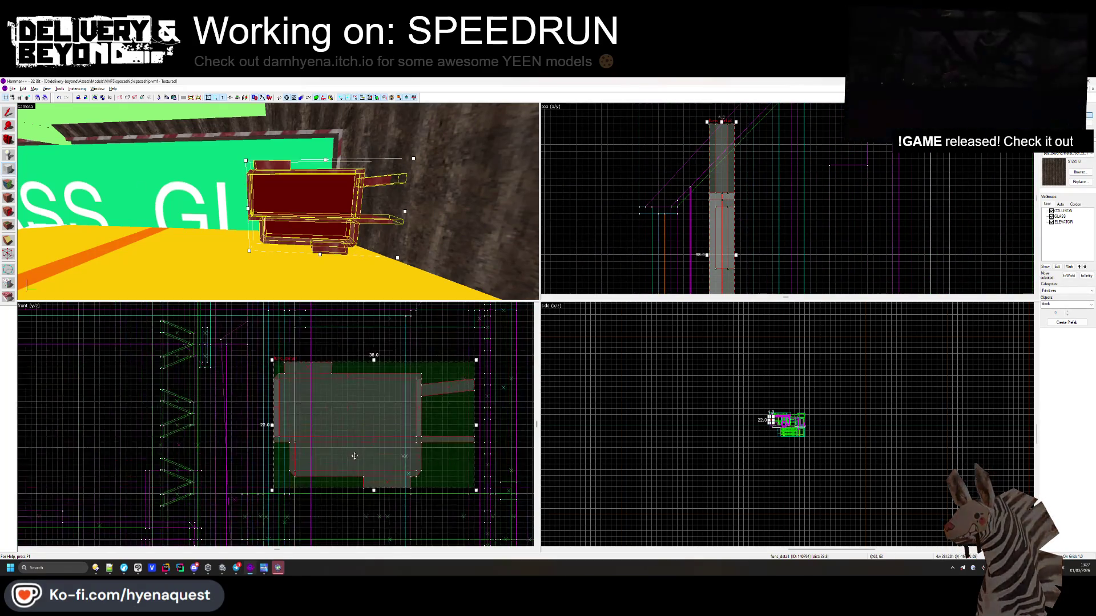
click(1079, 172)
scroll(784, 304, up, 10)
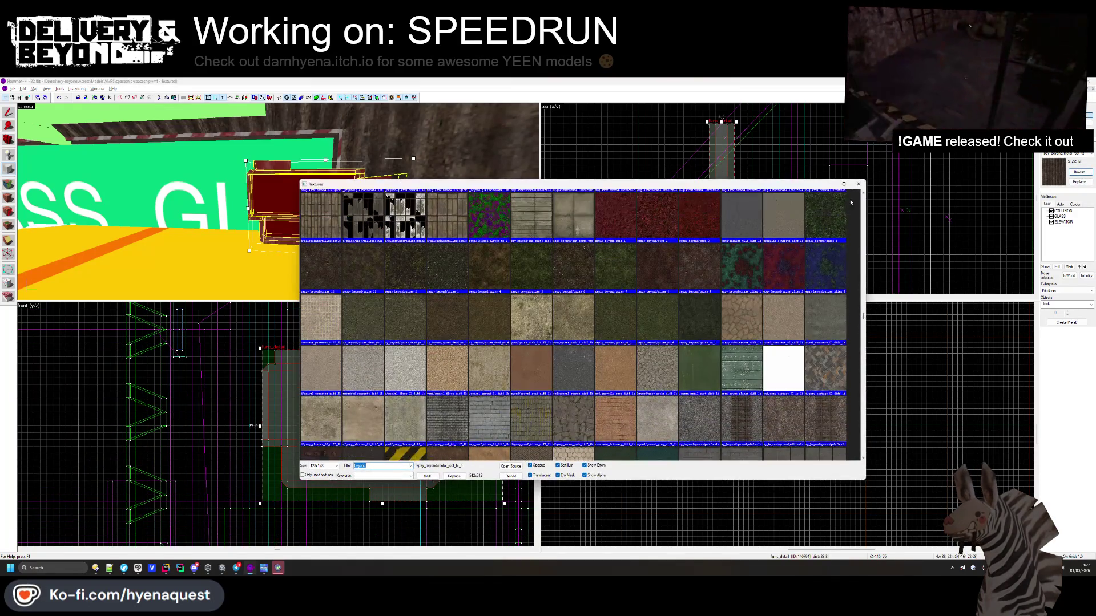
- Apply the COLLISION texture to the box and clip its lower-left and lower-right corners
scroll(850, 202, up, 5)
double_click(319, 215)
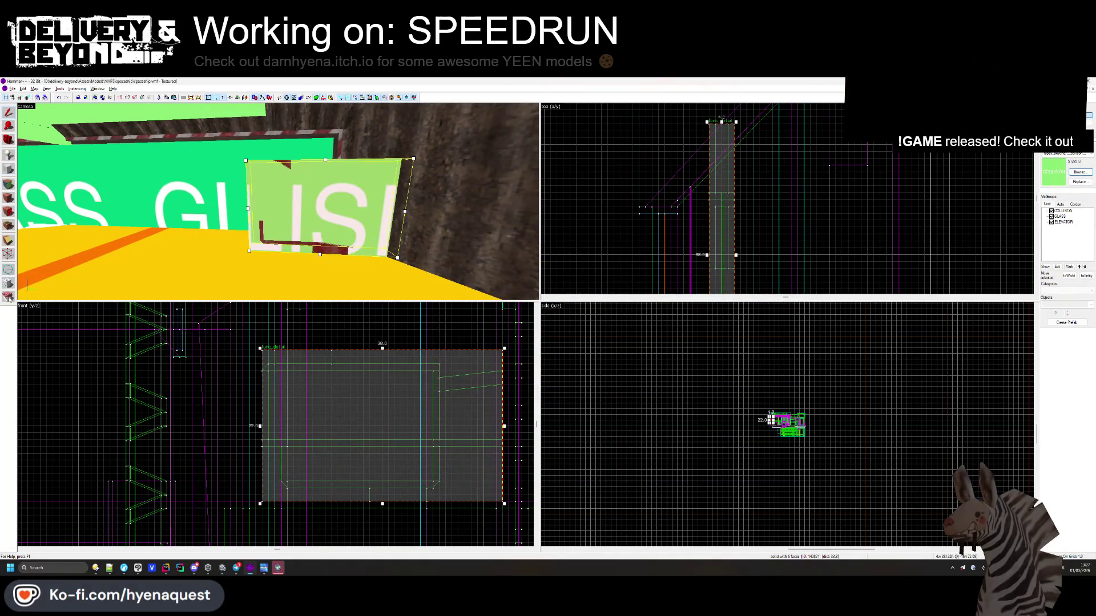
click(240, 468)
scroll(240, 468, up, 3)
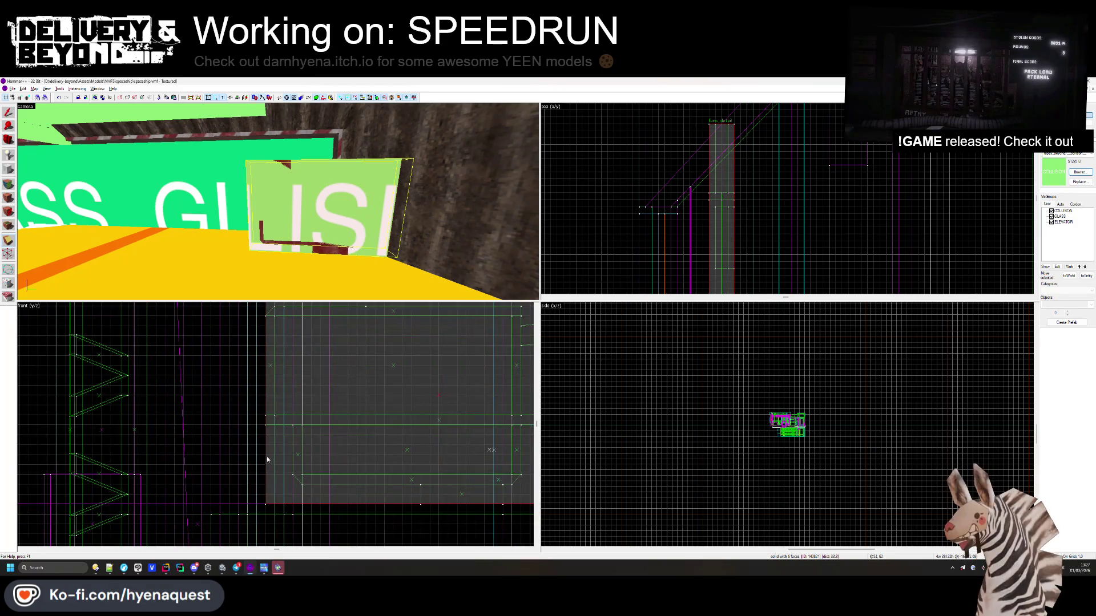
drag(266, 429, 308, 501)
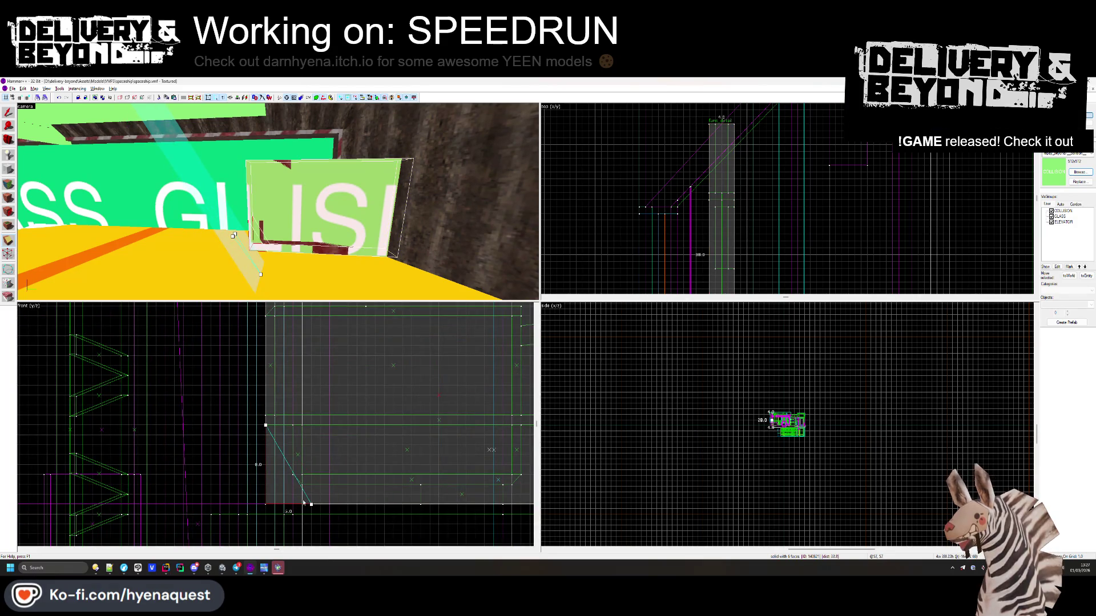
key(Return)
scroll(463, 473, down, 2)
drag(403, 491, 472, 437)
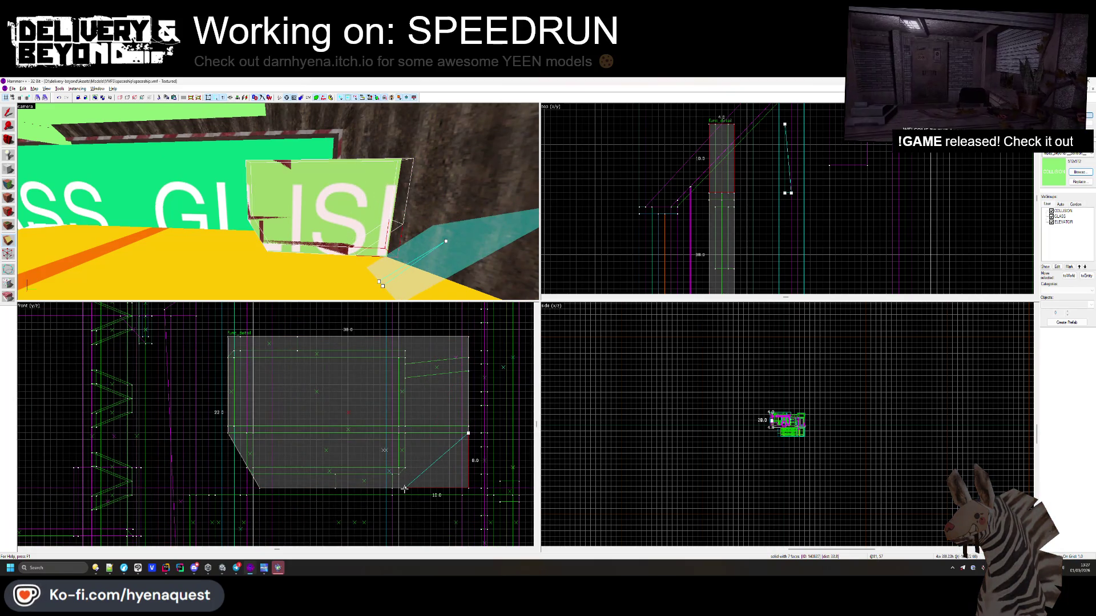
key(Return)
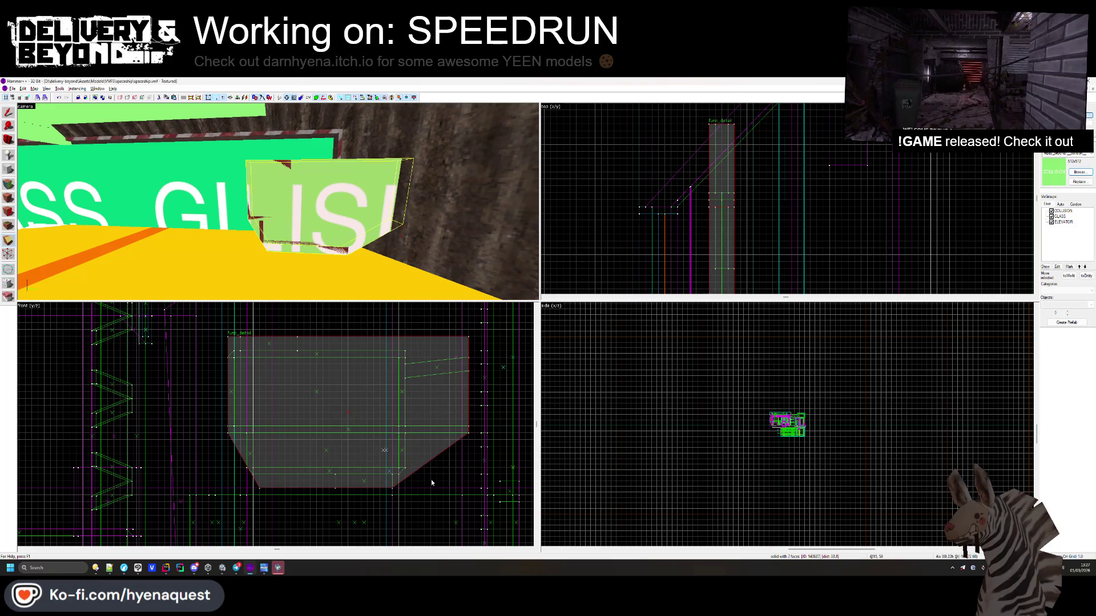
- Clip a sloped top on the box and make it a func_collider_special entity
mouse_move(468, 358)
mouse_down()
mouse_move(399, 338)
mouse_move(354, 351)
mouse_up()
drag(235, 348, 228, 343)
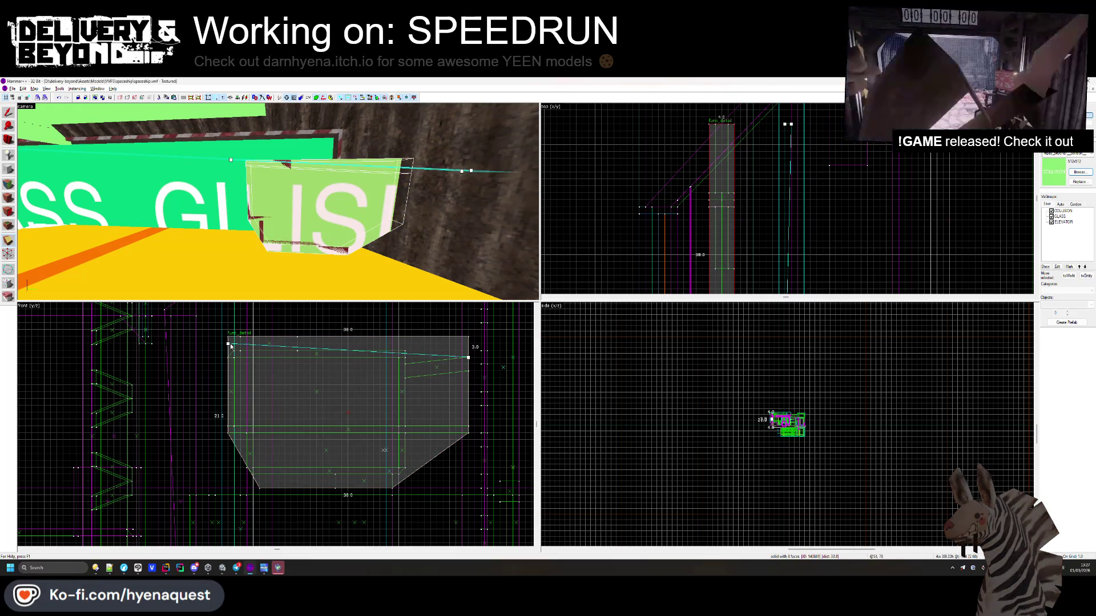
drag(230, 345, 292, 339)
key(Return)
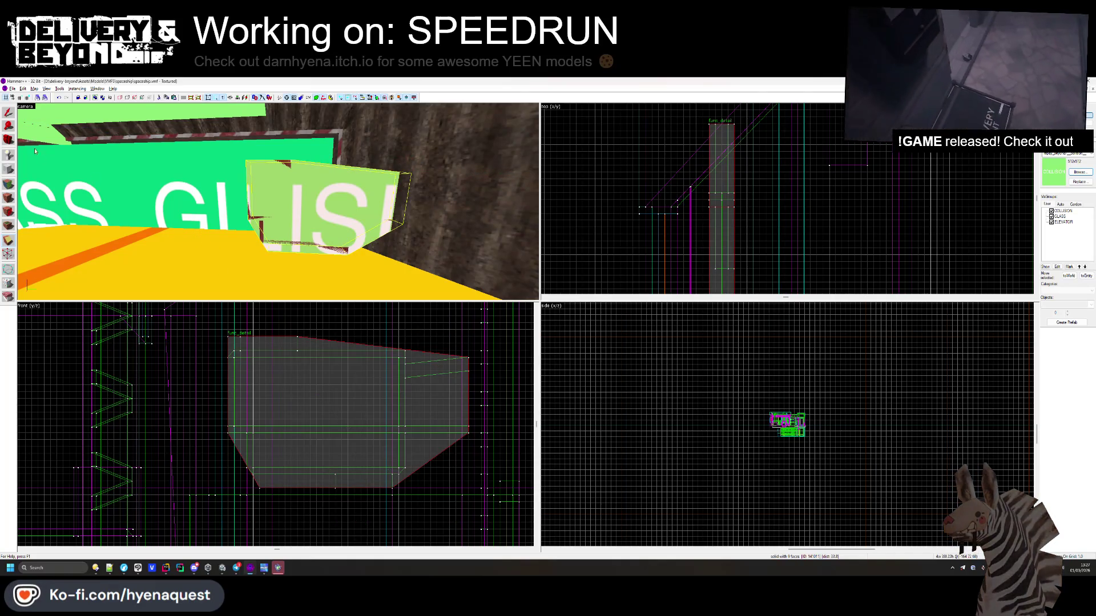
key(alt+Return)
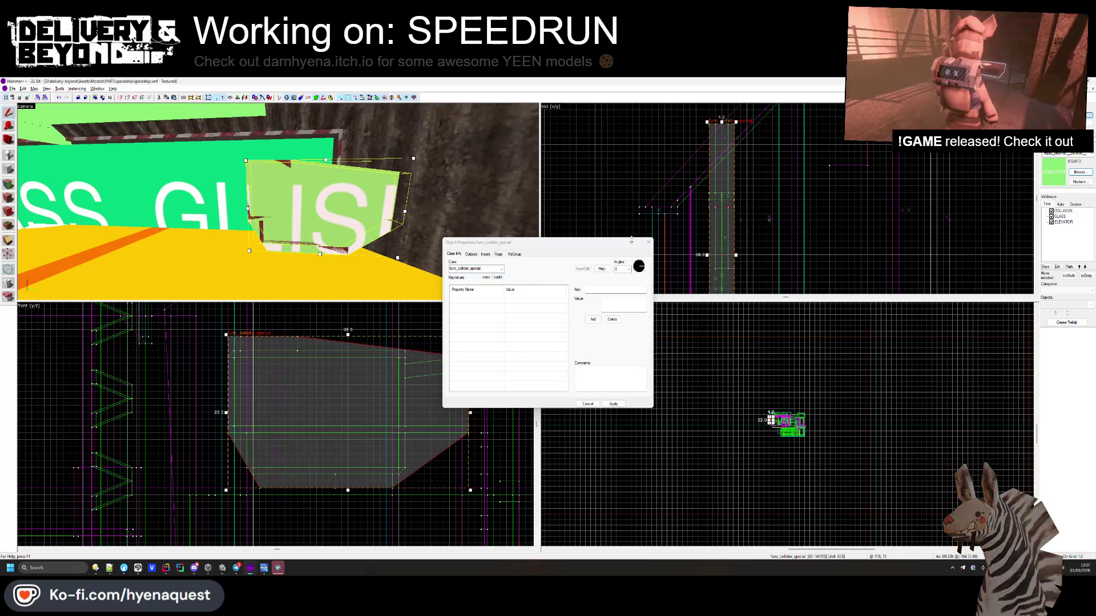
- Merge the selected box into the existing func_collider_special collider entity
click(652, 242)
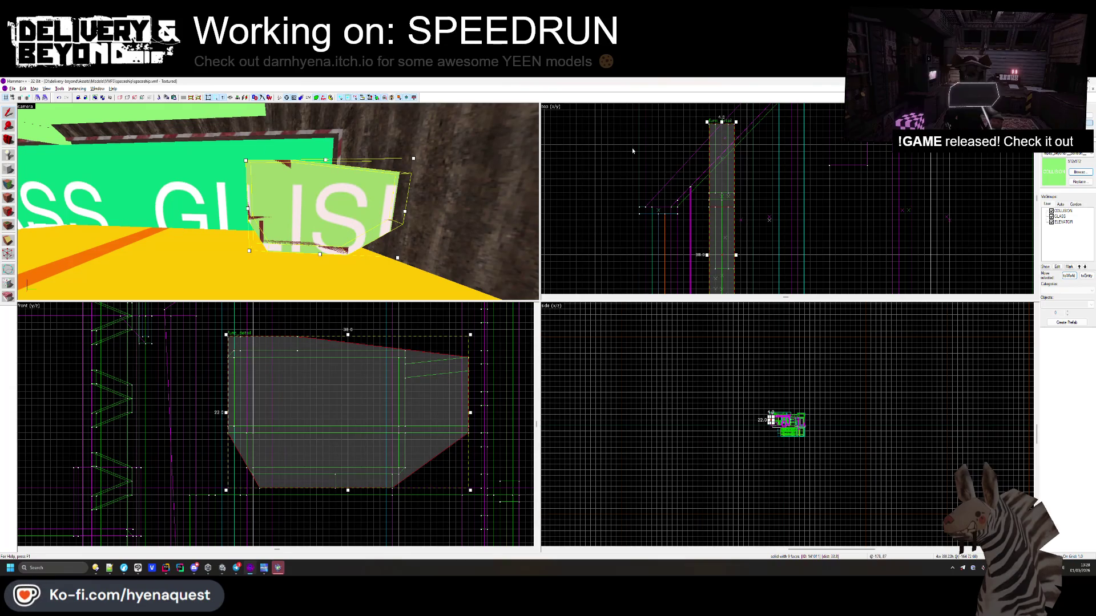
ctrl+click(189, 140)
key(ctrl+t)
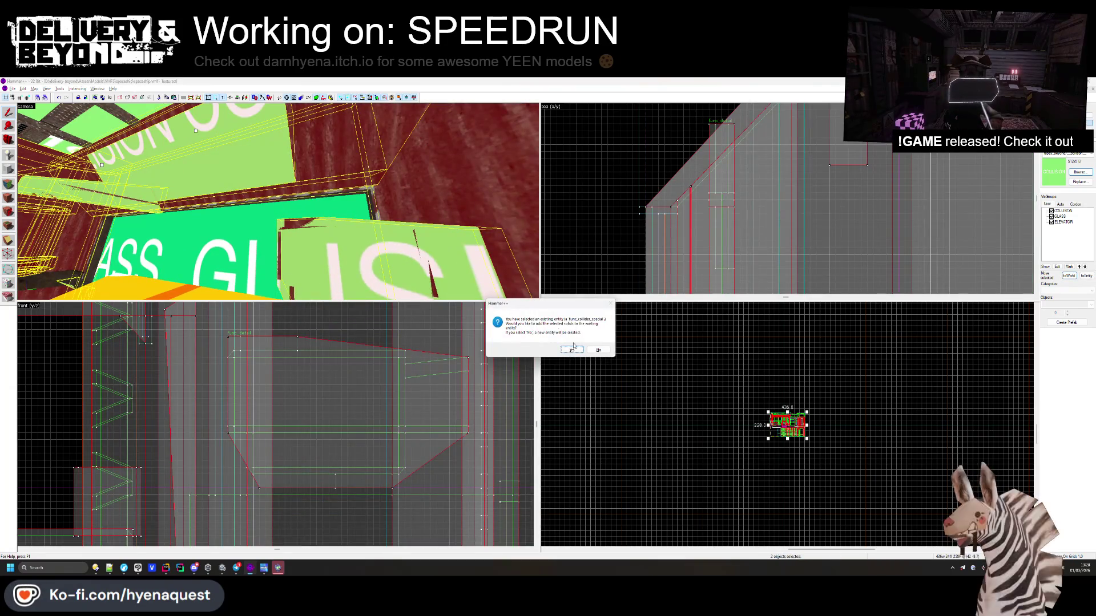
click(572, 348)
key(Escape)
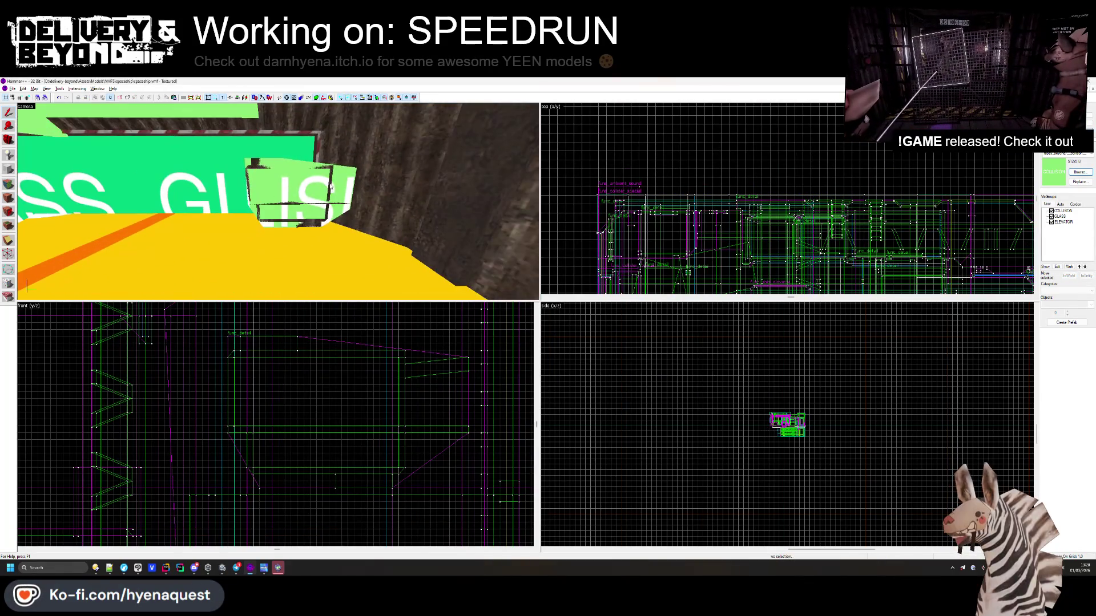
- Shift all 13 screen panel pieces slightly to the left, then switch to Unity
click(344, 192)
scroll(371, 189, up, 5)
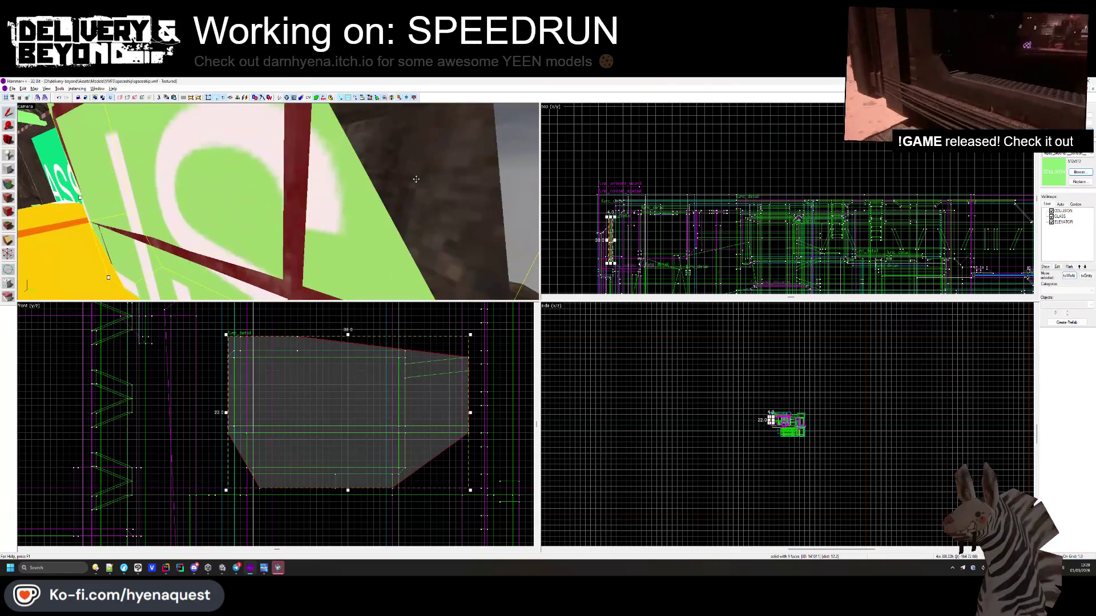
scroll(277, 201, down, 5)
click(277, 201)
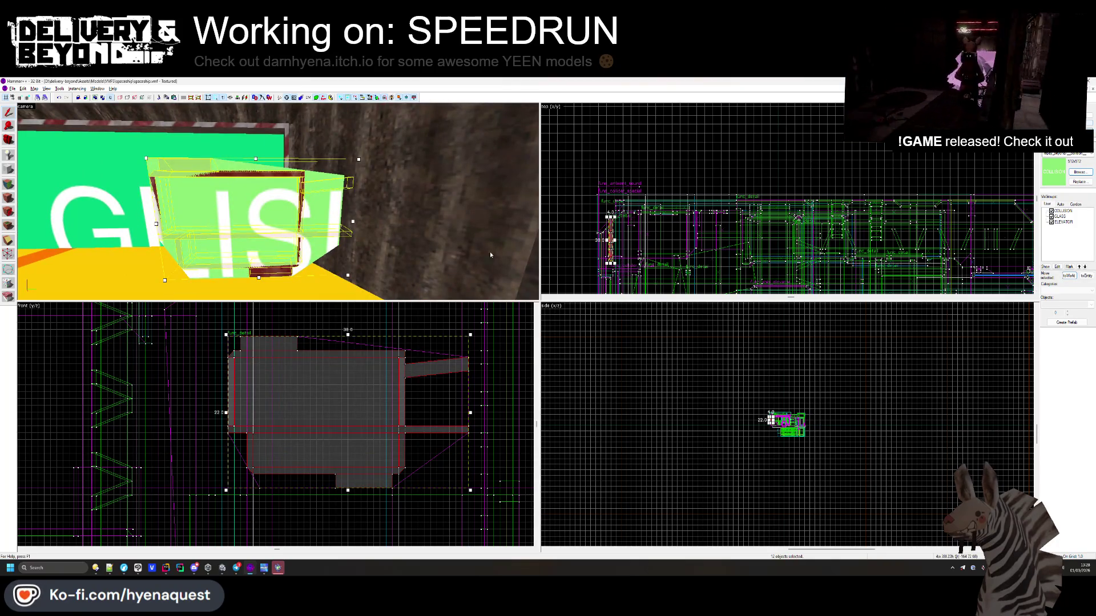
click(335, 212)
scroll(665, 169, down, 3)
scroll(665, 169, up, 6)
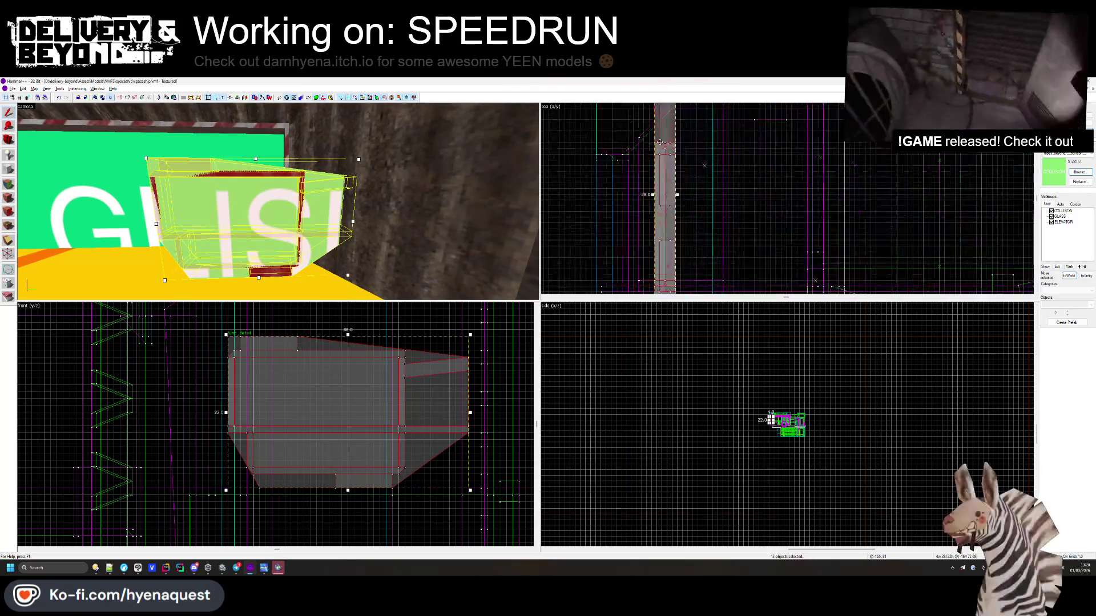
drag(665, 141, 665, 169)
key(Escape)
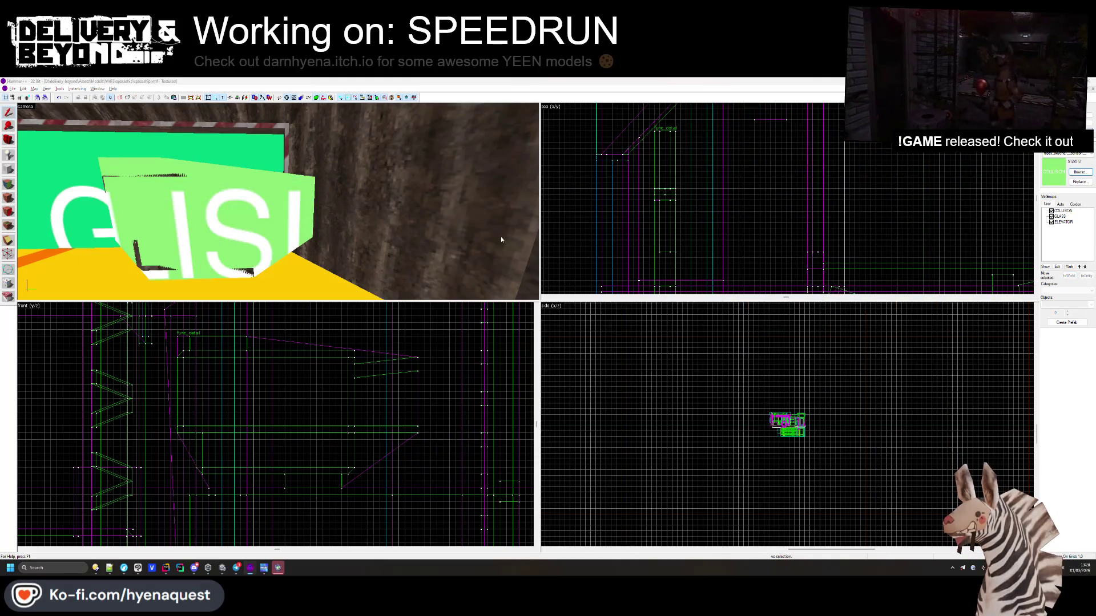
key(alt+Tab)
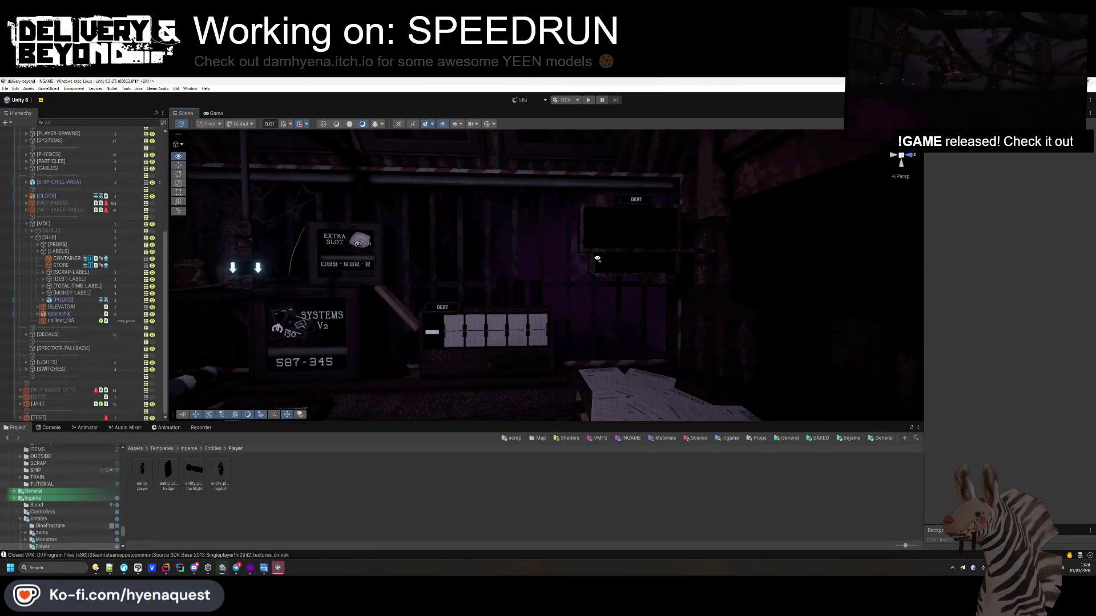
- Back in Hammer++, pull the angled green panel solid's far edge further out with vertex editing
key(alt+Tab)
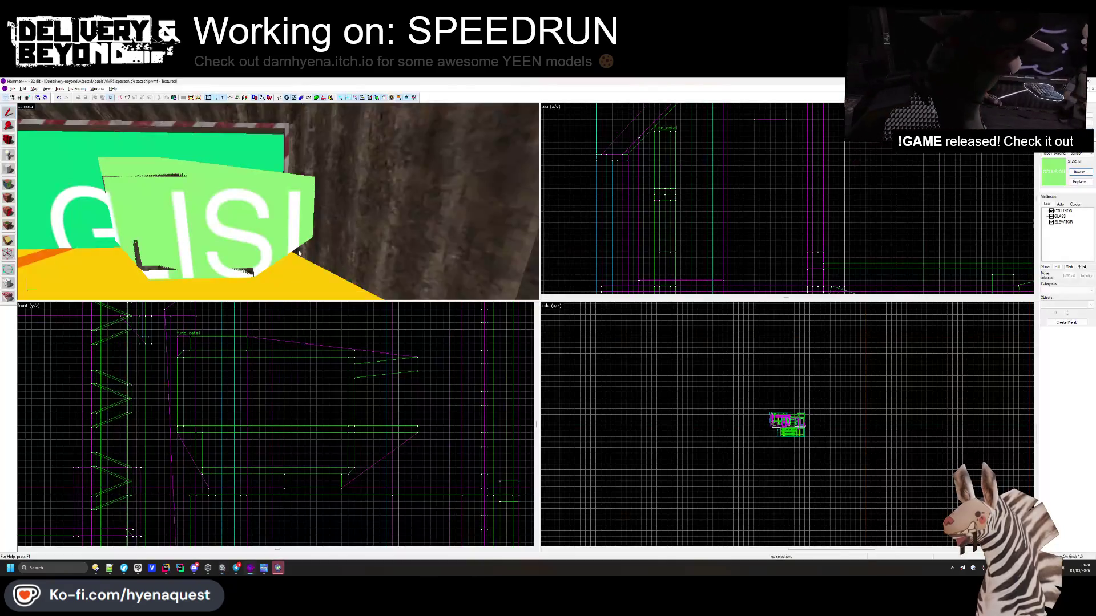
click(128, 215)
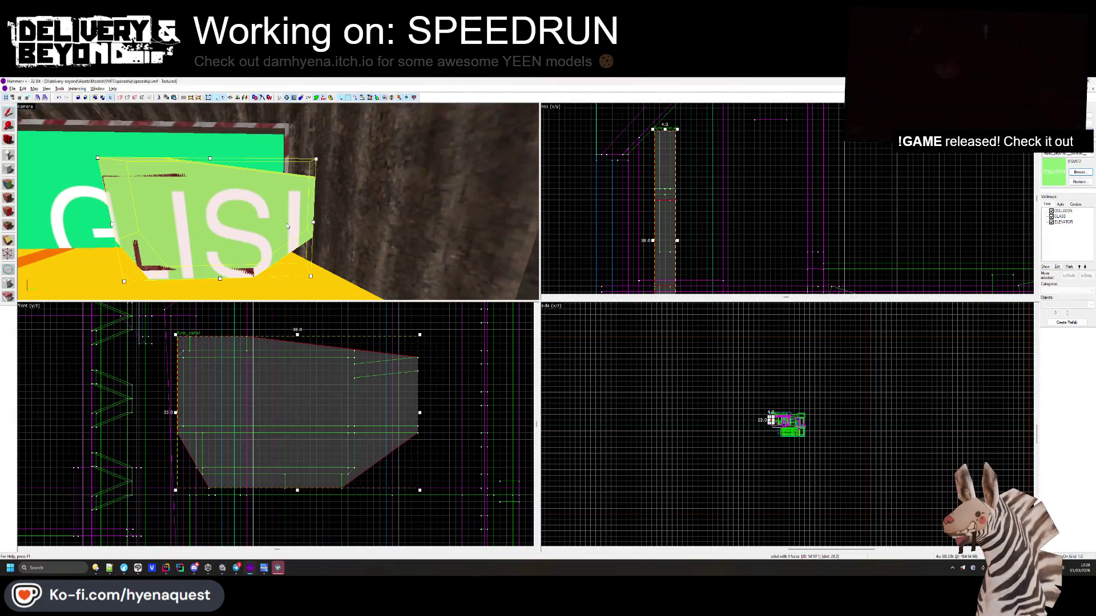
key(shift+v)
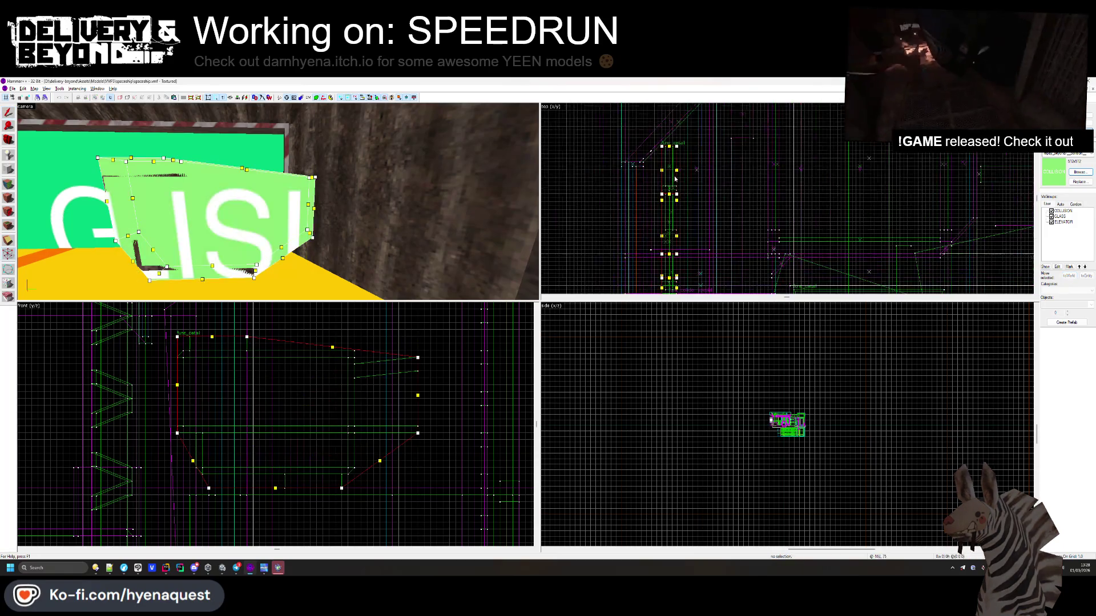
drag(686, 153, 705, 177)
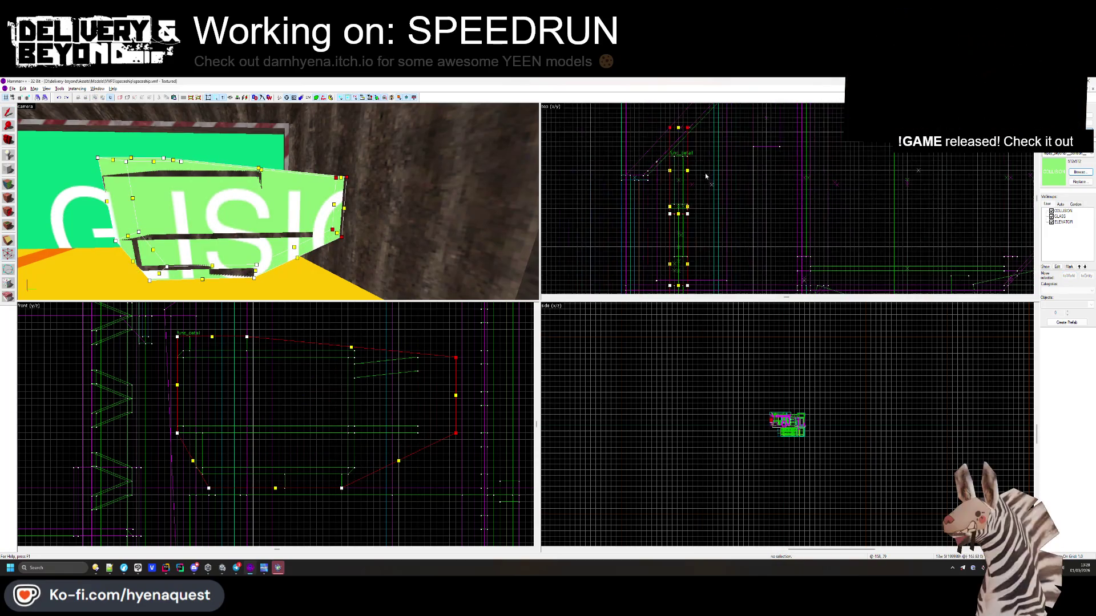
key(Escape)
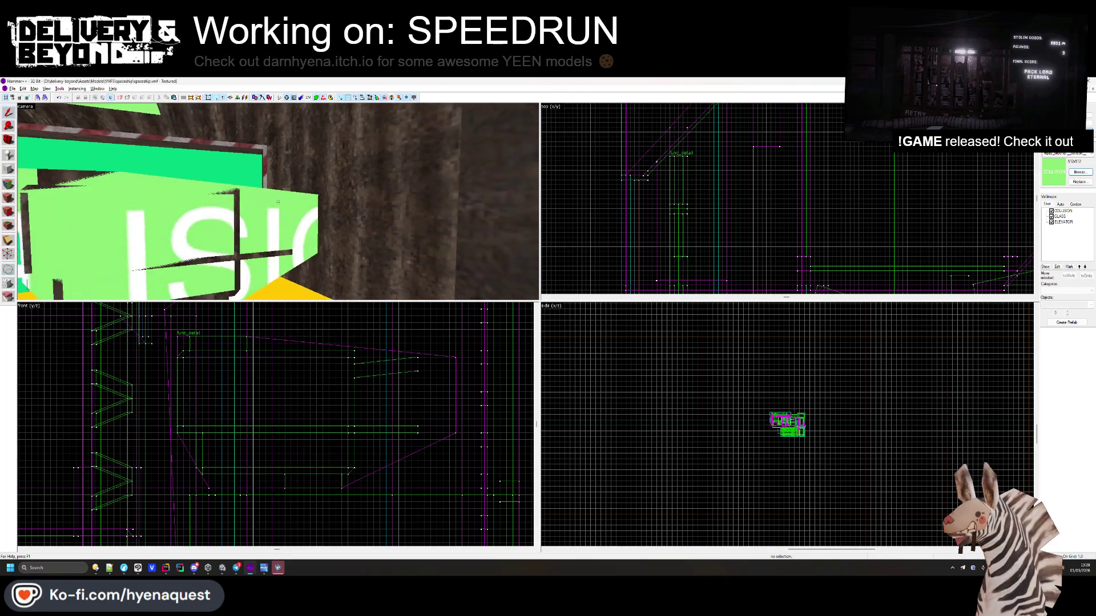
key(z)
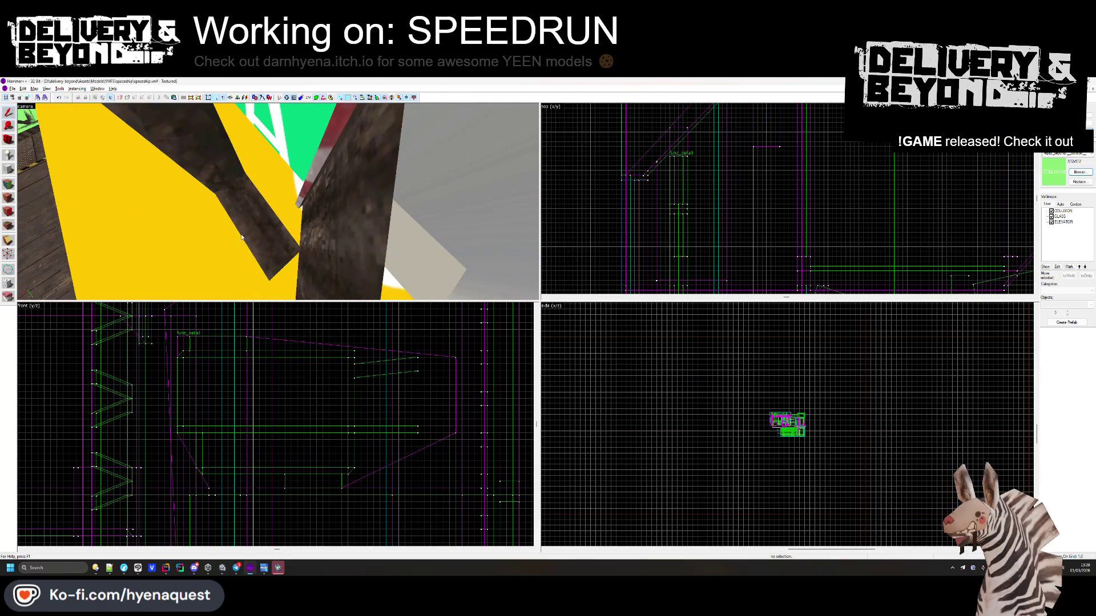
- Delete the stray red brush in front of the panel
click(241, 237)
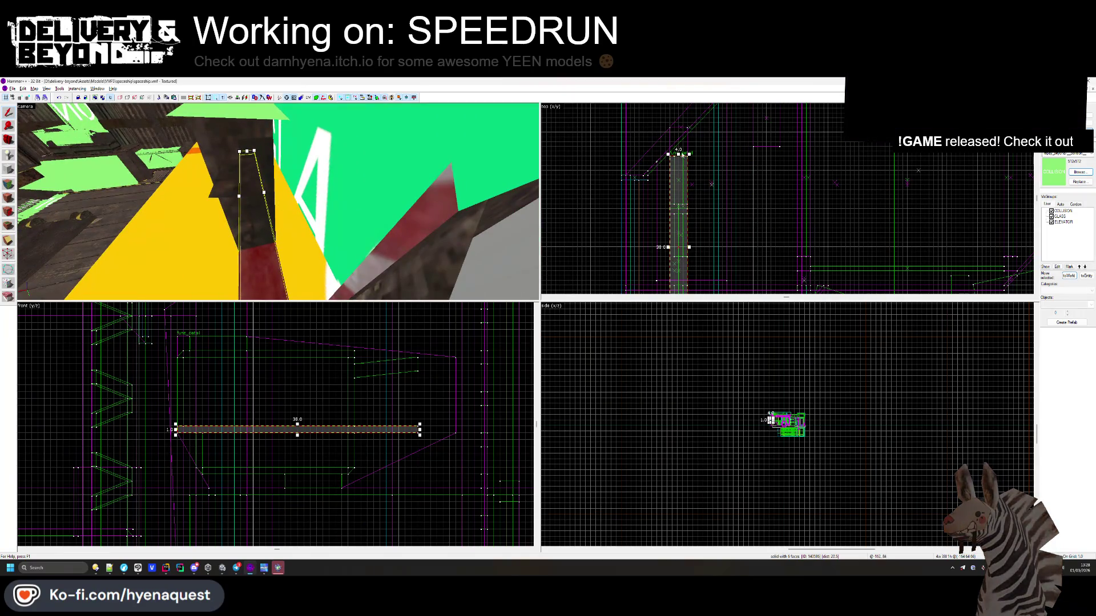
key(Escape)
key(z)
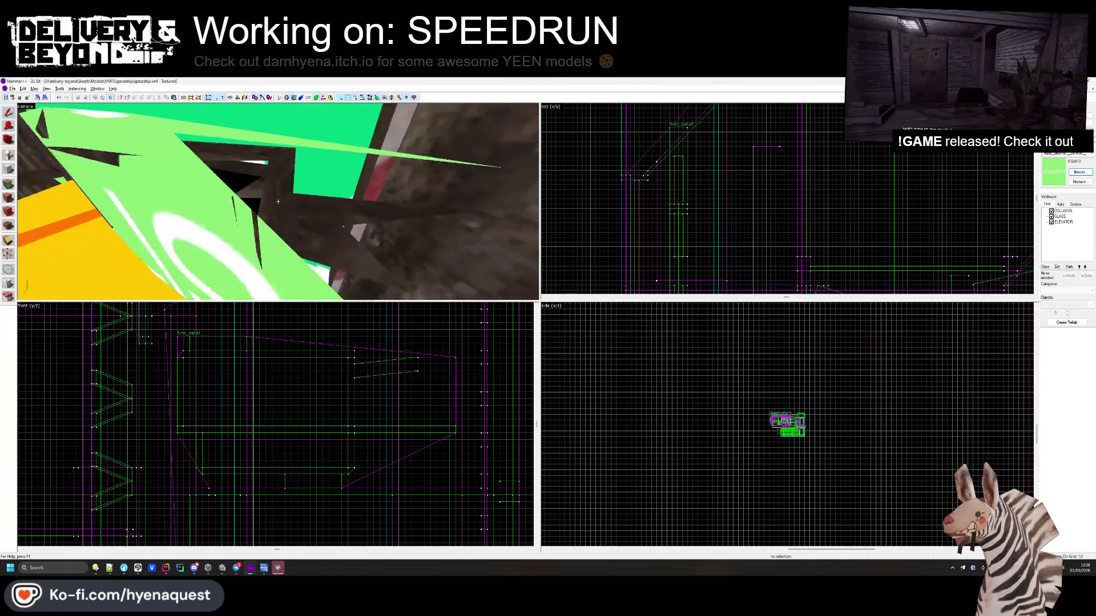
click(278, 202)
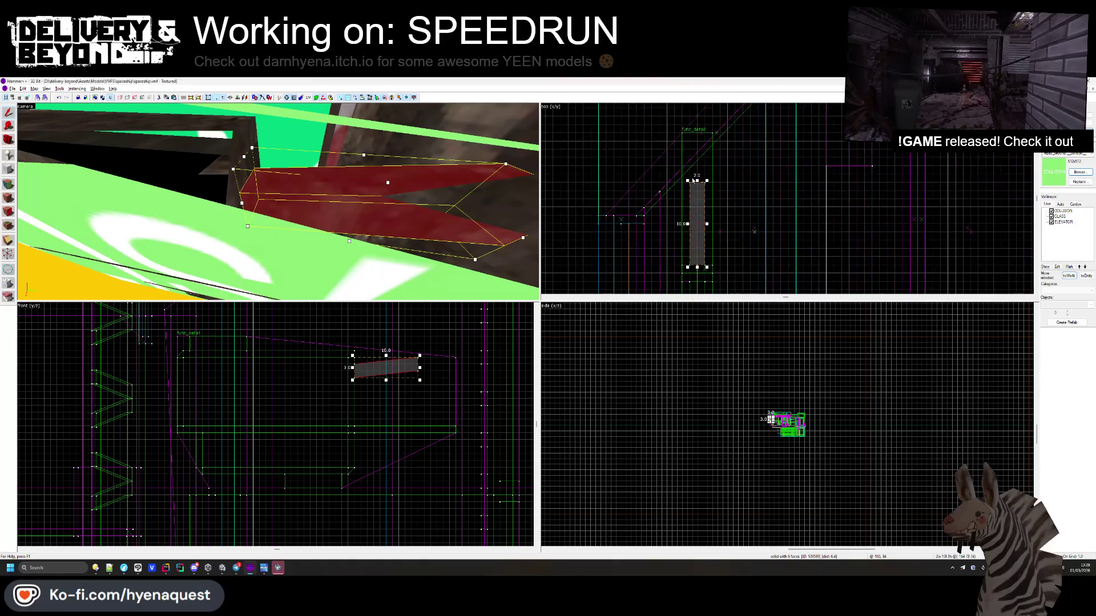
key(Delete)
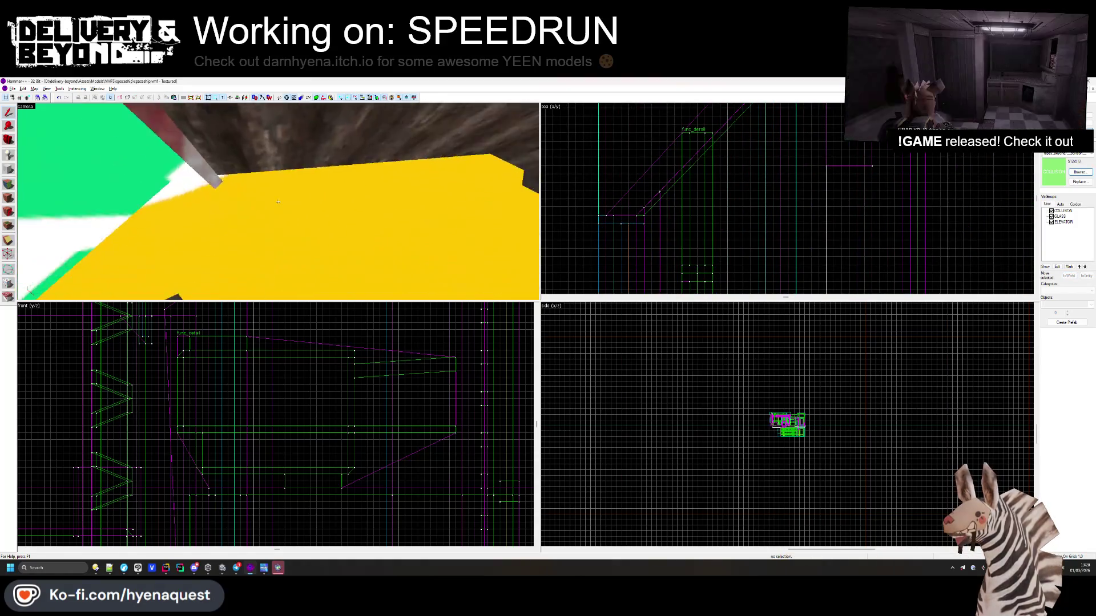
click(277, 201)
key(Escape)
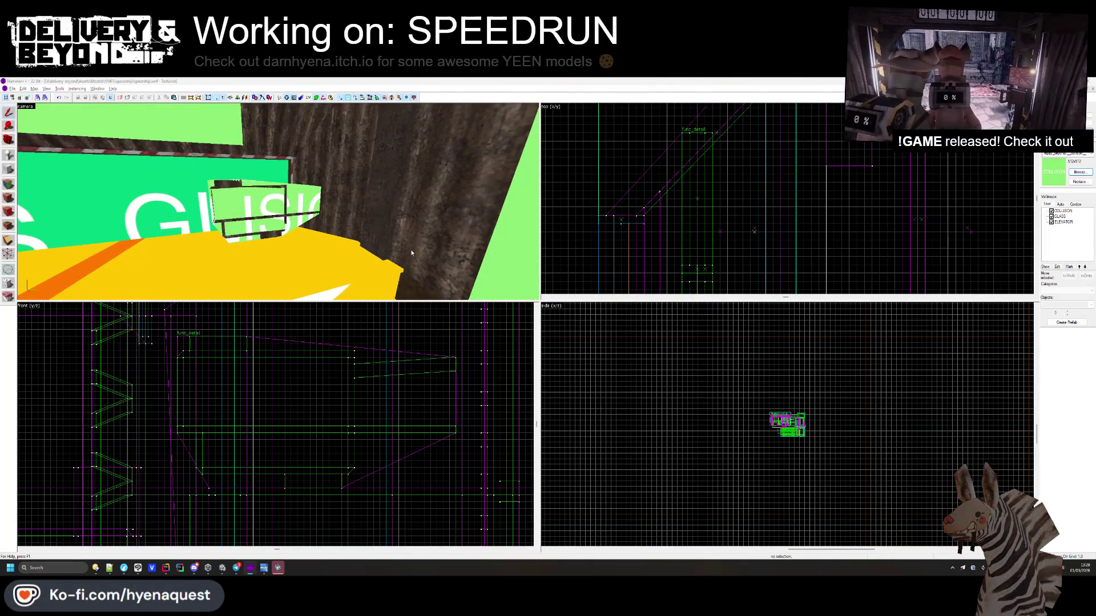
- Add the green collision-wall brush to the COLLISION visgroup, then switch to Unity
key(alt+Tab)
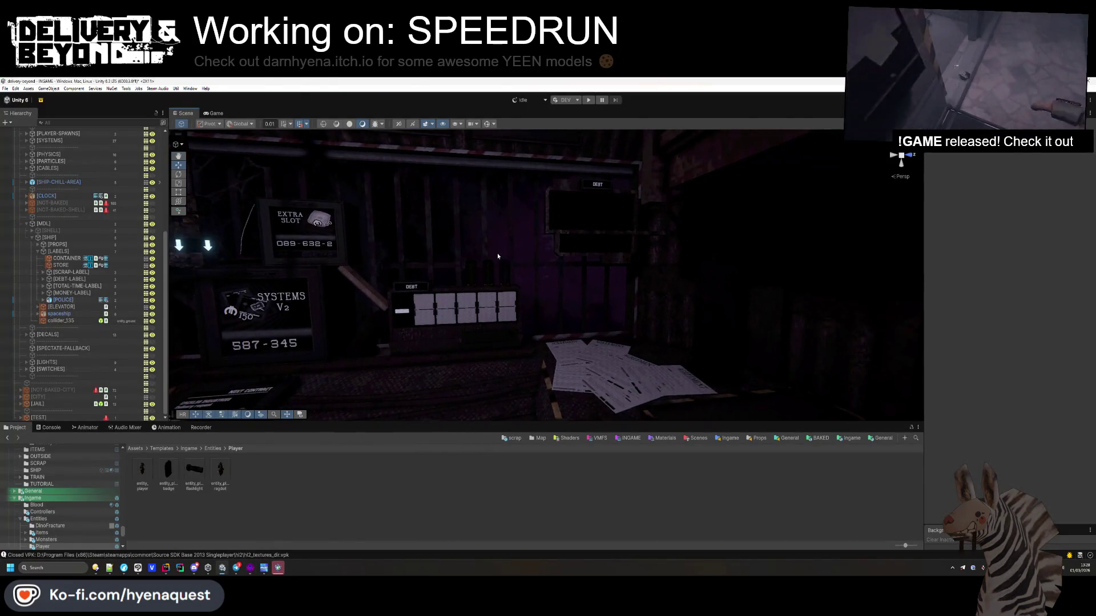
key(alt+Tab)
key(alt+Return)
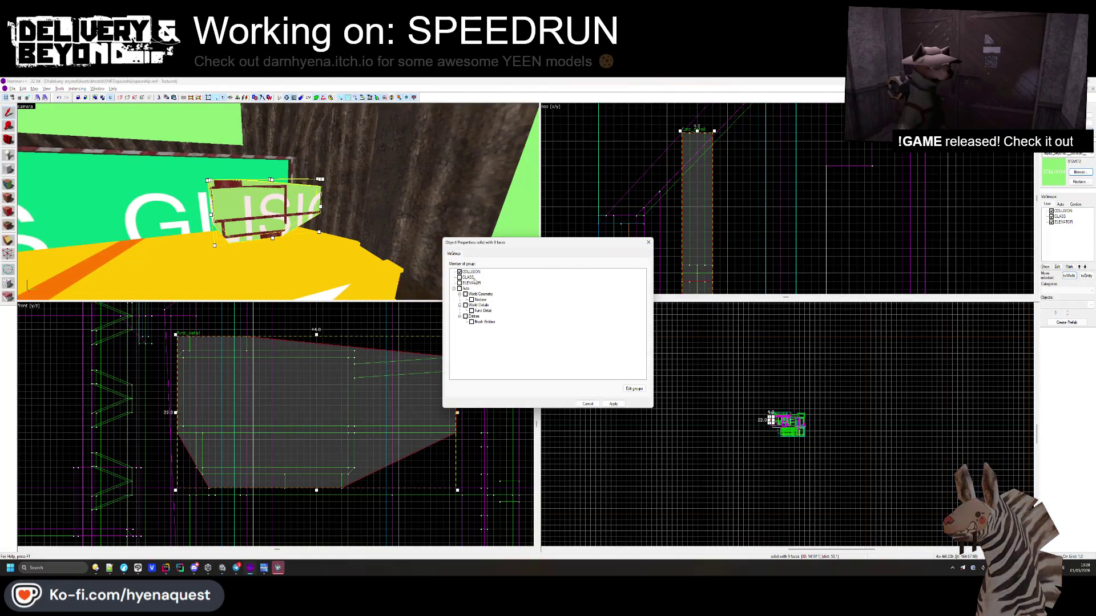
key(Escape)
key(Escape)
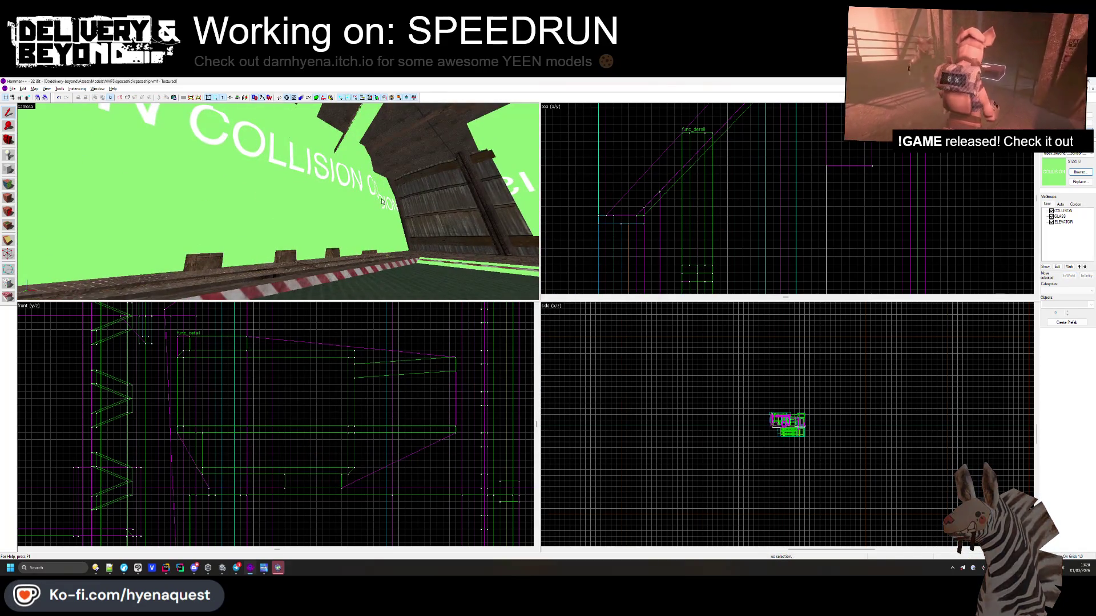
click(381, 202)
key(alt+Return)
click(459, 272)
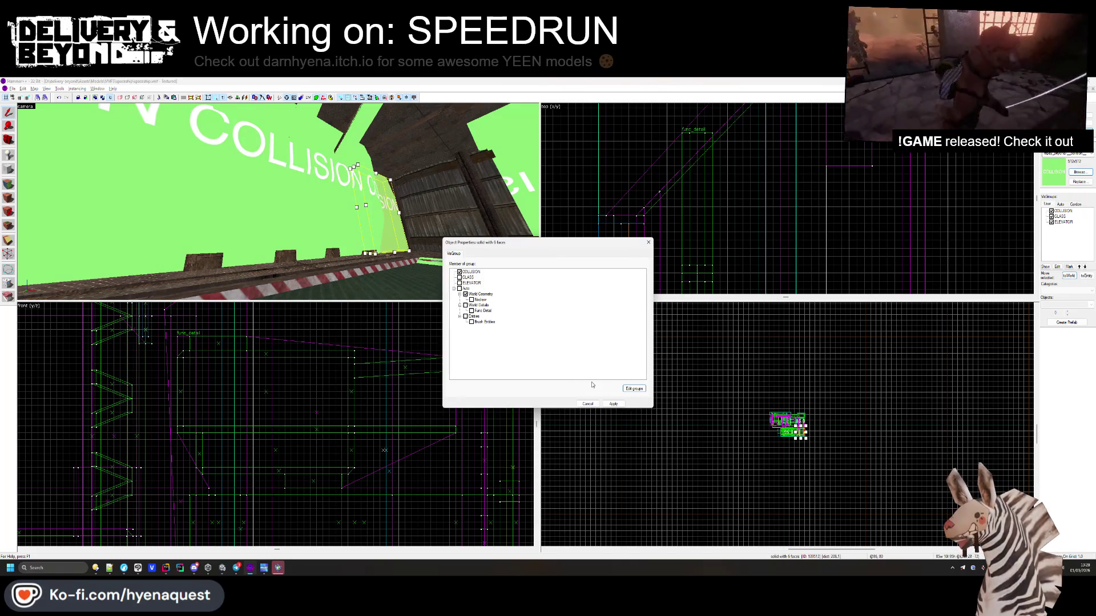
key(Return)
key(Escape)
key(z)
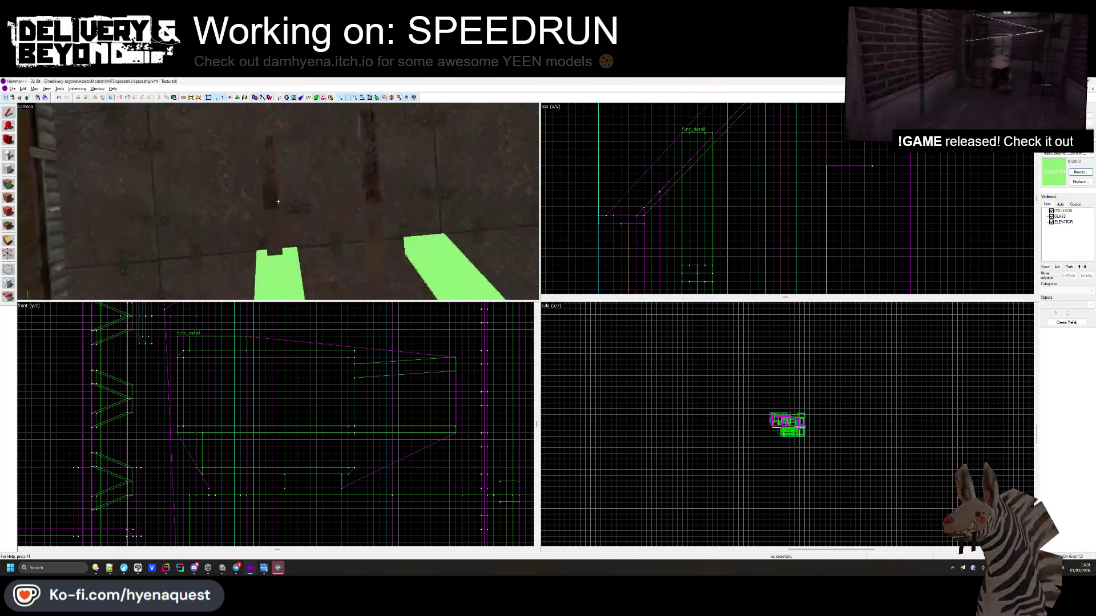
key(alt+Tab)
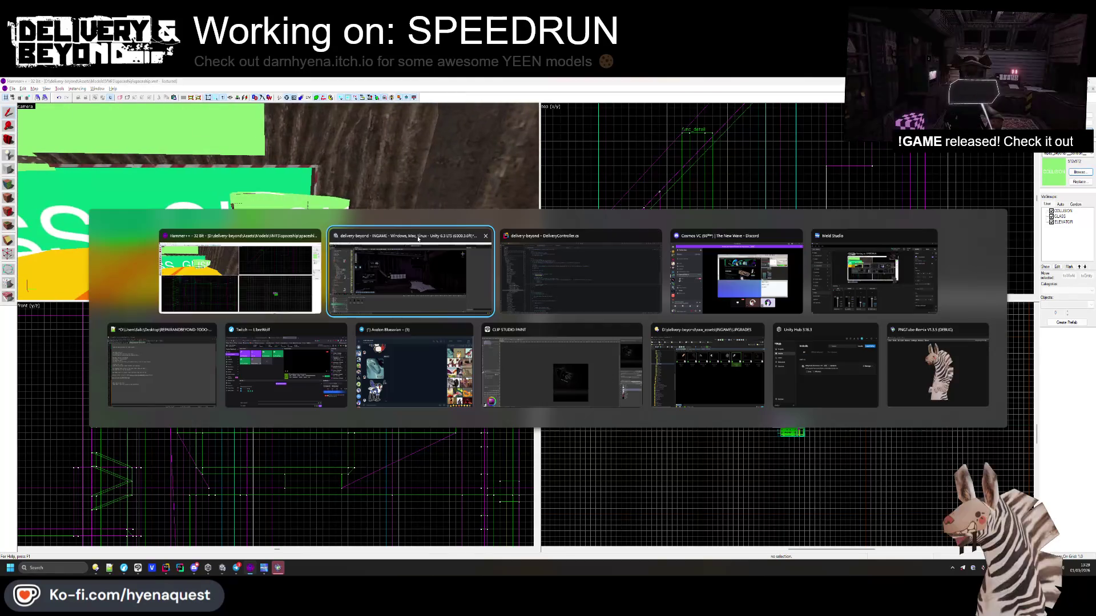
- Nudge the [TOTAL-TIME-LABEL] DEBT label slightly sideways and down
click(411, 290)
key(f)
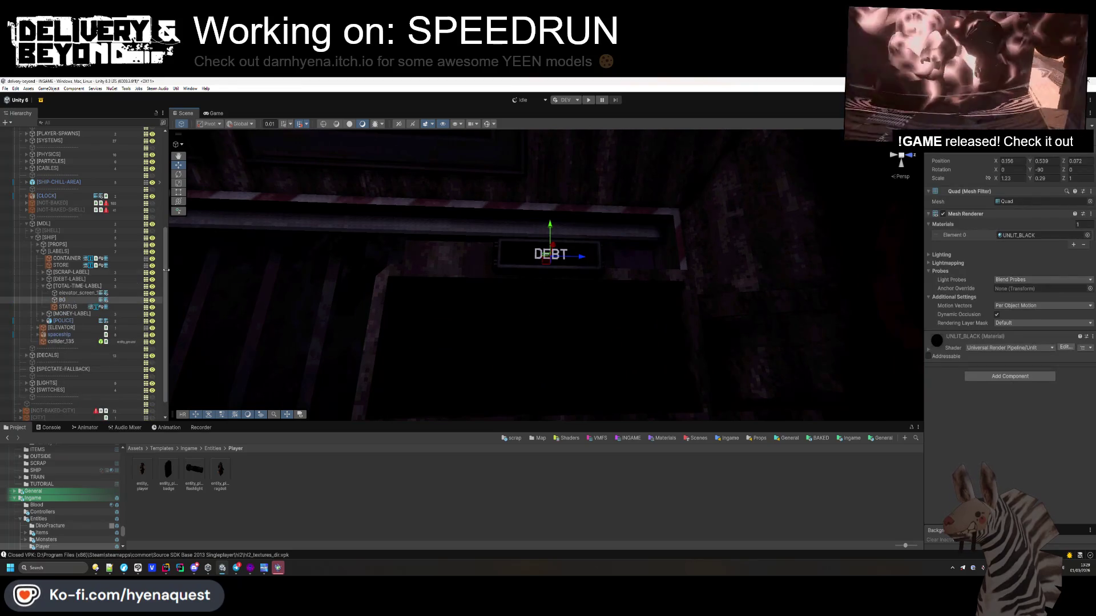
click(77, 286)
drag(501, 314, 488, 313)
scroll(486, 312, down, 3)
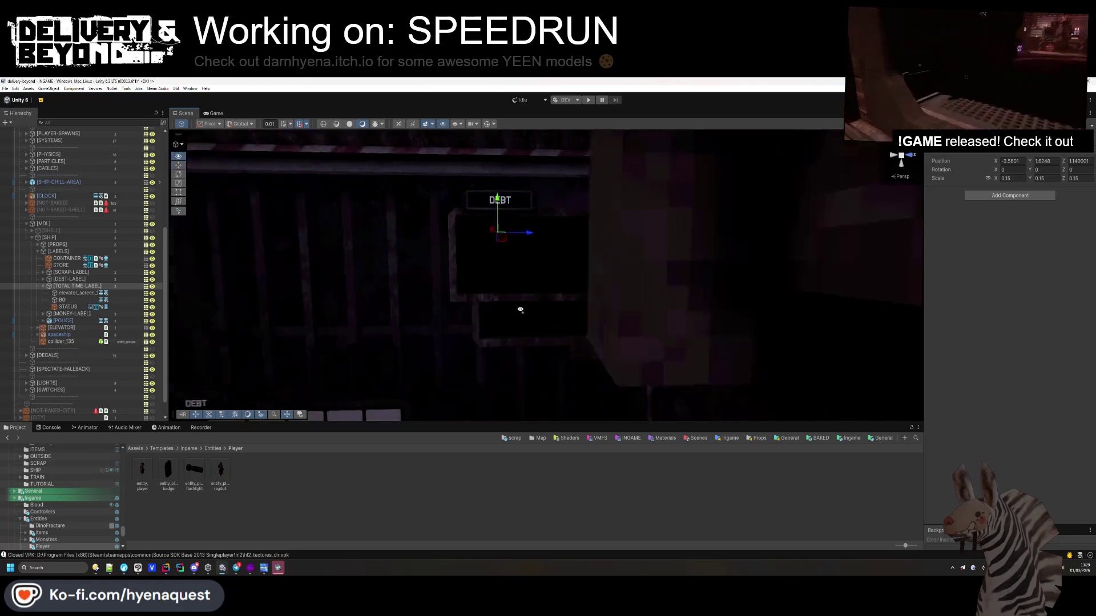
drag(502, 203, 503, 204)
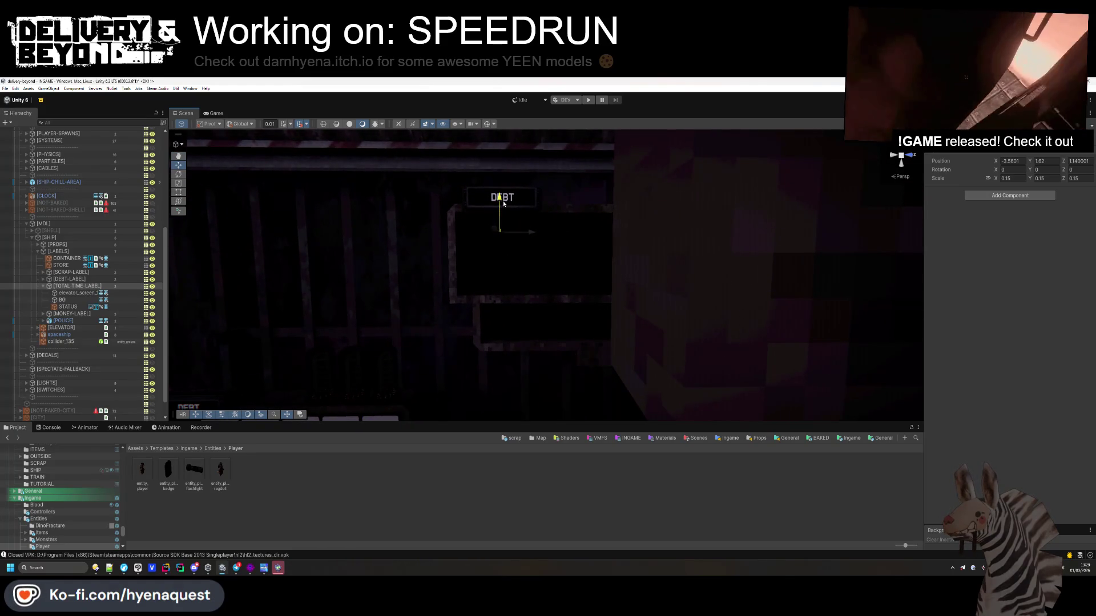
- Duplicate the DEBT label and move the copy down to Y 1.22 above the pale panels
key(ctrl+d)
mouse_move(501, 203)
mouse_down()
mouse_move(502, 381)
mouse_move(501, 364)
mouse_move(604, 354)
mouse_move(619, 356)
mouse_move(637, 392)
mouse_up()
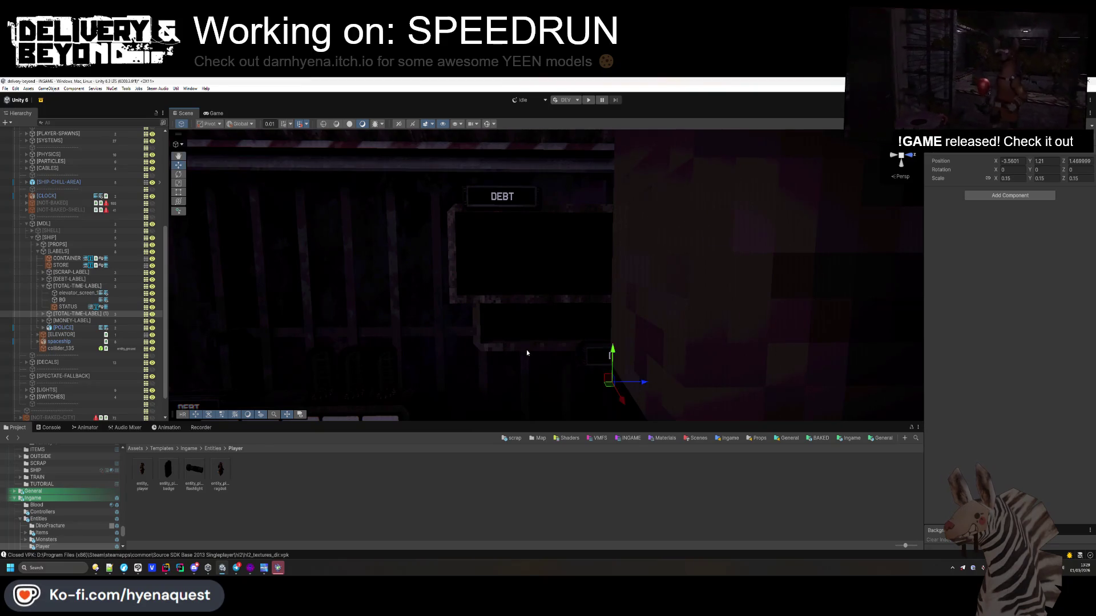
key(f)
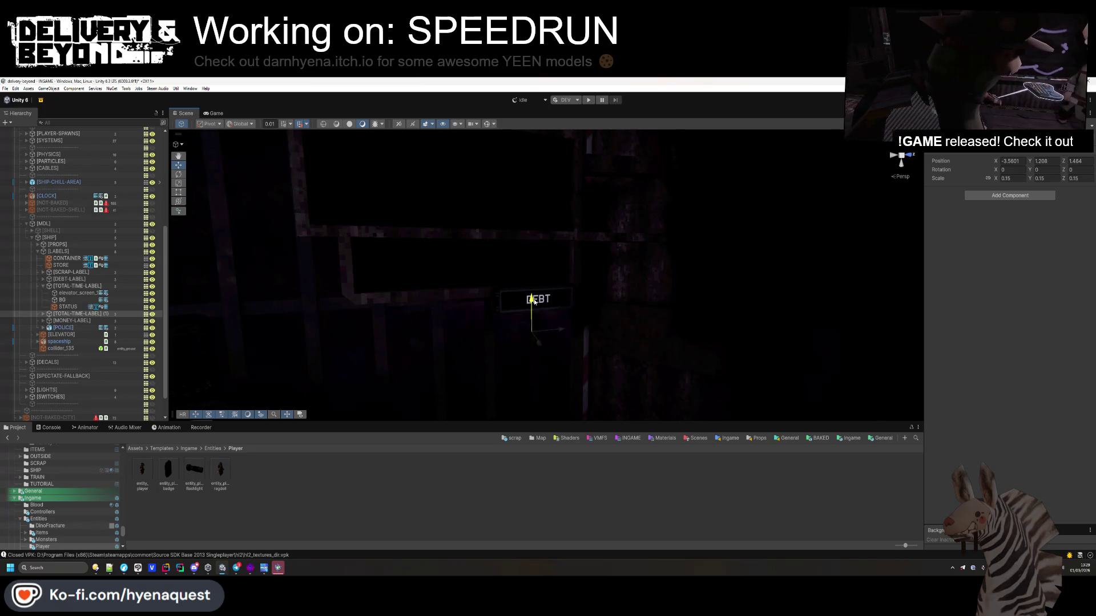
click(553, 319)
scroll(513, 297, down, 5)
drag(468, 273, 474, 284)
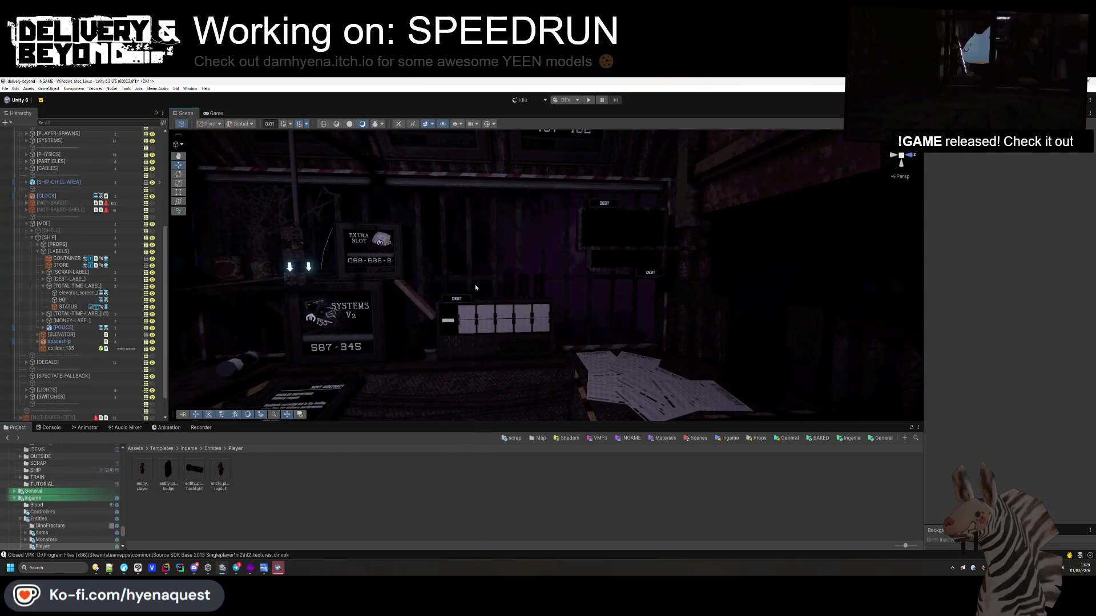
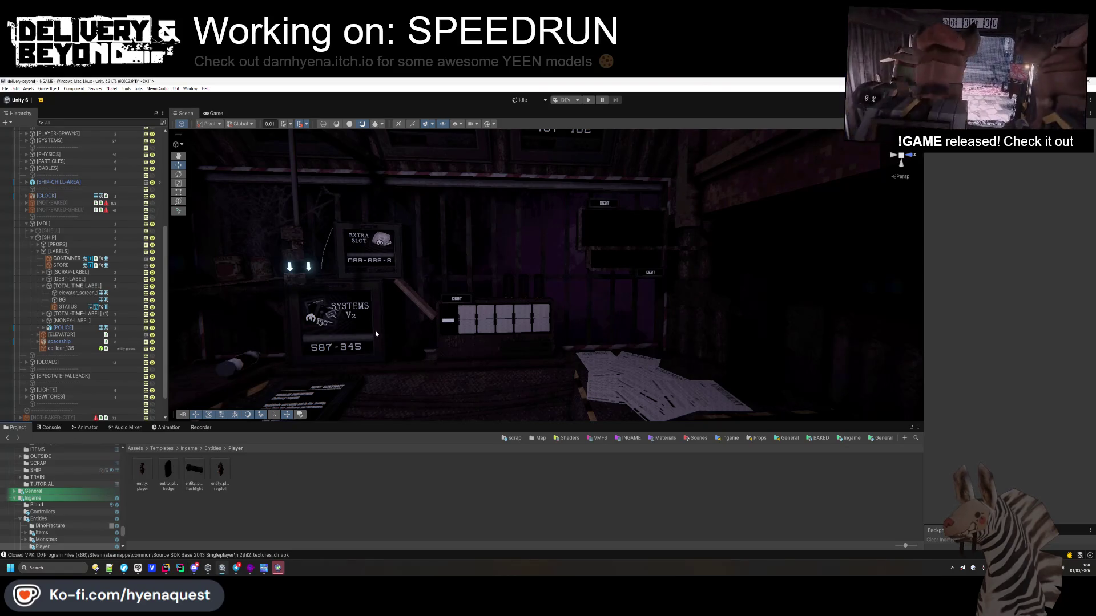
- Bring the Hammer++ editor with the spaceship map to the front from the taskbar
click(250, 568)
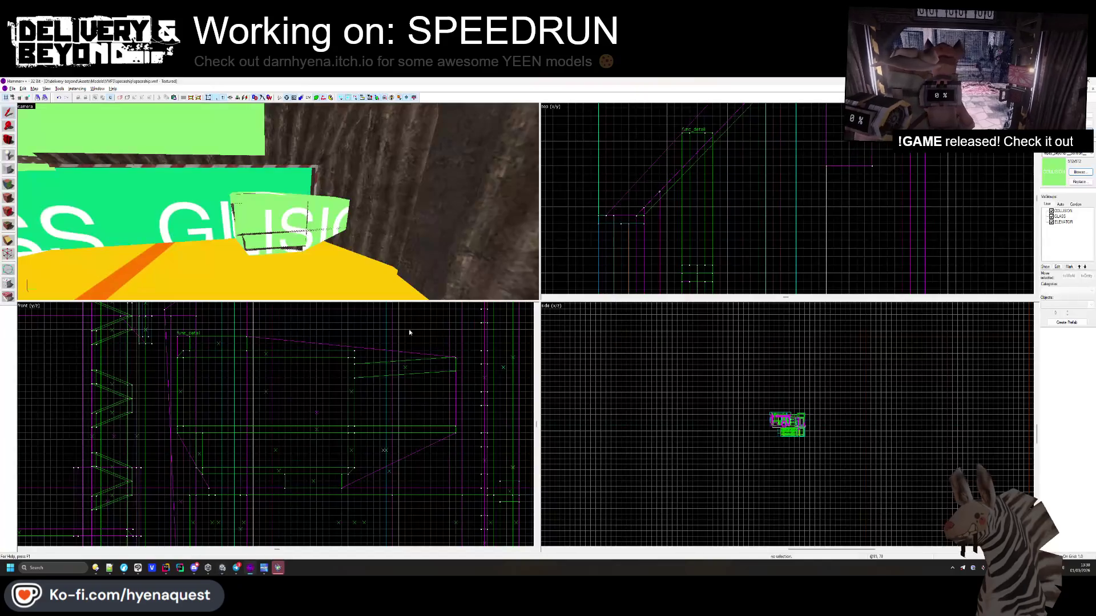
- Inspect the green display, func_detail and dark frame brushes, ending on the frame's inner box
click(274, 229)
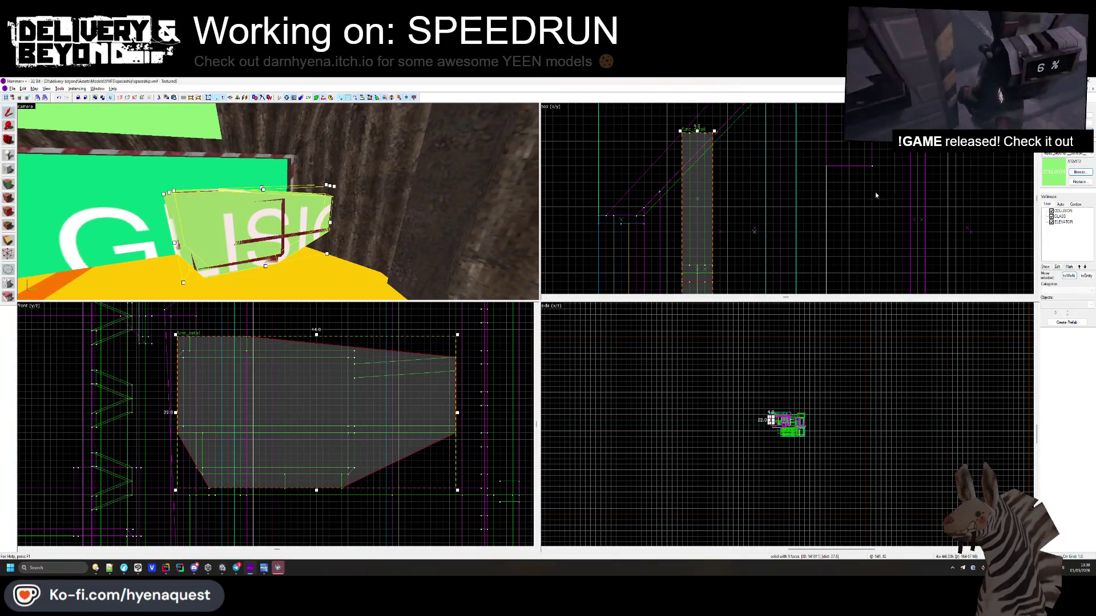
click(875, 192)
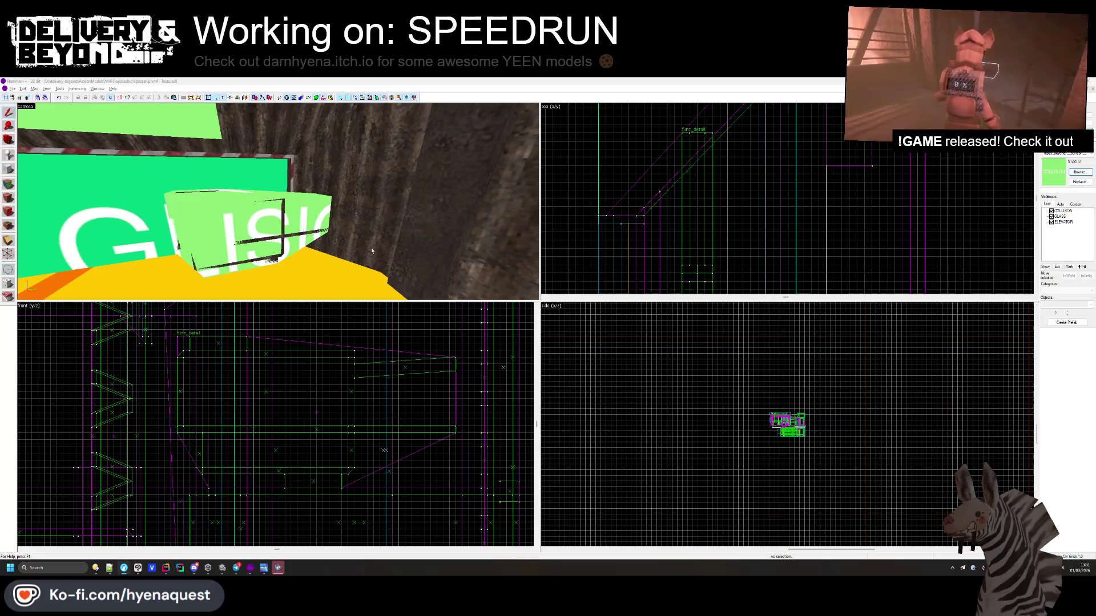
click(318, 217)
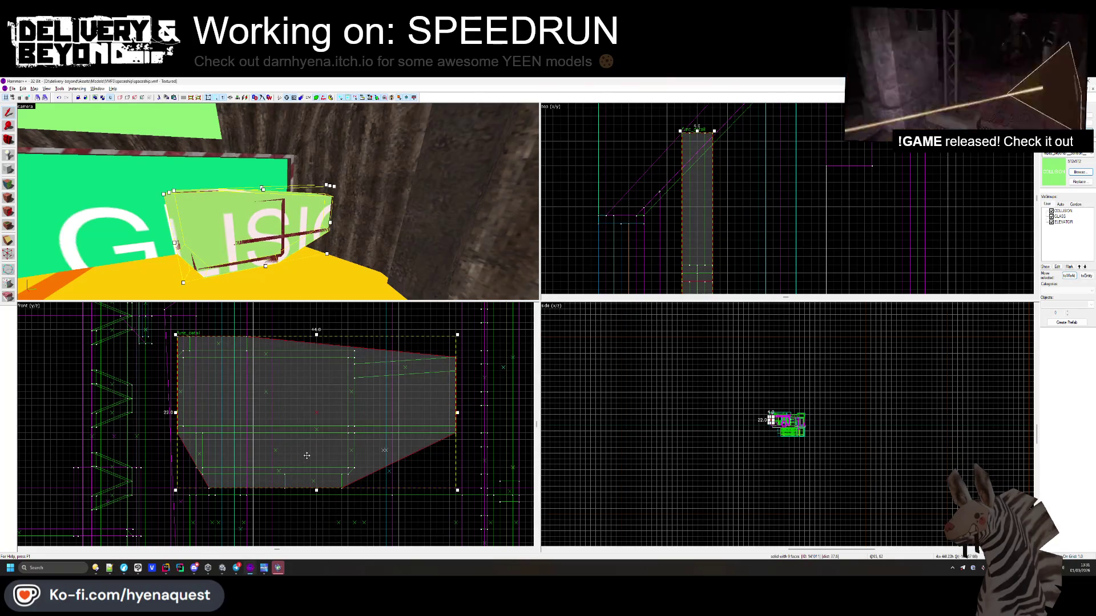
click(337, 410)
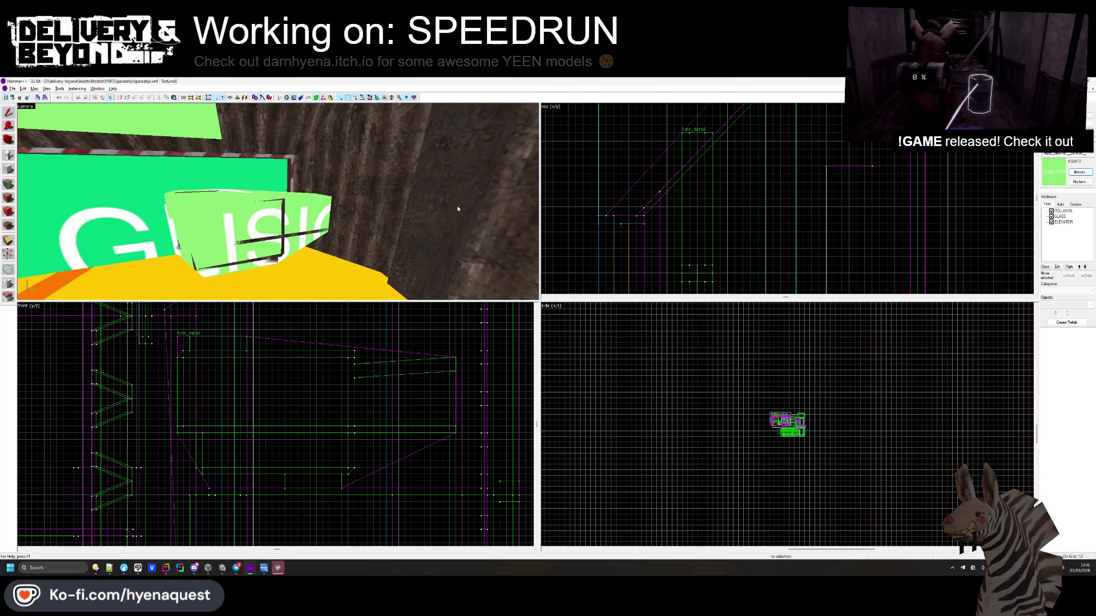
click(307, 221)
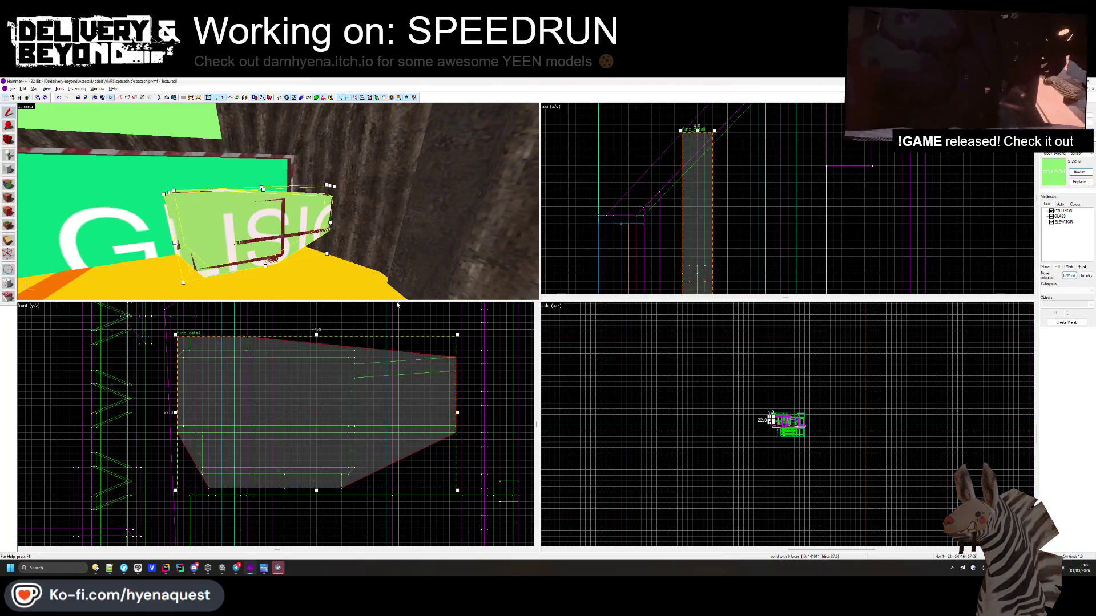
click(674, 183)
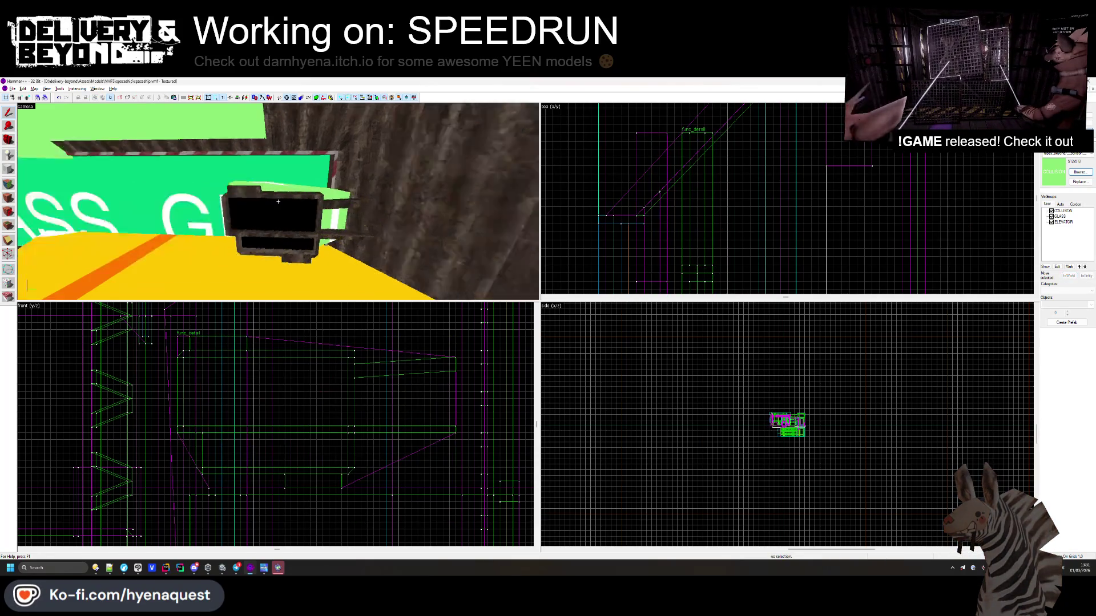
click(281, 223)
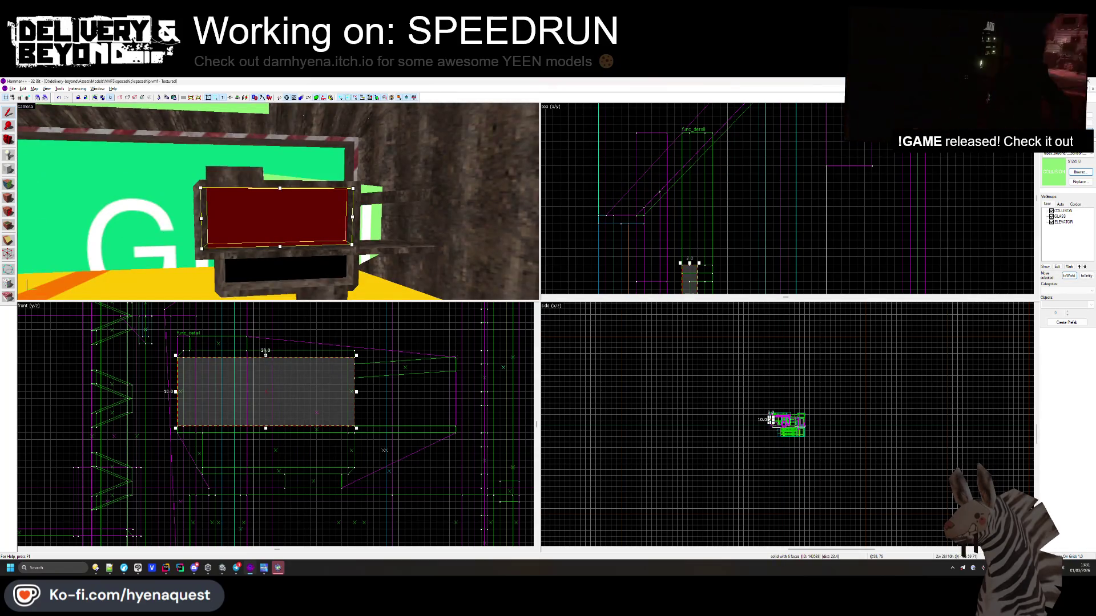
- Lower the inner box height from 10 to 7 and delete the top frame brush
drag(265, 355, 264, 374)
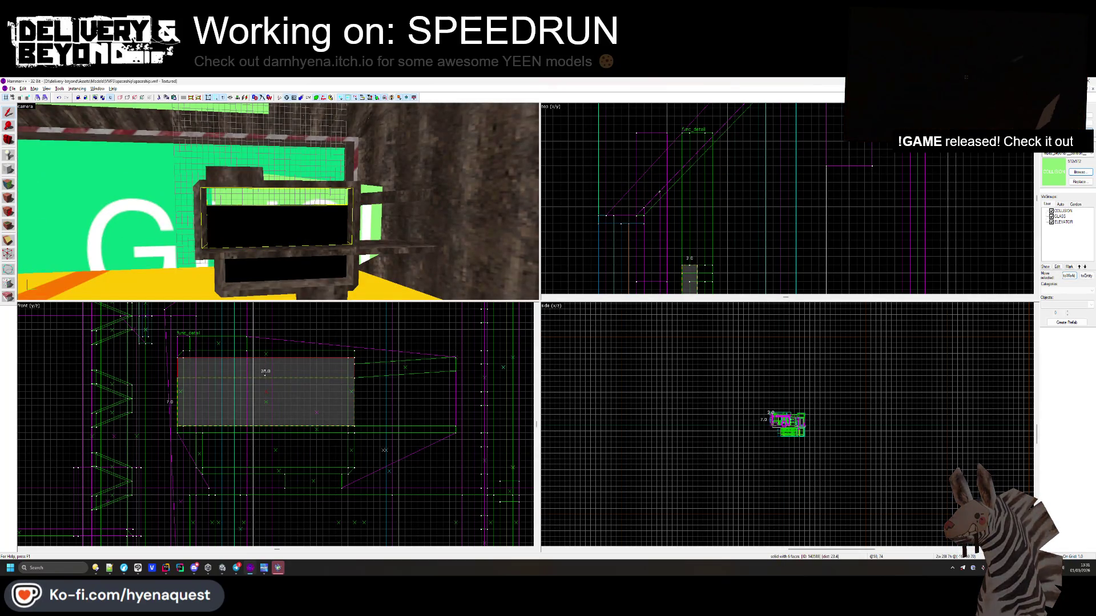
click(214, 206)
key(Escape)
click(202, 214)
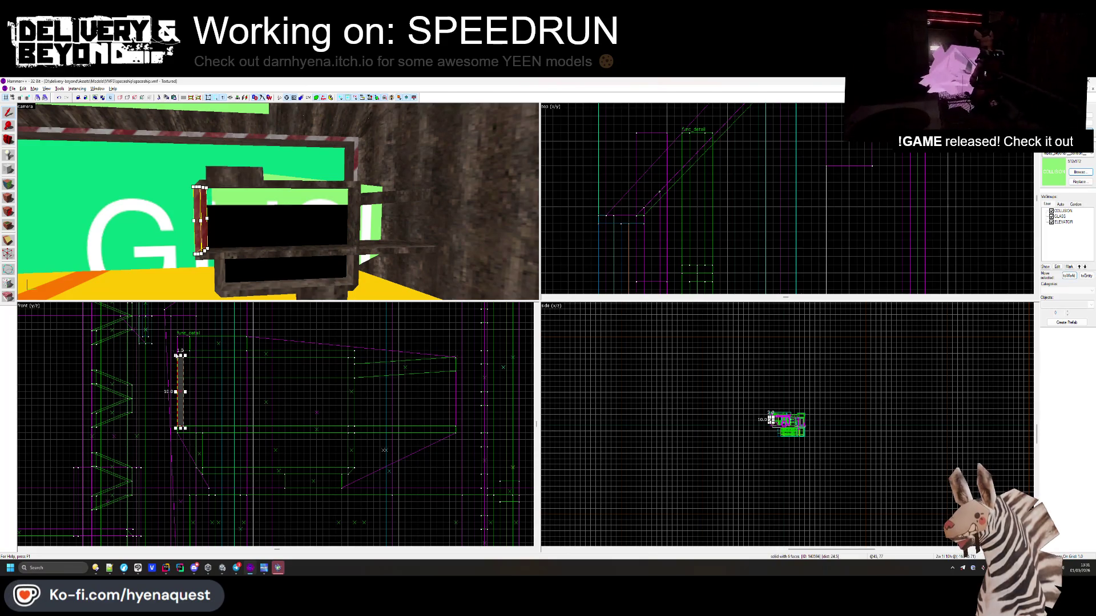
click(349, 392)
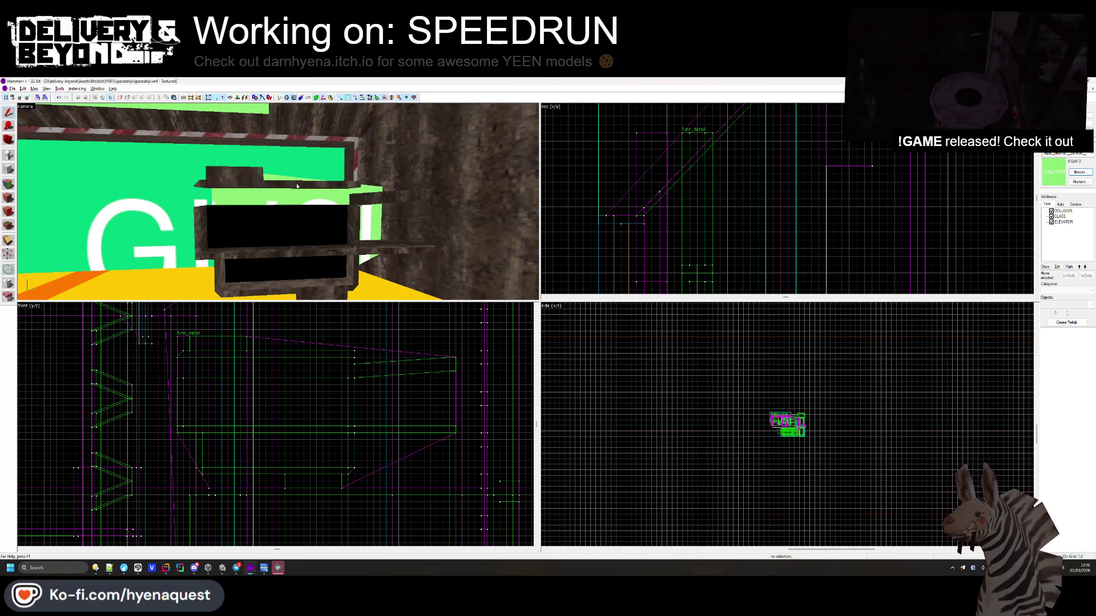
click(238, 180)
key(Delete)
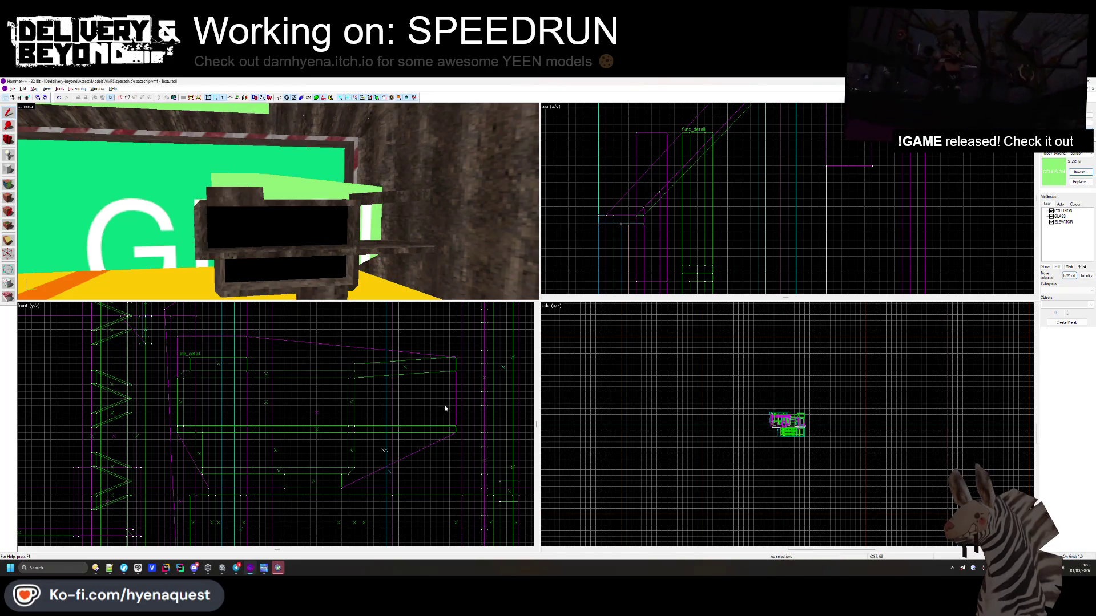
key(ctrl+z)
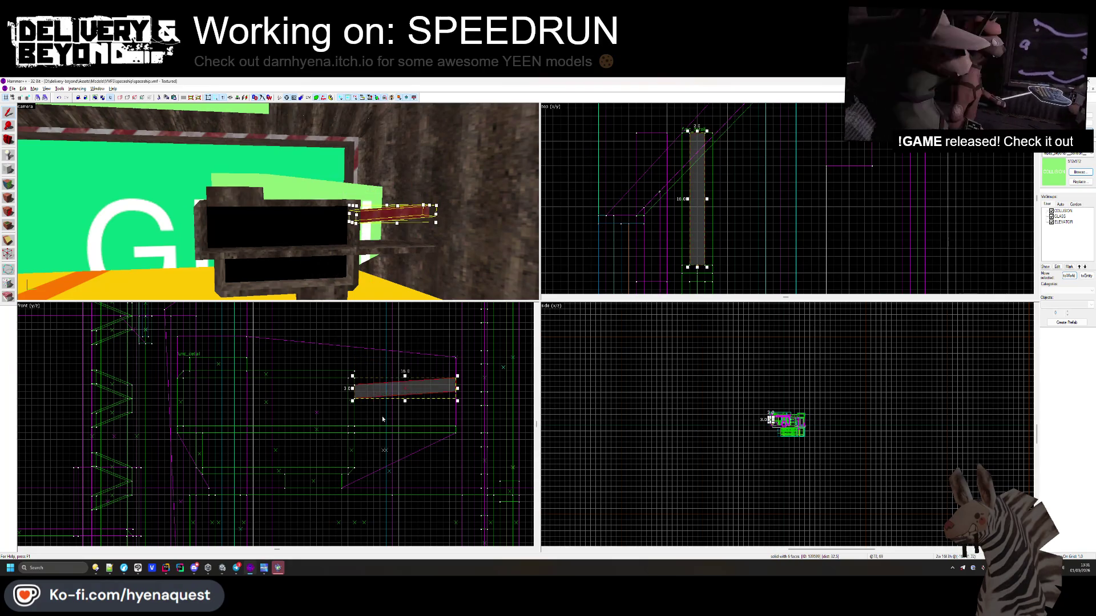
key(Delete)
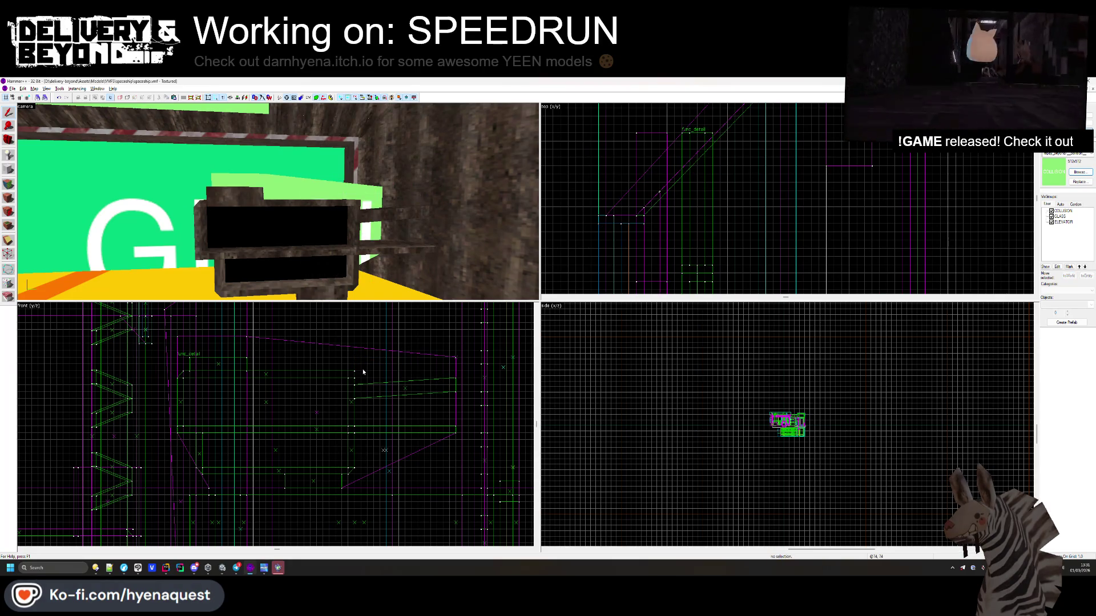
- Shift the large display brush right, shorten it from 22 to 19, and return to Unity
click(313, 224)
drag(642, 178, 687, 179)
drag(315, 336, 314, 356)
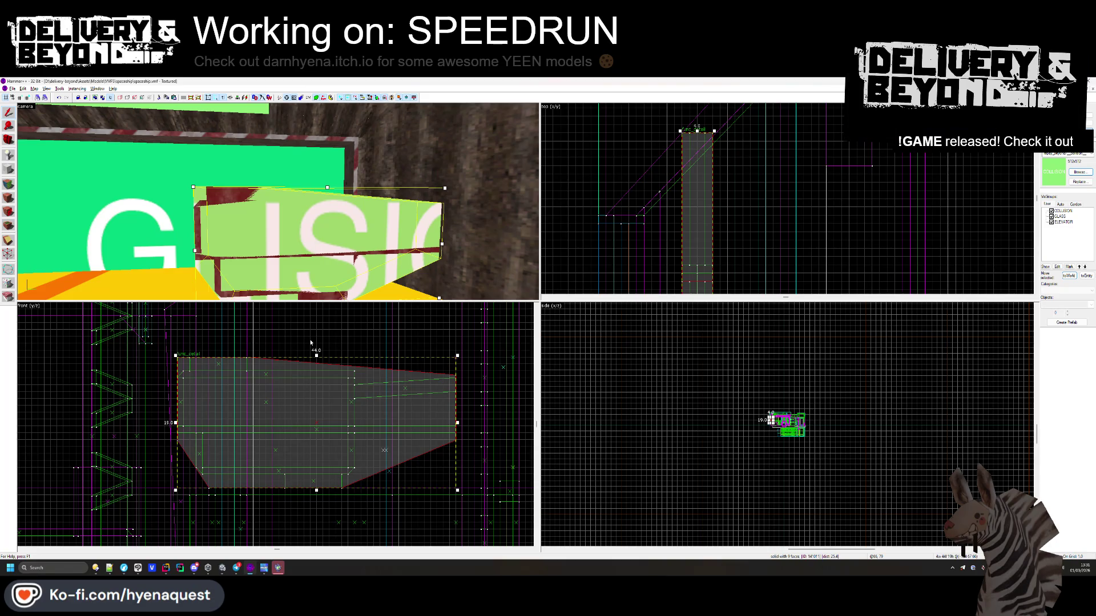
key(Escape)
key(alt+Tab)
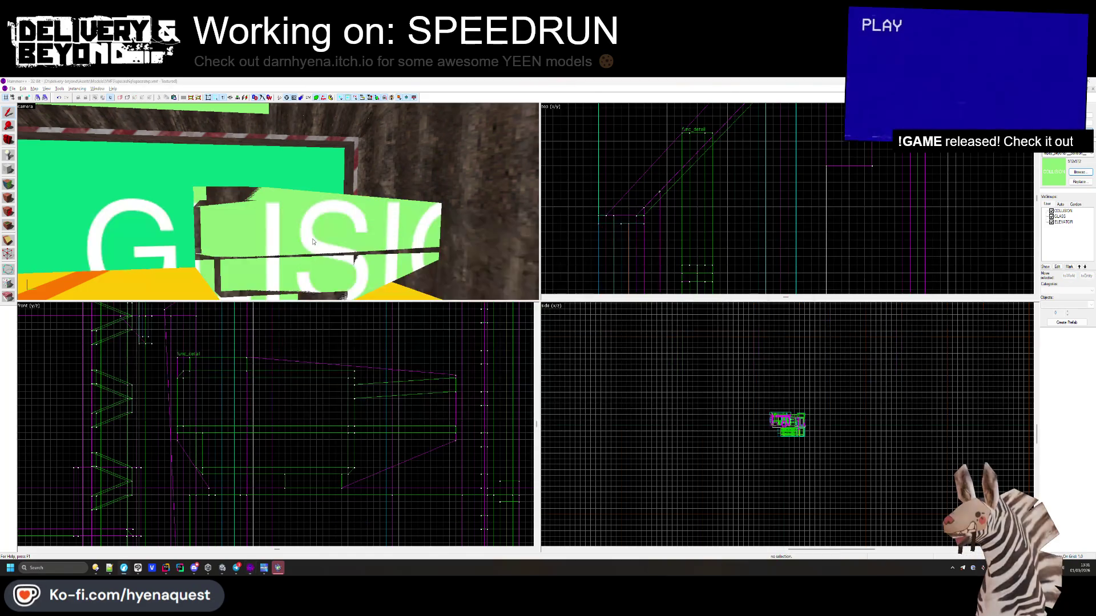
key(alt+Tab)
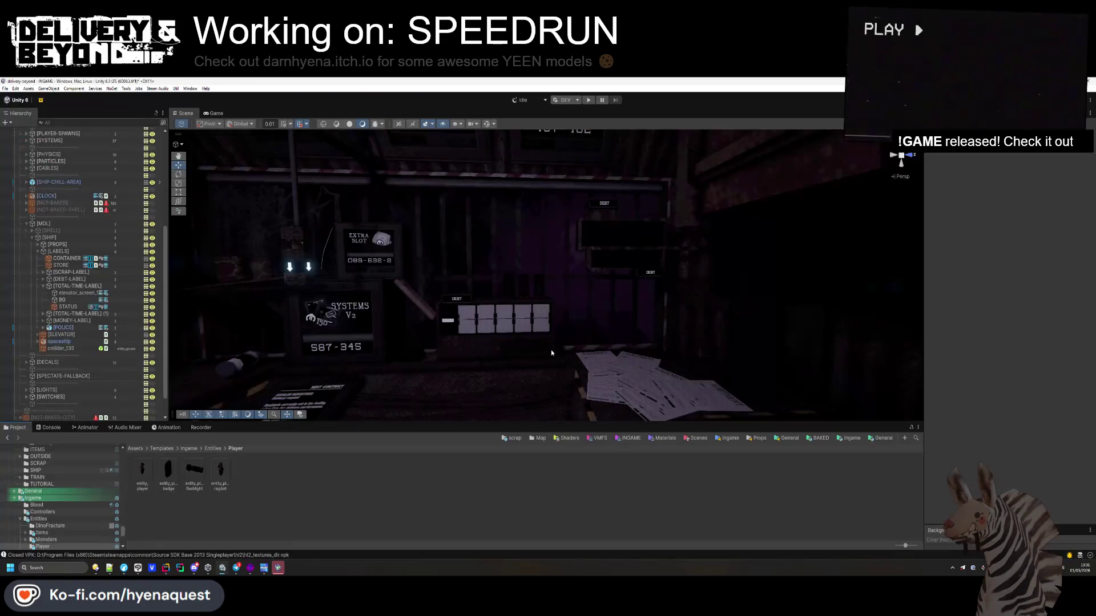
- Move the [TOTAL-TIME-LABEL] group down to Y 1.6 and nudge it slightly along Z
click(604, 203)
key(f)
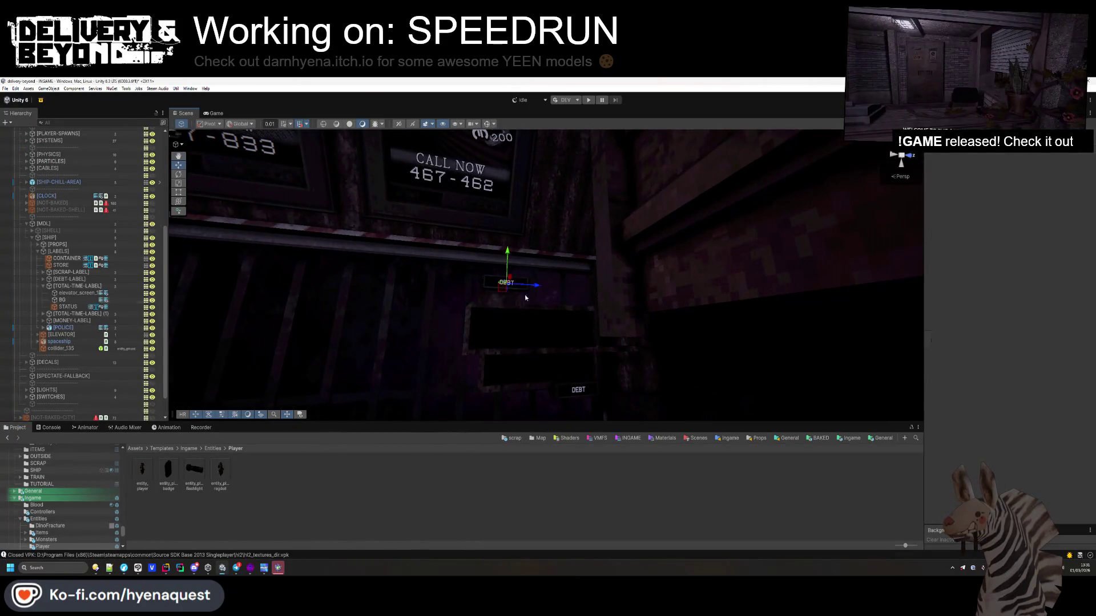
click(118, 288)
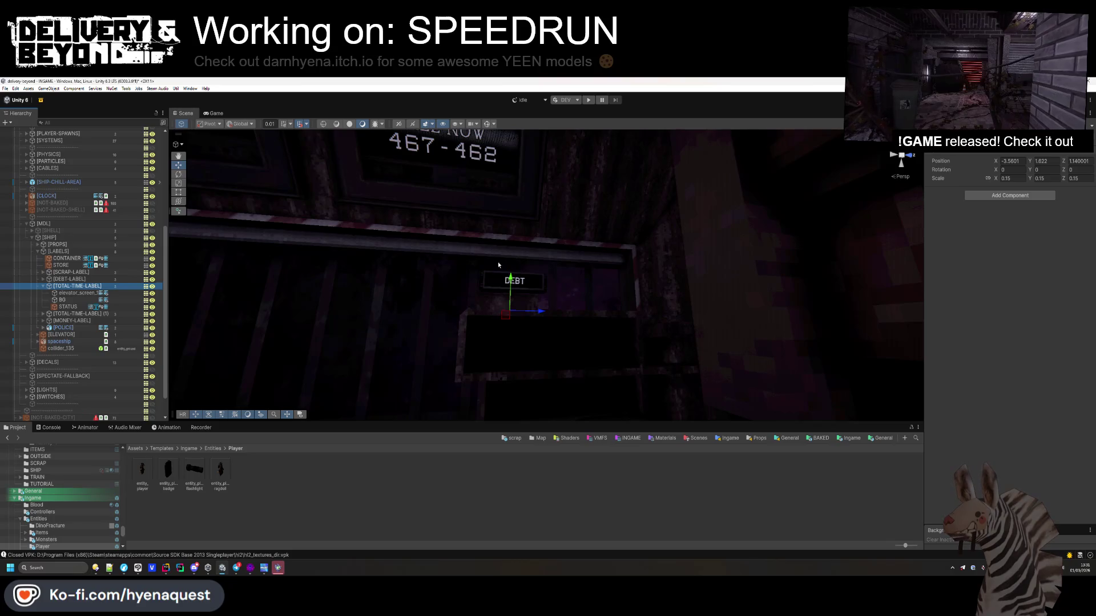
drag(510, 283, 511, 296)
key(f)
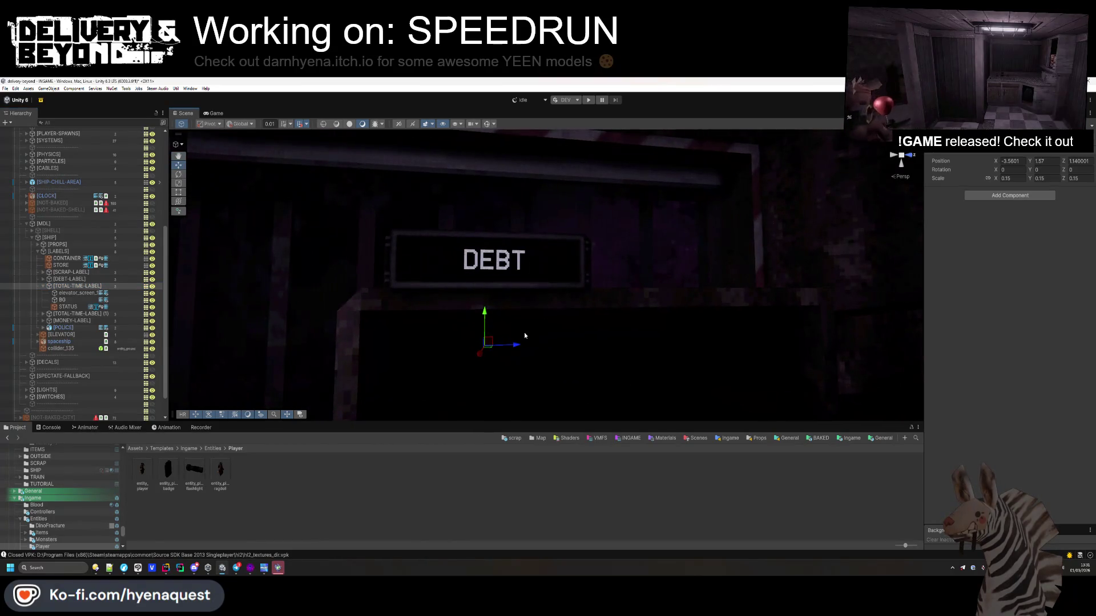
drag(514, 347, 516, 346)
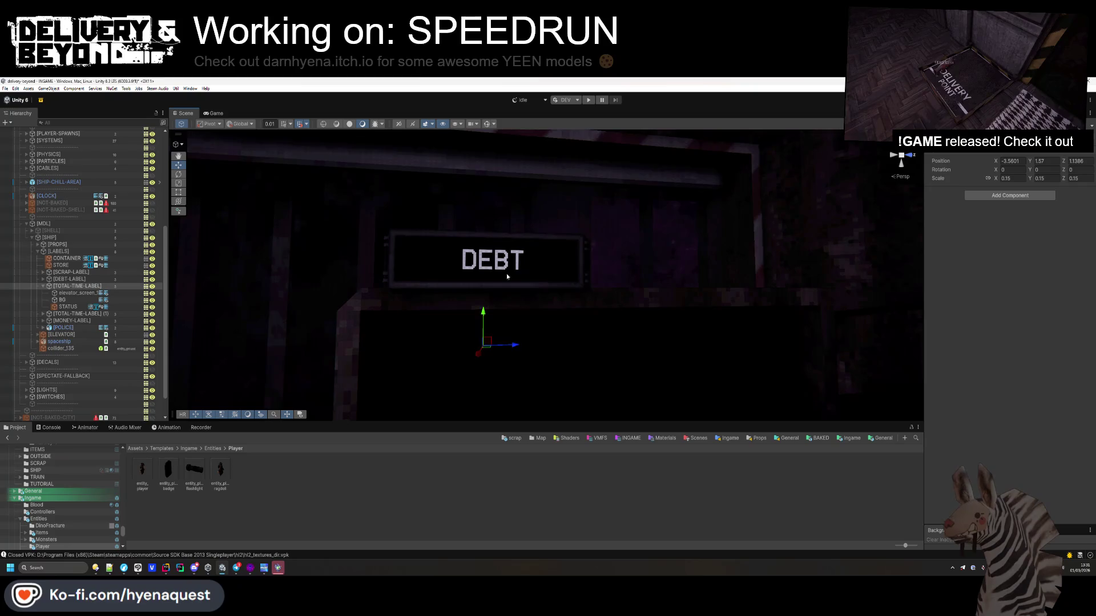
scroll(506, 273, down, 5)
- Rename the time label copy to [BEST-ROUND-TIME-LABEL]
click(699, 392)
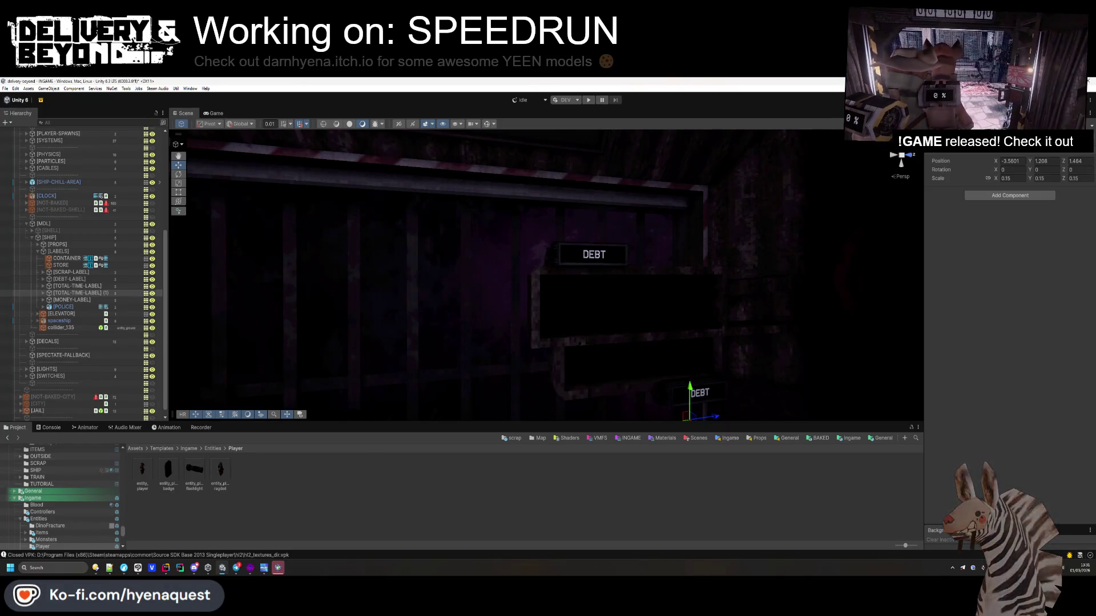
text(BEST-ROUND)
key(Return)
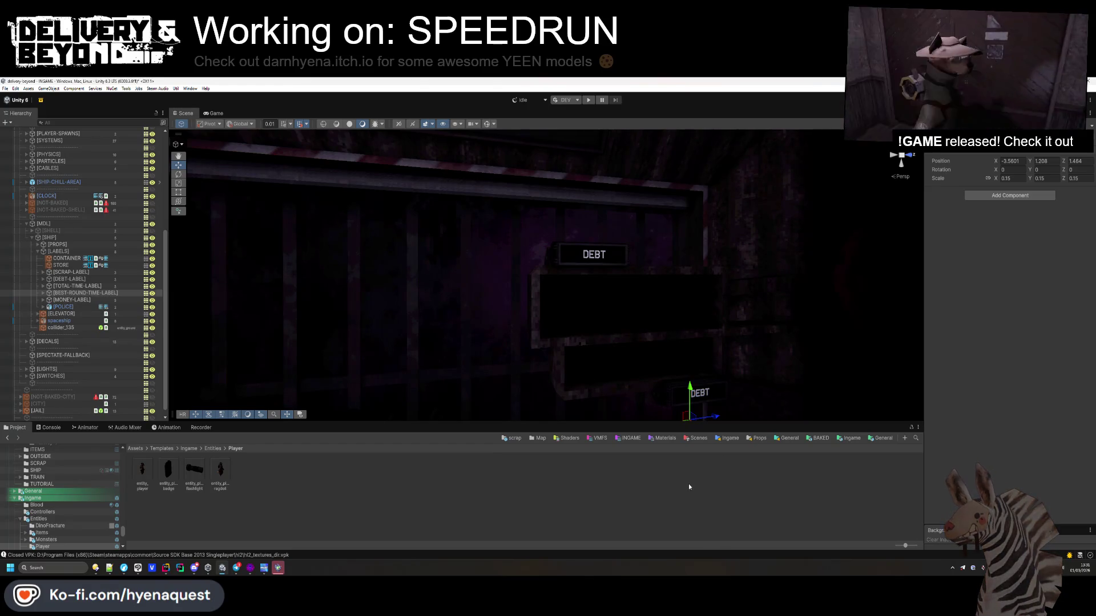
click(688, 484)
scroll(622, 288, down, 10)
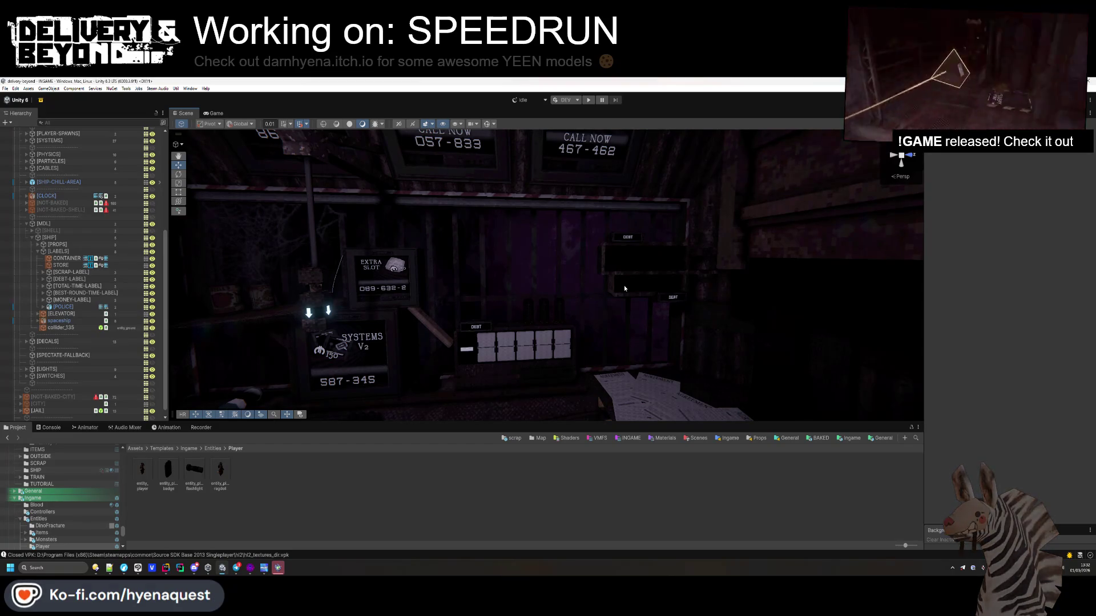
scroll(618, 290, up, 10)
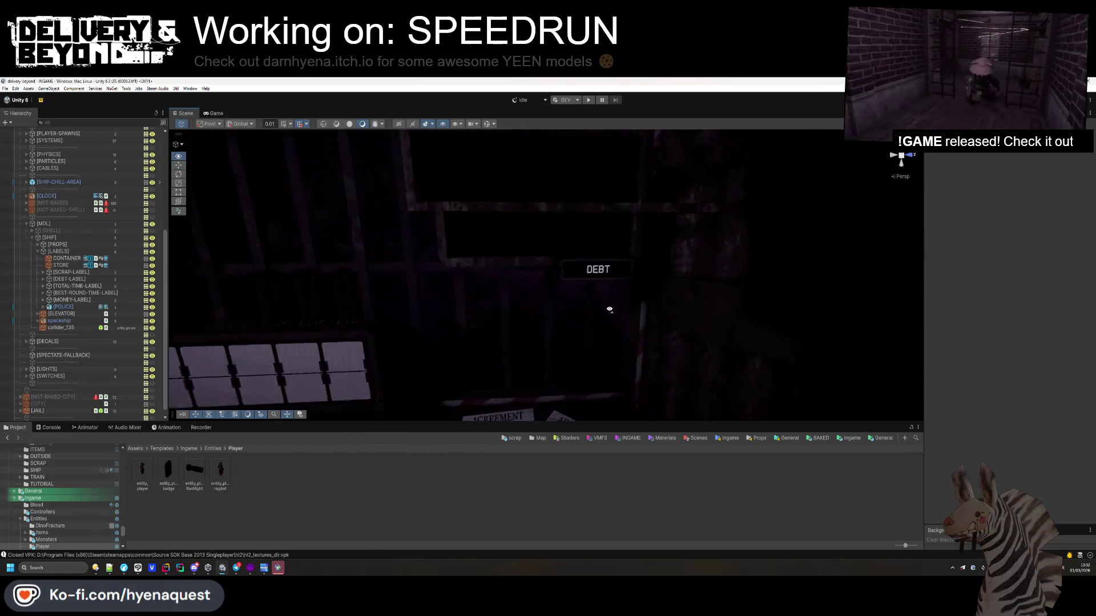
- Remove the total-time label's Localize String Event and change its text from DEBT to TOTAL TIME
click(554, 295)
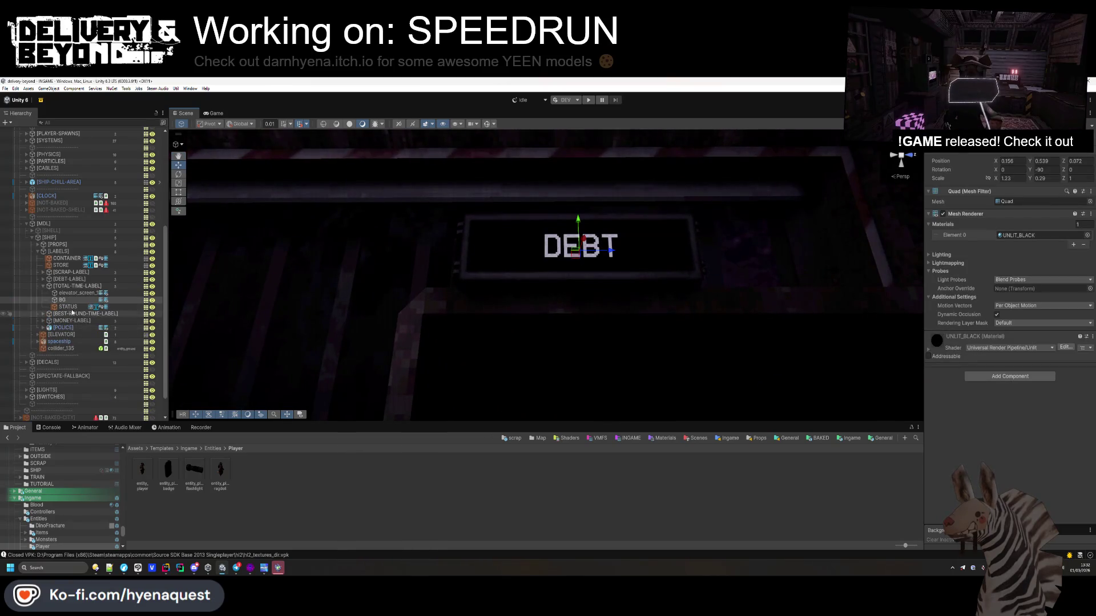
click(66, 306)
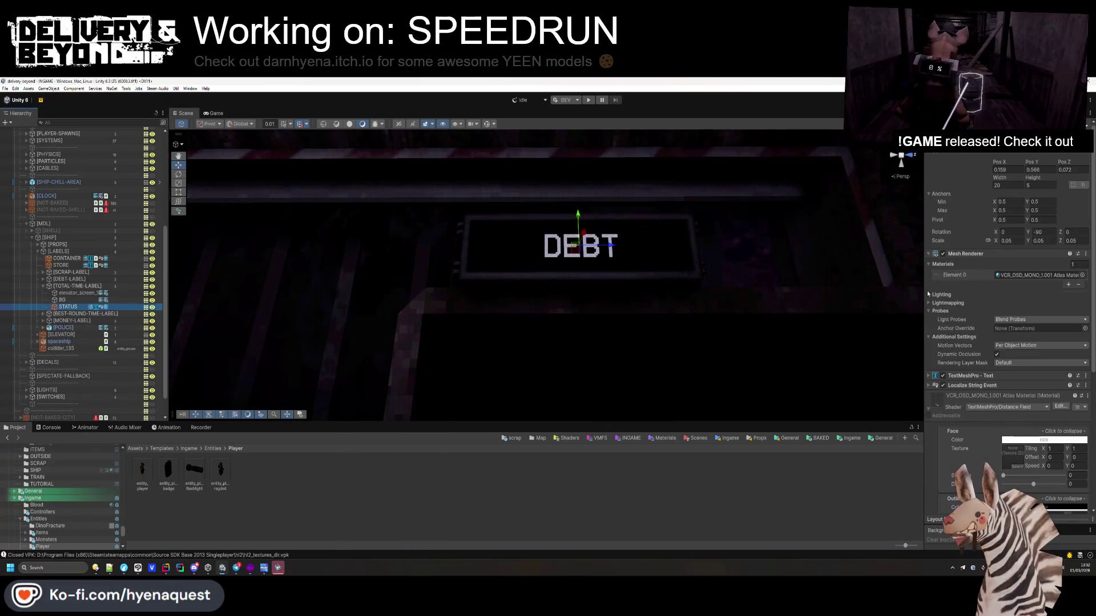
right_click(966, 386)
click(992, 402)
click(929, 376)
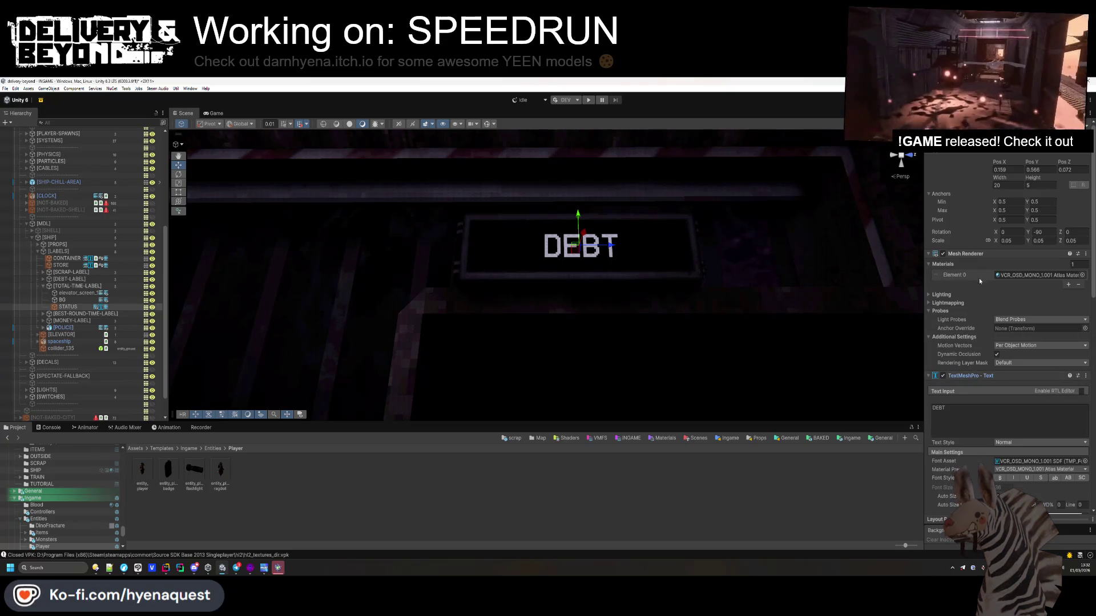
click(964, 254)
click(956, 308)
text(TOTAL TIME)
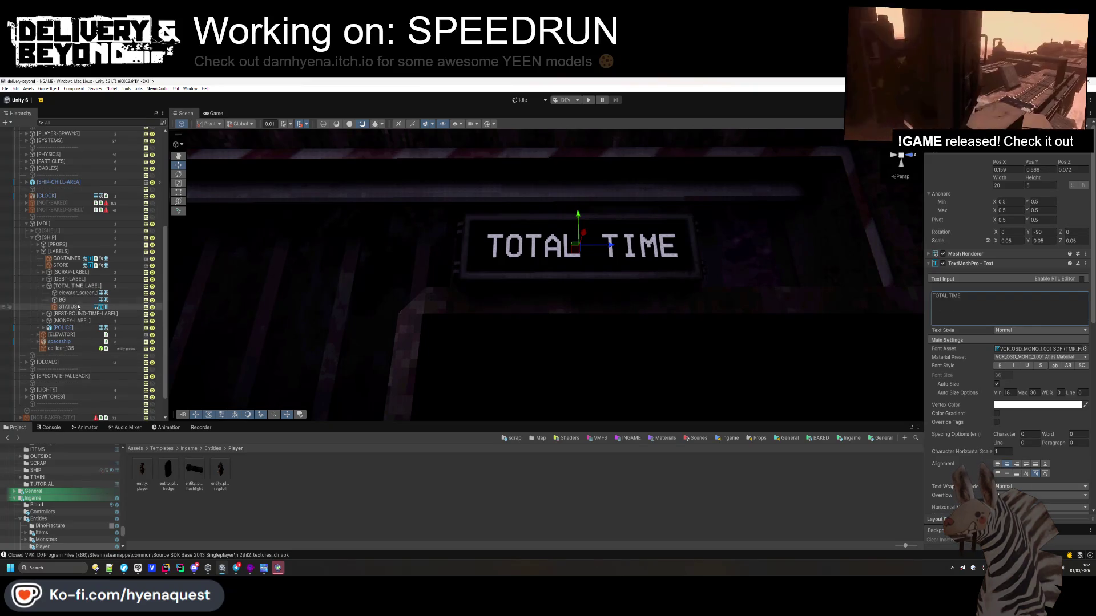
- Remove the best-time label's Localize String Event and change its text to BEST TIME
click(42, 314)
click(68, 334)
click(981, 264)
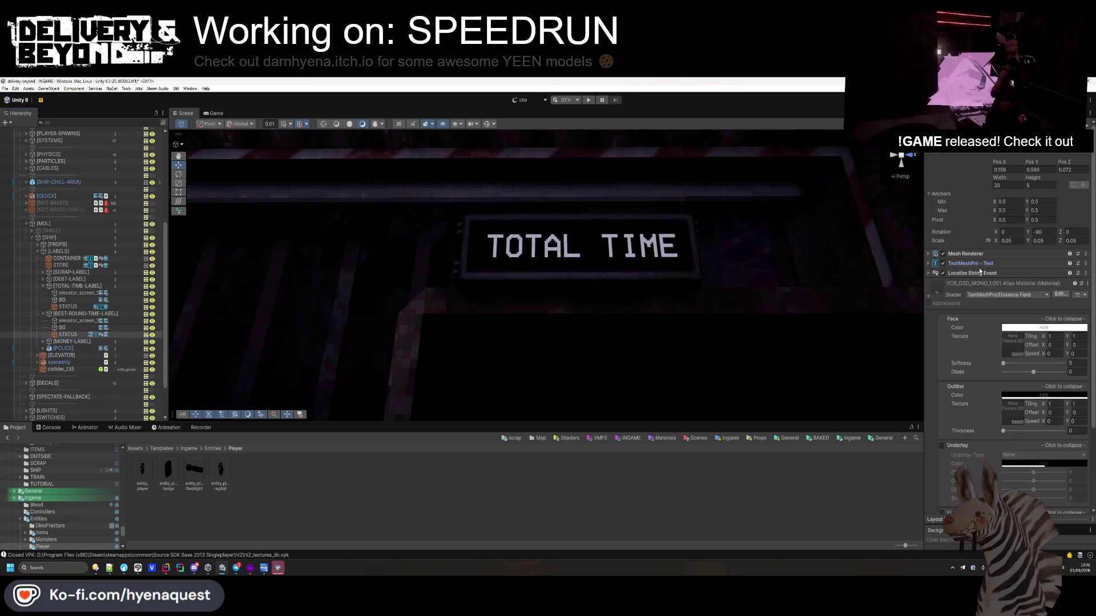
right_click(987, 273)
click(992, 289)
click(992, 318)
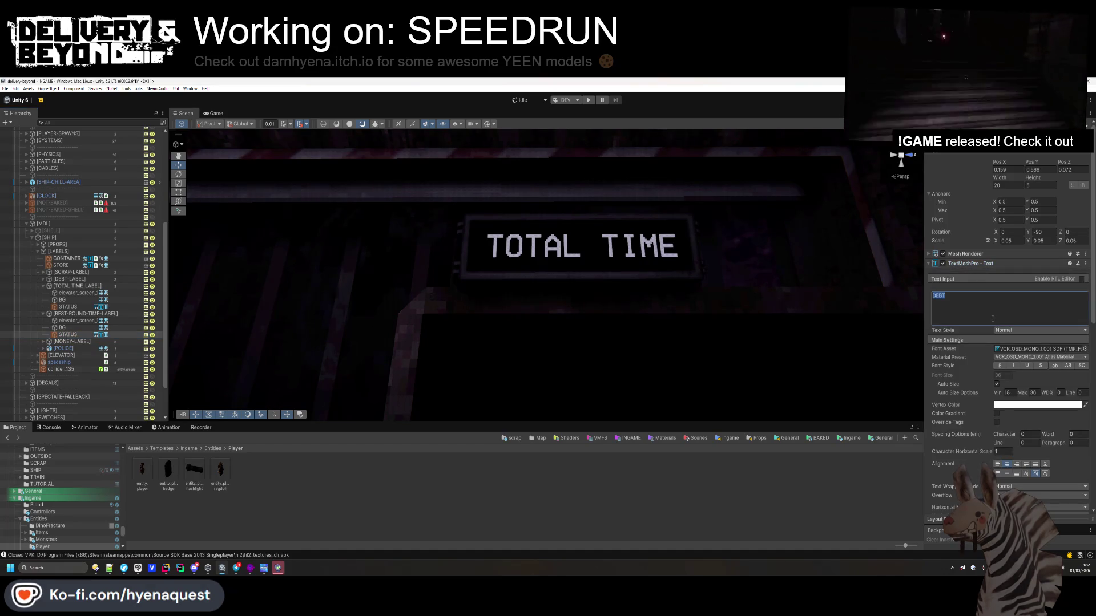
text(BEST TIME)
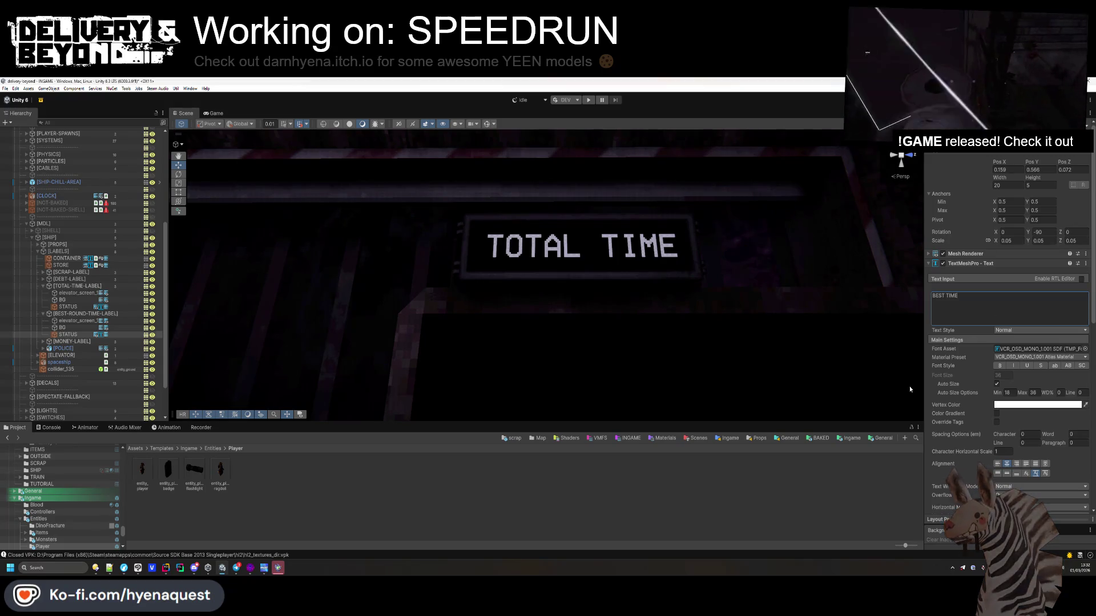
key(Escape)
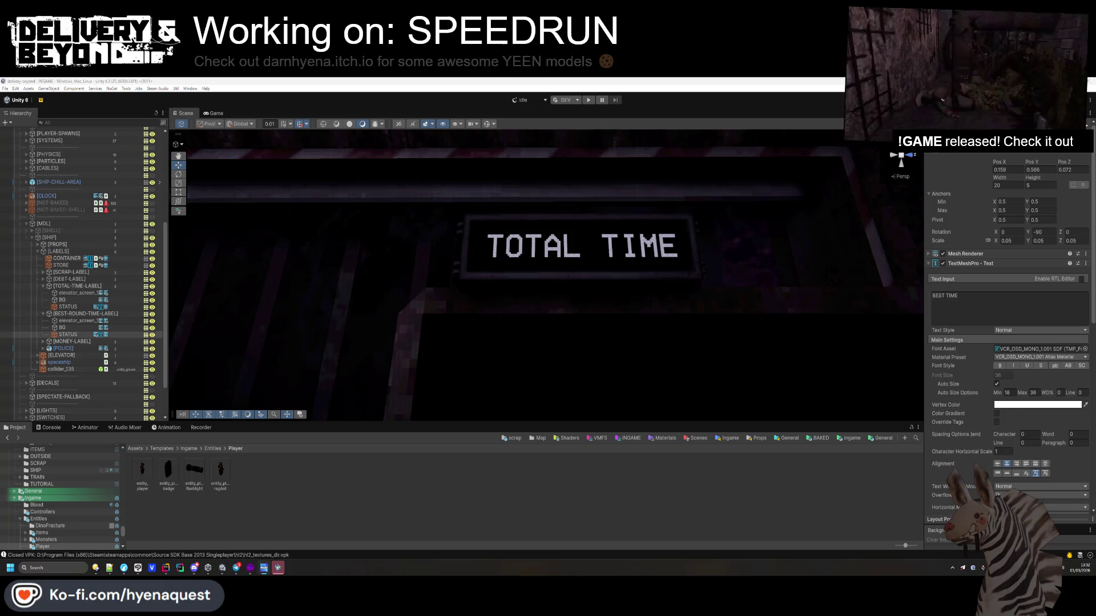
click(281, 498)
scroll(516, 314, down, 5)
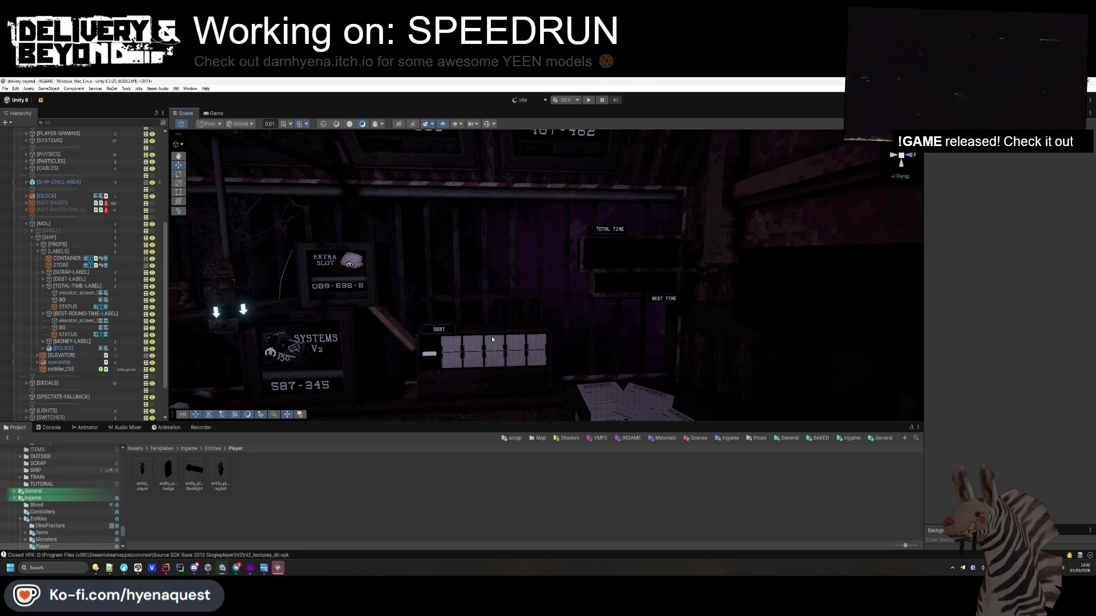
mouse_move(491, 337)
mouse_down()
mouse_move(421, 297)
mouse_move(507, 309)
mouse_up()
click(507, 309)
scroll(645, 363, down, 5)
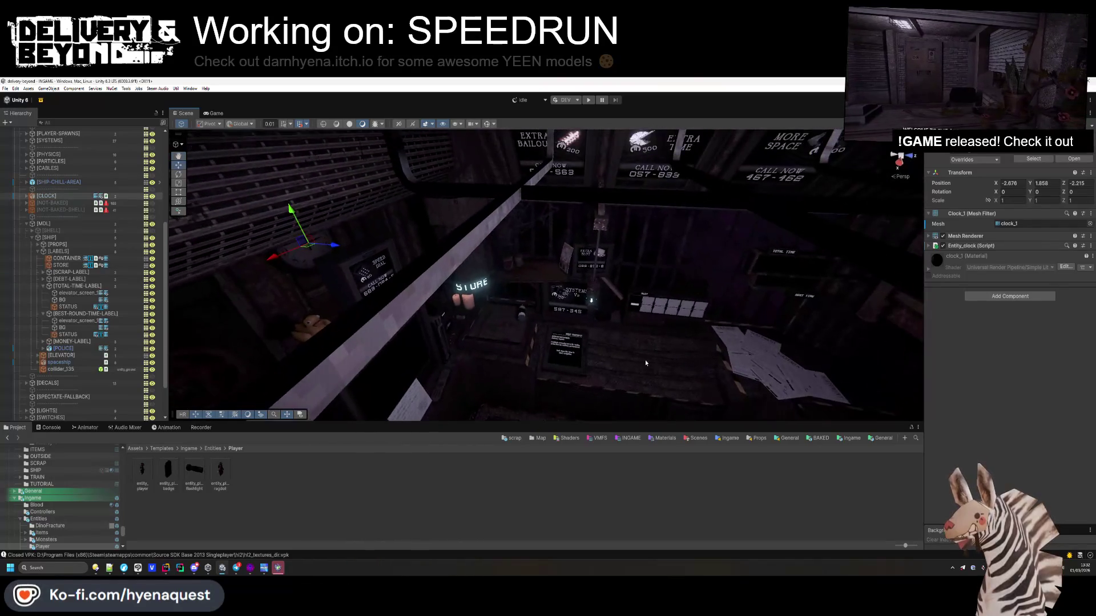
key(ctrl+d)
mouse_move(742, 301)
mouse_down()
mouse_move(767, 300)
mouse_move(748, 287)
mouse_up()
click(1044, 192)
text(90)
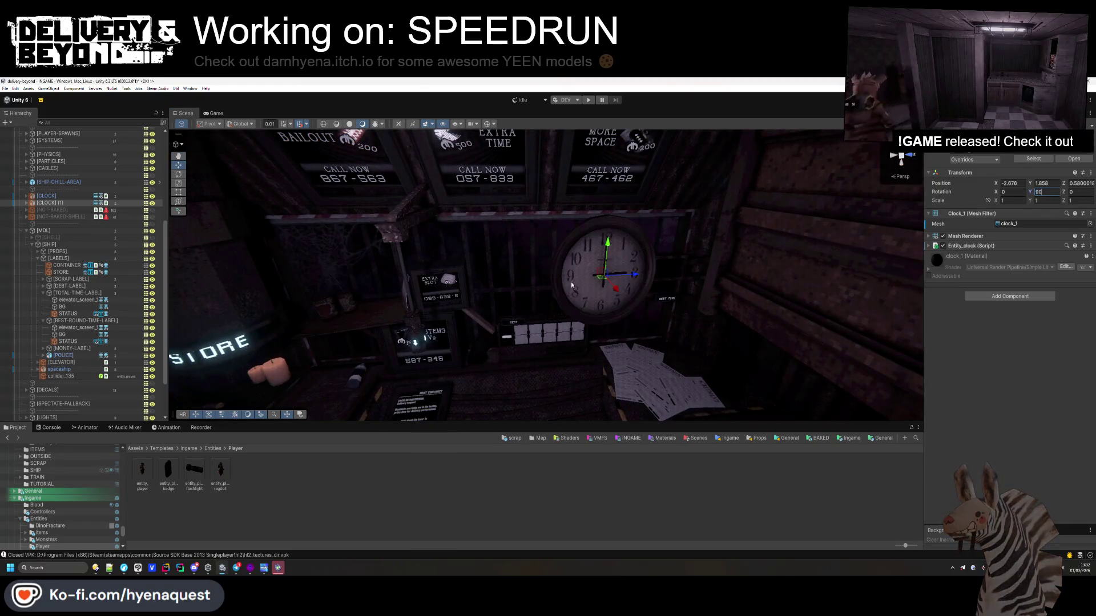
mouse_move(616, 290)
mouse_down()
mouse_move(595, 241)
mouse_move(660, 232)
mouse_up()
key(f)
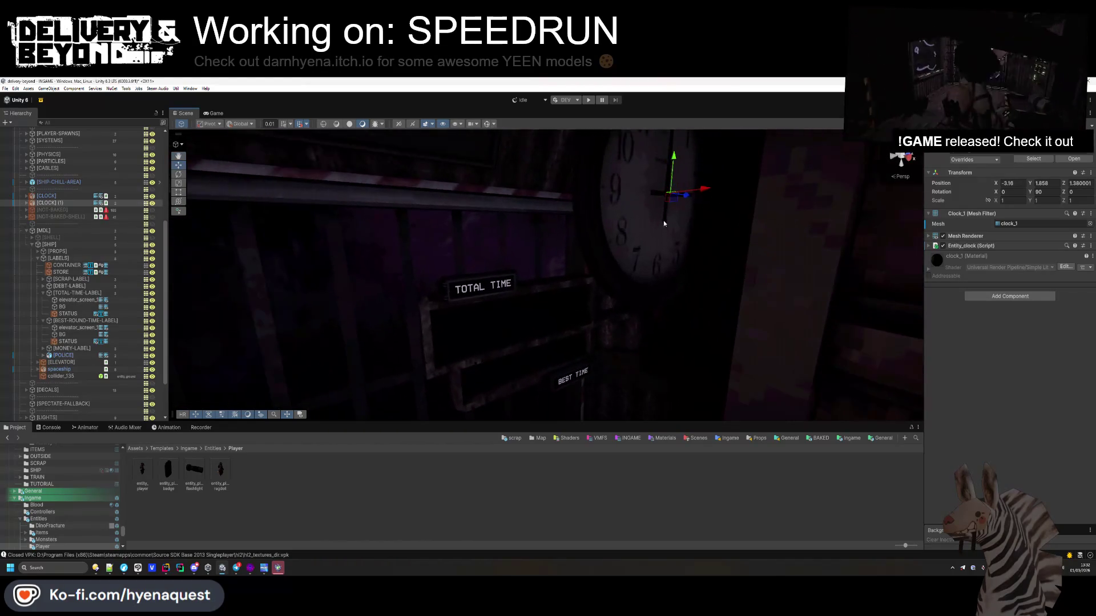
mouse_move(699, 188)
mouse_down()
mouse_move(526, 225)
mouse_move(508, 218)
mouse_move(664, 205)
mouse_up()
drag(640, 153, 633, 238)
mouse_move(563, 290)
mouse_down()
mouse_move(609, 267)
mouse_move(522, 294)
mouse_up()
mouse_move(639, 255)
mouse_down()
mouse_move(594, 201)
mouse_move(599, 315)
mouse_move(559, 318)
mouse_up()
click(620, 234)
click(616, 222)
click(599, 314)
click(698, 245)
drag(726, 236, 686, 246)
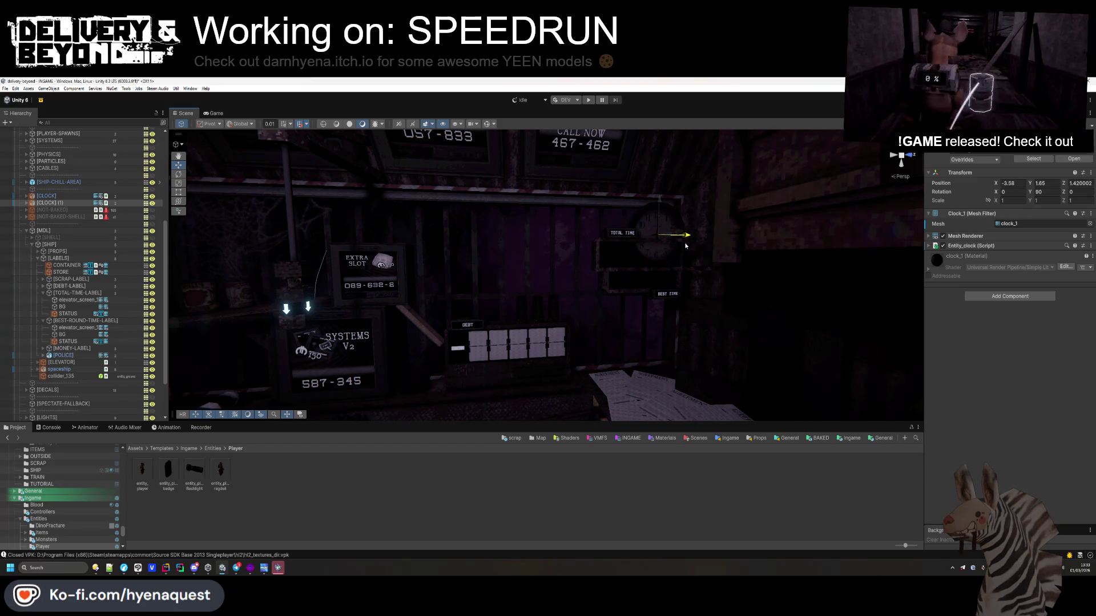
key(ctrl+z)
key(ctrl+z)
key(ctrl+z)
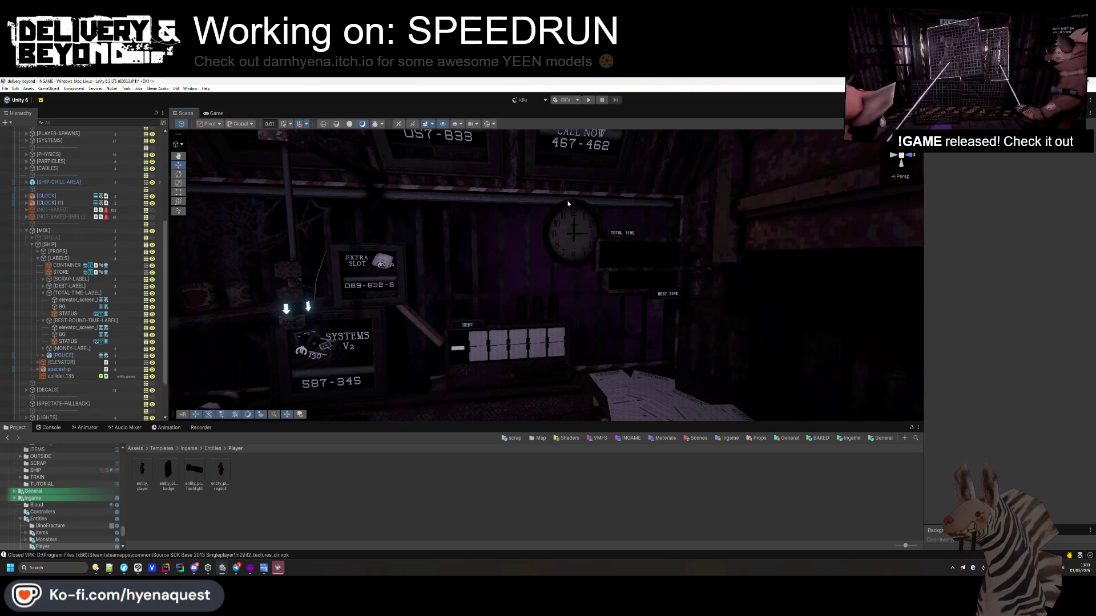
click(568, 204)
drag(607, 234, 618, 278)
click(596, 479)
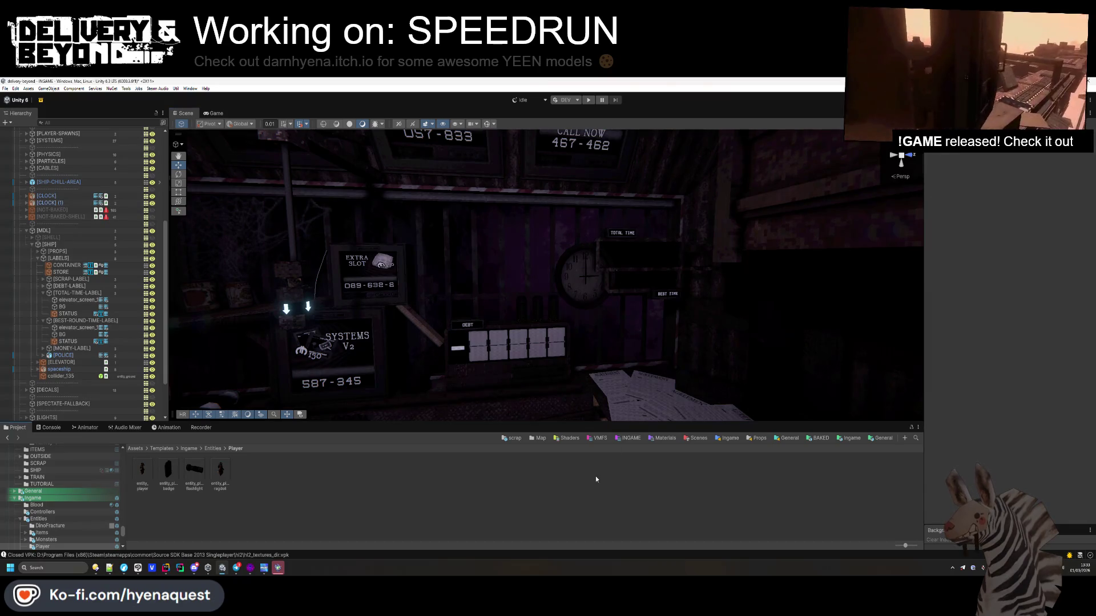
click(601, 297)
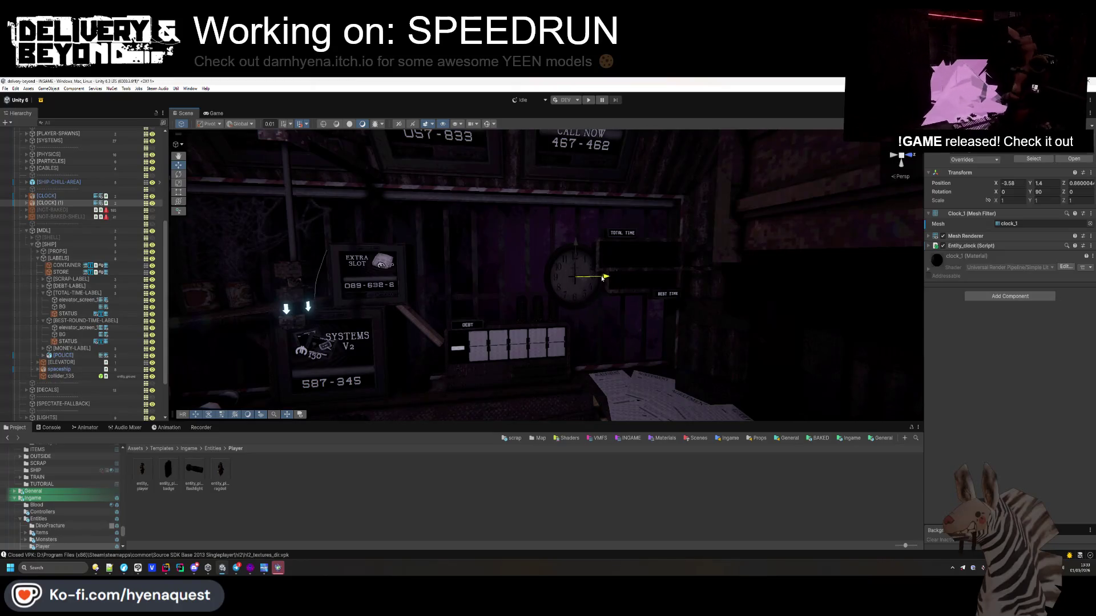
click(581, 307)
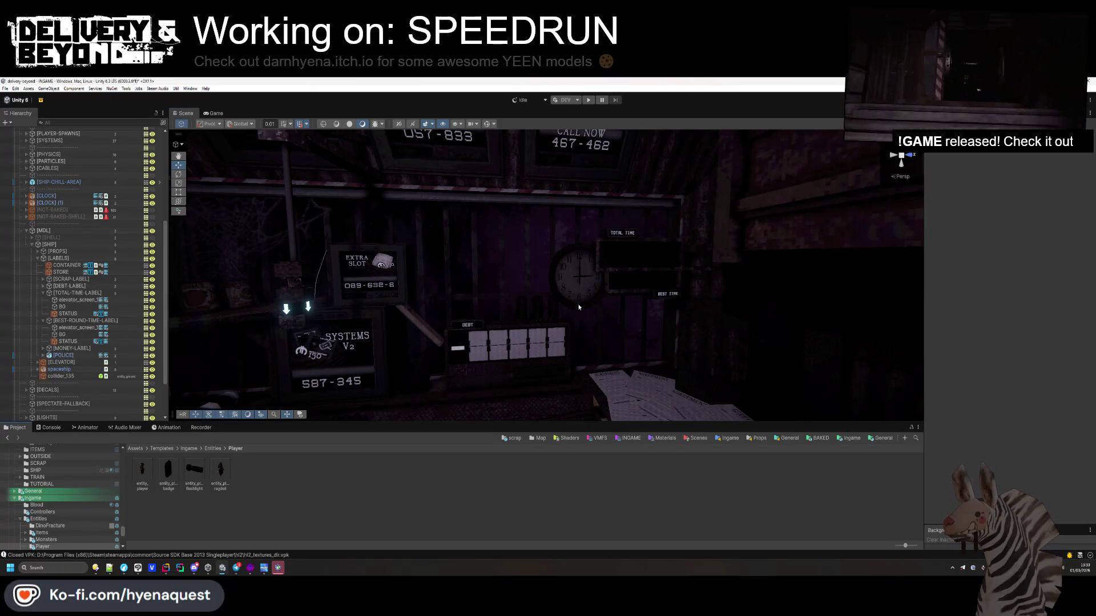
click(578, 302)
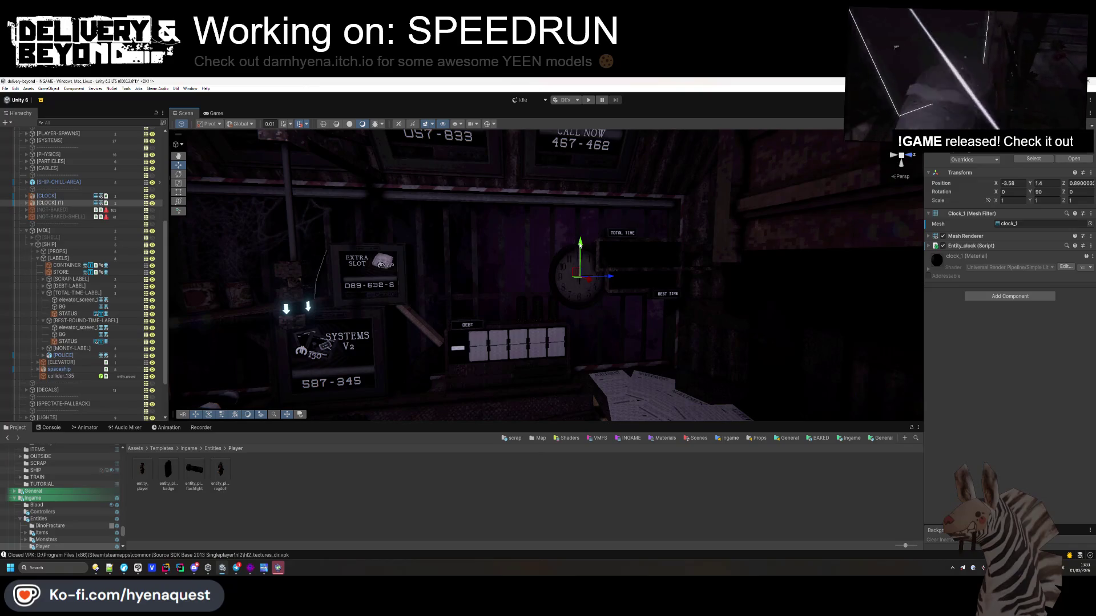
click(560, 354)
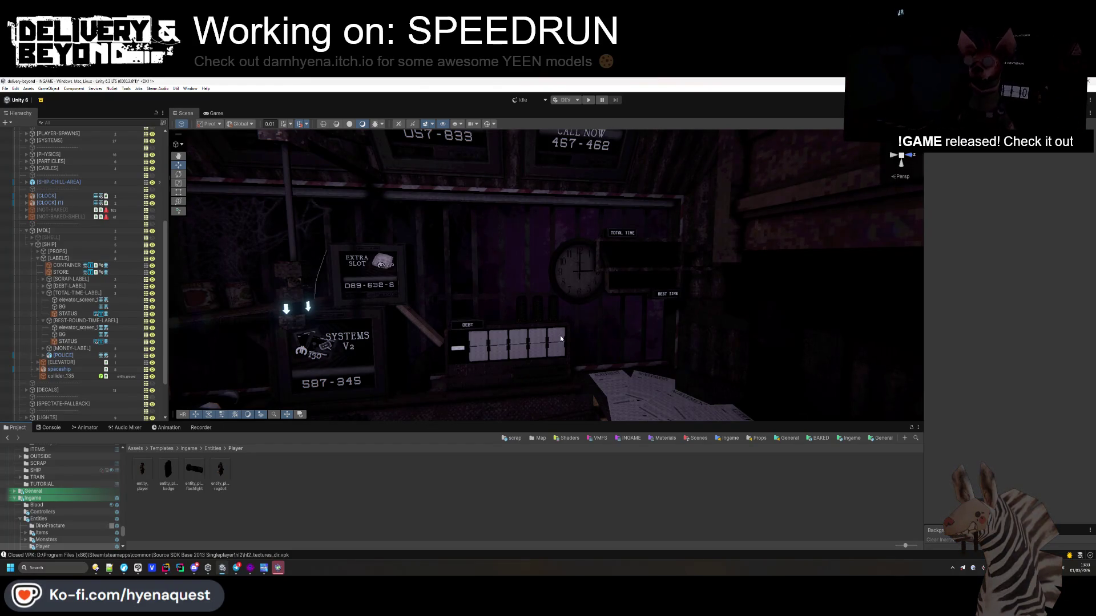
click(580, 273)
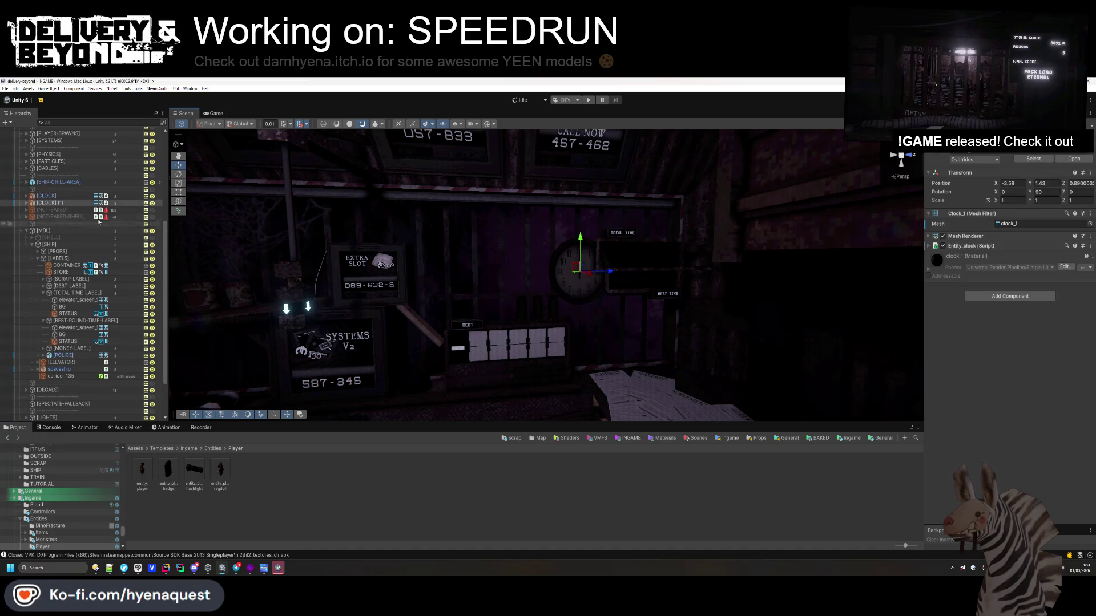
key(Delete)
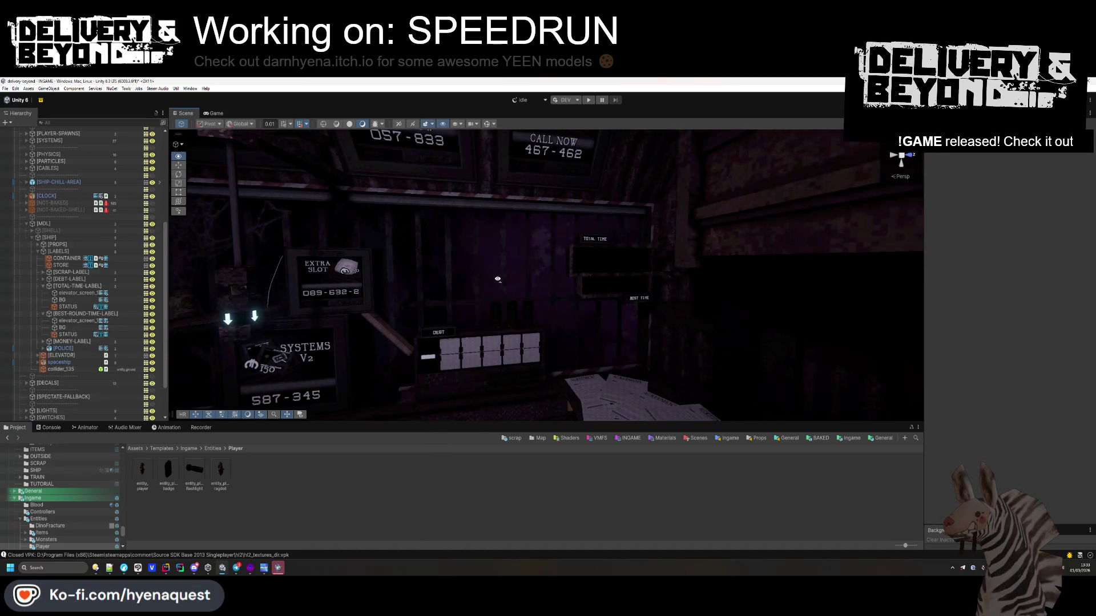
key(w)
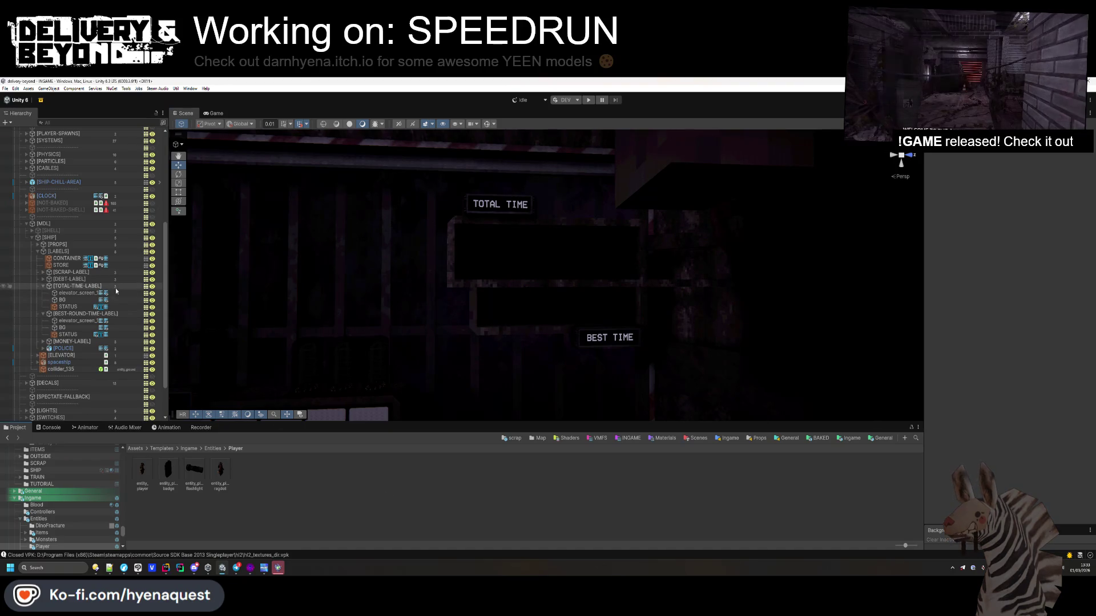
click(43, 287)
- Collapse the [BEST-ROUND-TIME-LABEL] children and select the DEBT split-flap display in the scene
click(43, 292)
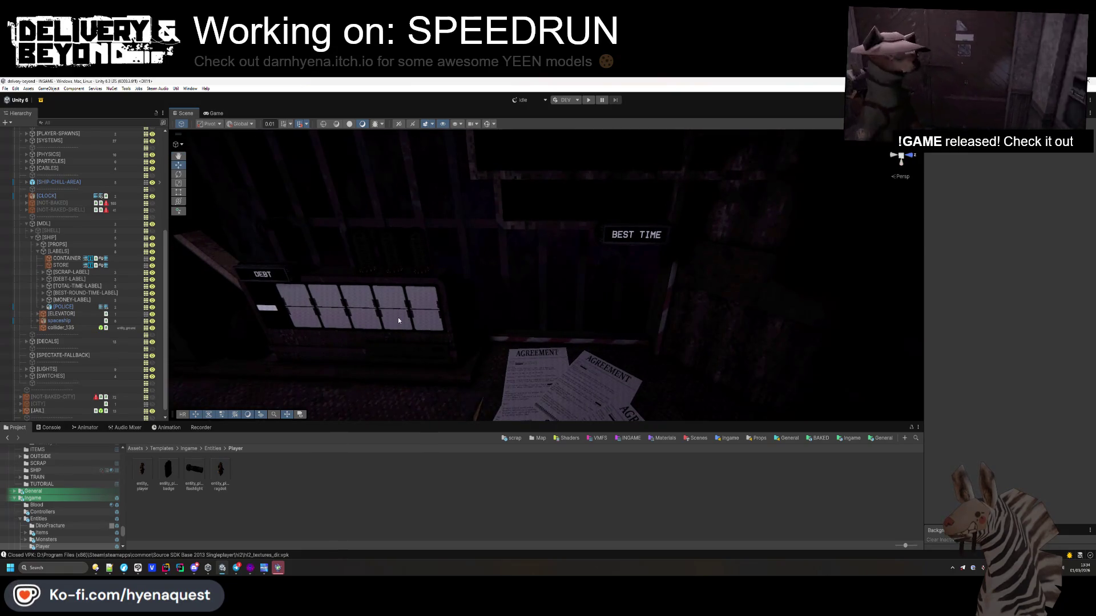
click(398, 317)
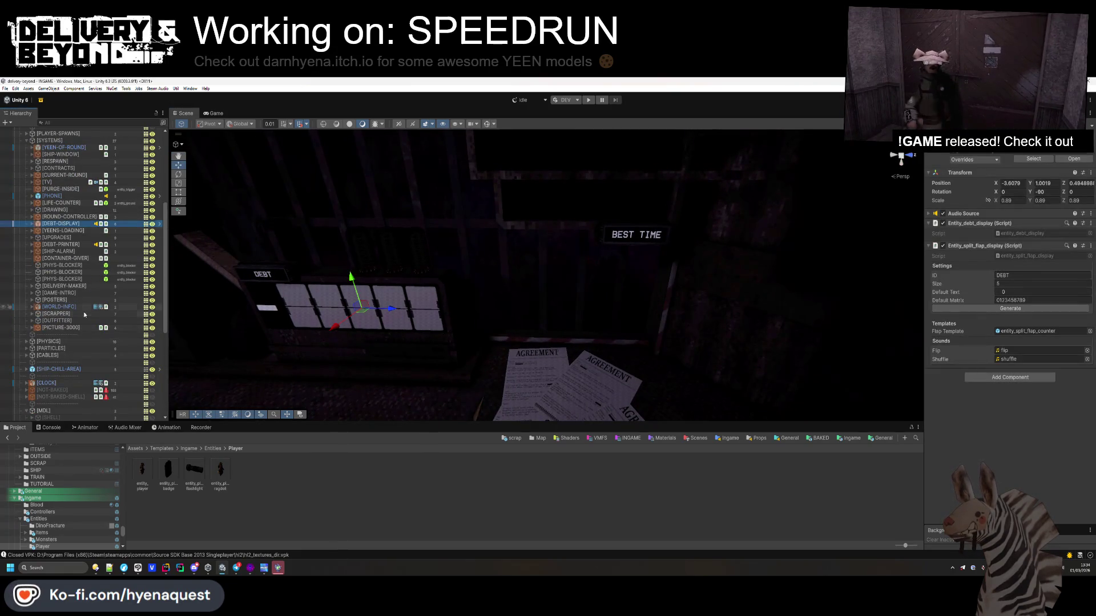
scroll(63, 230, up, 3)
right_click(64, 192)
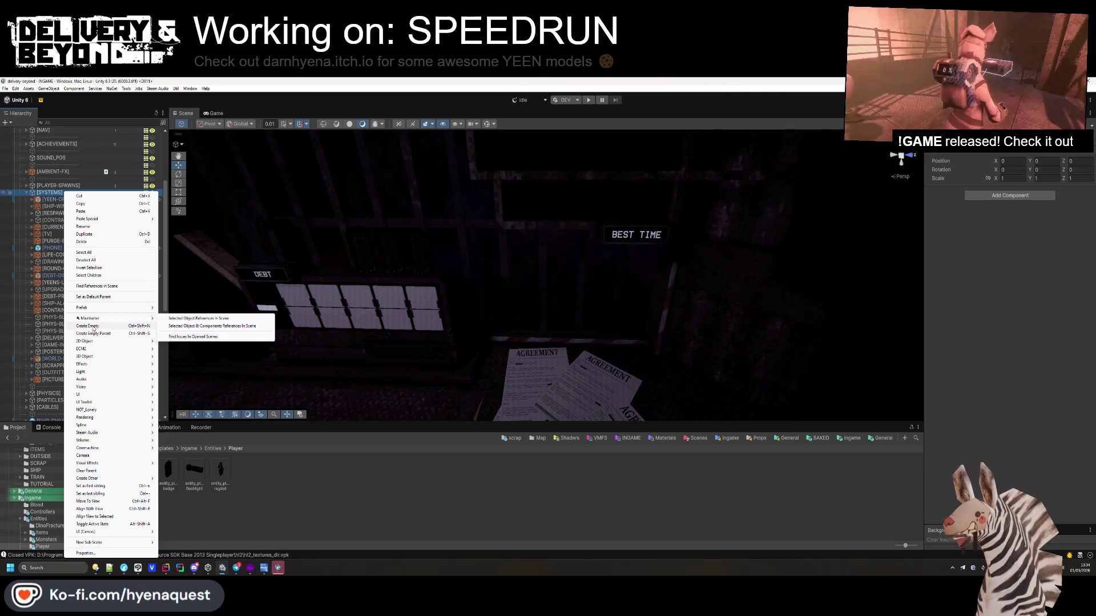
- Create an empty [SPEEDRUN] group at the top of [SYSTEMS]
click(149, 327)
text([SPEEDRUN)
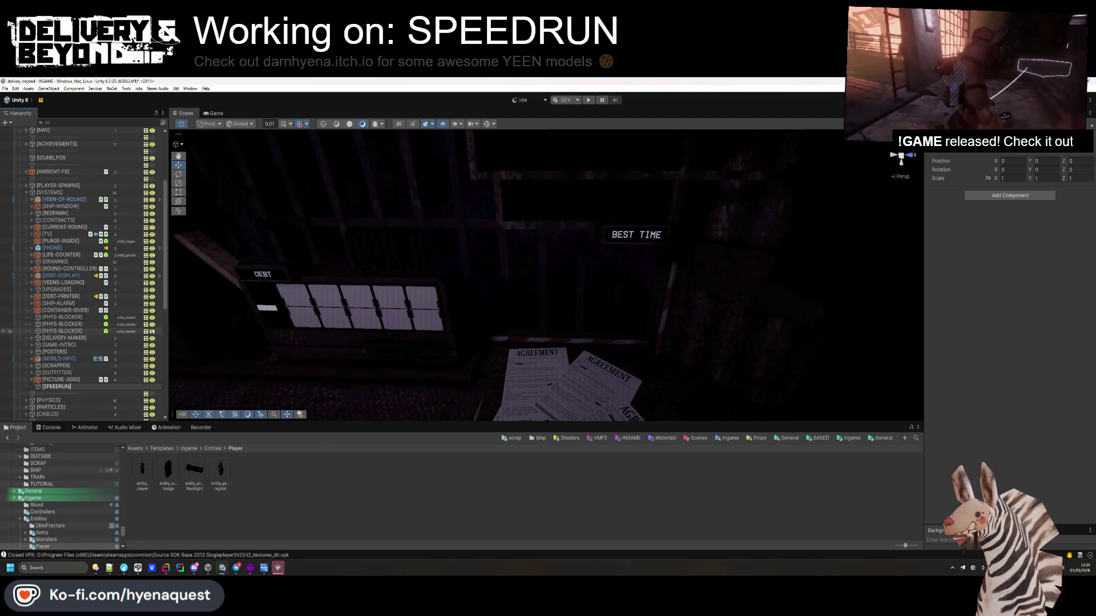
key(Return)
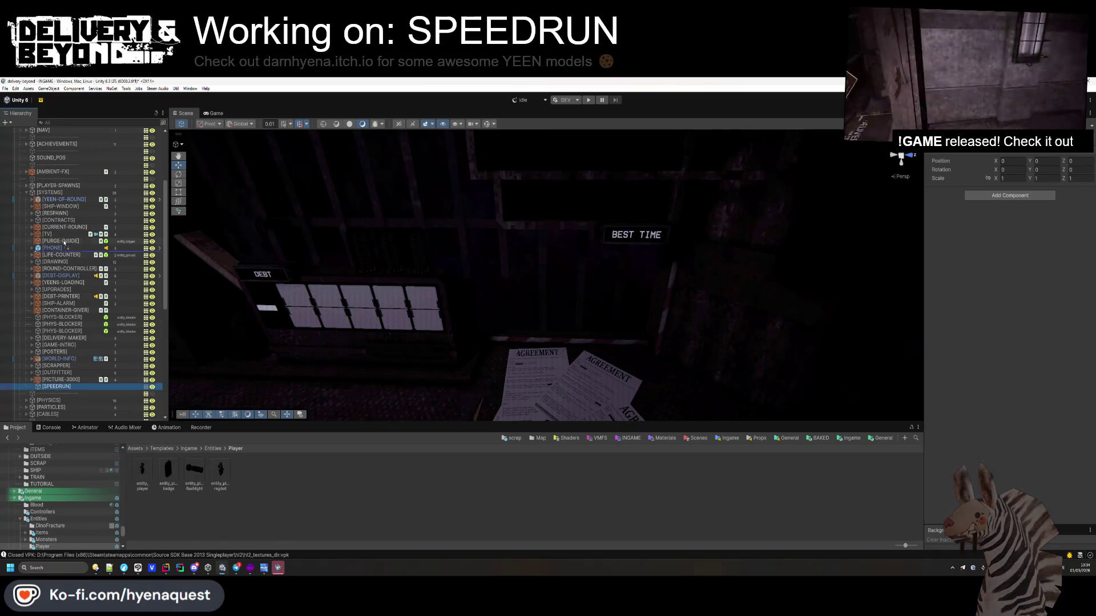
drag(65, 201, 65, 200)
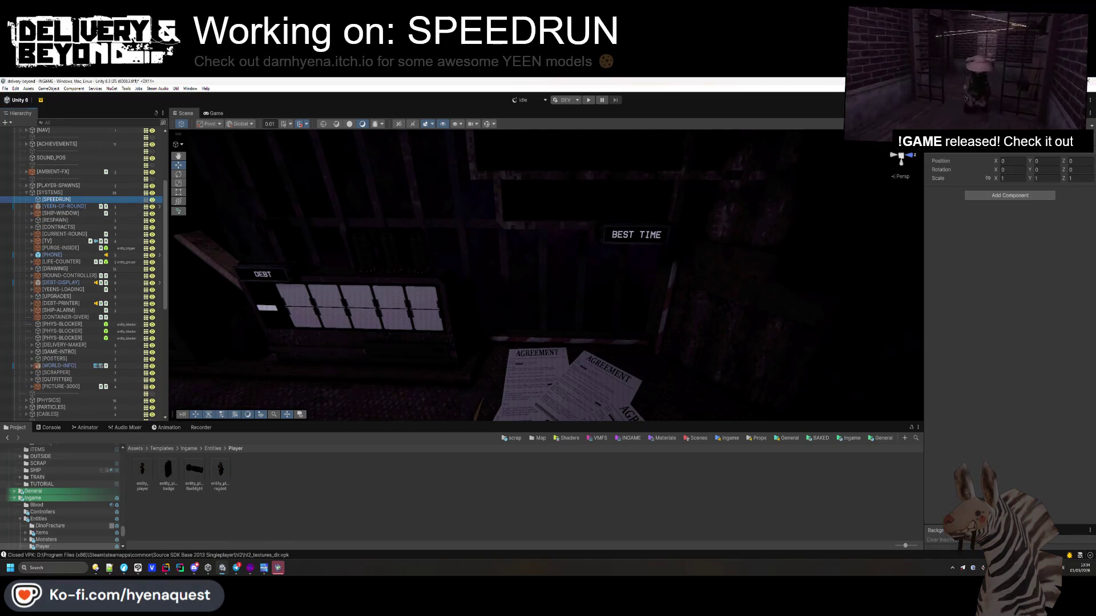
mouse_move(325, 252)
mouse_down()
mouse_move(368, 254)
mouse_move(321, 266)
mouse_up()
- Duplicate [DEBT-DISPLAY] into the [SPEEDRUN] group as [TOTAL-DISPLAY]
click(69, 282)
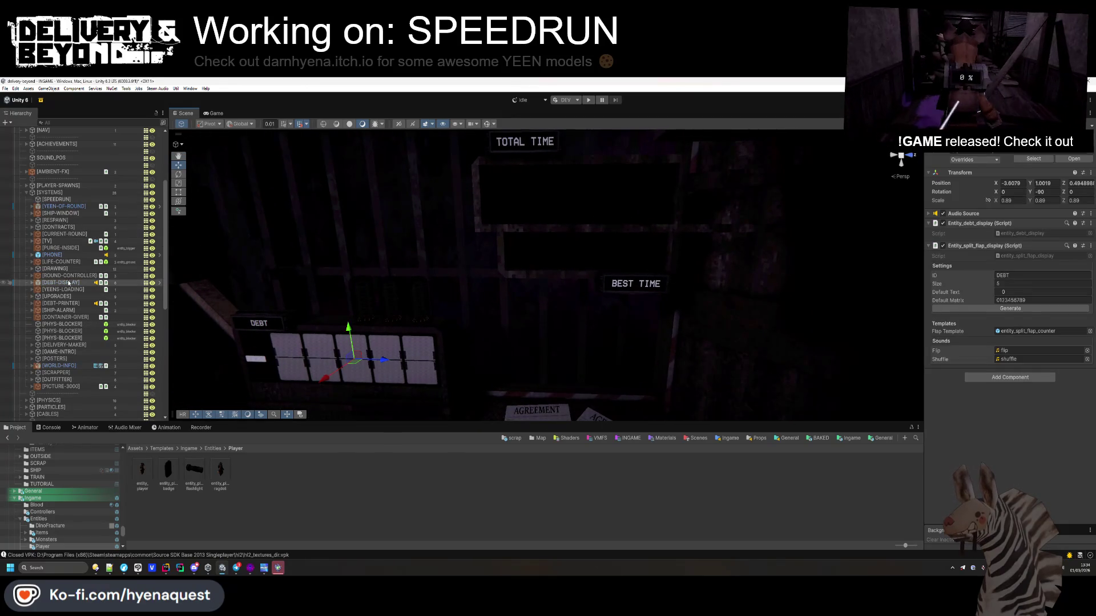
key(ctrl+d)
drag(63, 289, 63, 200)
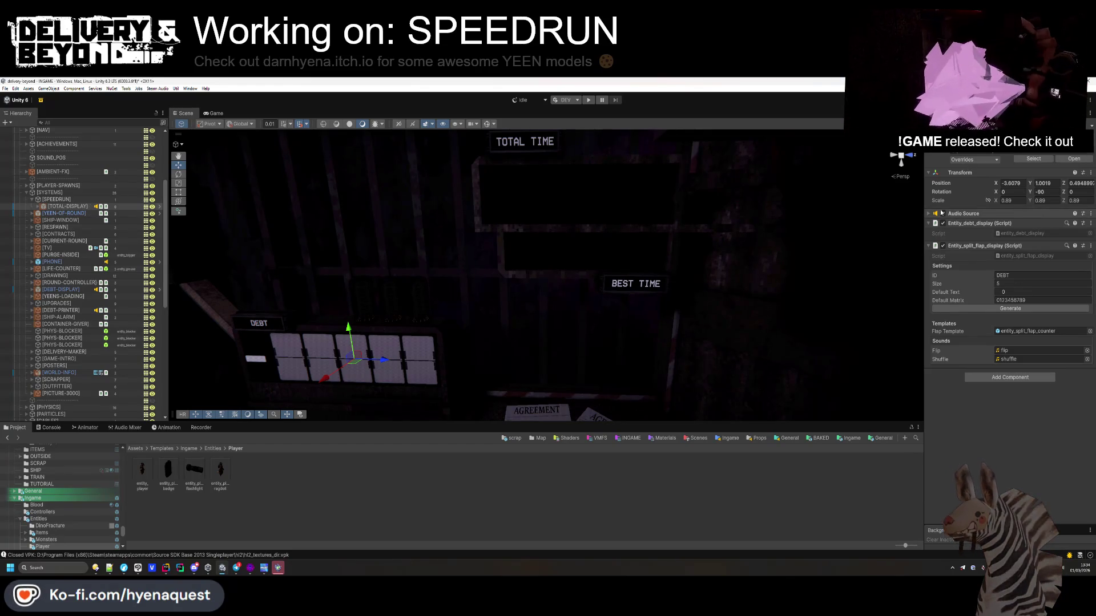
- Unpack [TOTAL-DISPLAY] from its prefab and delete its DEBT label child
right_click(83, 209)
mouse_move(143, 320)
click(177, 378)
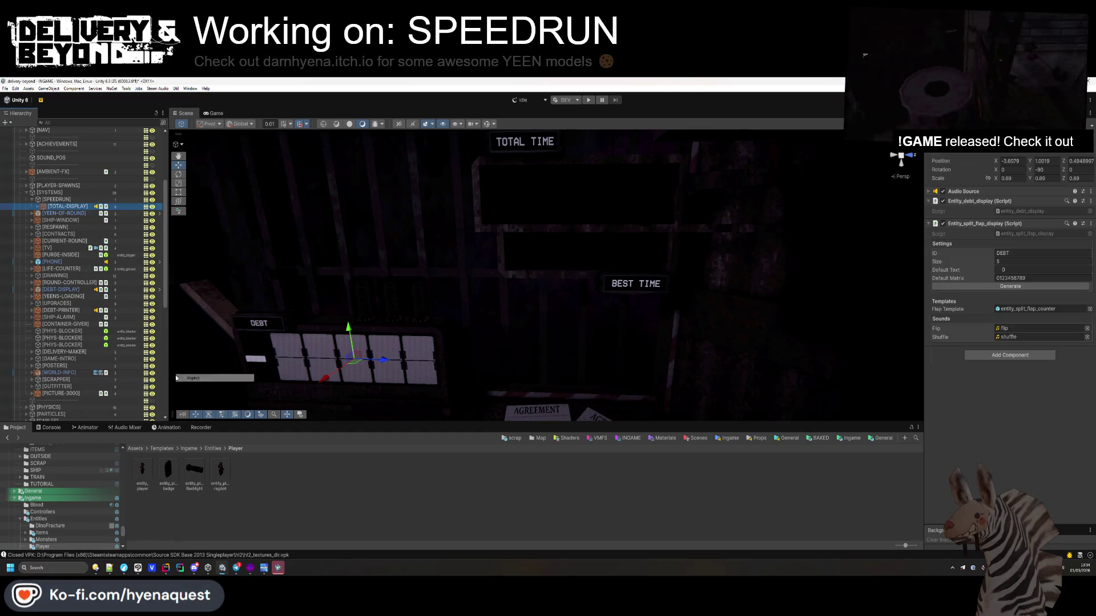
click(37, 208)
click(57, 213)
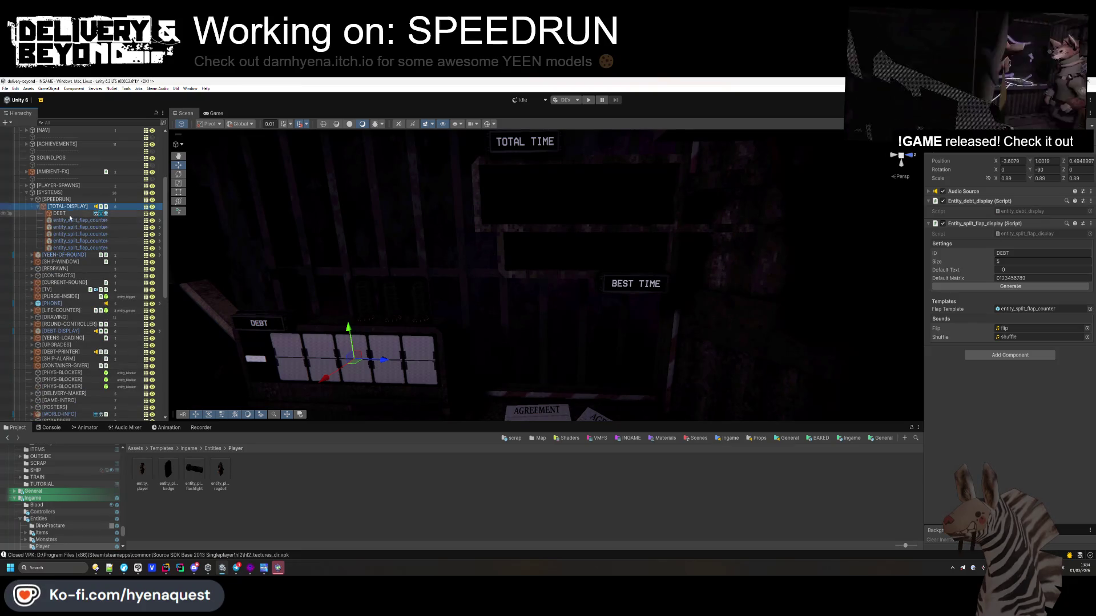
key(Delete)
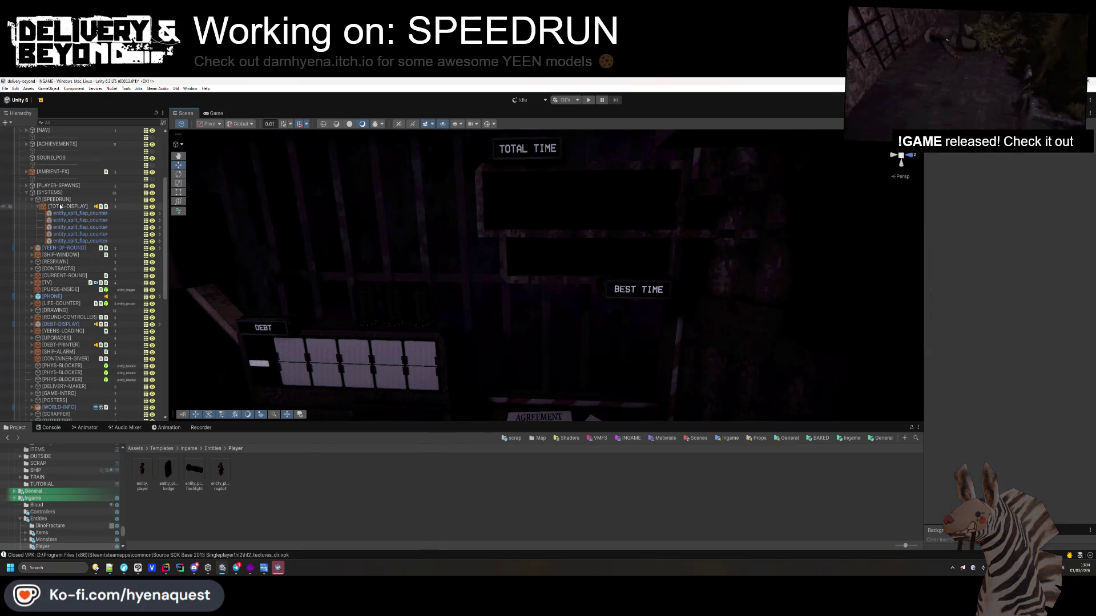
- Set the [TOTAL-DISPLAY] ID to TOTAL_TIME
click(354, 366)
click(1027, 253)
text(TOTAL_TIME)
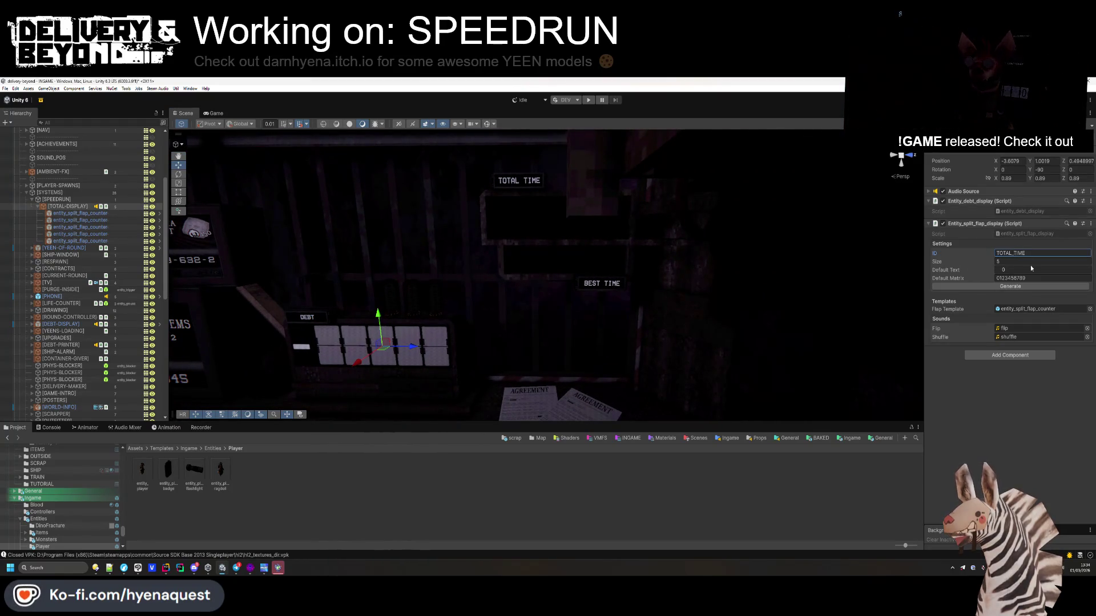
drag(559, 319, 565, 314)
- Move the TOTAL display up and into place beneath the TOTAL TIME board
drag(413, 288, 420, 196)
mouse_move(433, 237)
mouse_down()
mouse_move(533, 235)
mouse_move(511, 259)
mouse_move(515, 238)
mouse_up()
scroll(511, 258, up, 3)
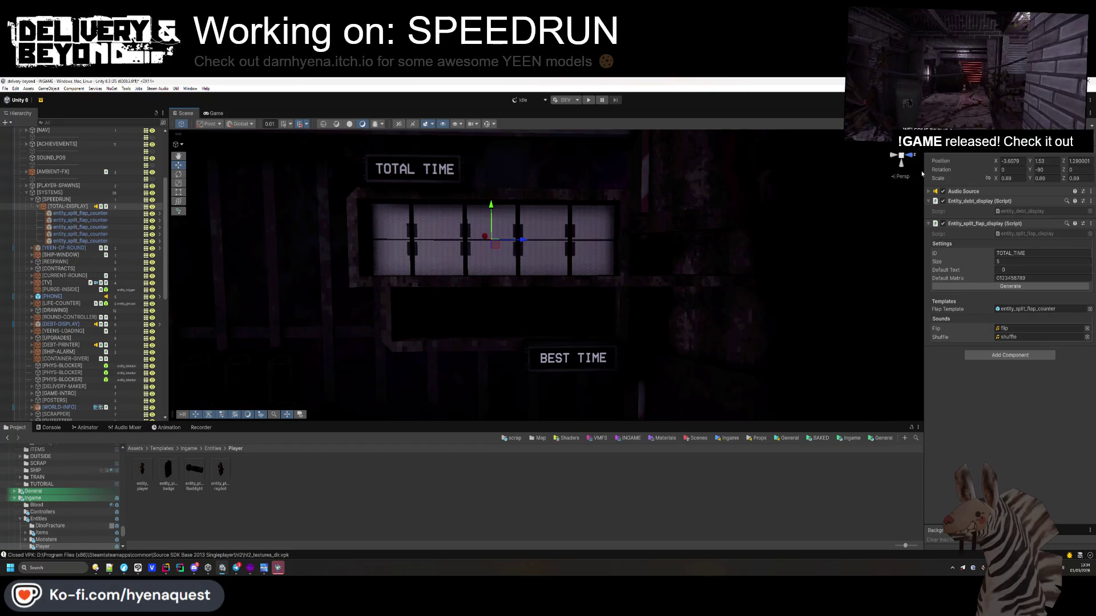
- Make the display slightly narrower and shorter and nudge it along the wall
drag(997, 180, 996, 179)
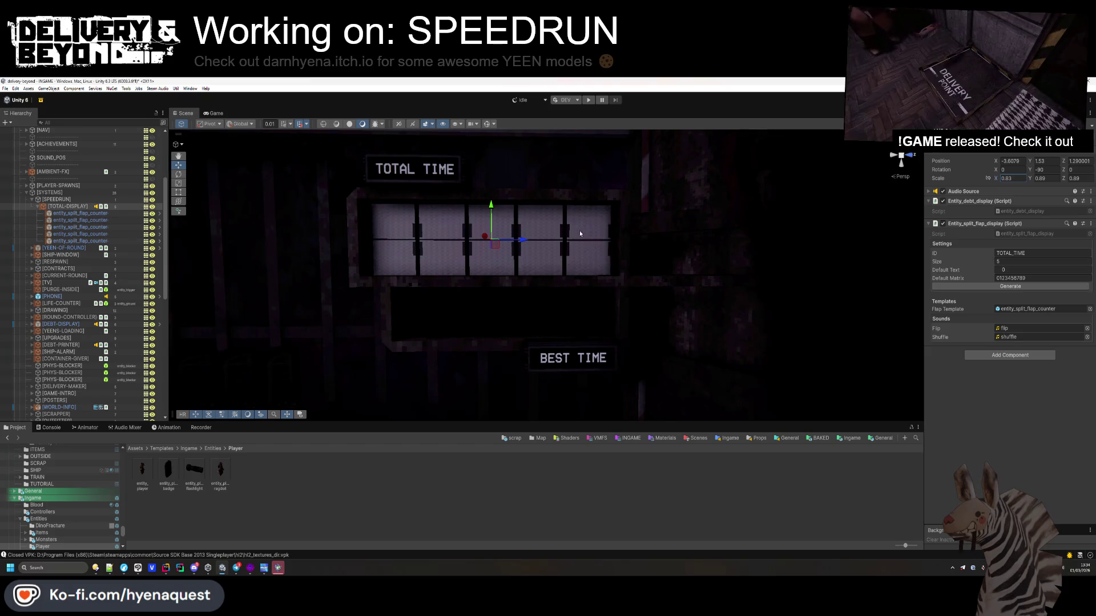
drag(525, 243, 528, 243)
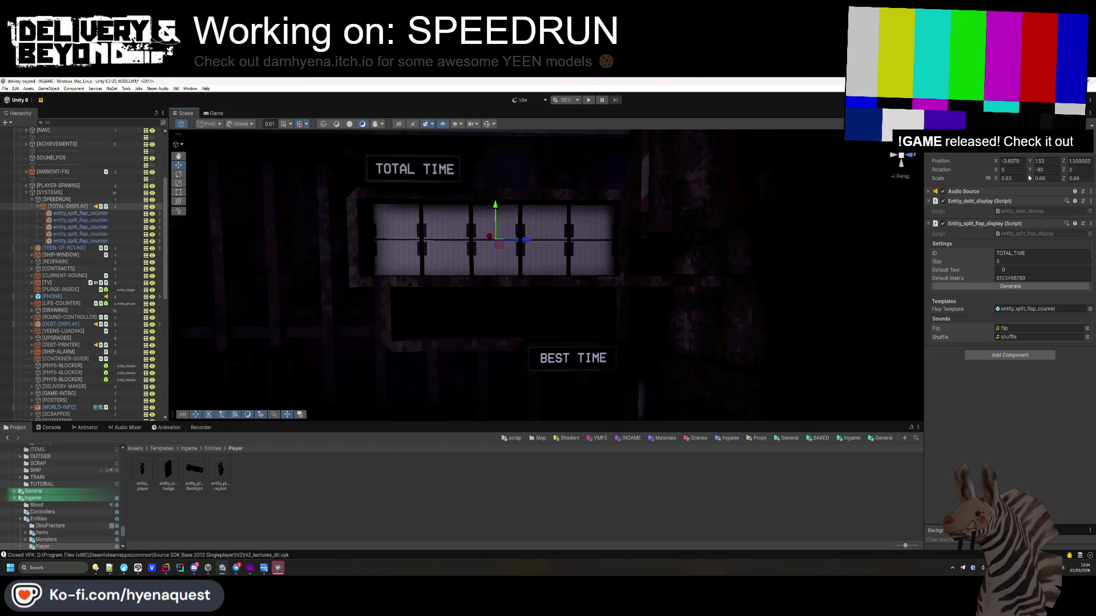
drag(1028, 180, 1028, 181)
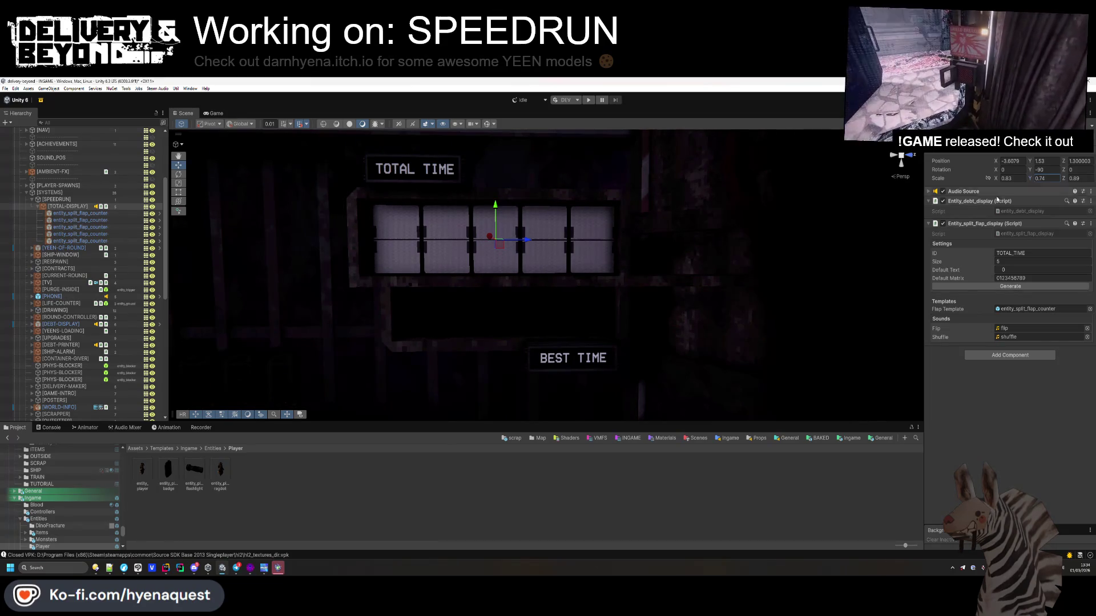
click(501, 526)
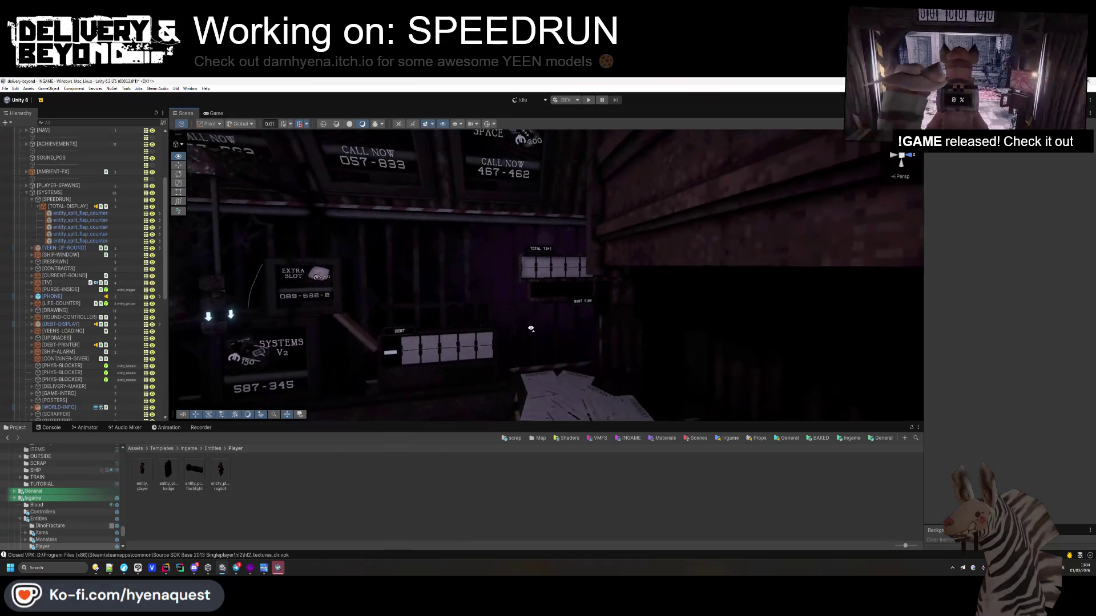
click(540, 327)
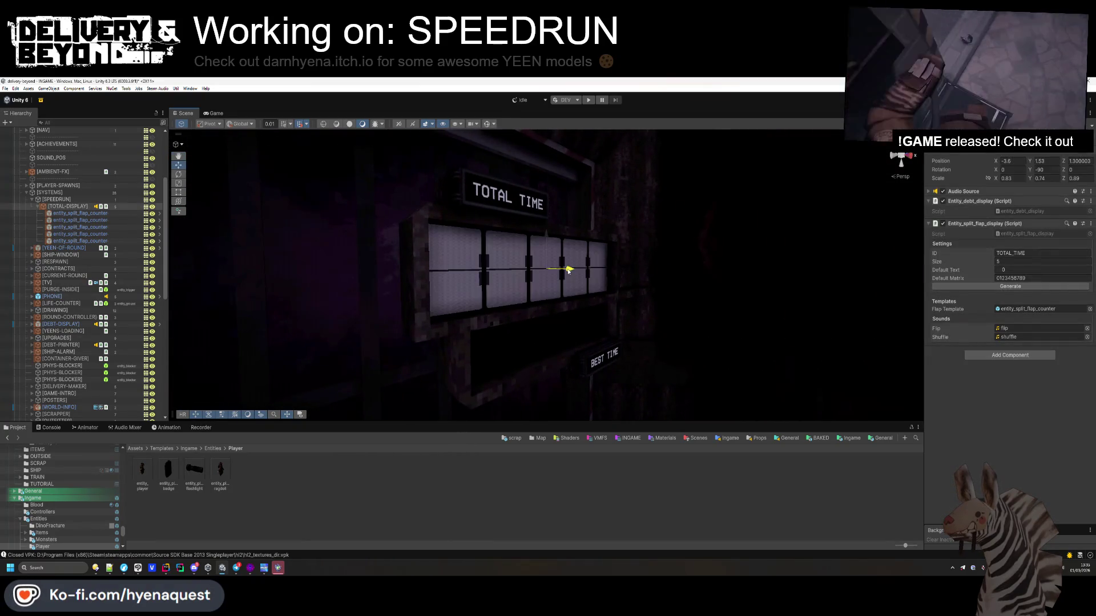
mouse_move(510, 337)
mouse_down()
mouse_move(502, 311)
mouse_move(497, 318)
mouse_move(481, 301)
mouse_move(486, 323)
mouse_up()
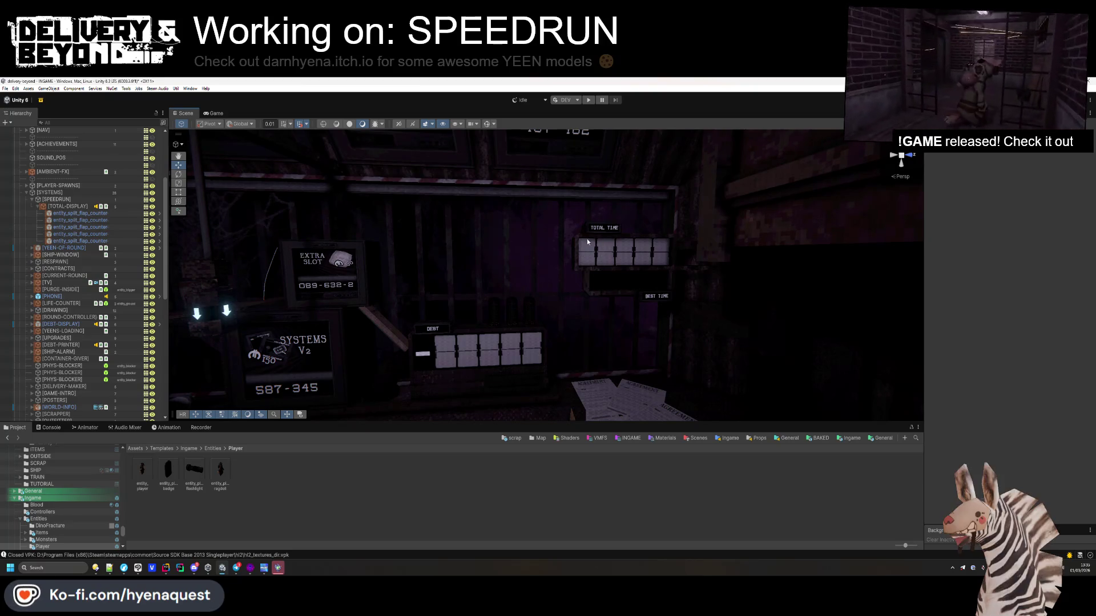
- Look over the display wall, then delete [TOTAL-DISPLAY] along with its flap counters
drag(601, 260, 633, 259)
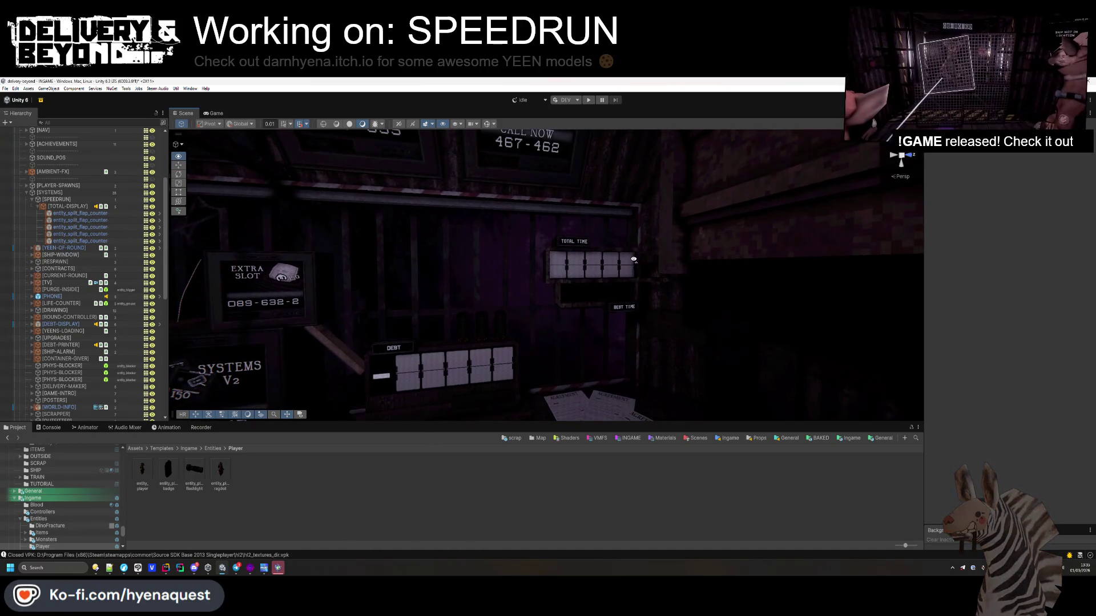
drag(633, 260, 632, 260)
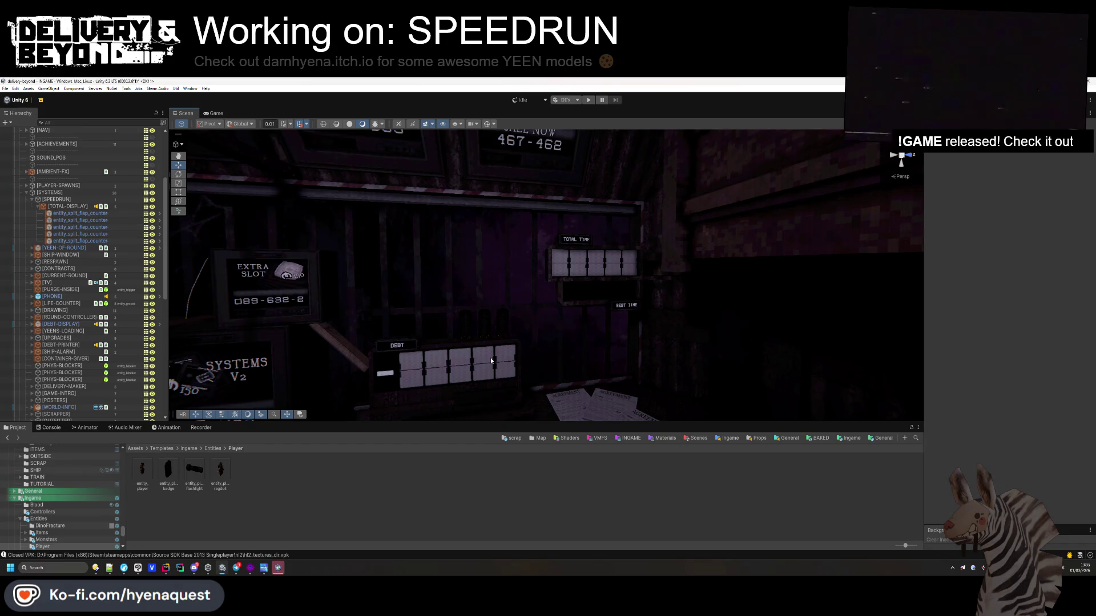
mouse_move(570, 344)
mouse_down()
mouse_move(238, 330)
mouse_move(630, 322)
mouse_move(605, 337)
mouse_move(375, 252)
mouse_up()
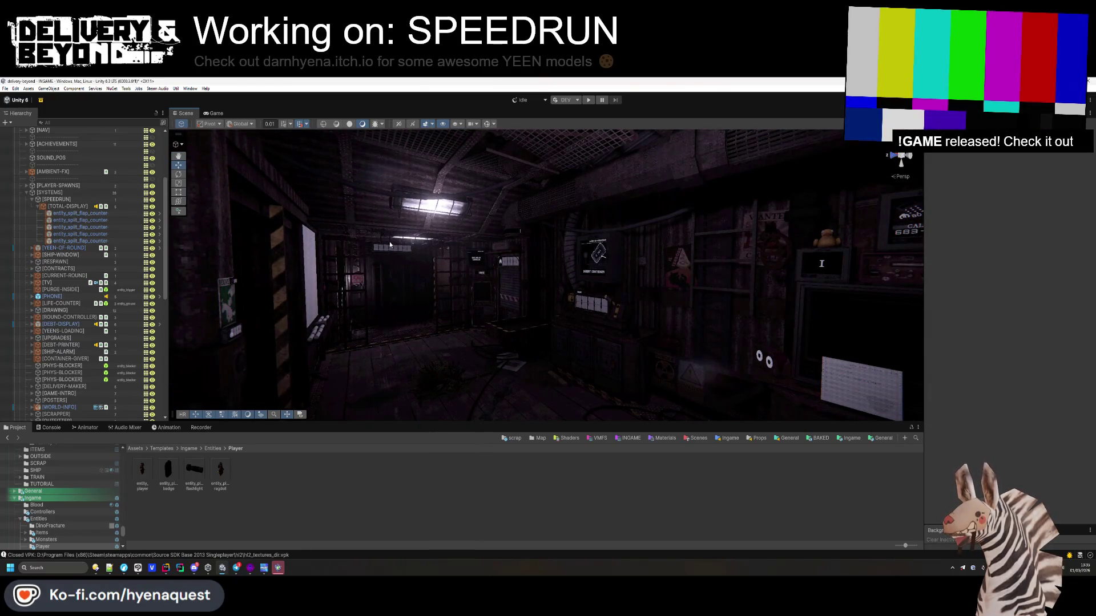
drag(410, 249, 728, 294)
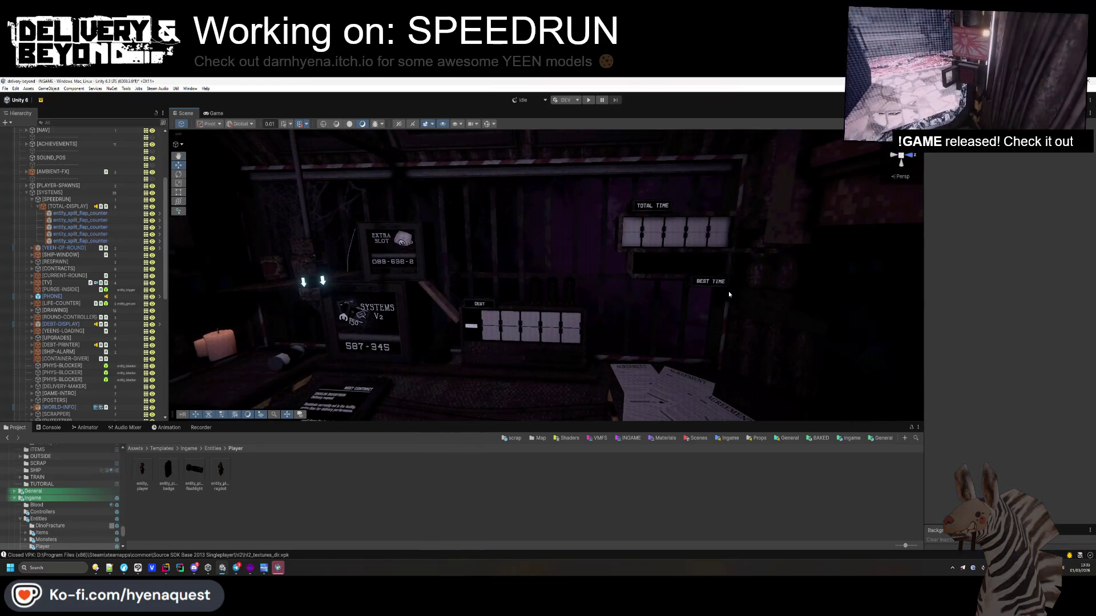
click(68, 206)
key(Delete)
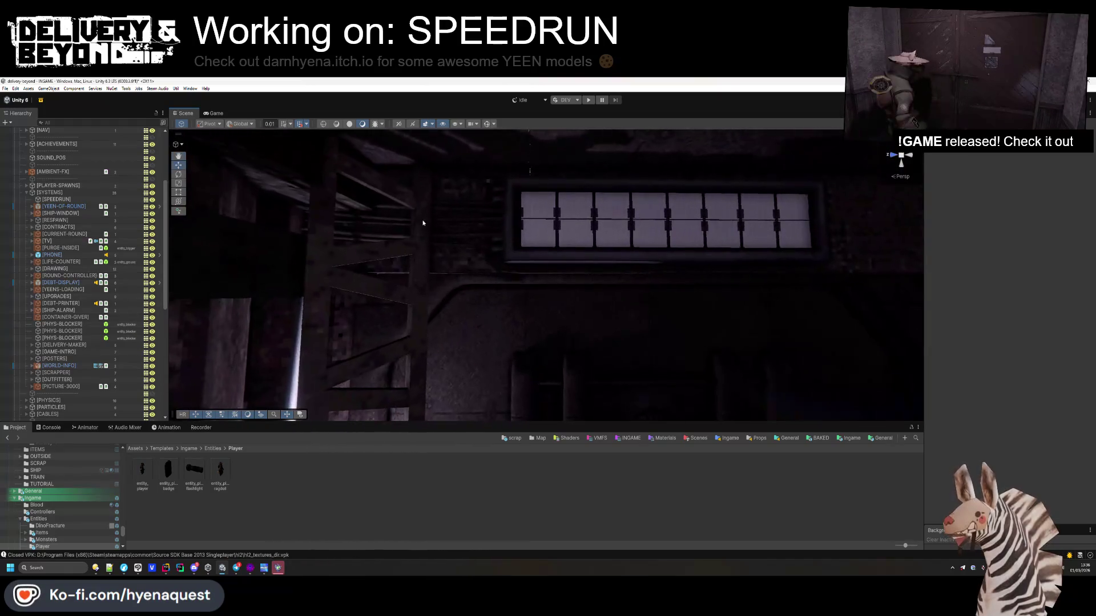
- Move the eight-flap [WORLD-TIMER] under [SYSTEMS] below [SPEEDRUN] and unpack it from its prefab
click(542, 220)
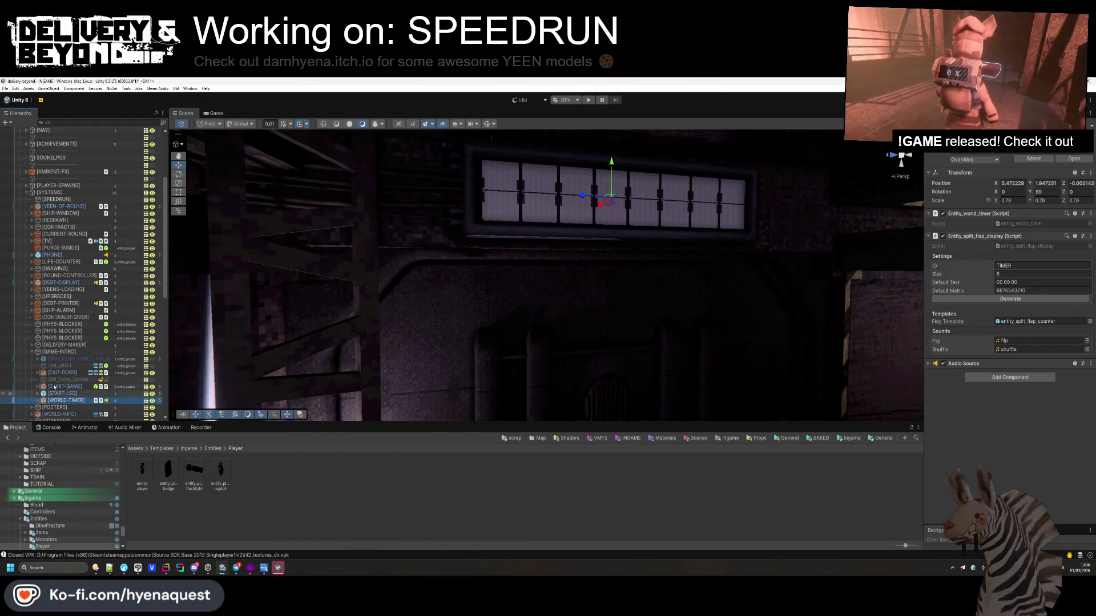
click(32, 352)
drag(33, 352, 46, 211)
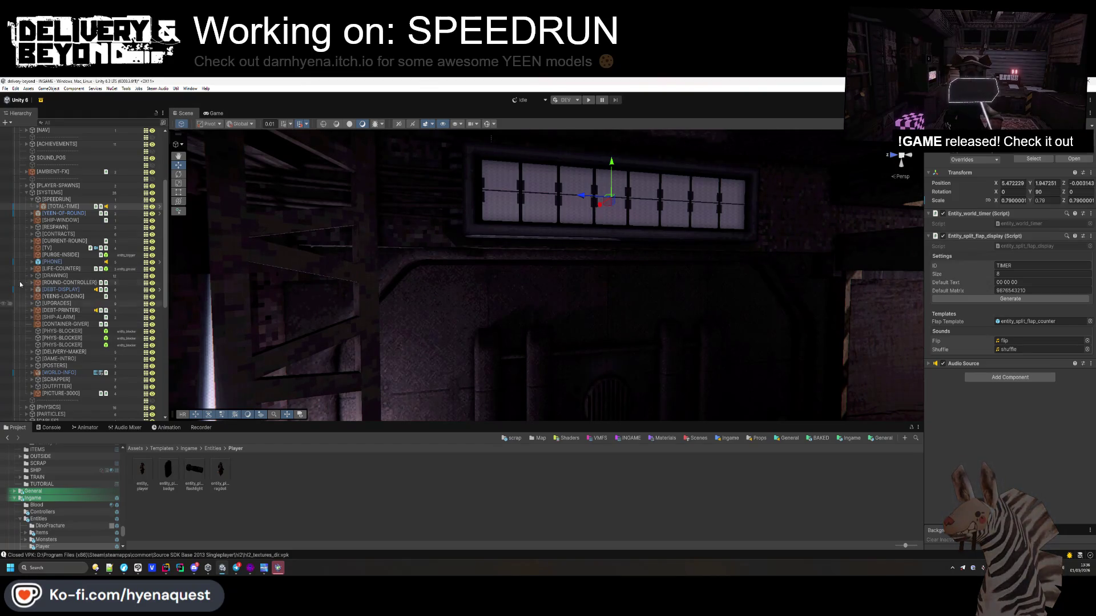
right_click(66, 206)
mouse_move(149, 324)
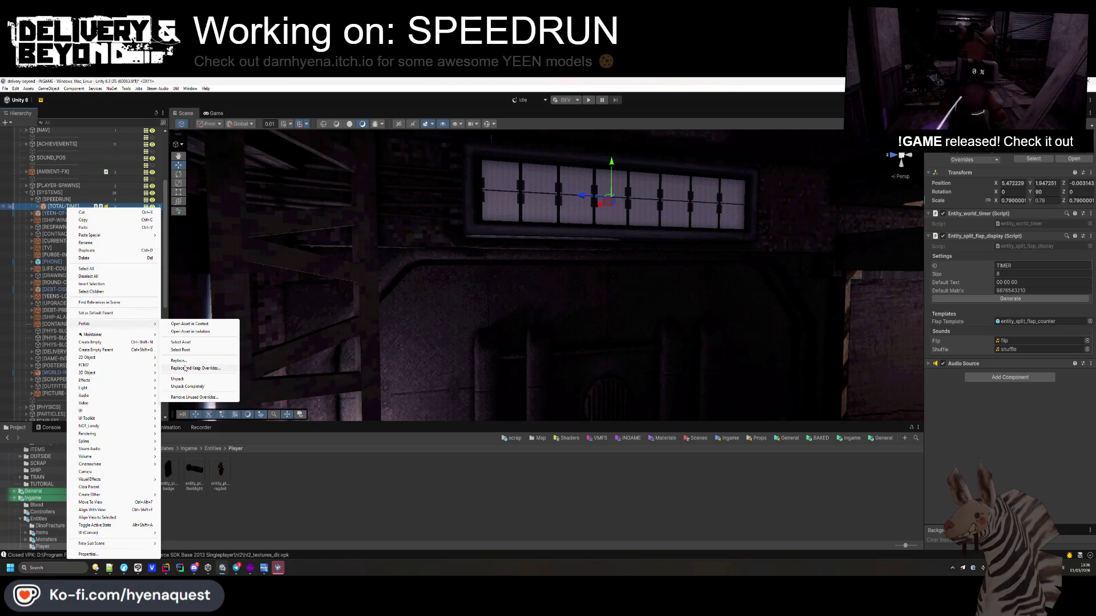
click(181, 337)
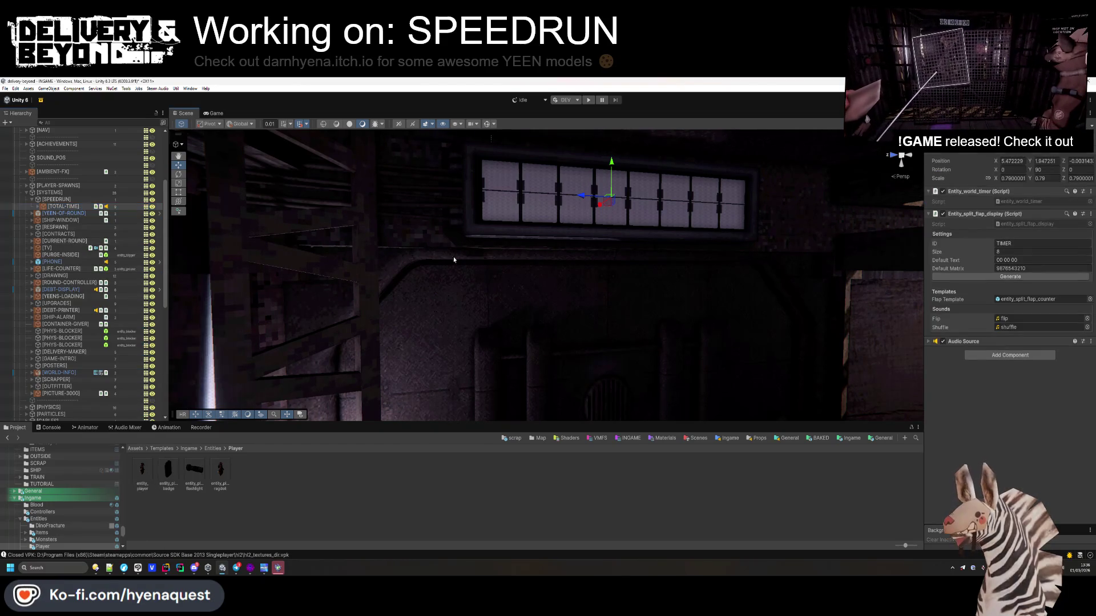
mouse_move(535, 283)
mouse_down()
mouse_move(802, 225)
mouse_move(996, 161)
mouse_up()
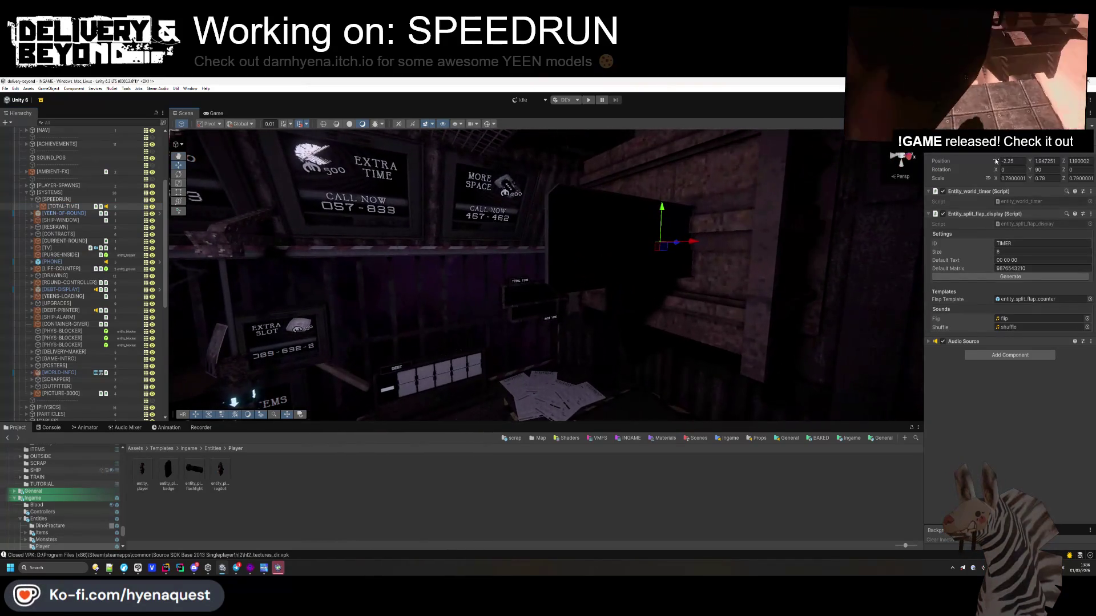
text(-90)
- Turn the eight-flap timer to Rotation Y -90 and slide it onto the wall beneath TOTAL TIME
key(Return)
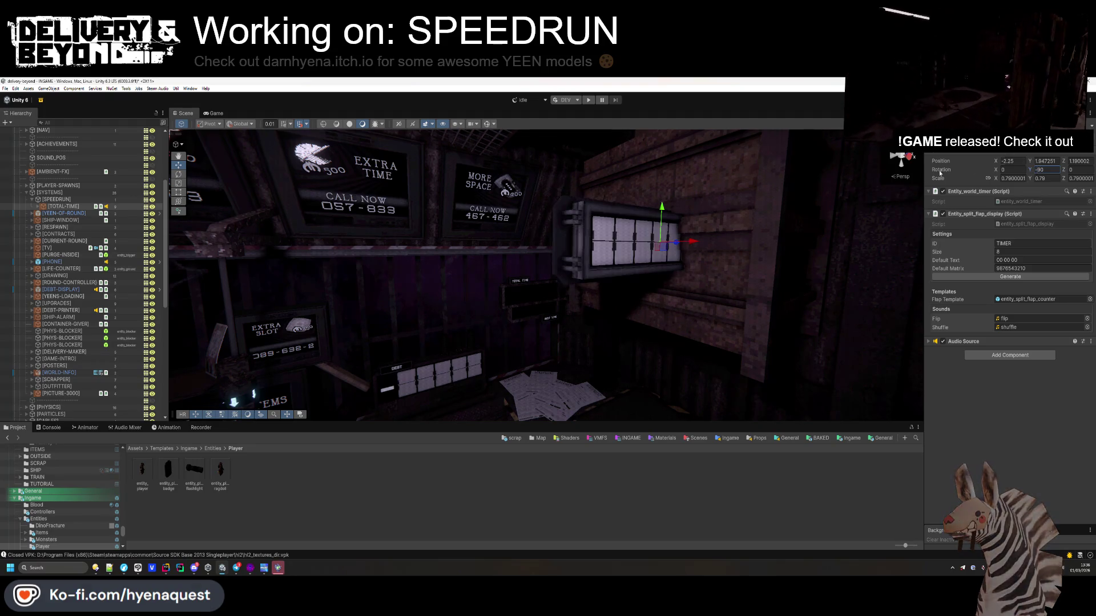
click(625, 247)
mouse_move(626, 247)
mouse_down()
mouse_move(540, 240)
mouse_move(539, 311)
mouse_move(539, 302)
mouse_up()
key(f)
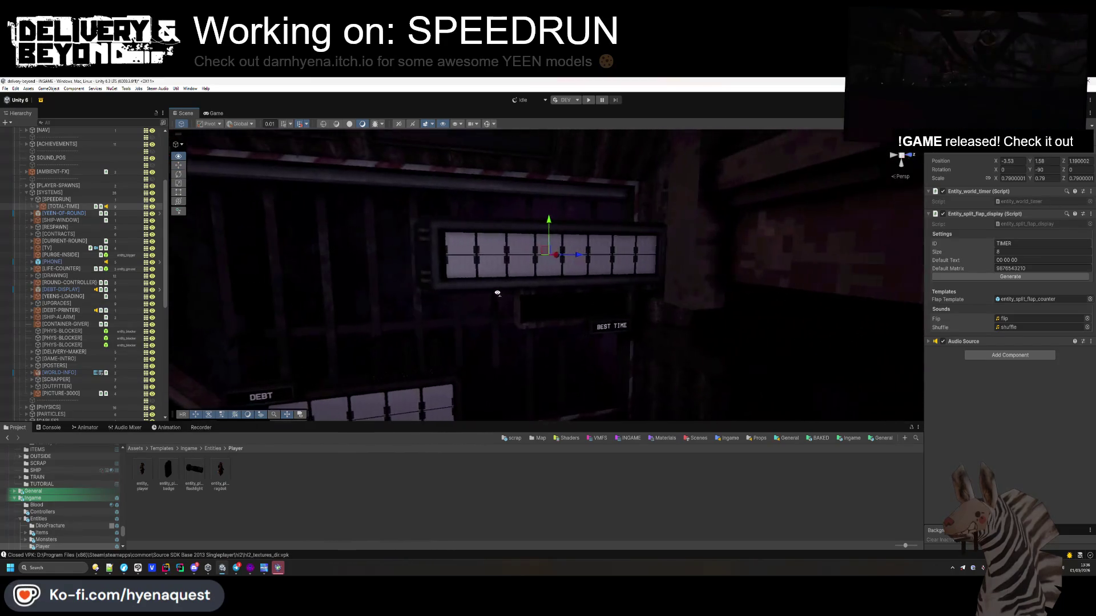
- Scale the timer down to 0.47, with Scale Y set to 0.51
mouse_move(994, 180)
mouse_down()
mouse_move(590, 244)
mouse_move(585, 235)
mouse_move(587, 268)
mouse_up()
scroll(588, 268, up, 5)
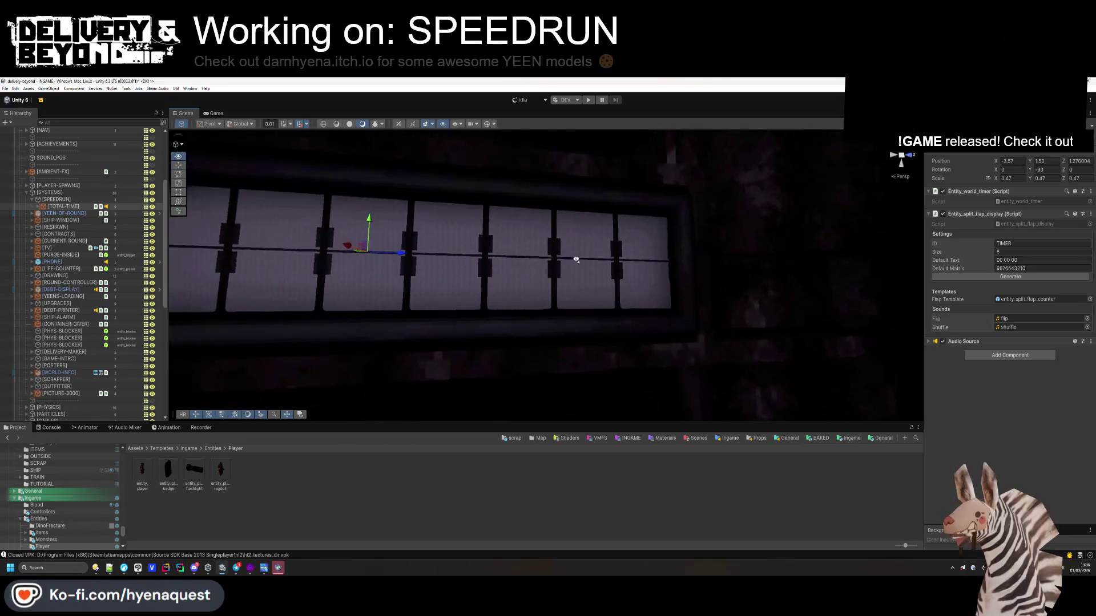
scroll(566, 258, down, 3)
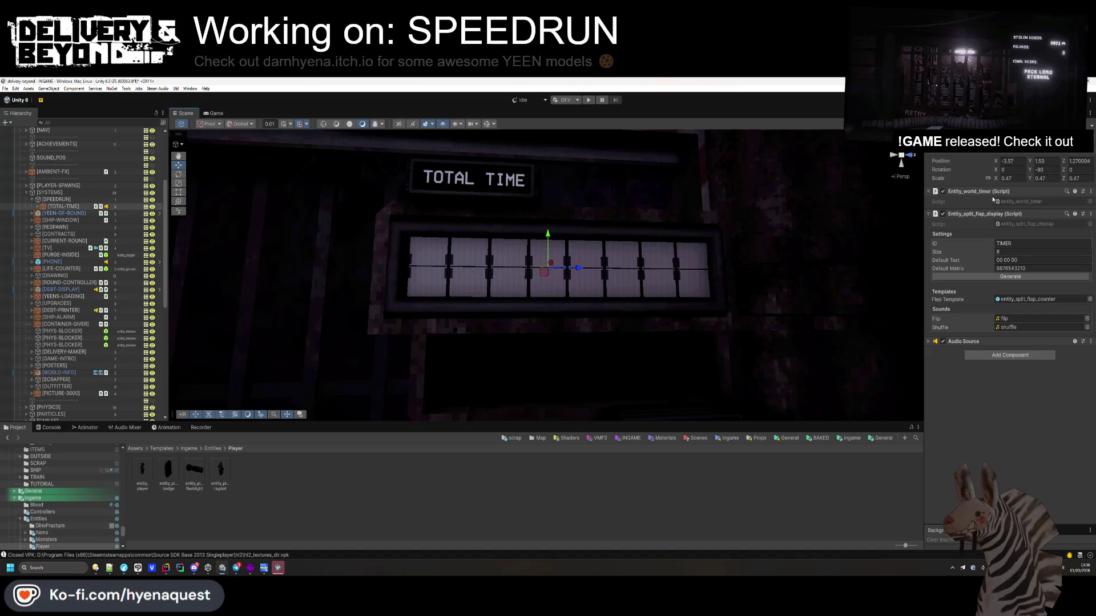
click(1039, 178)
text(0.53)
key(BackSpace)
text(1)
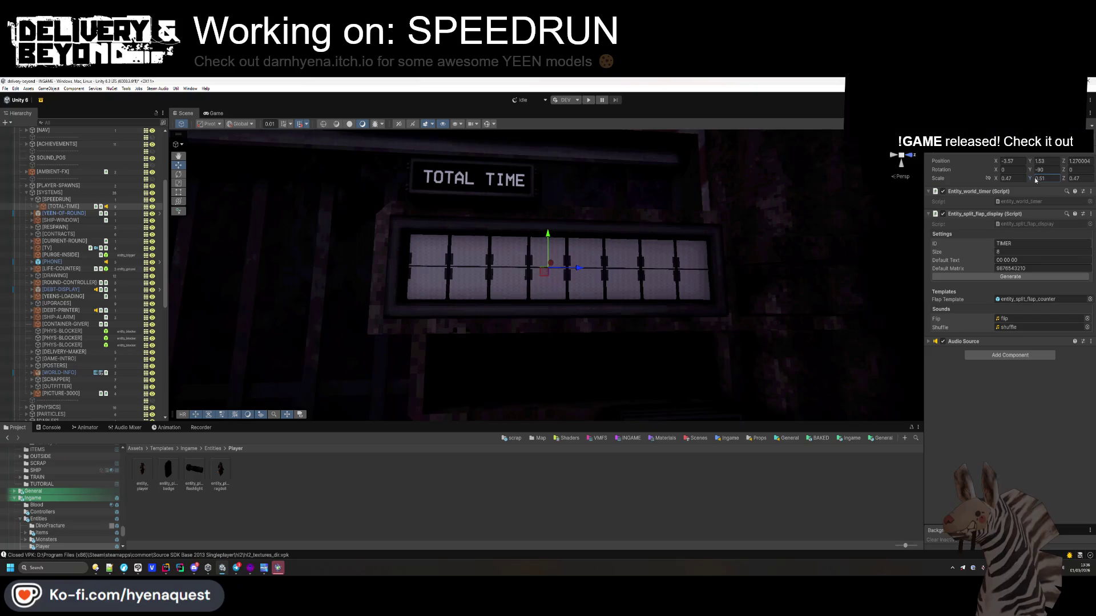
drag(548, 228, 502, 252)
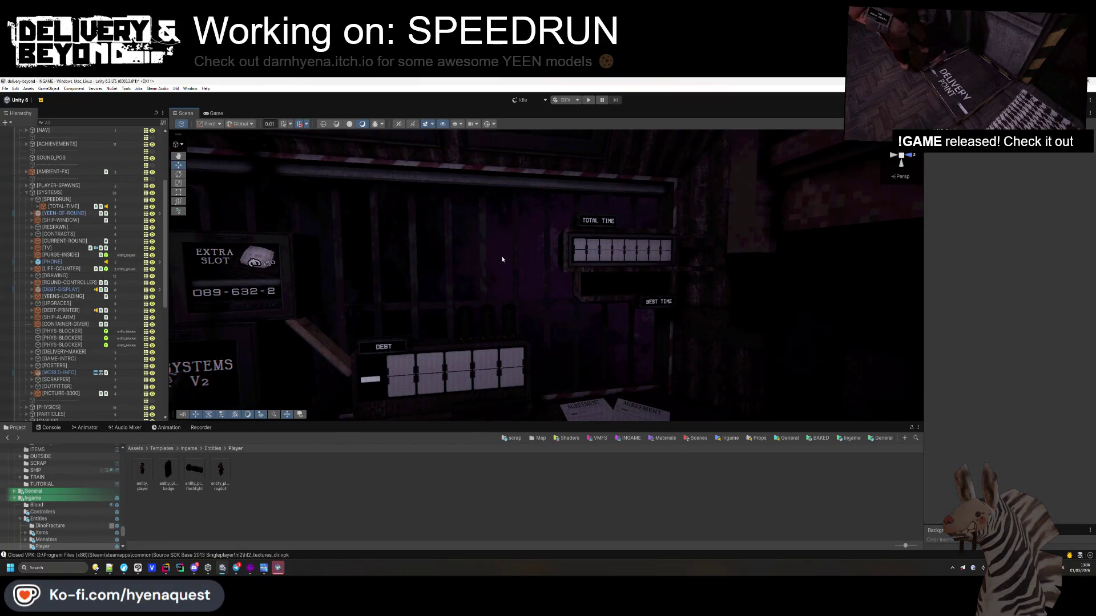
- Leave Unity's TOTAL-TIME display and bring the Hammer++ map window to the front
click(622, 250)
mouse_move(542, 303)
mouse_down()
mouse_move(554, 278)
mouse_move(558, 336)
mouse_move(642, 398)
mouse_move(547, 333)
mouse_move(571, 325)
mouse_up()
key(alt+Tab)
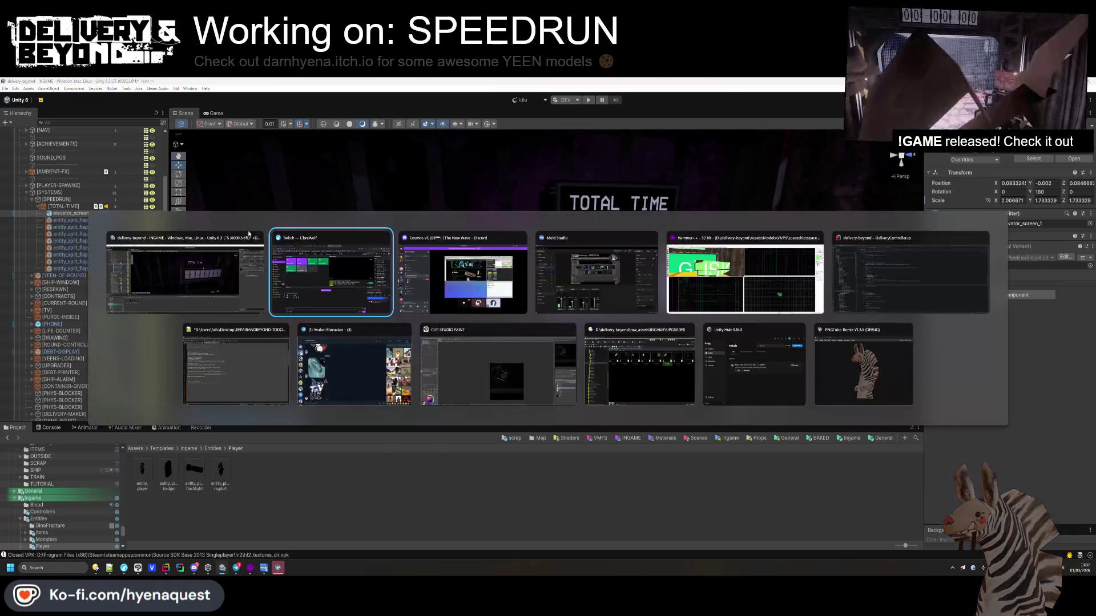
click(728, 282)
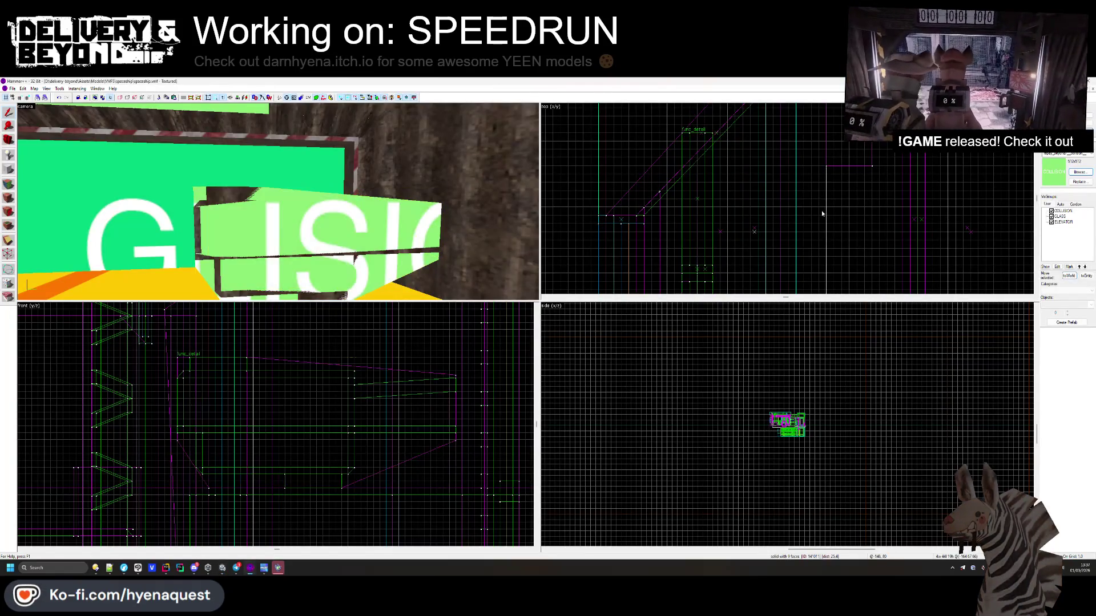
- Inspect the green sign wall brushes with the COLLISION visgroup hidden
click(211, 208)
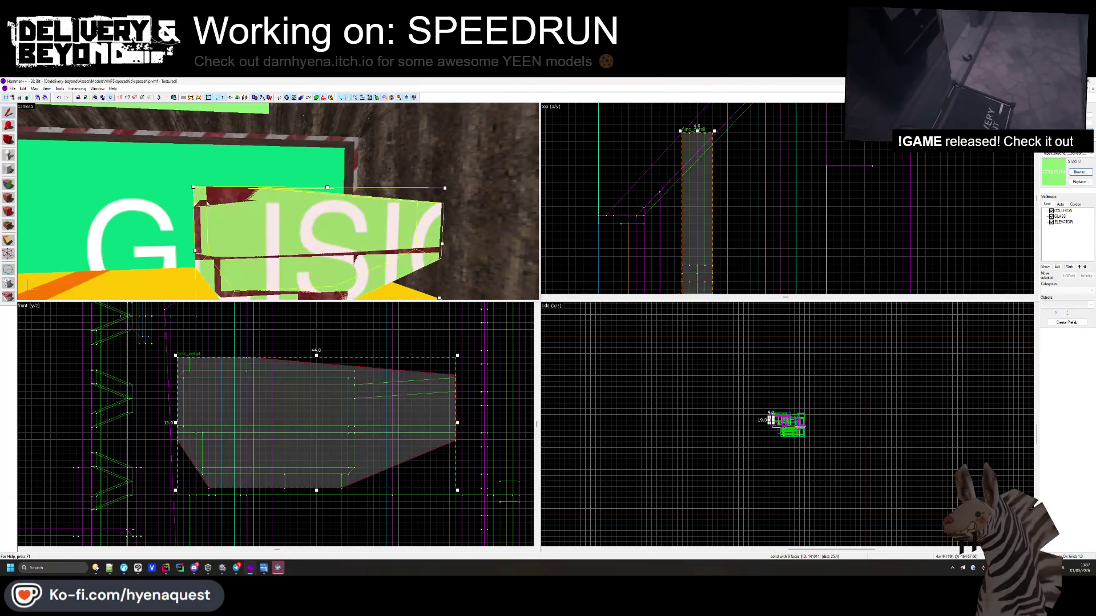
click(854, 192)
click(1051, 211)
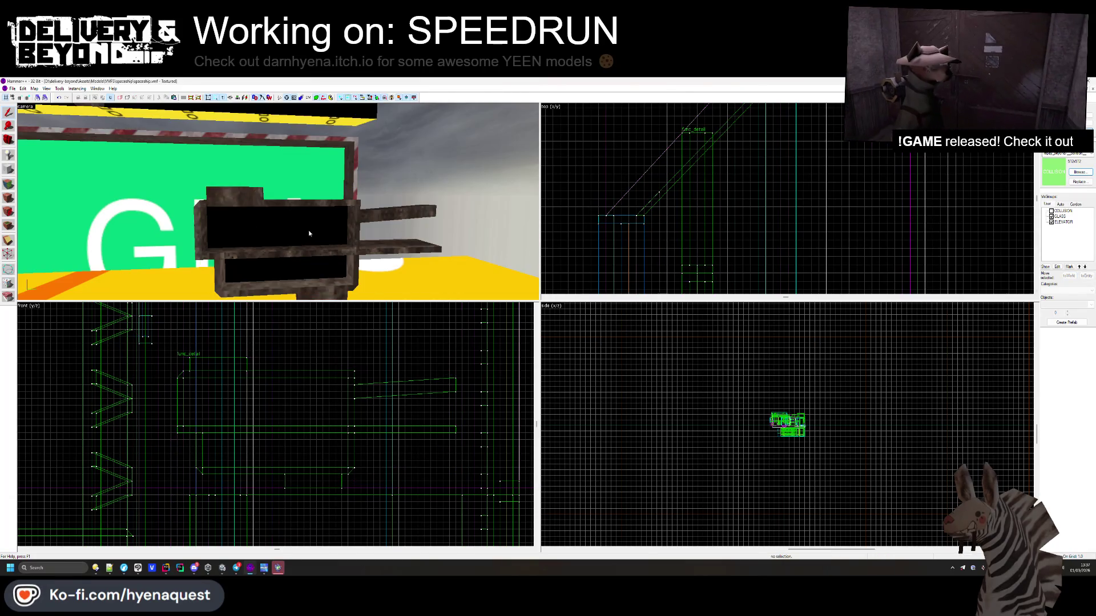
click(199, 229)
scroll(682, 192, down, 2)
scroll(684, 189, up, 5)
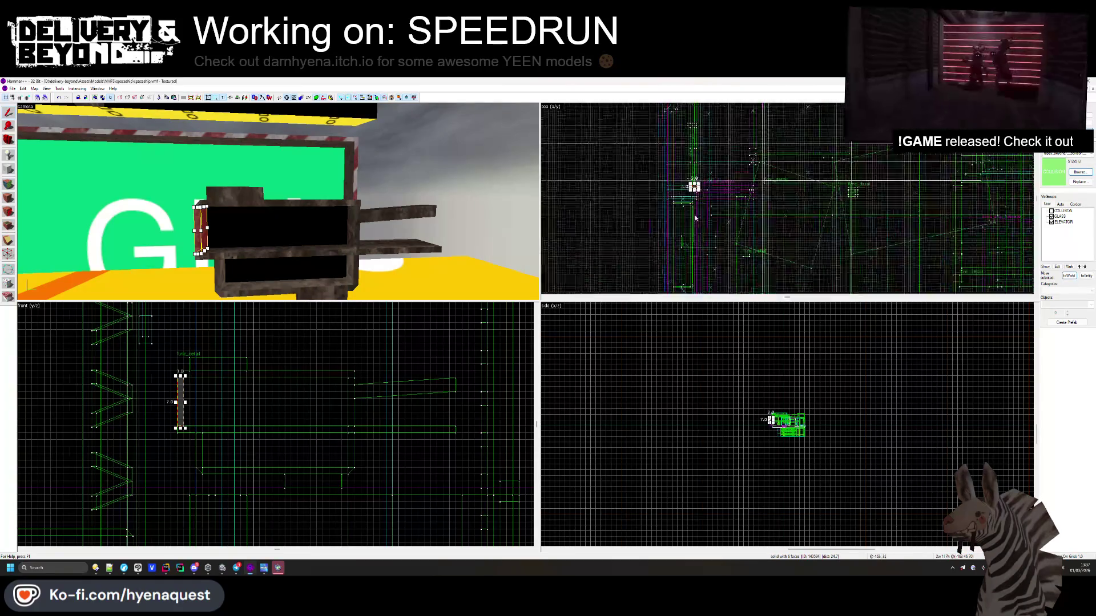
click(565, 196)
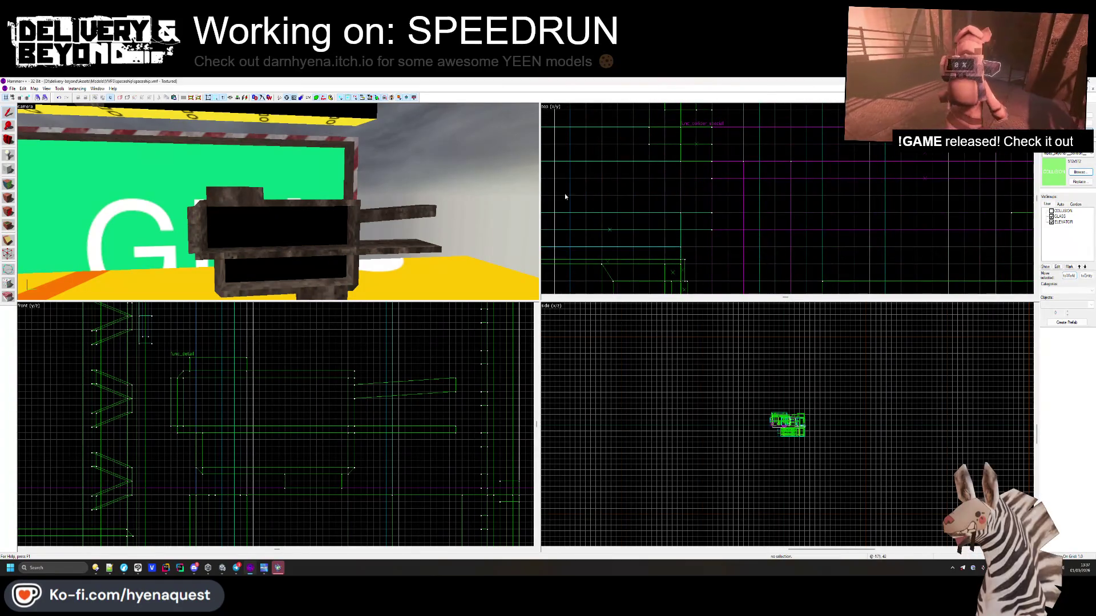
- Examine the display frame and lower shelf brushes, then show the COLLISION visgroup again
click(207, 204)
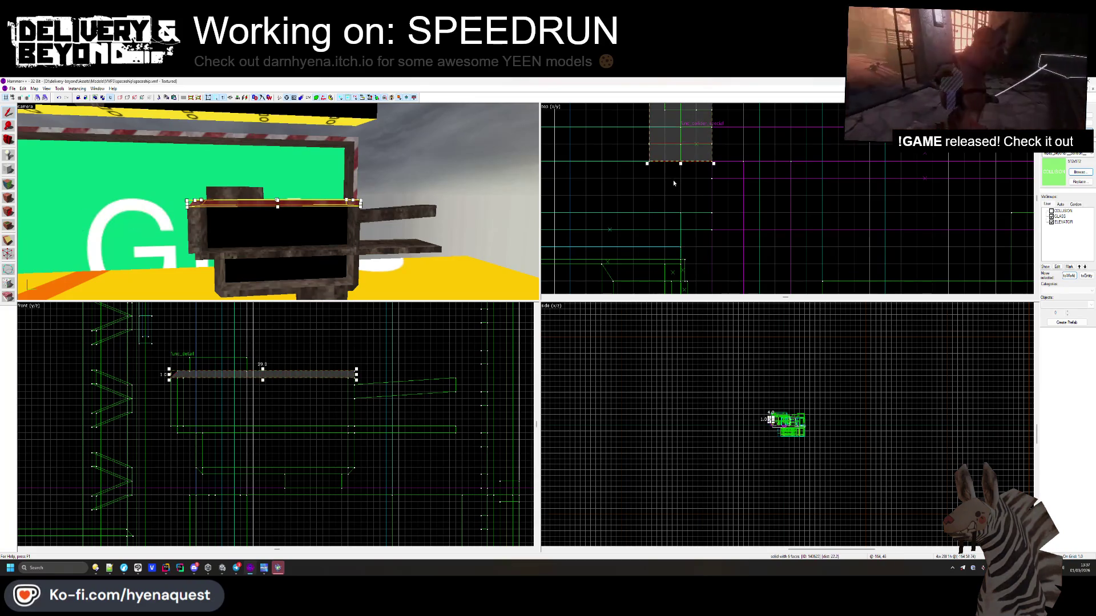
click(9, 241)
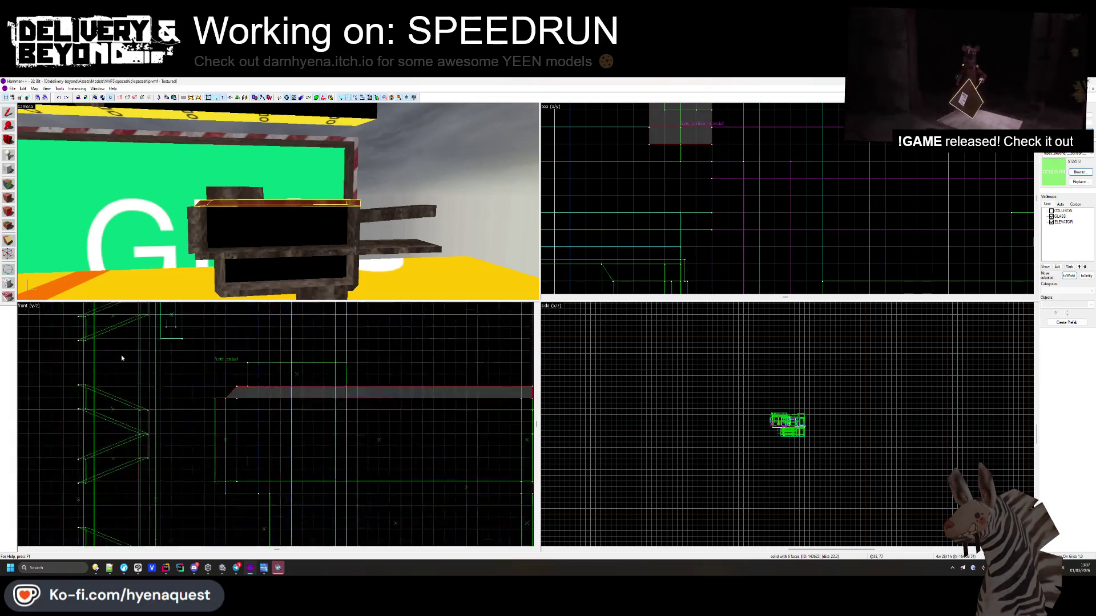
click(10, 254)
scroll(264, 395, up, 2)
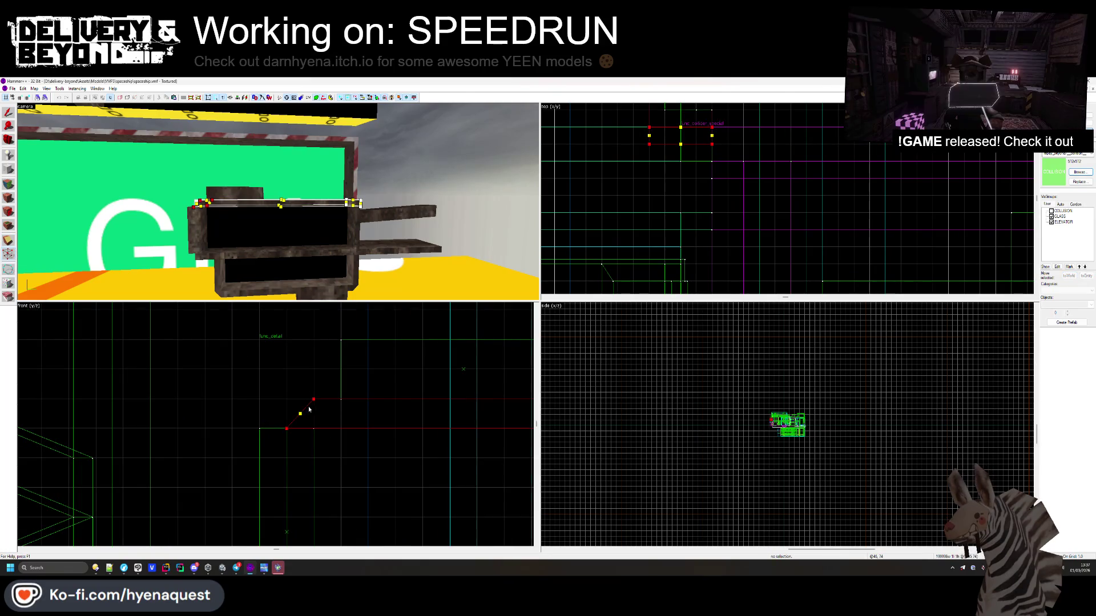
click(285, 428)
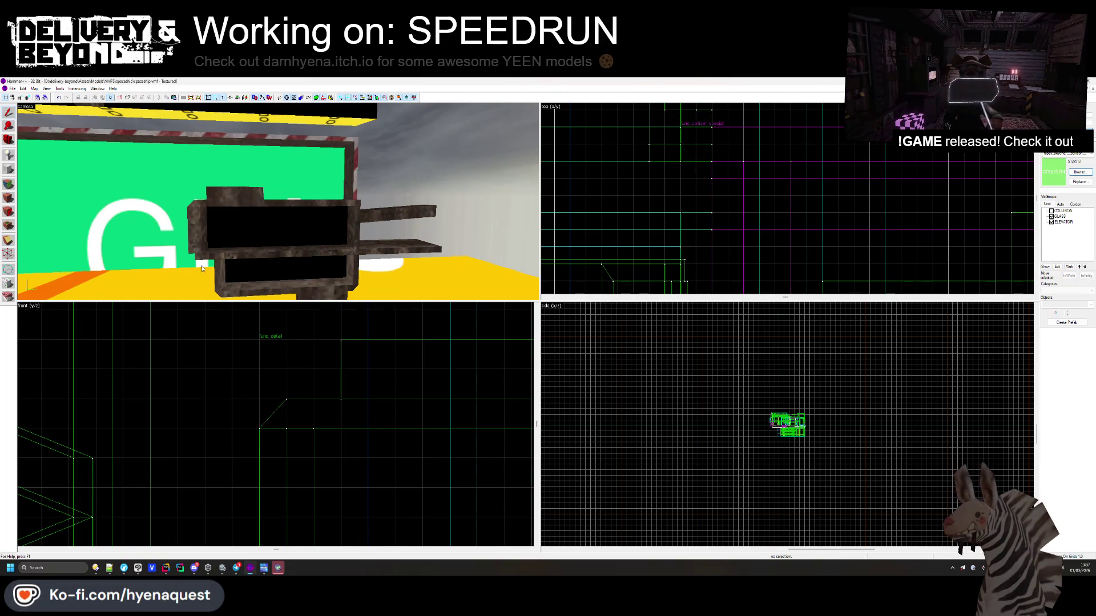
scroll(285, 451, down, 3)
click(231, 447)
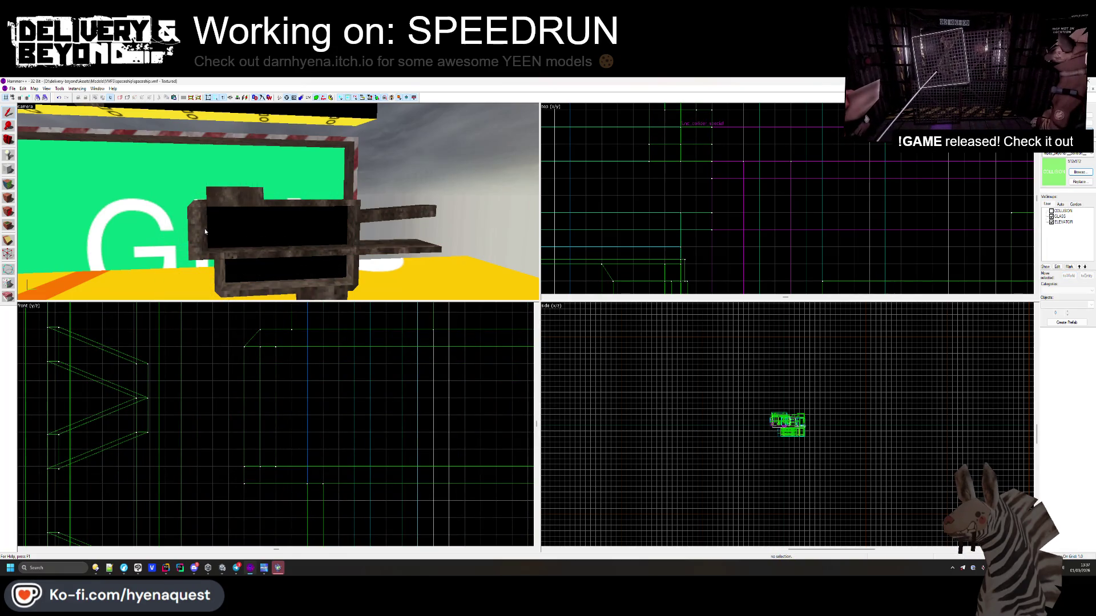
scroll(661, 199, down, 6)
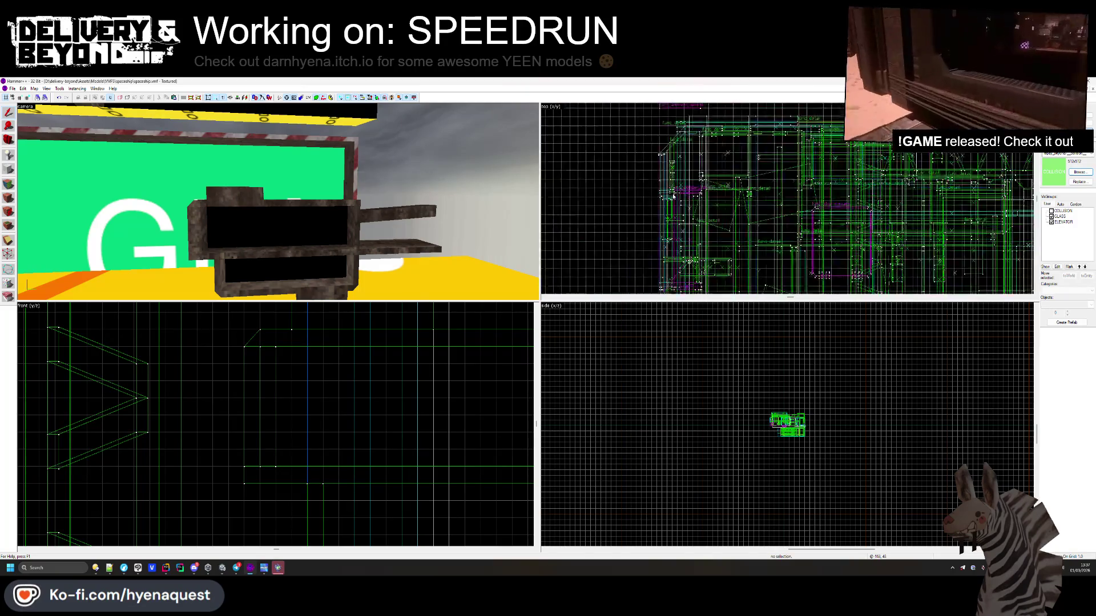
click(1051, 211)
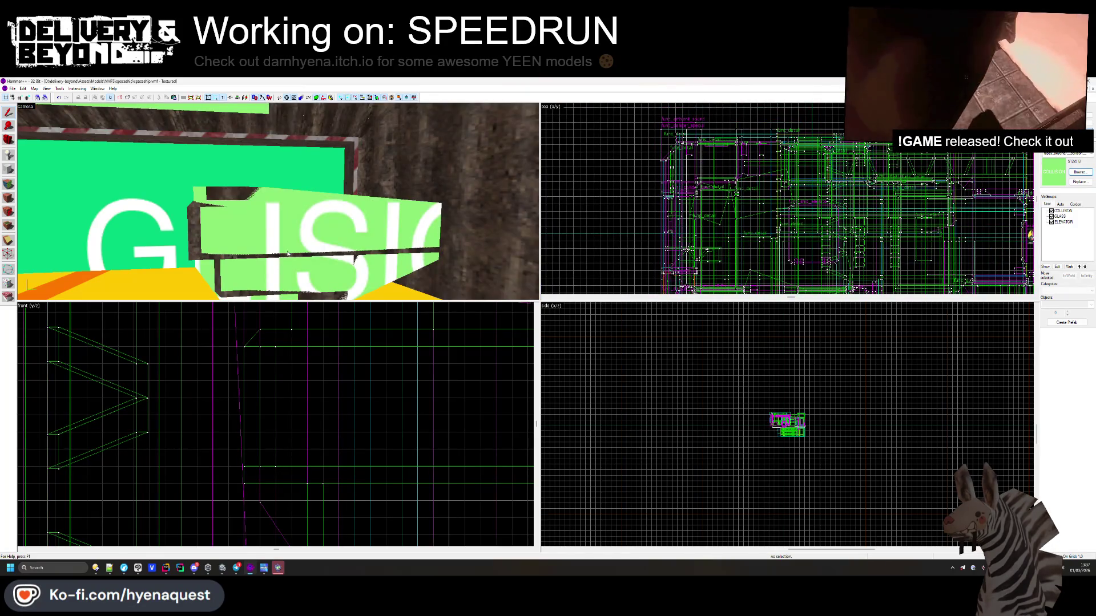
key(alt+Tab)
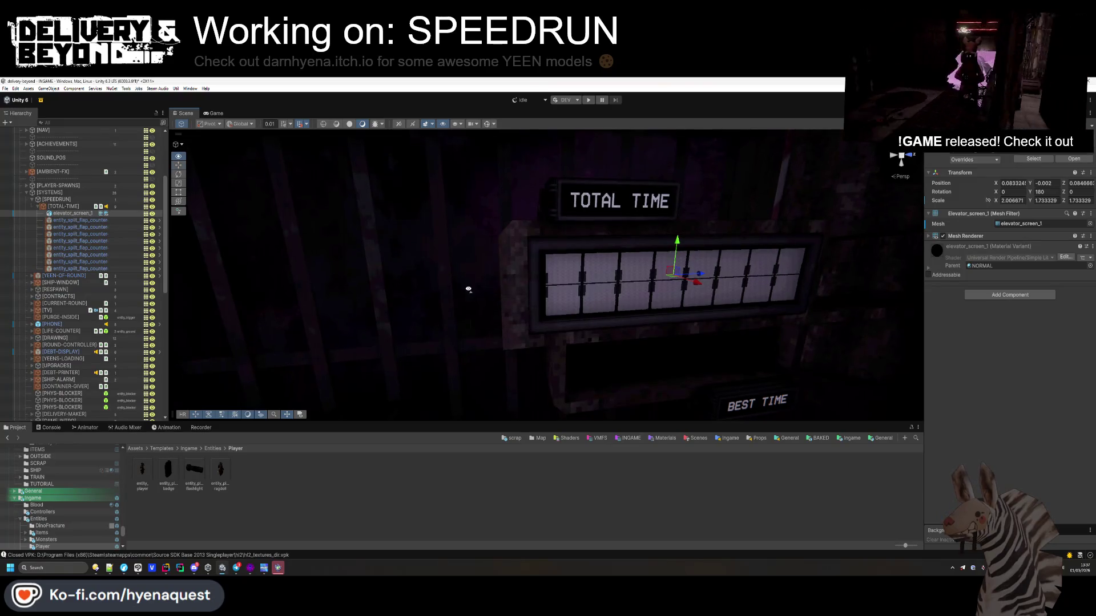
- Nudge the elevator screen slightly along X and face the TOTAL TIME sign head-on
mouse_move(468, 289)
mouse_down()
mouse_move(523, 299)
mouse_move(487, 303)
mouse_move(530, 316)
mouse_move(513, 318)
mouse_move(584, 310)
mouse_up()
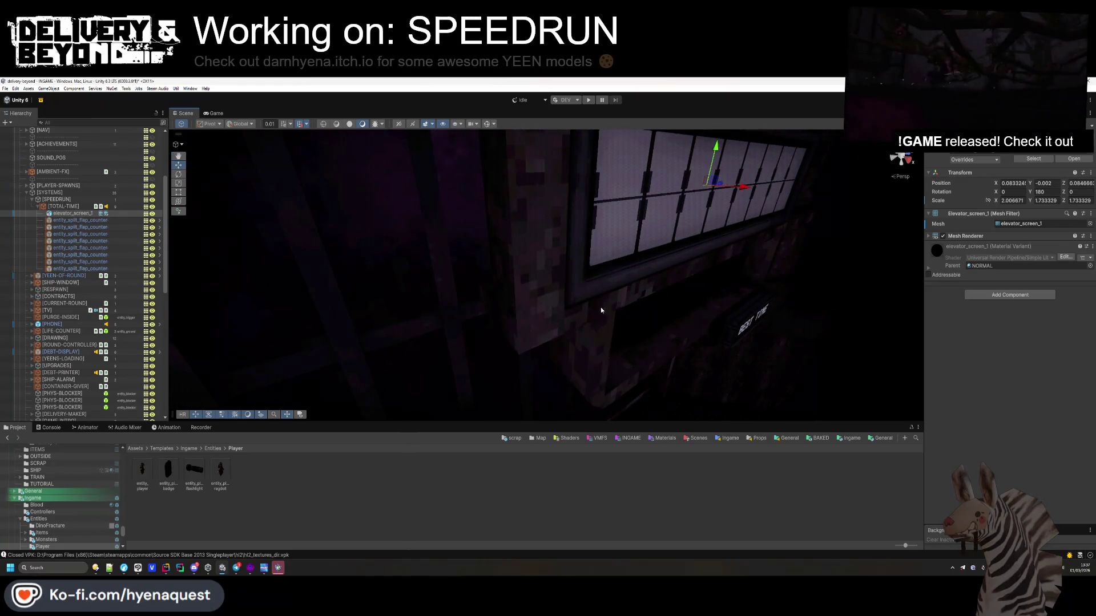
drag(718, 185, 722, 186)
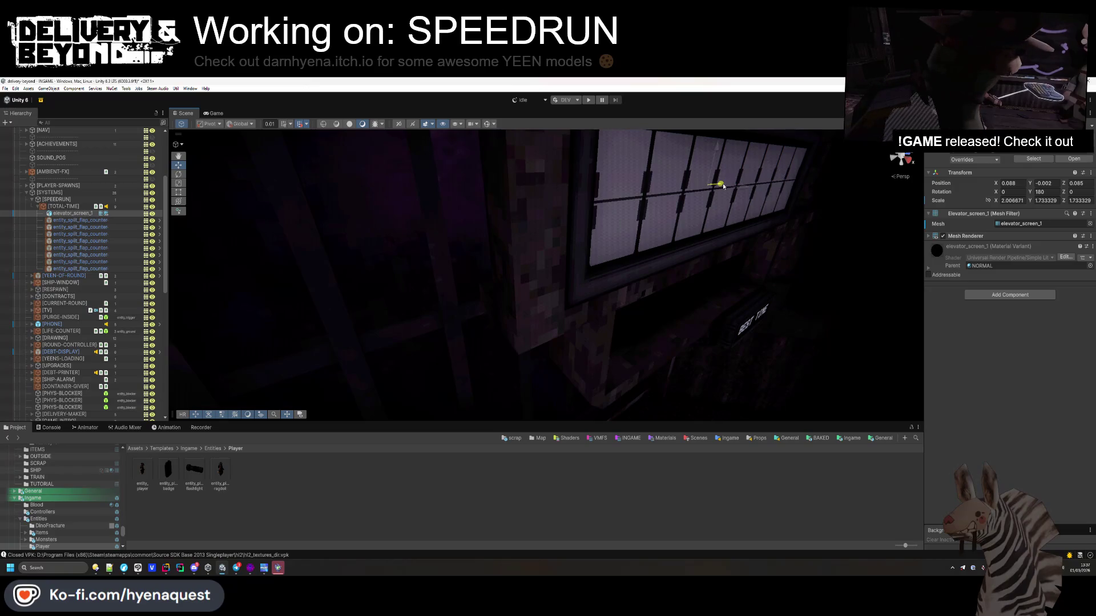
click(627, 288)
drag(627, 287, 579, 251)
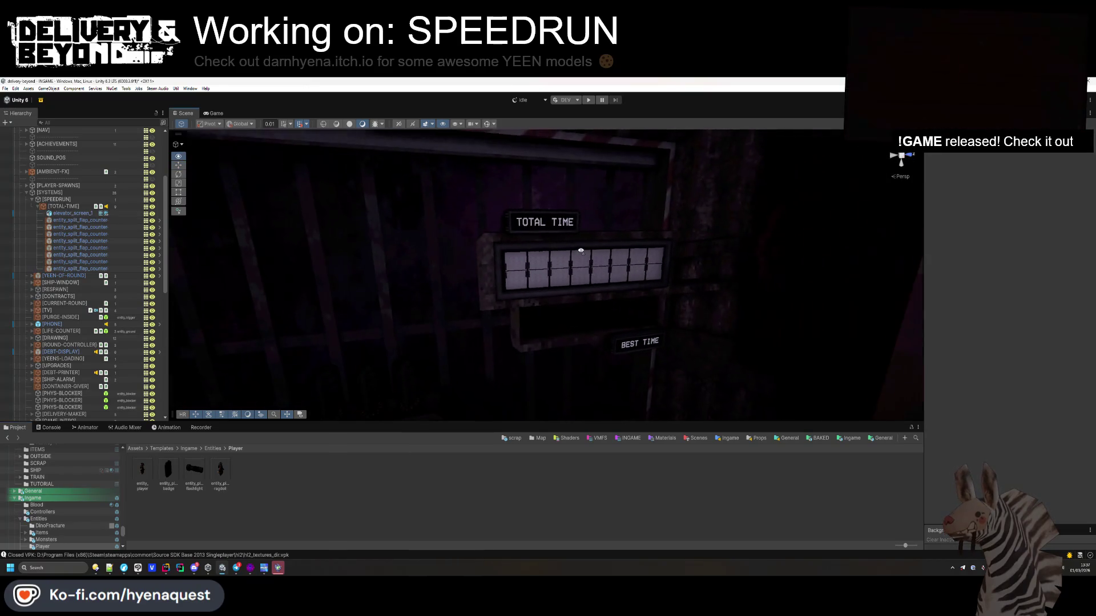
- Set the TOTAL-TIME display's ID to TOTAL_TIME and browse for a Flip sound clip
click(80, 208)
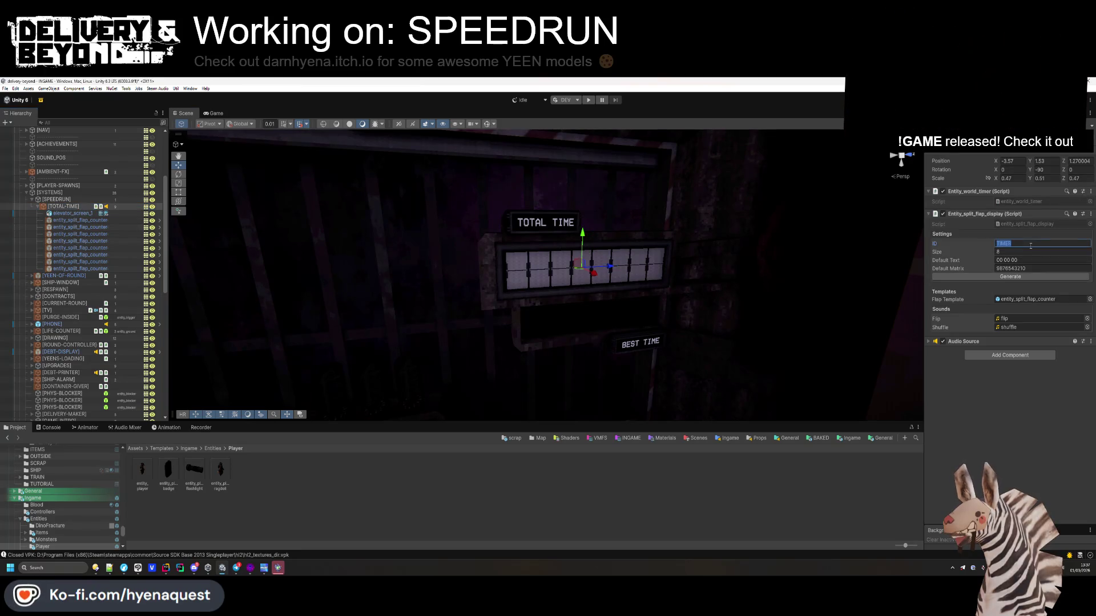
text(TOTAL_TIME)
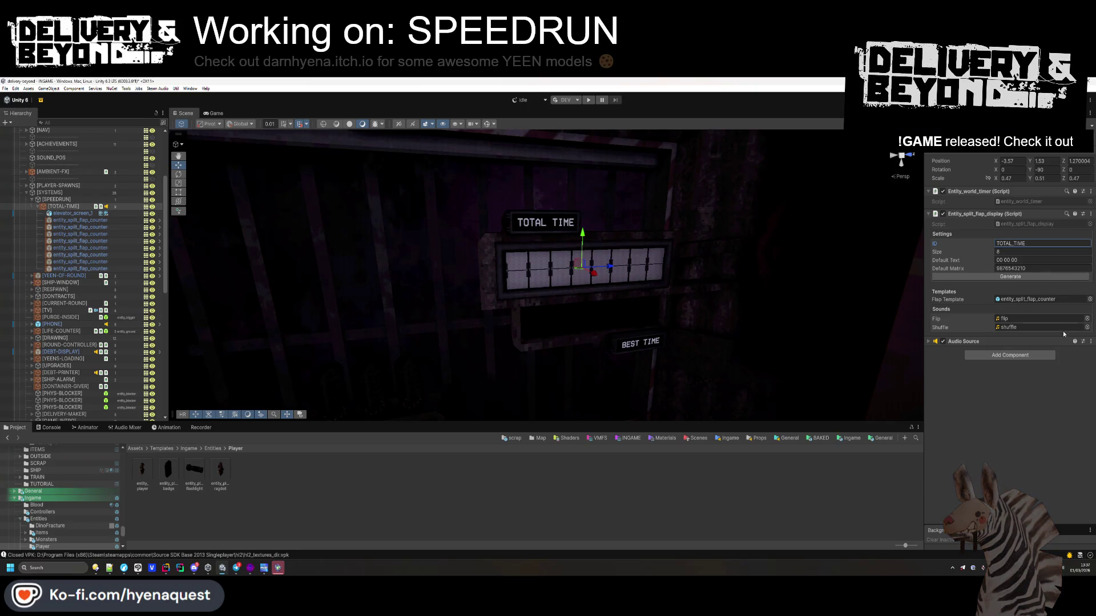
click(1087, 318)
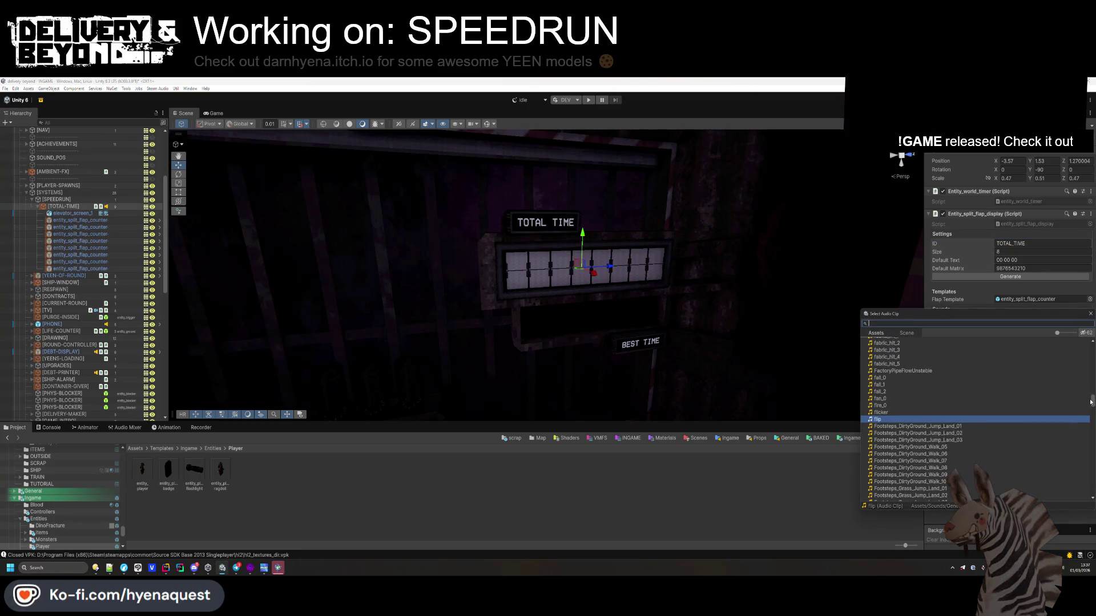
key(Escape)
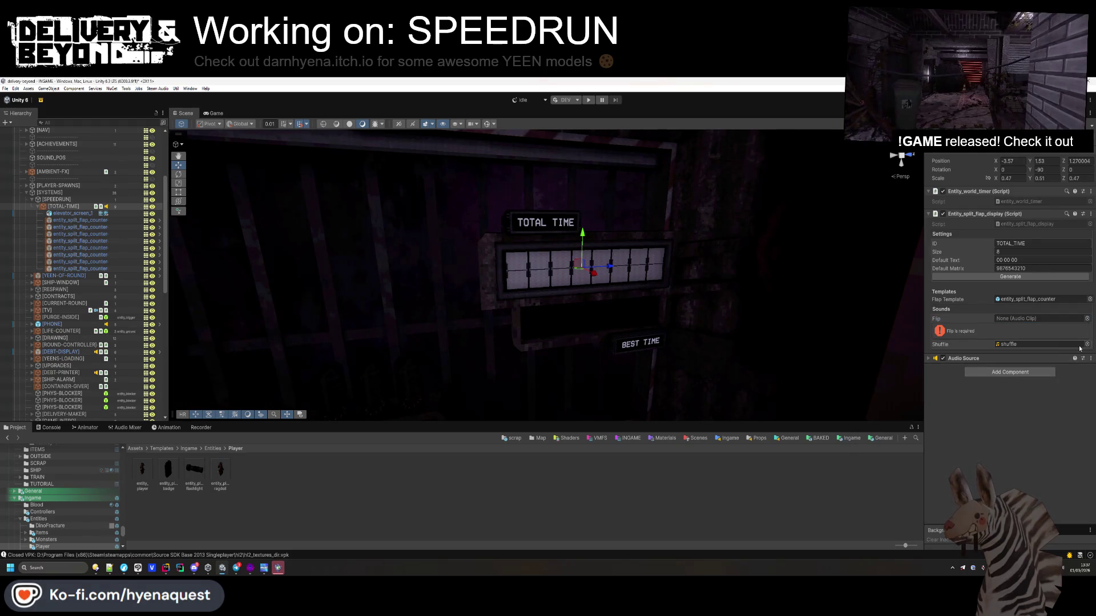
- Try removing the Audio Source, keep it after the warning, and open the display script in Rider
right_click(967, 341)
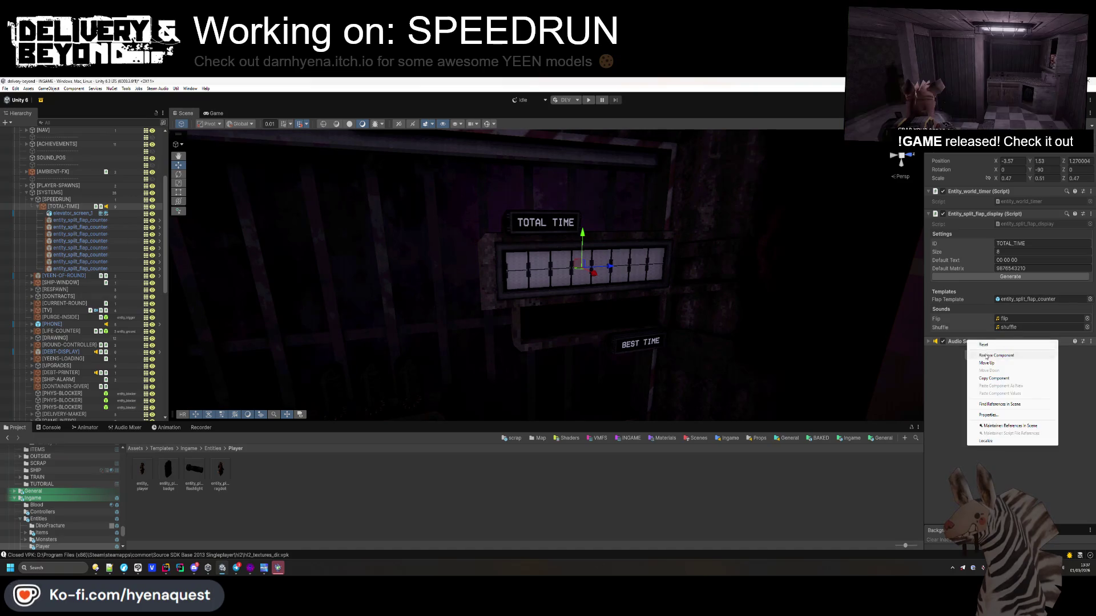
click(986, 356)
key(Return)
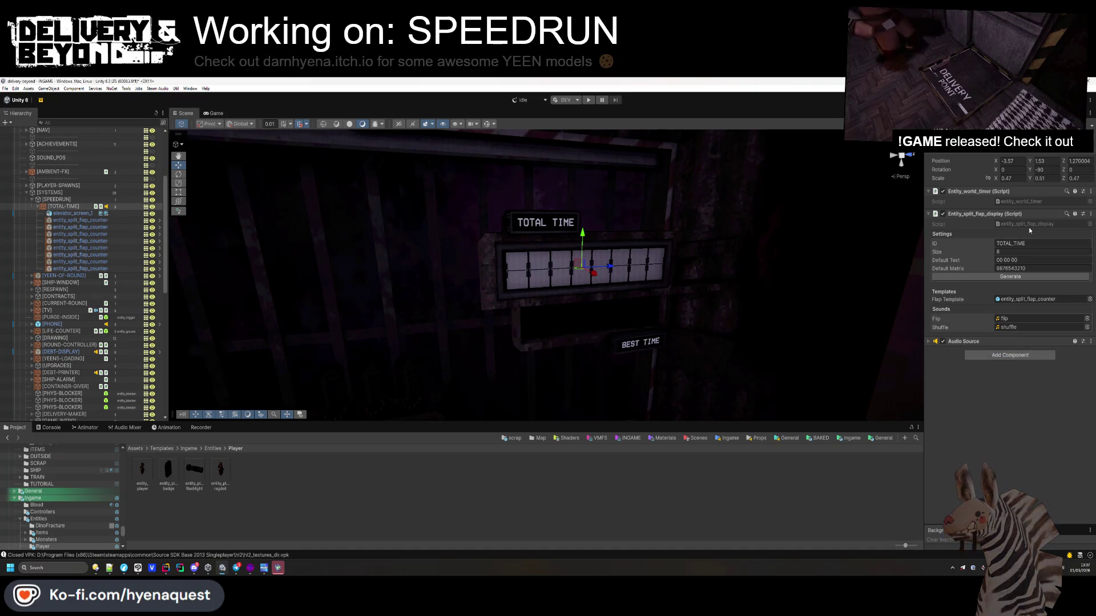
double_click(1028, 224)
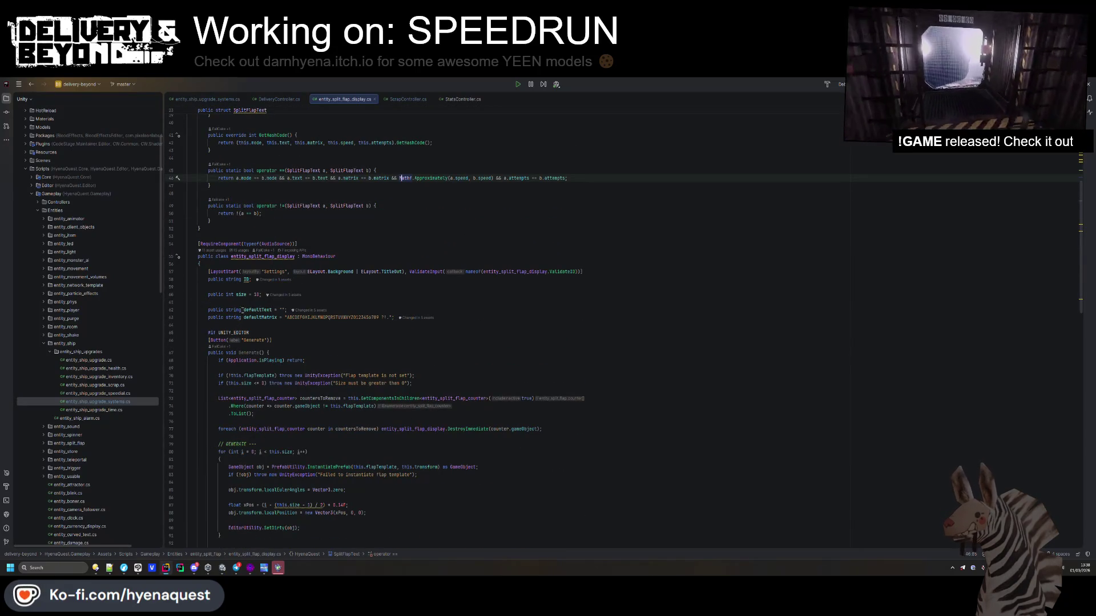
- Review the size usage and suggested fixes on line 87 of the display script
scroll(260, 330, down, 5)
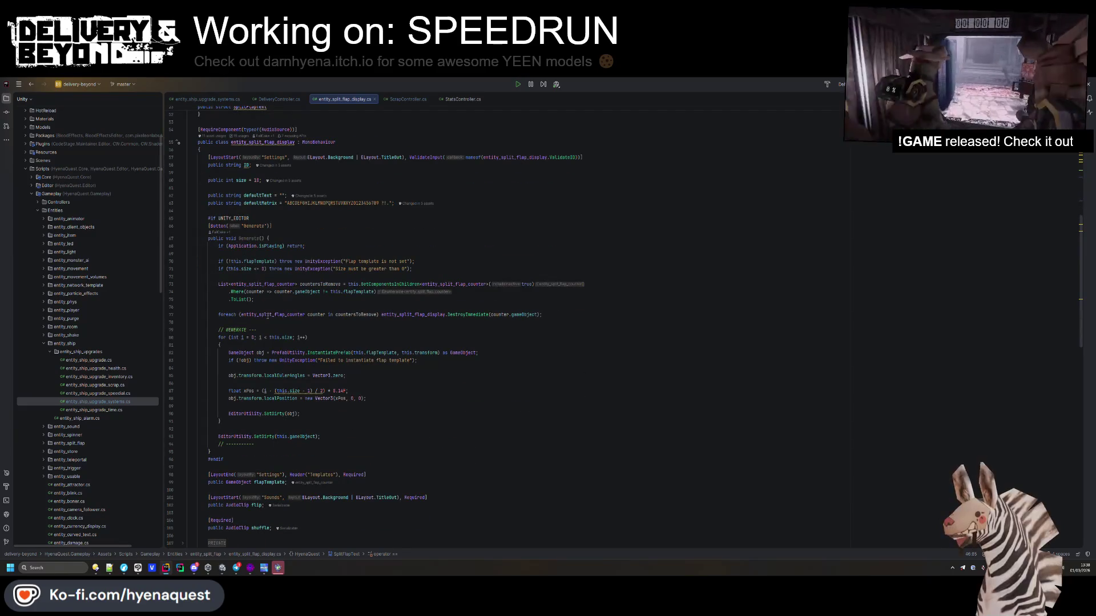
click(300, 391)
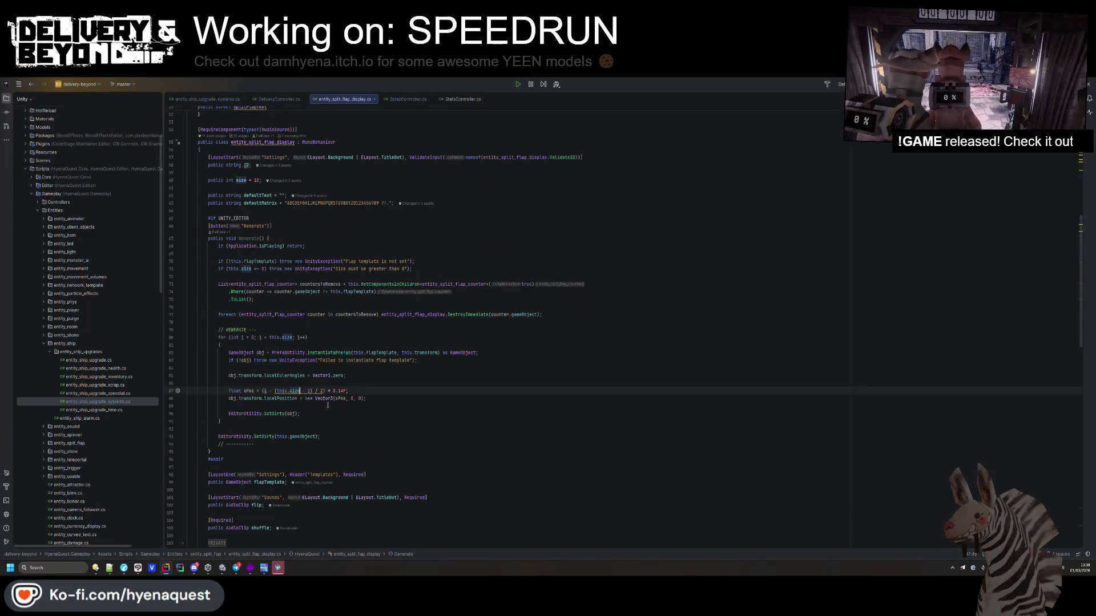
click(178, 391)
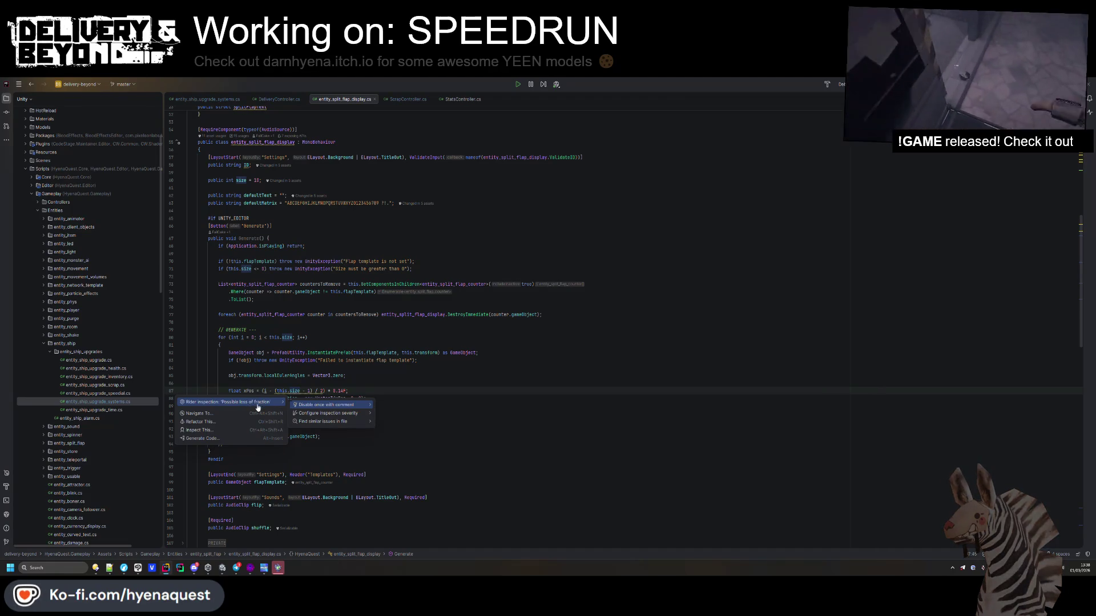
click(280, 368)
scroll(281, 354, up, 6)
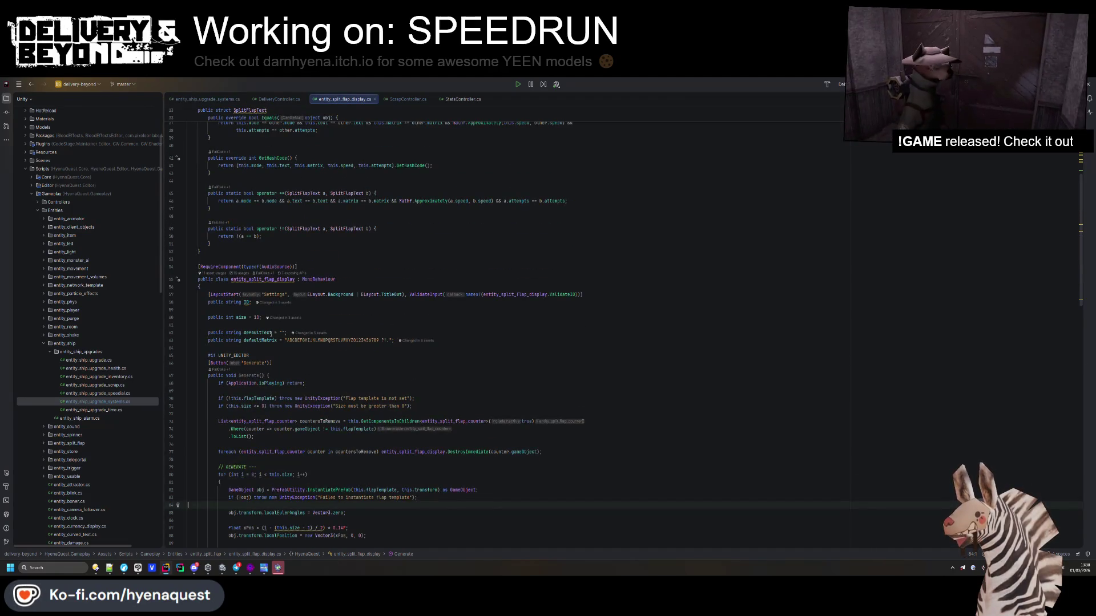
scroll(271, 334, down, 2)
scroll(290, 285, down, 4)
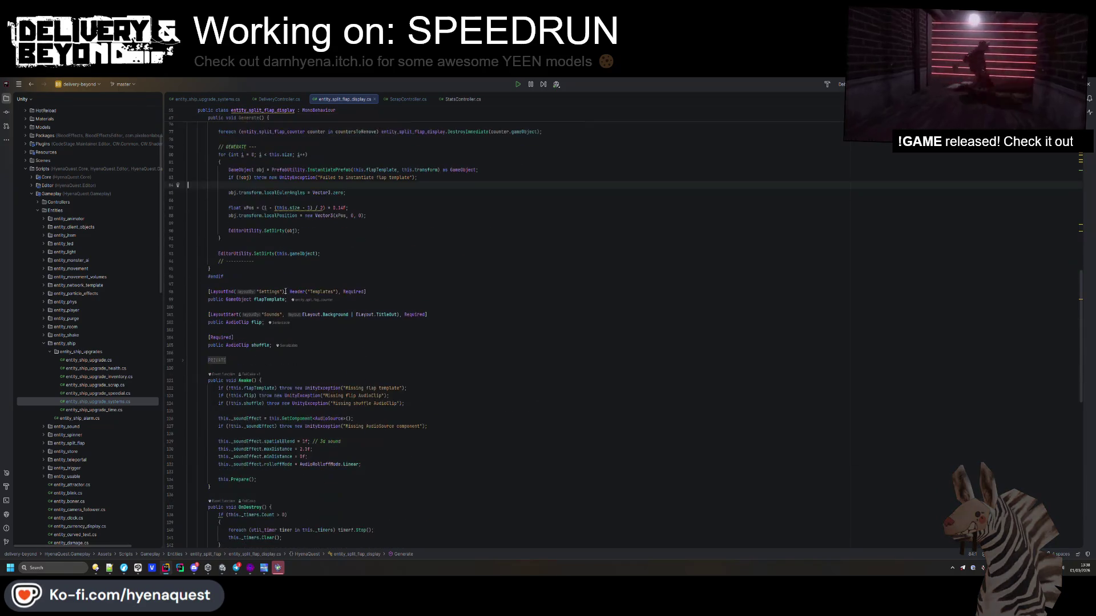
- Remove the Required attributes from the shuffle field and the Sounds layout line
click(418, 337)
key(shift+Up)
key(Delete)
double_click(418, 318)
key(BackSpace)
key(BackSpace)
key(BackSpace)
key(Down)
key(Down)
key(Delete)
key(Down)
key(Down)
- Search the file for flip and delete the missing-clip checks in Awake
click(261, 323)
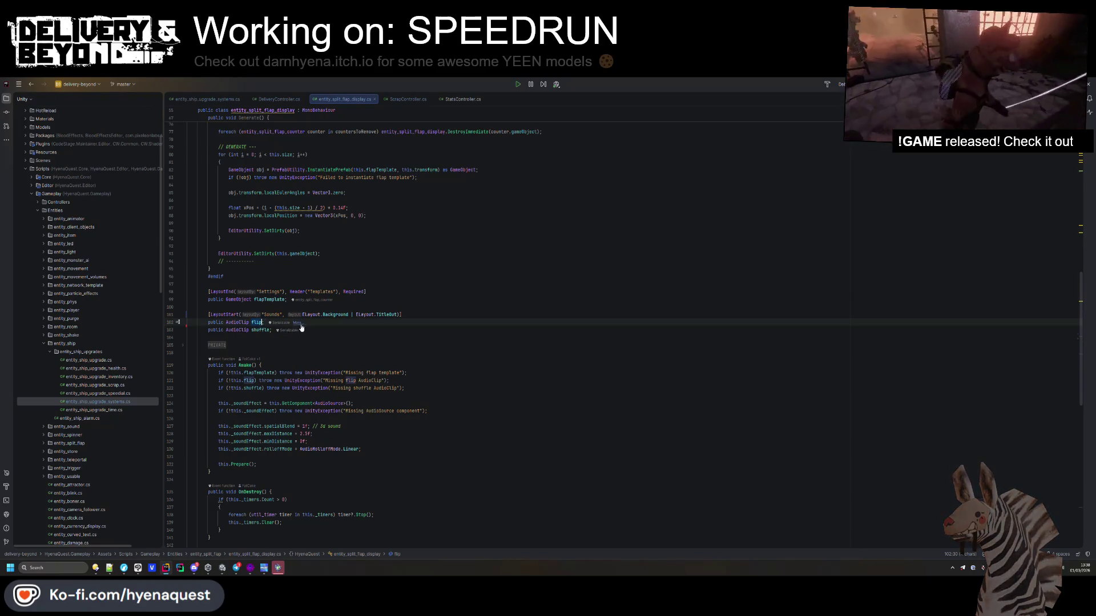
key(ctrl+f)
key(Return)
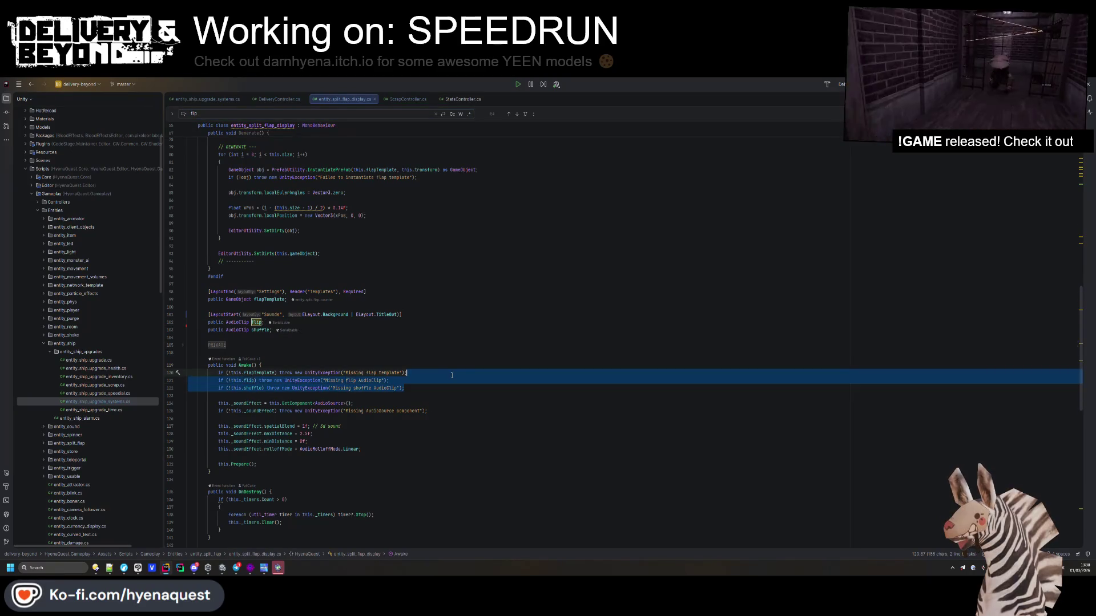
key(ctrl+y)
click(401, 314)
key(ctrl+f)
key(Return)
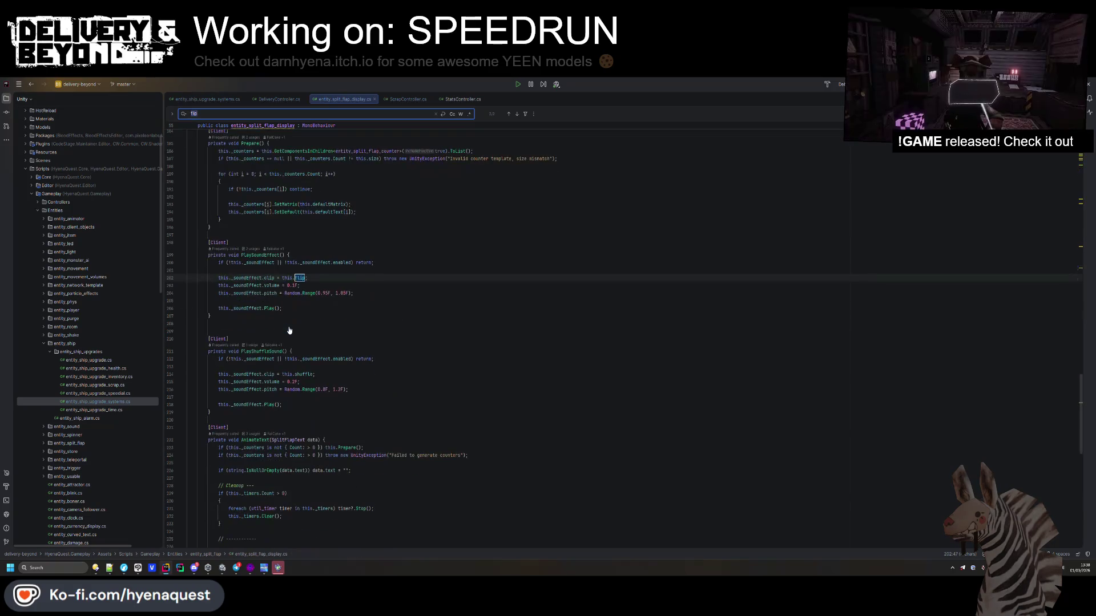
- Add a '!this.flip ||' guard to the flip sound method's condition
scroll(289, 330, up, 1)
click(288, 300)
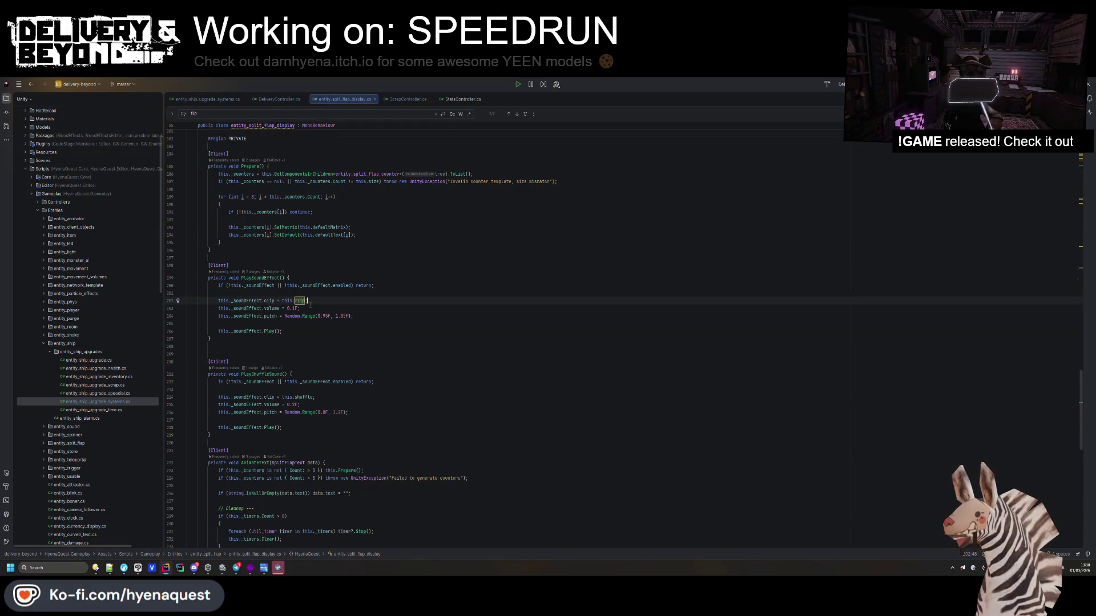
shift+click(281, 300)
click(317, 290)
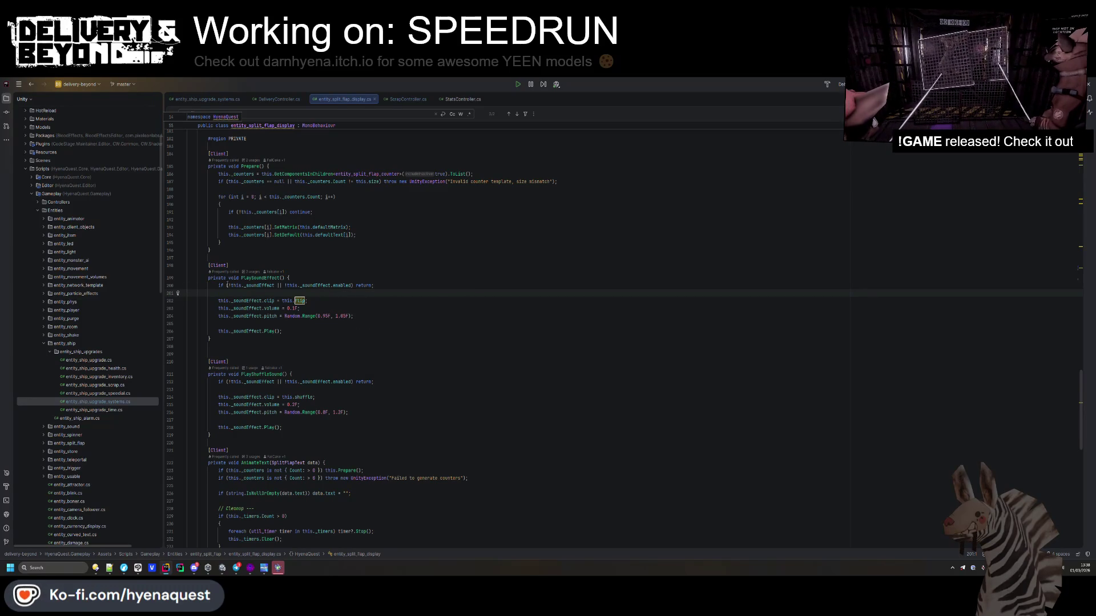
click(227, 285)
text(!this.flip ||)
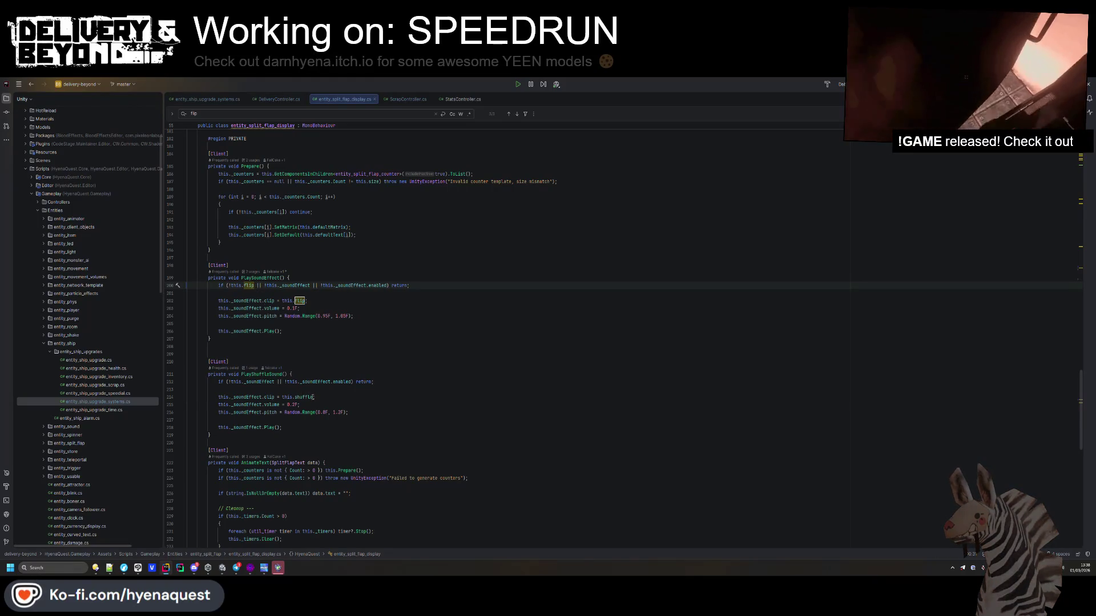
- Add a '!this.shuffle ||' guard to the shuffle sound method's condition
drag(312, 397, 282, 397)
click(227, 382)
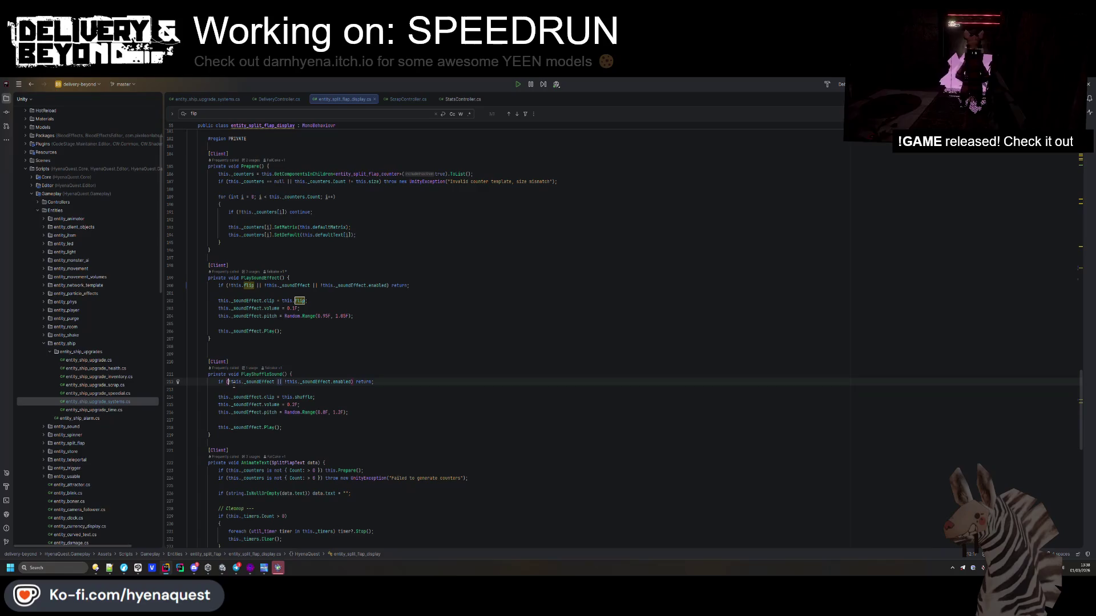
text(!this.shuffle ||)
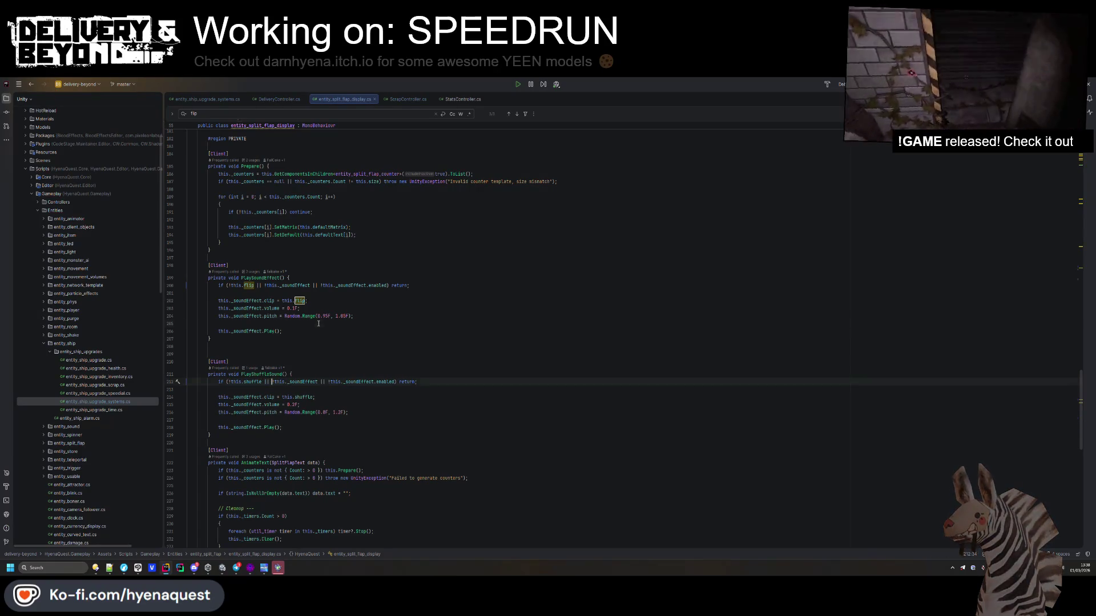
click(319, 324)
scroll(331, 331, down, 5)
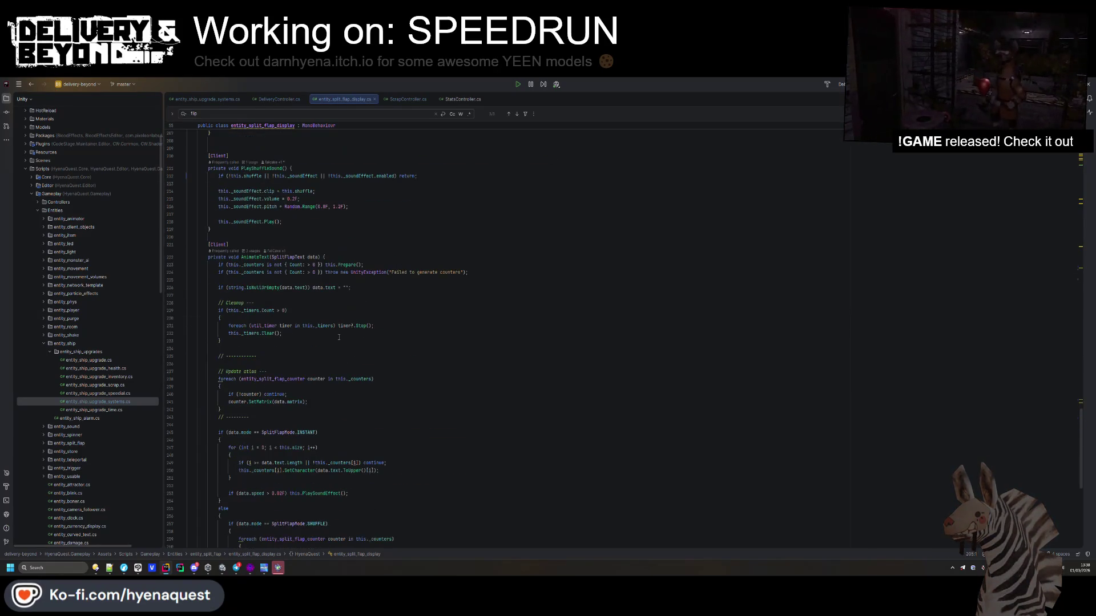
scroll(339, 337, up, 4)
click(338, 337)
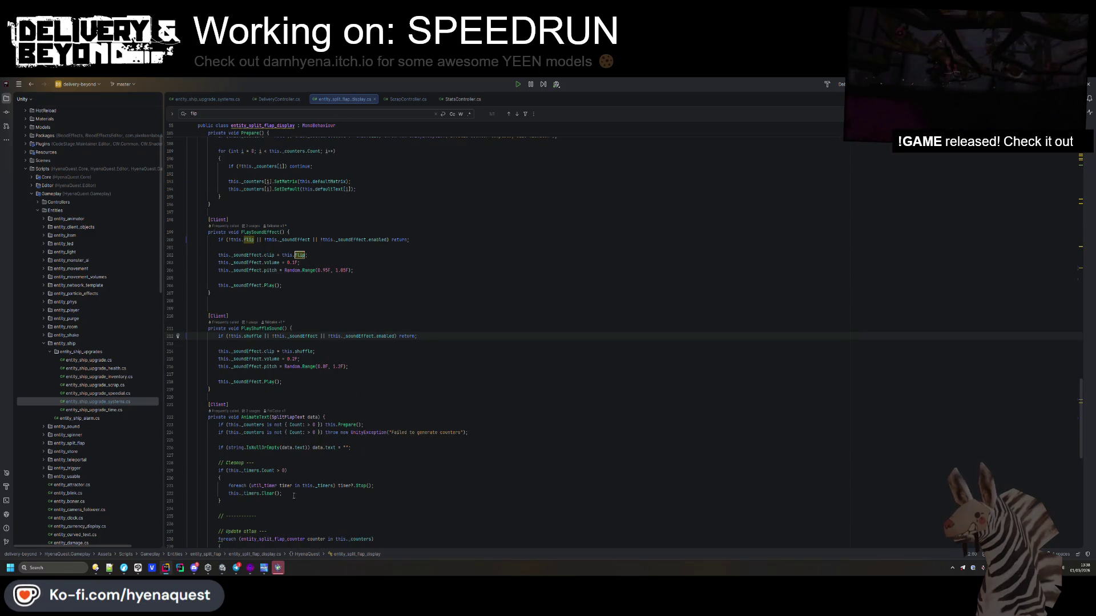
click(228, 569)
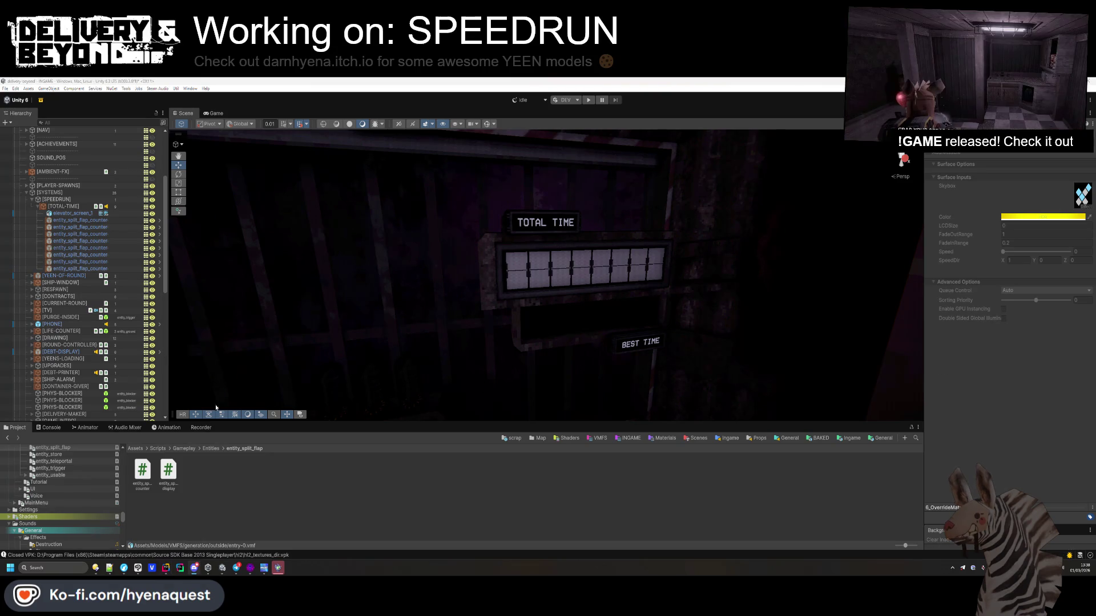
- Remove the [RequireComponent(typeof(AudioSource))] line above the entity_split_flap_display class
key(alt+Tab)
scroll(344, 340, up, 2)
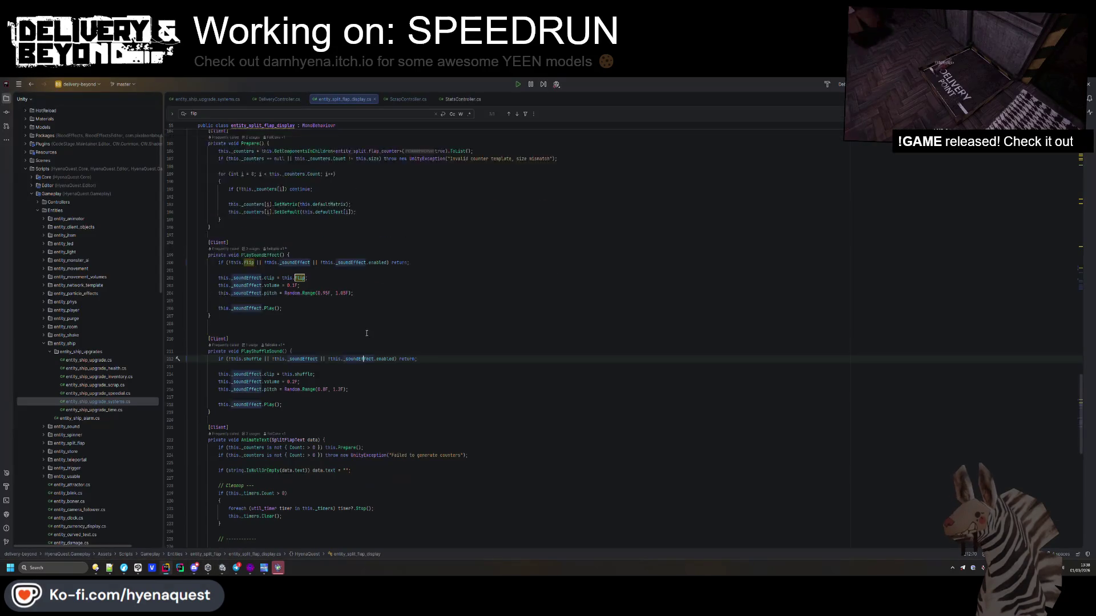
scroll(344, 339, up, 20)
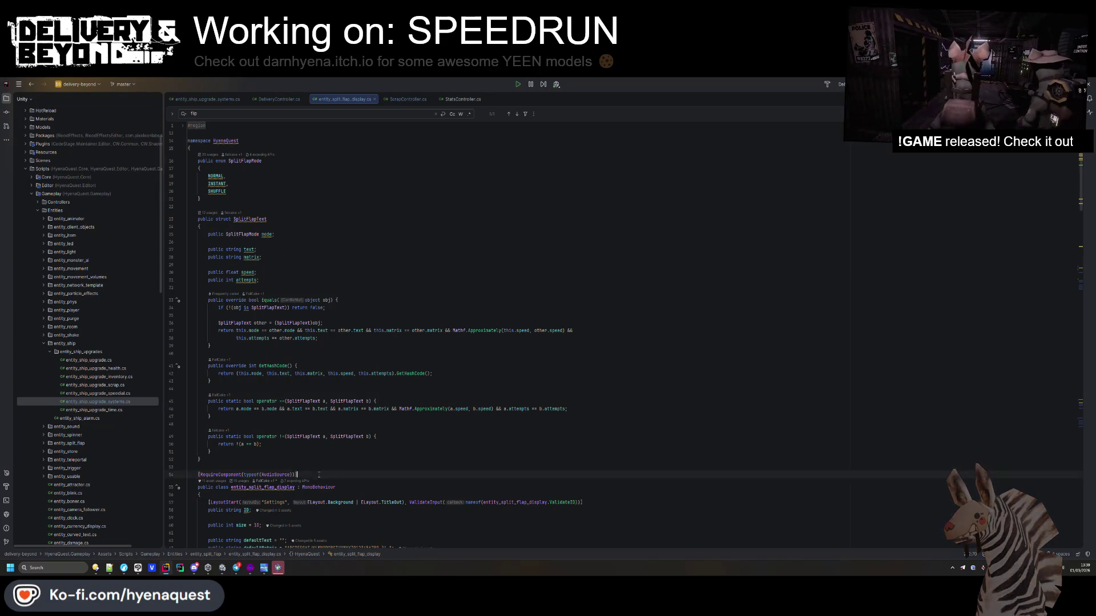
click(377, 452)
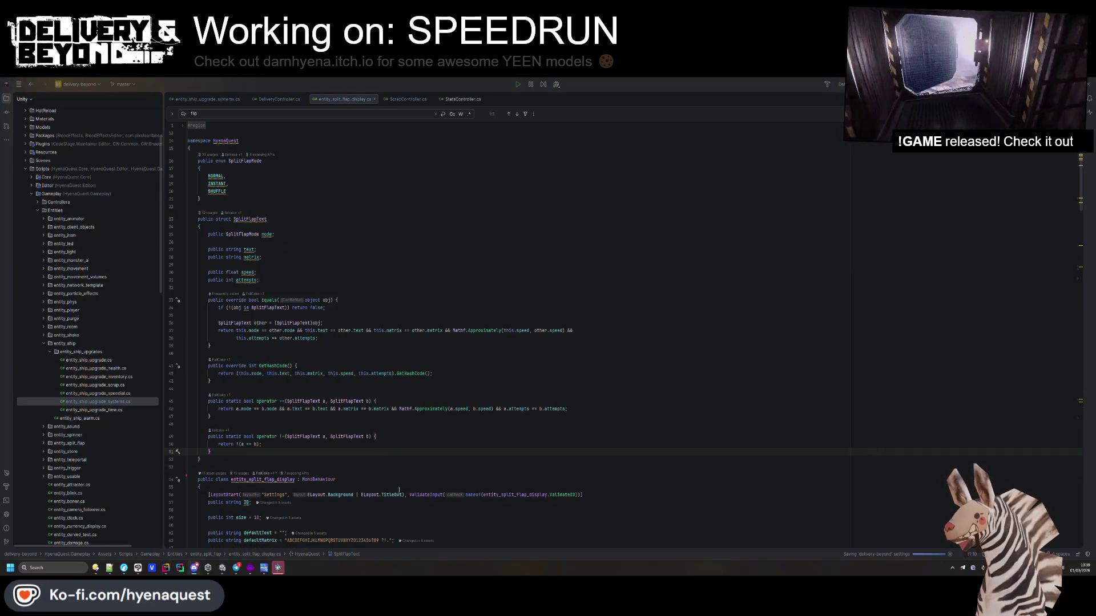
key(alt+Tab)
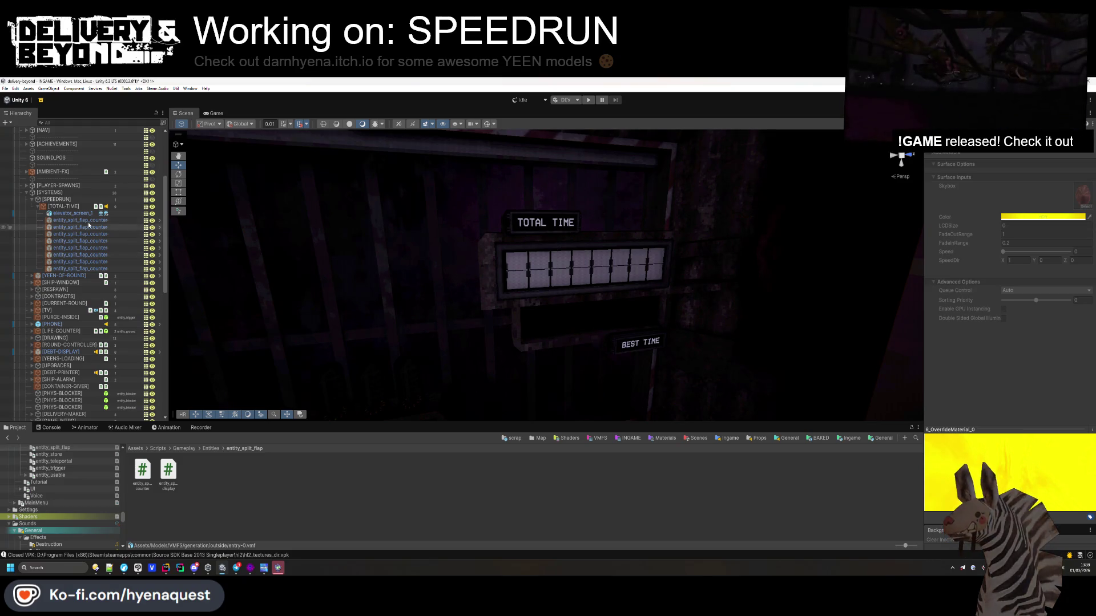
- Remove the Audio Source component from the TOTAL-TIME timer and dismiss the warning dialog
click(570, 268)
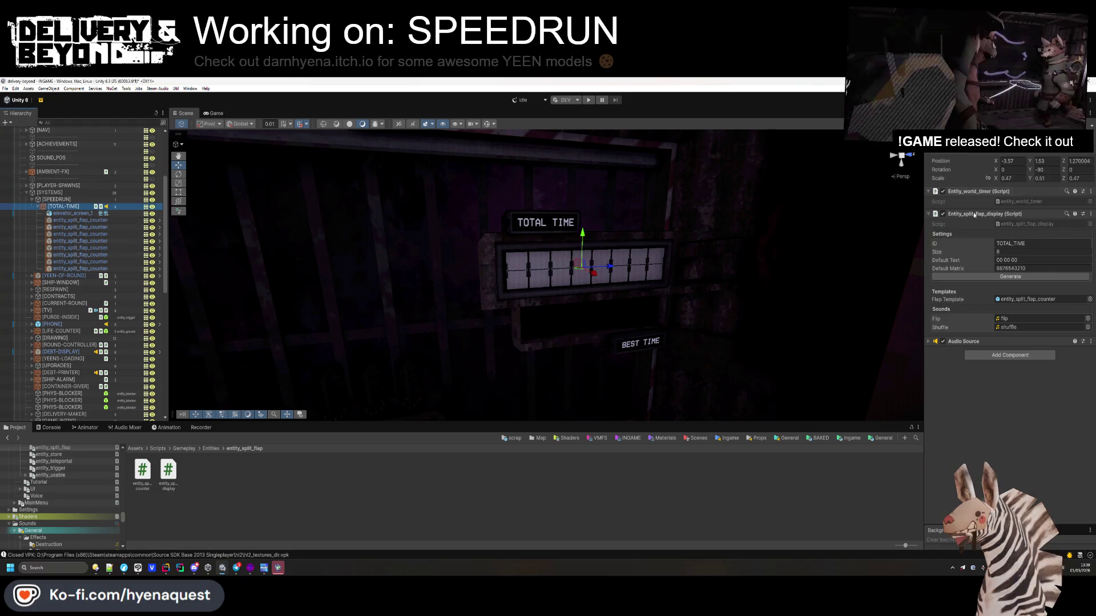
right_click(976, 341)
click(999, 357)
click(580, 333)
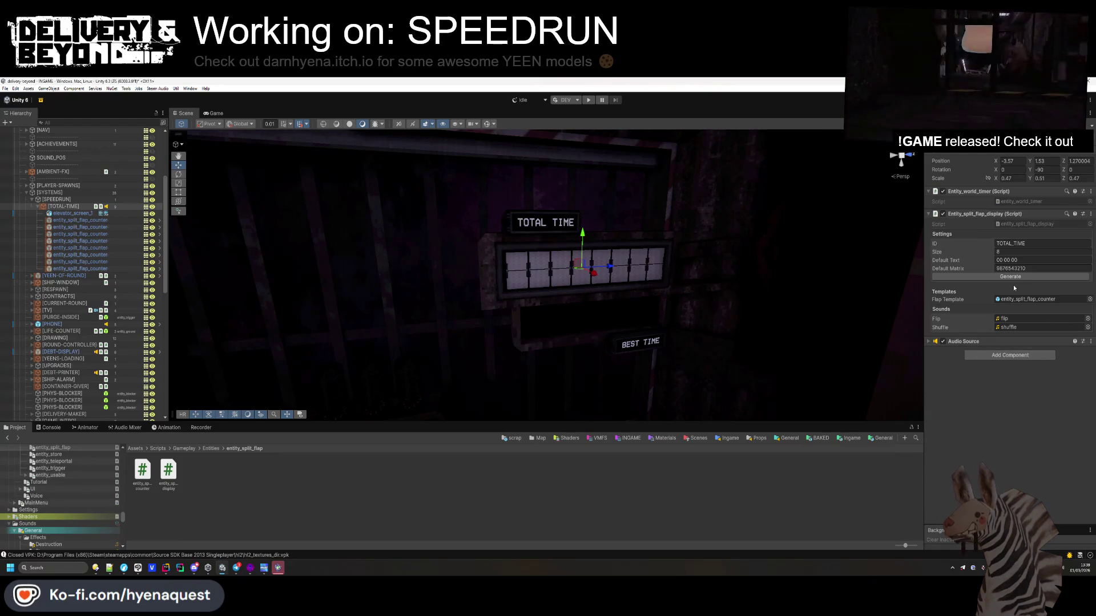
double_click(1031, 224)
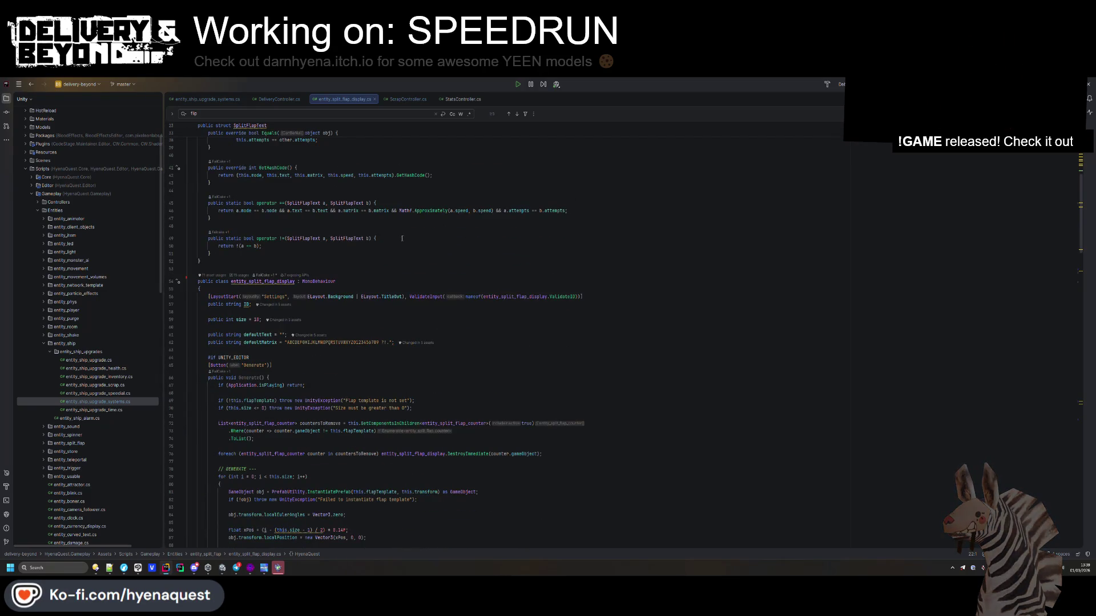
- Check where flapTemplate and _soundEffect are used in entity_split_flap_display.cs
scroll(282, 397, down, 8)
click(285, 393)
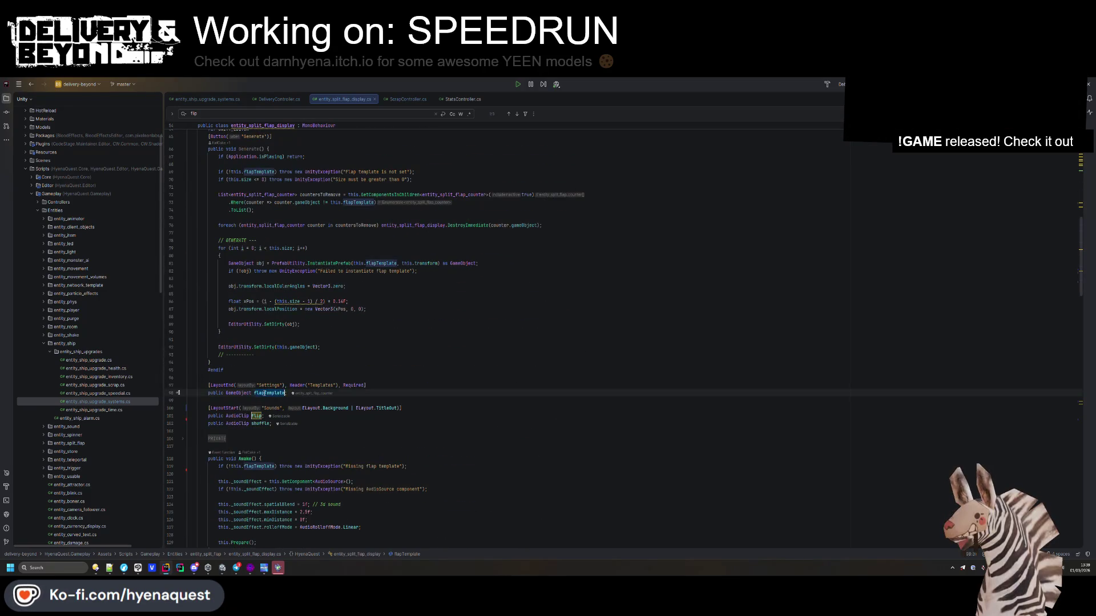
scroll(285, 408, down, 2)
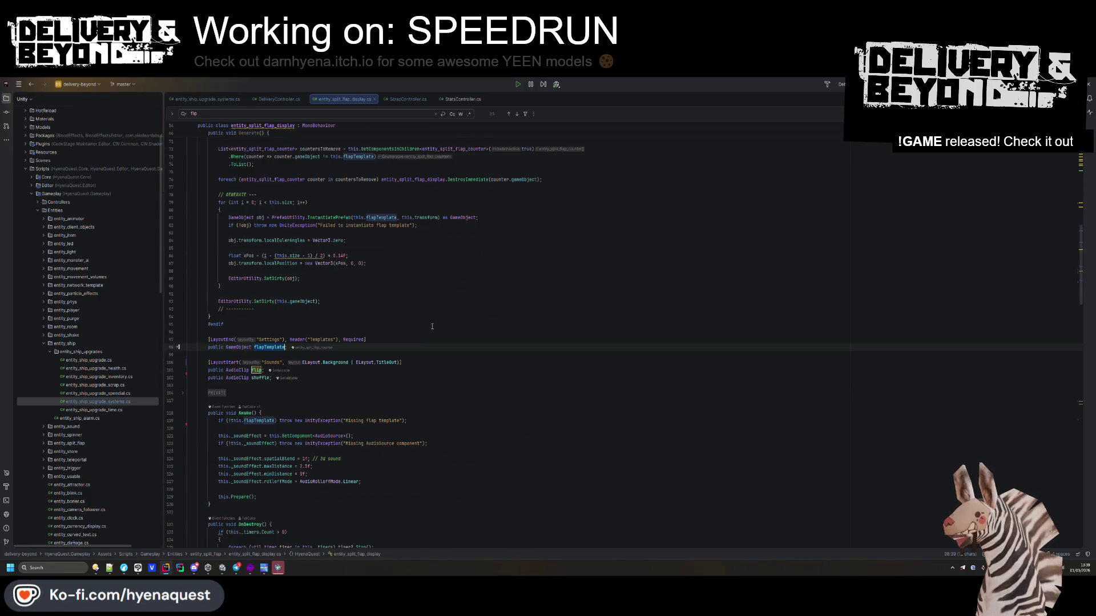
click(266, 443)
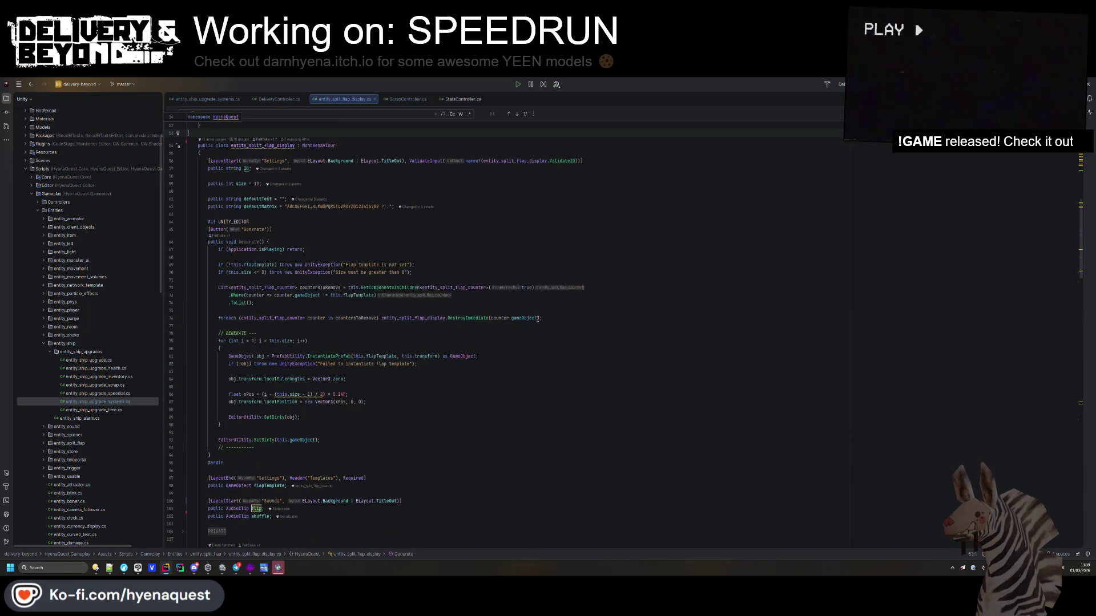
key(alt+Tab)
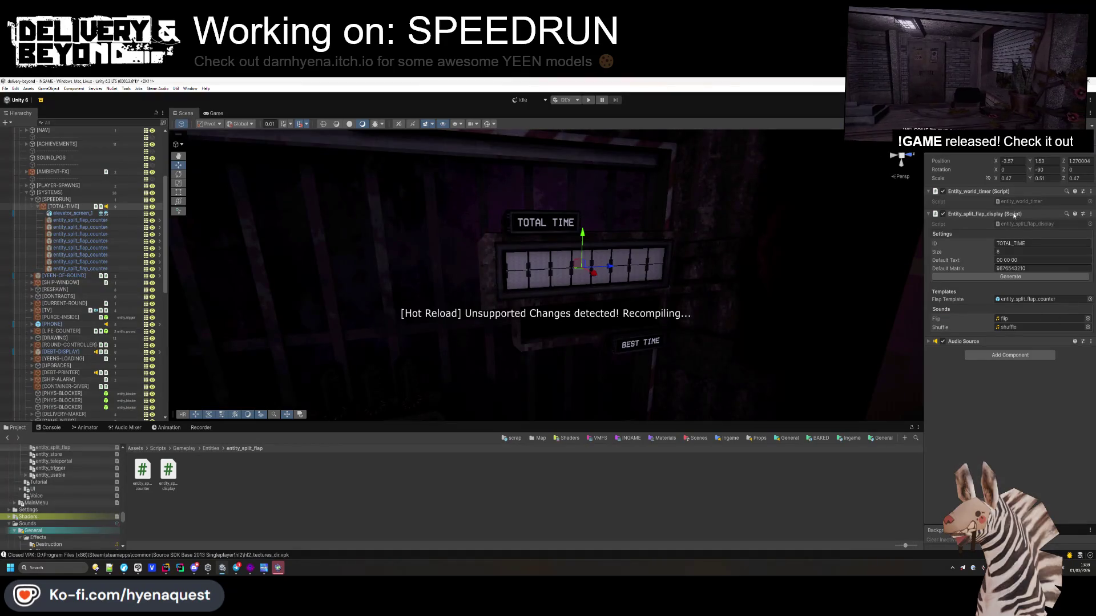
- Remove Entity_world_timer from [TOTAL-TIME] and duplicate it as [TOTAL-TIME] (1)
click(996, 213)
click(996, 192)
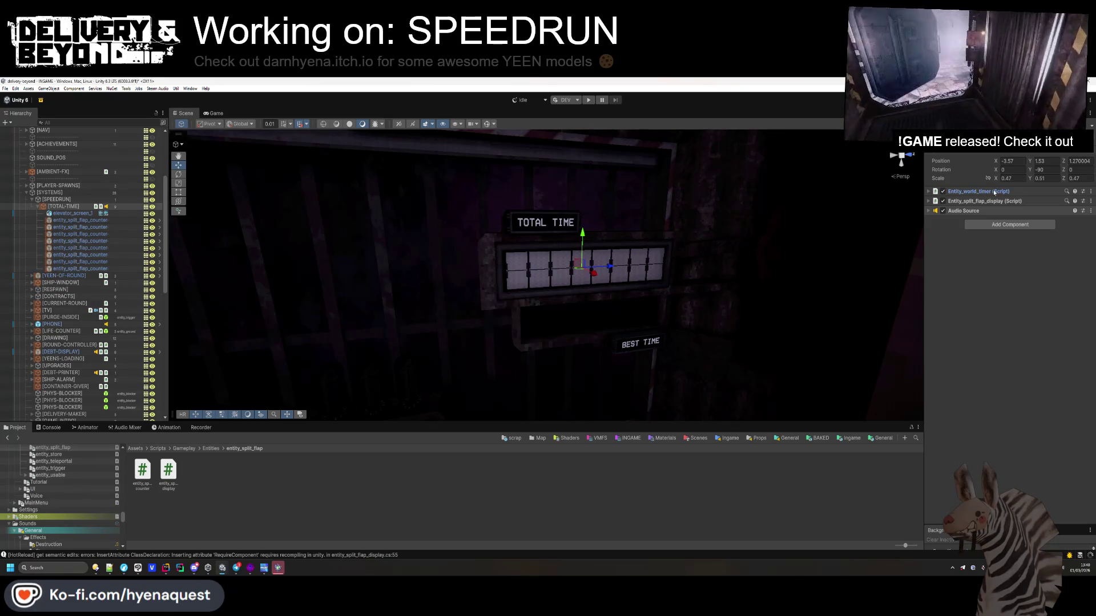
click(672, 166)
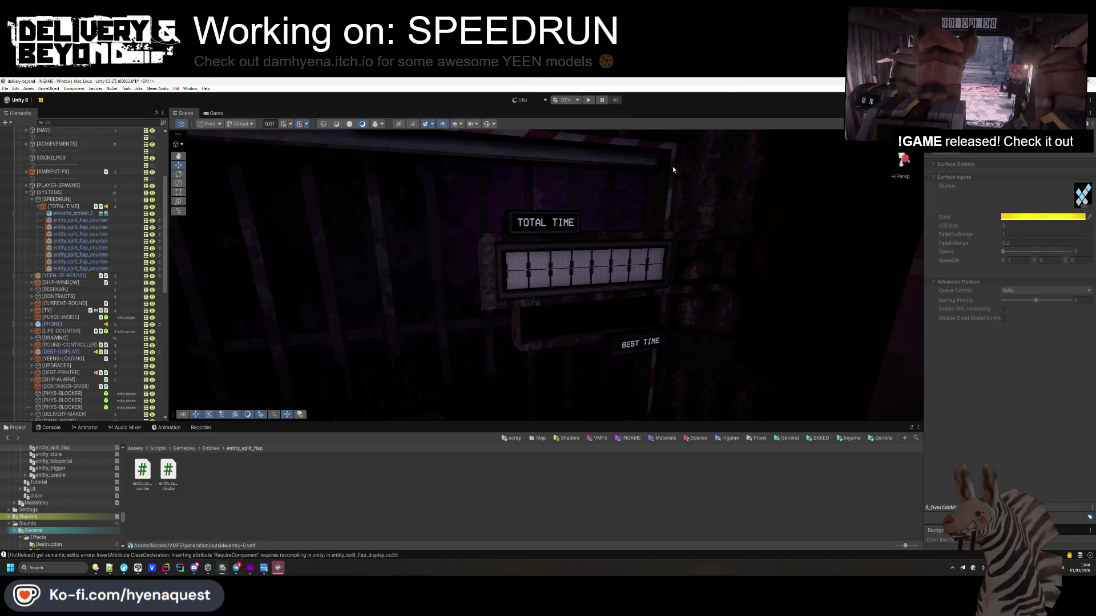
click(62, 206)
right_click(978, 191)
click(1008, 204)
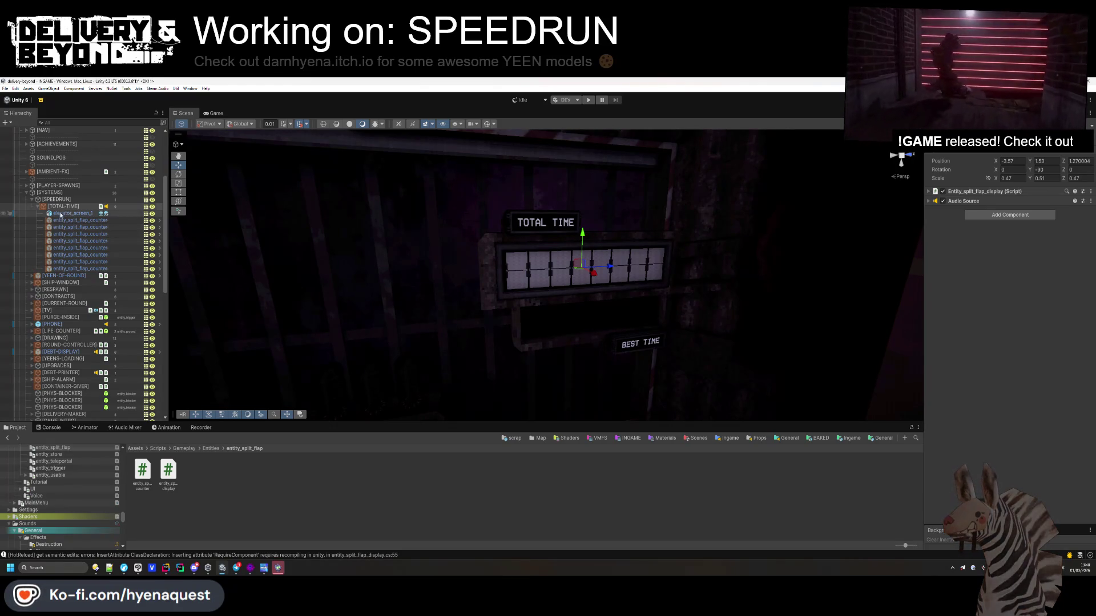
click(40, 208)
key(ctrl+d)
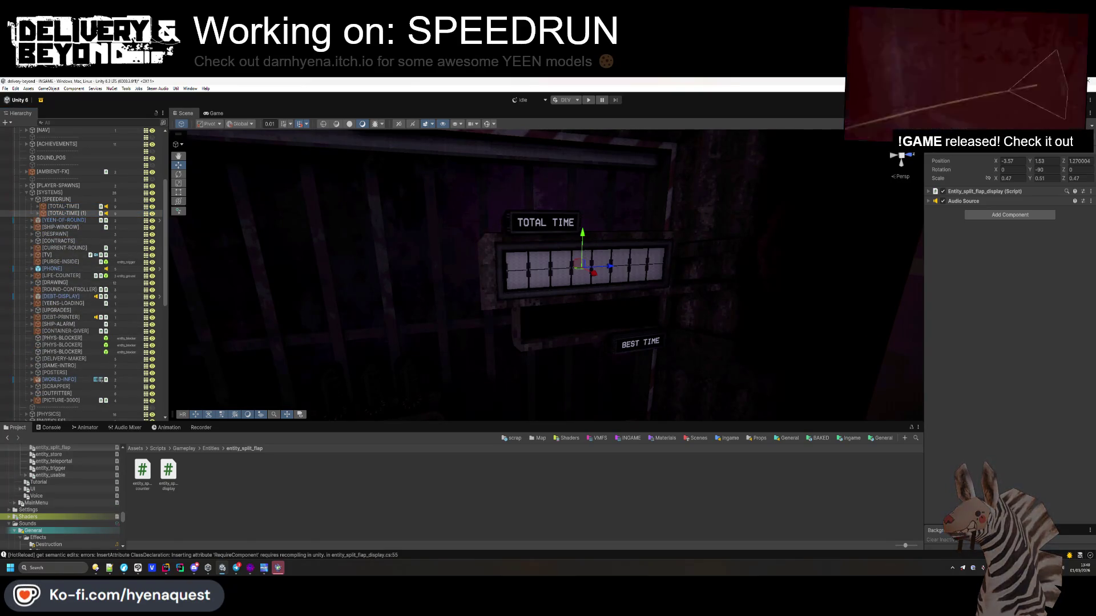
- Rename the copy [BEST-TIME], set Y about 1.38, scale 0.38/0.41/0.38, and Z 1.288
text([BEST-TIME])
key(Return)
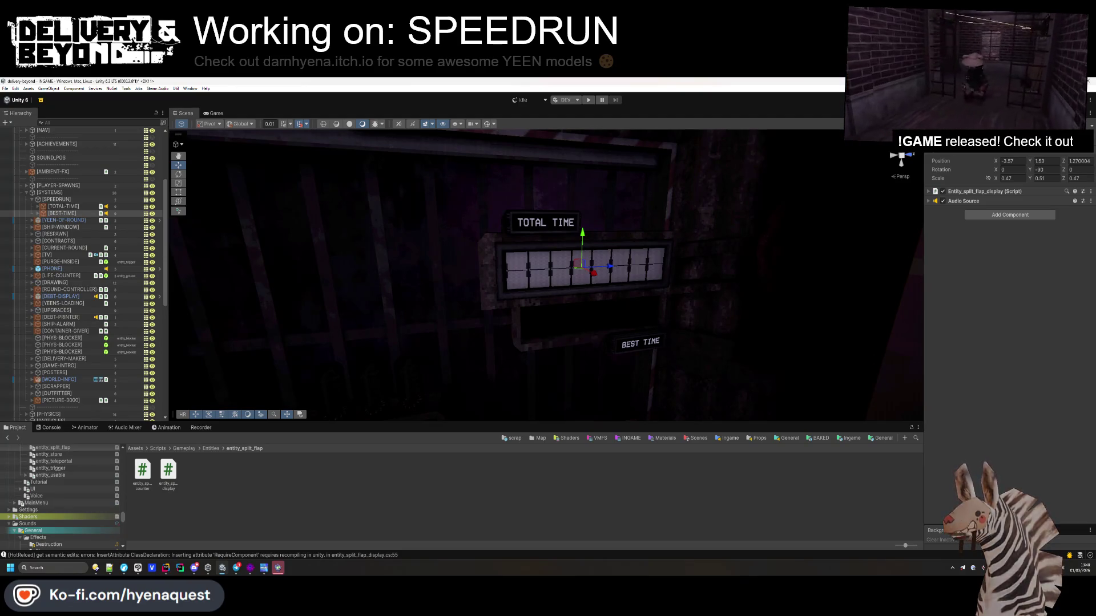
drag(1031, 161, 956, 210)
drag(995, 180, 993, 181)
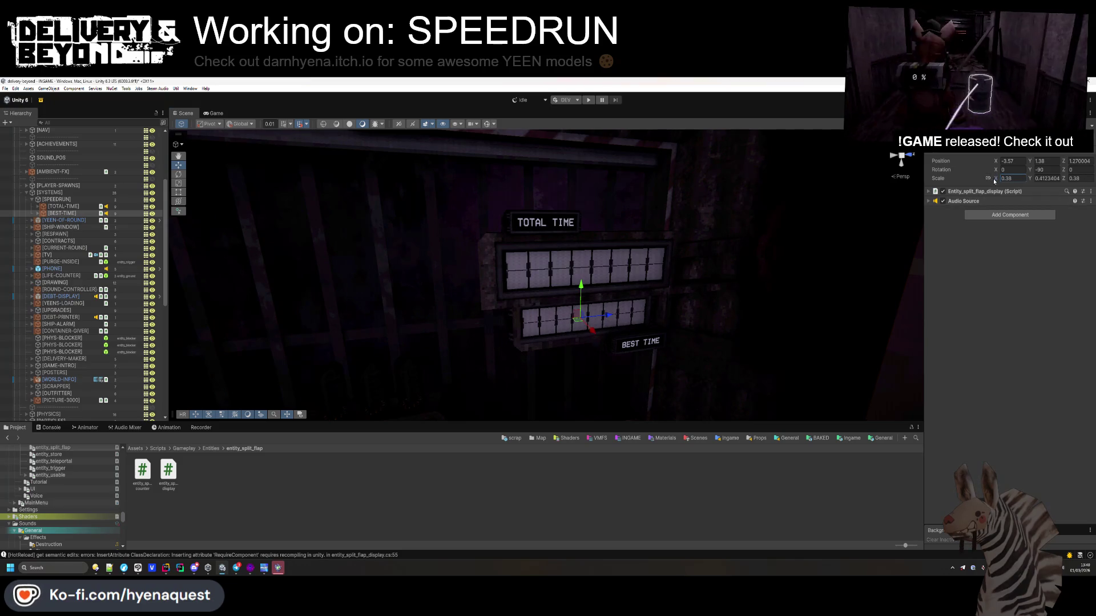
drag(608, 316, 539, 272)
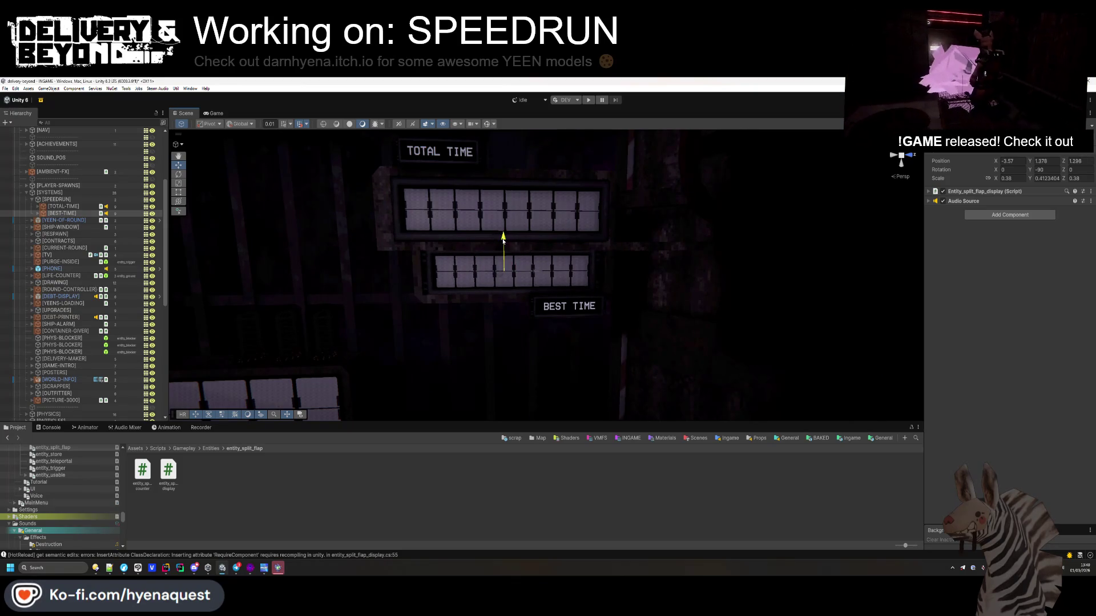
mouse_move(503, 240)
mouse_down()
mouse_move(542, 289)
mouse_move(482, 272)
mouse_move(570, 284)
mouse_move(542, 288)
mouse_up()
click(508, 503)
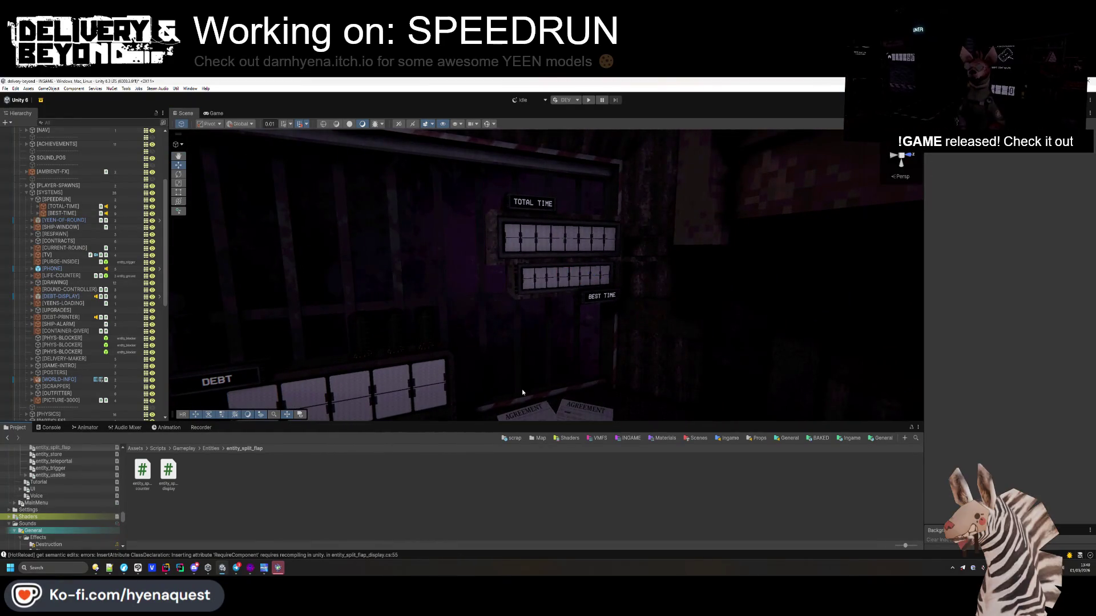
key(alt+Tab)
key(alt+Tab)
key(alt+Tab)
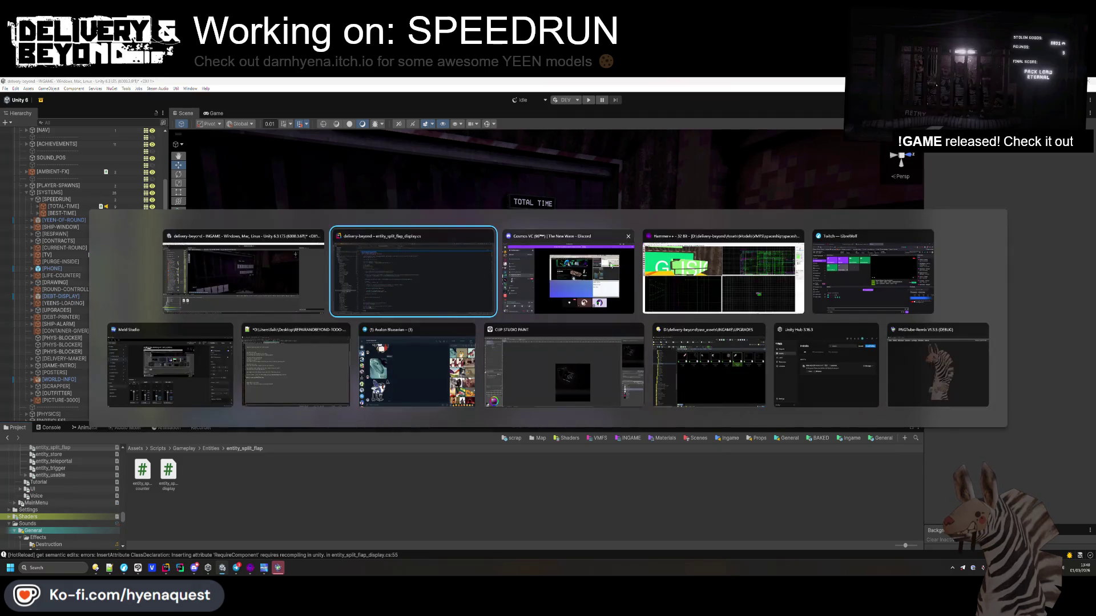
- Stretch the green sign brush's left corners up and left with vertex editing
click(220, 274)
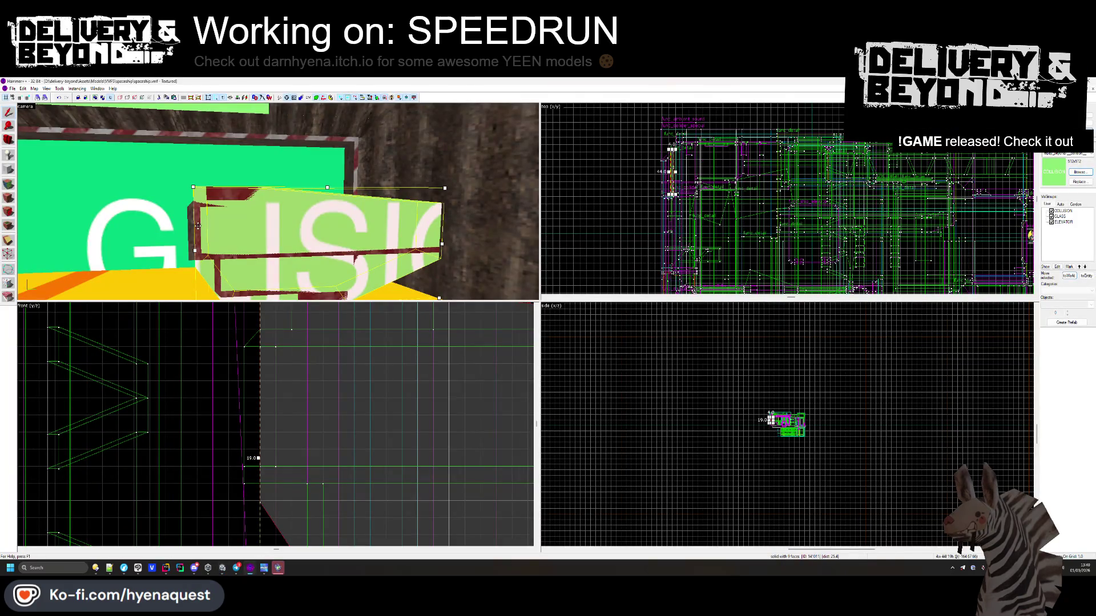
key(shift+v)
scroll(215, 447, down, 3)
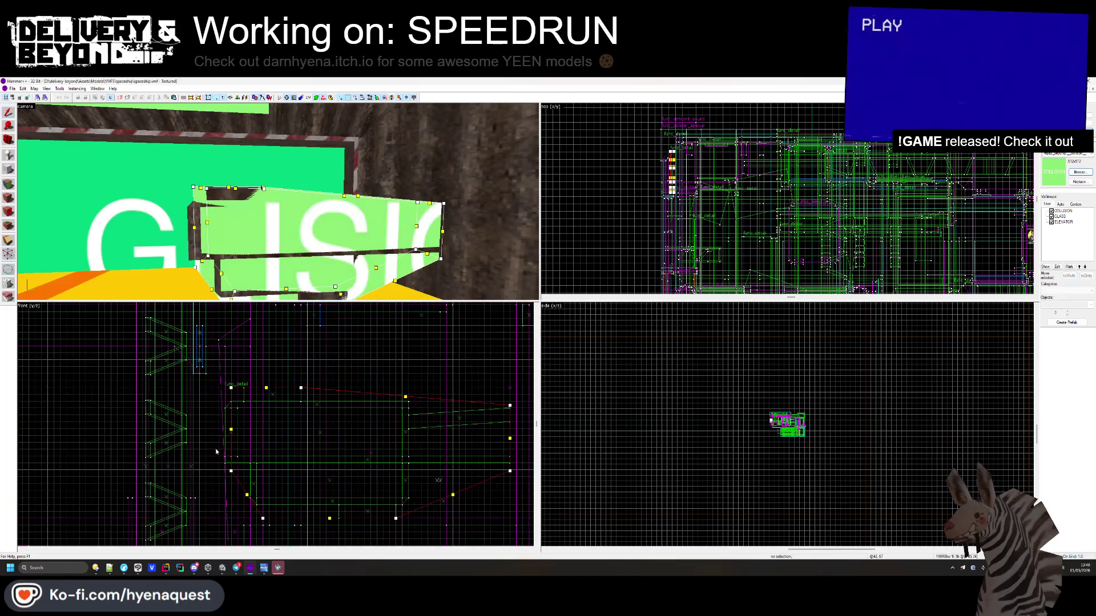
drag(230, 472, 225, 459)
scroll(228, 396, up, 5)
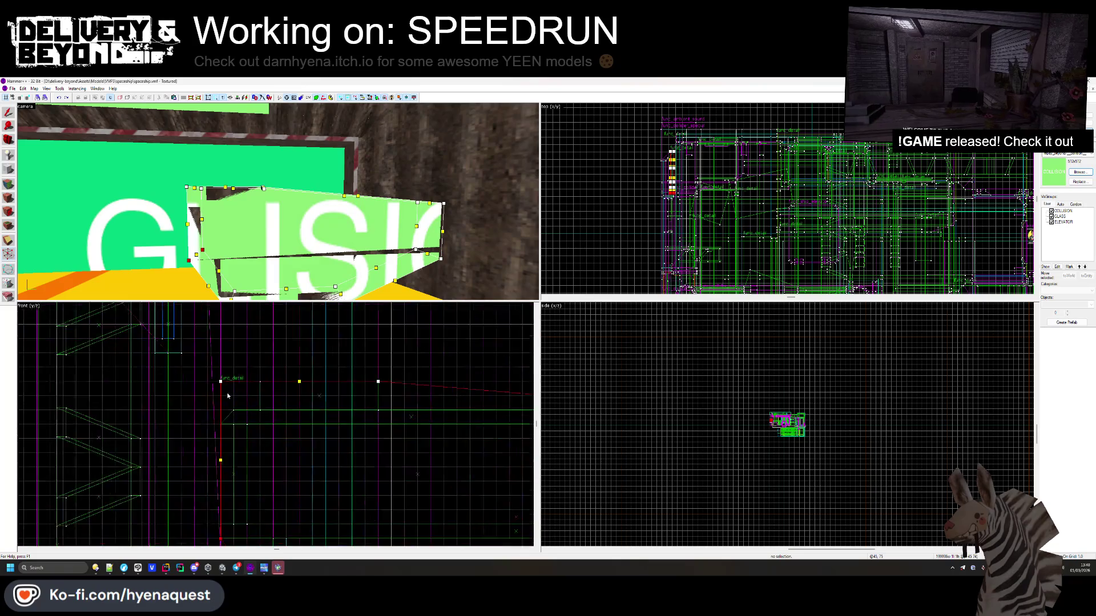
key(shift+v)
key(shift+v)
key(shift+v)
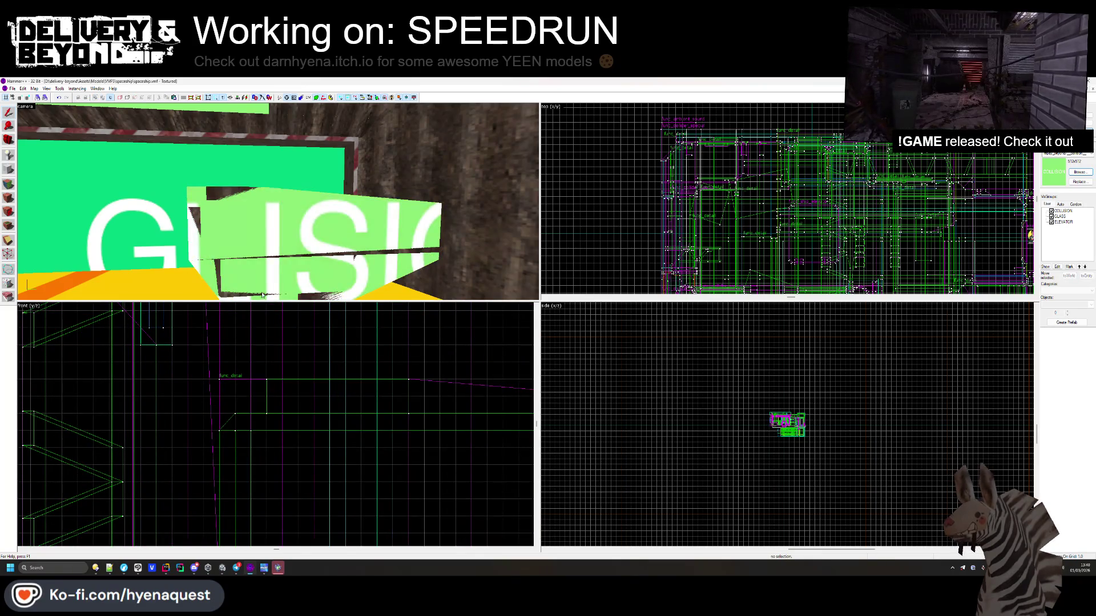
- With COLLISION hidden, slant the thin brush below the sign and pull in the taller brush's left edge
click(1051, 210)
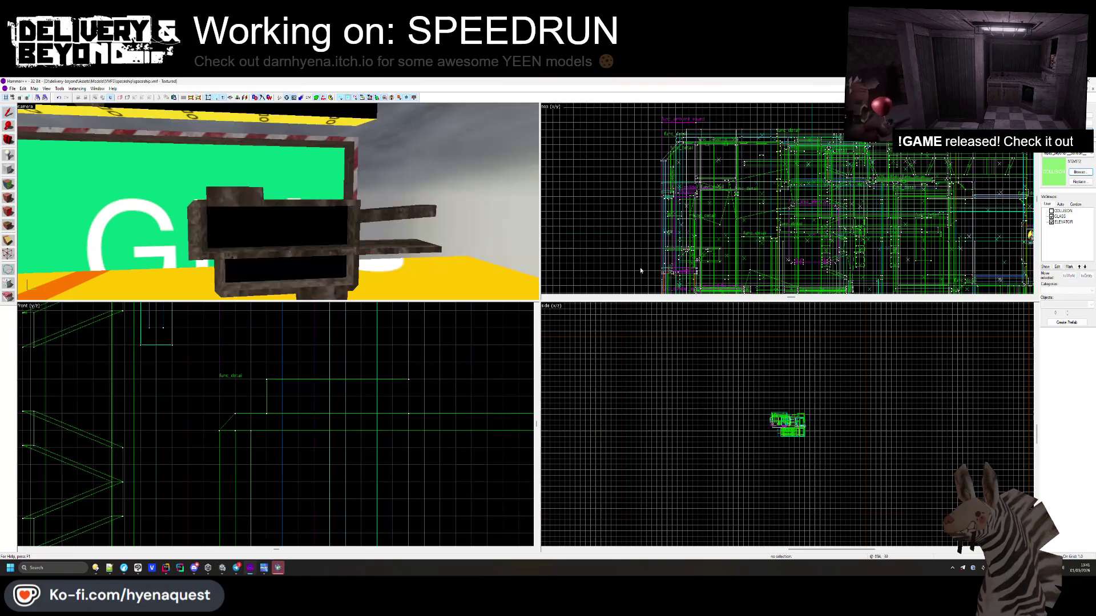
click(225, 275)
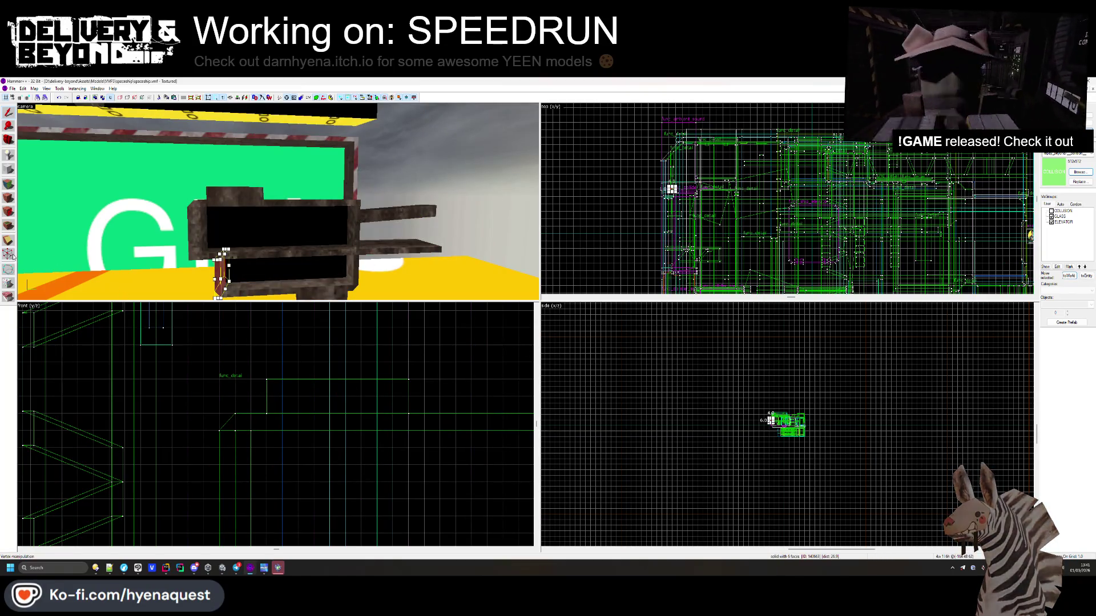
key(shift+v)
scroll(268, 506, up, 3)
scroll(267, 506, up, 2)
drag(276, 495, 290, 495)
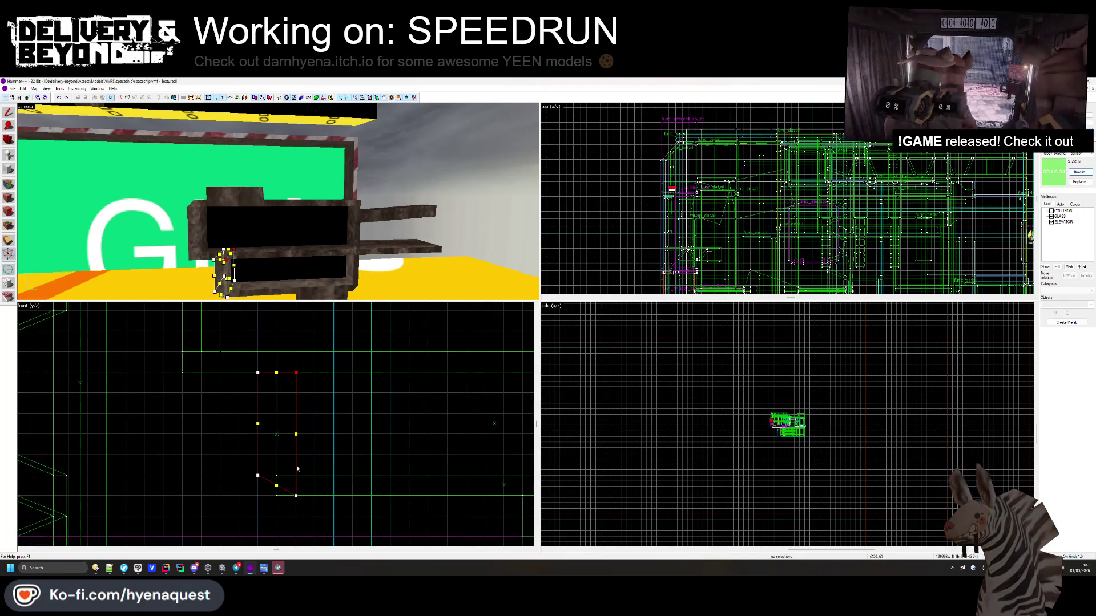
click(264, 292)
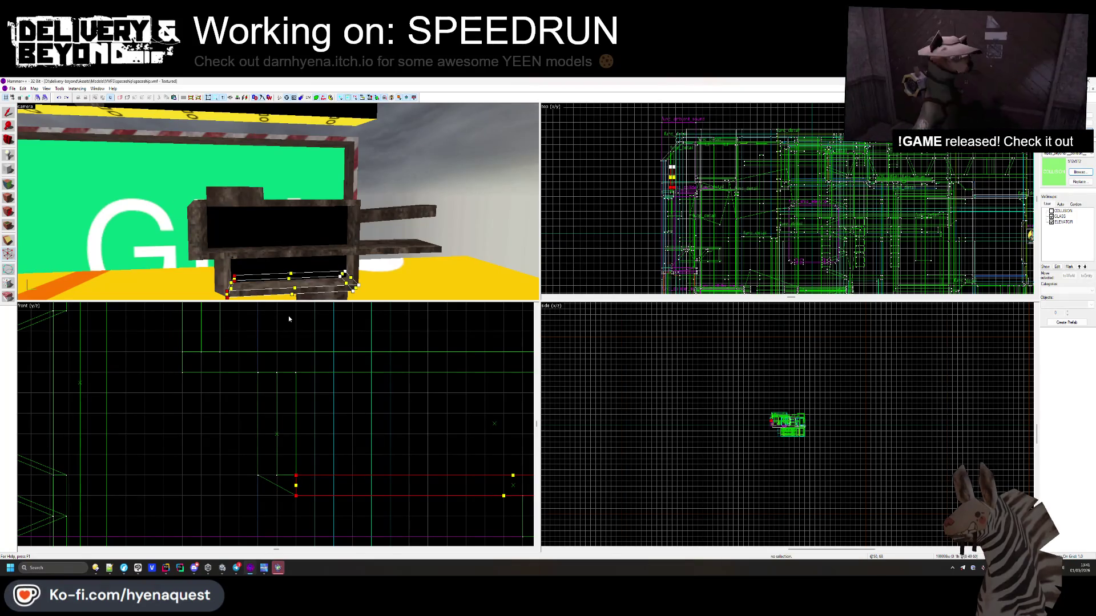
click(276, 405)
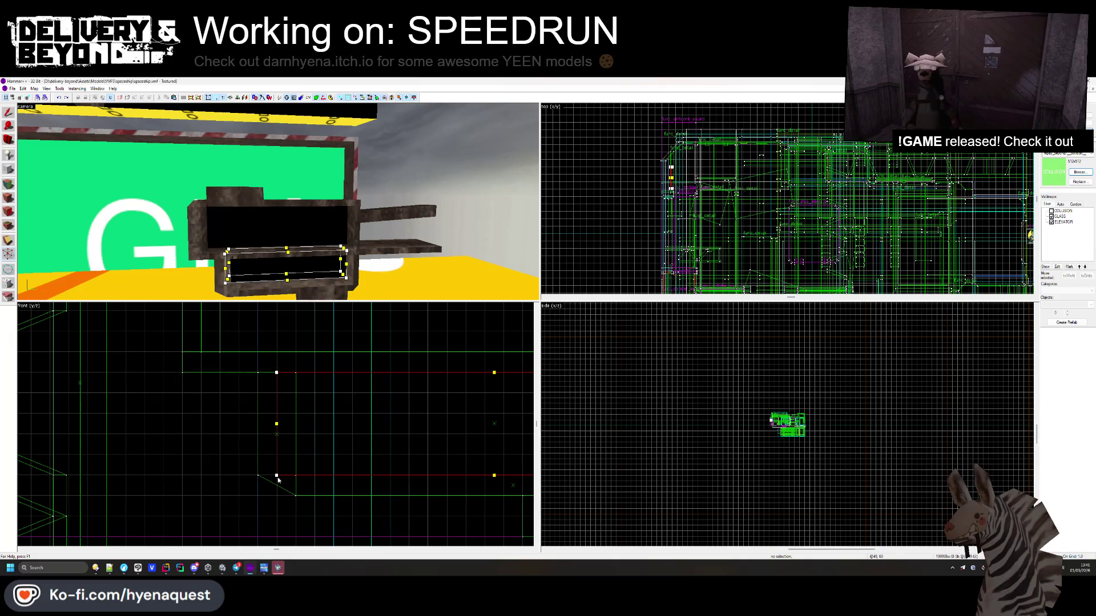
drag(275, 476, 289, 475)
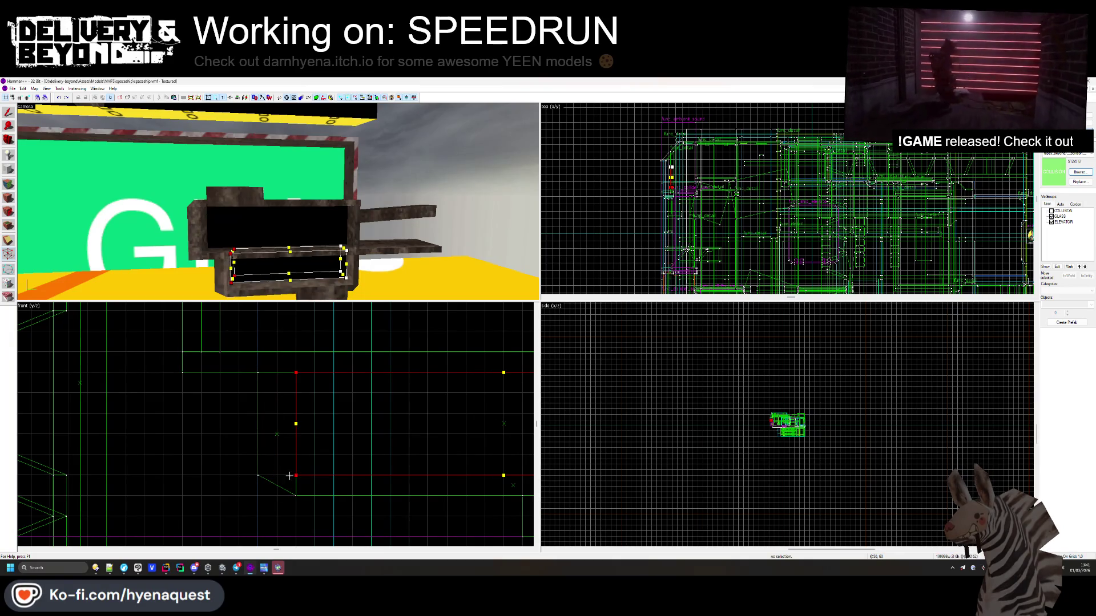
- Straighten the small vertical brush's slanted edge, re-show COLLISION brushes, and return to Unity
click(359, 268)
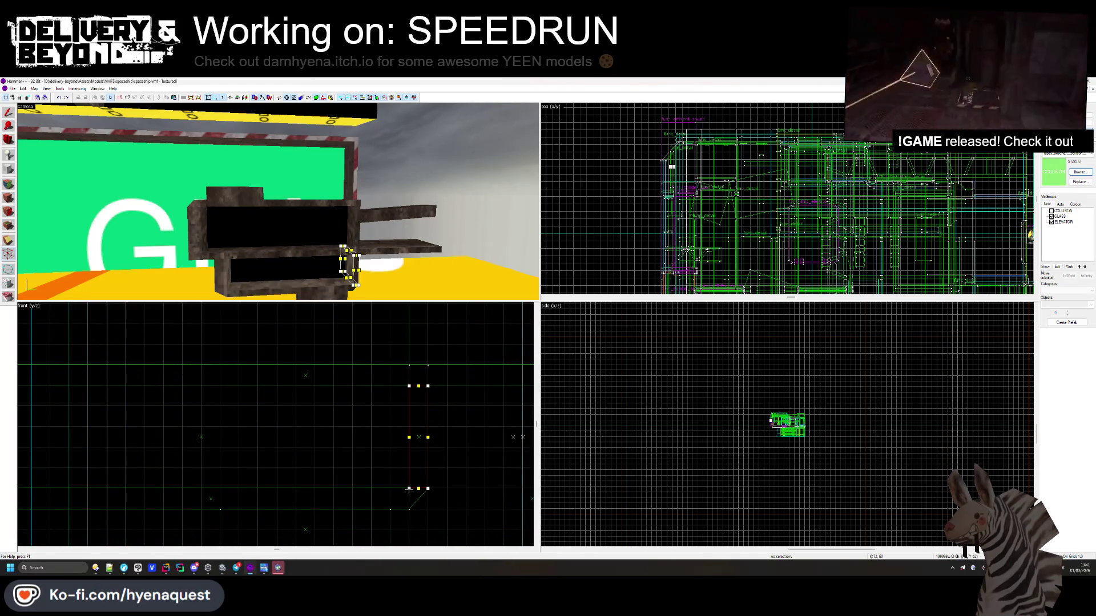
drag(410, 388, 400, 386)
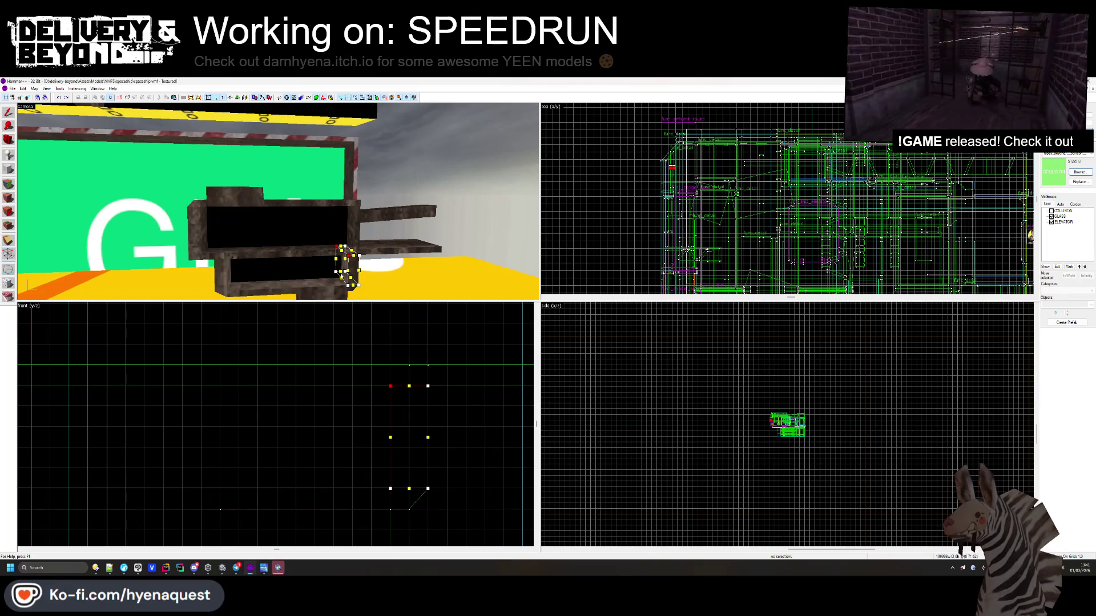
click(340, 276)
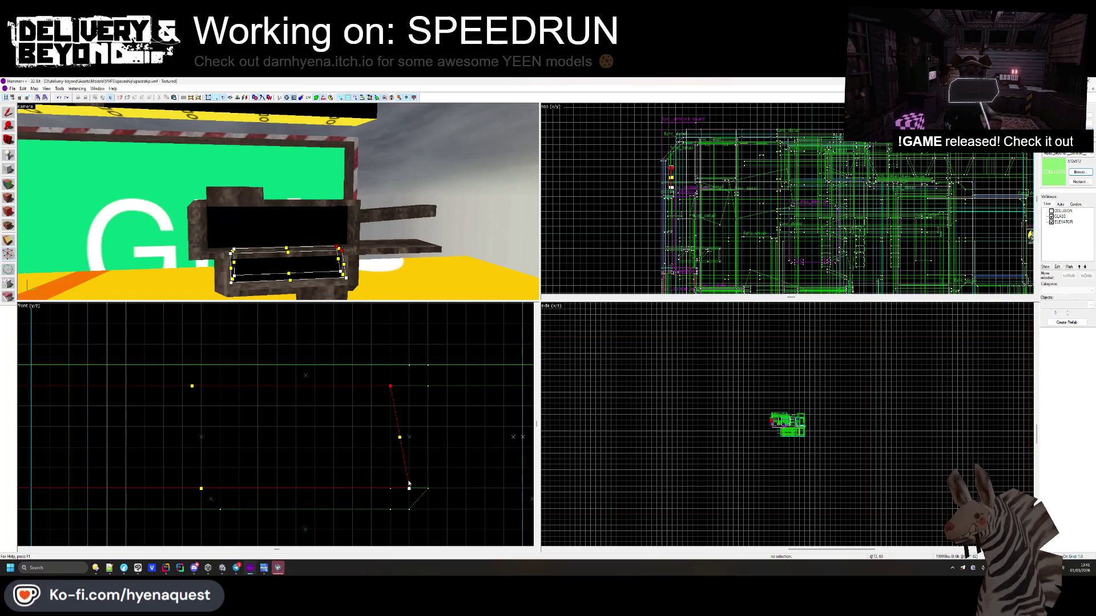
click(352, 289)
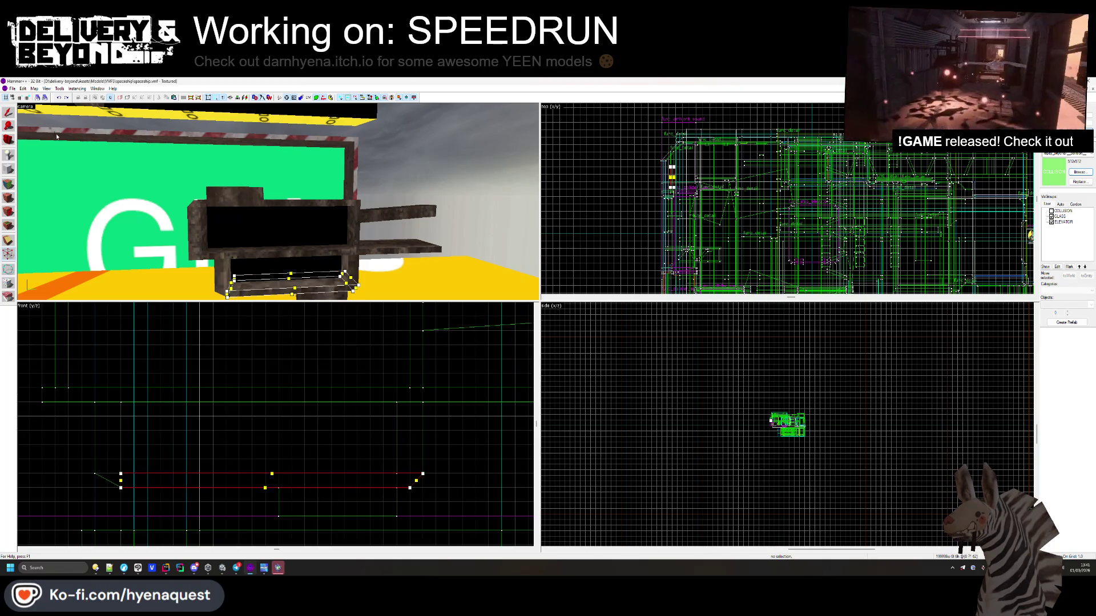
key(shift+s)
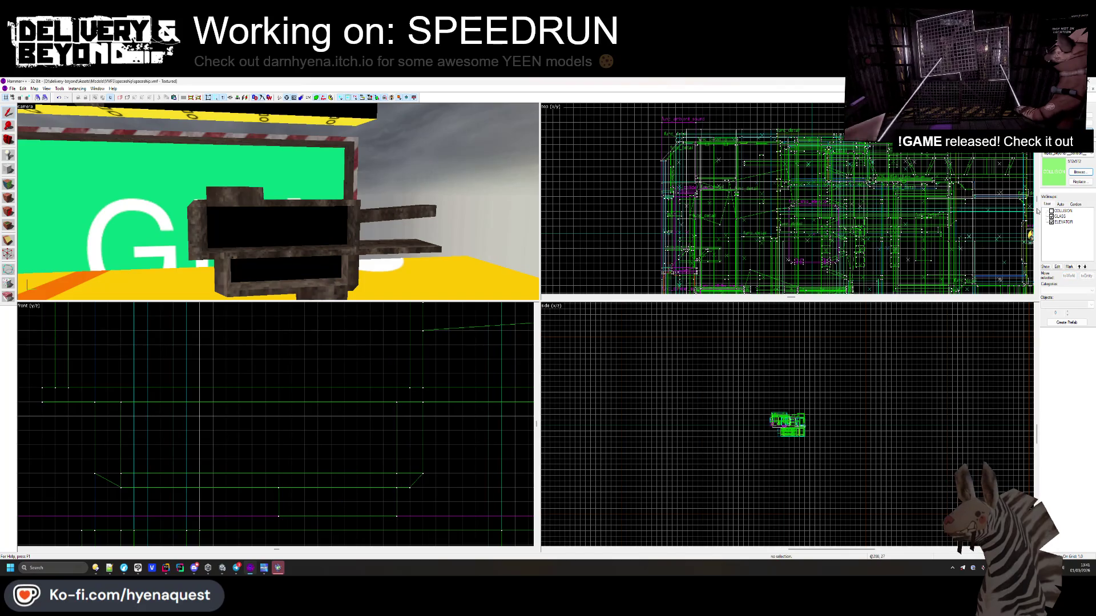
click(1051, 211)
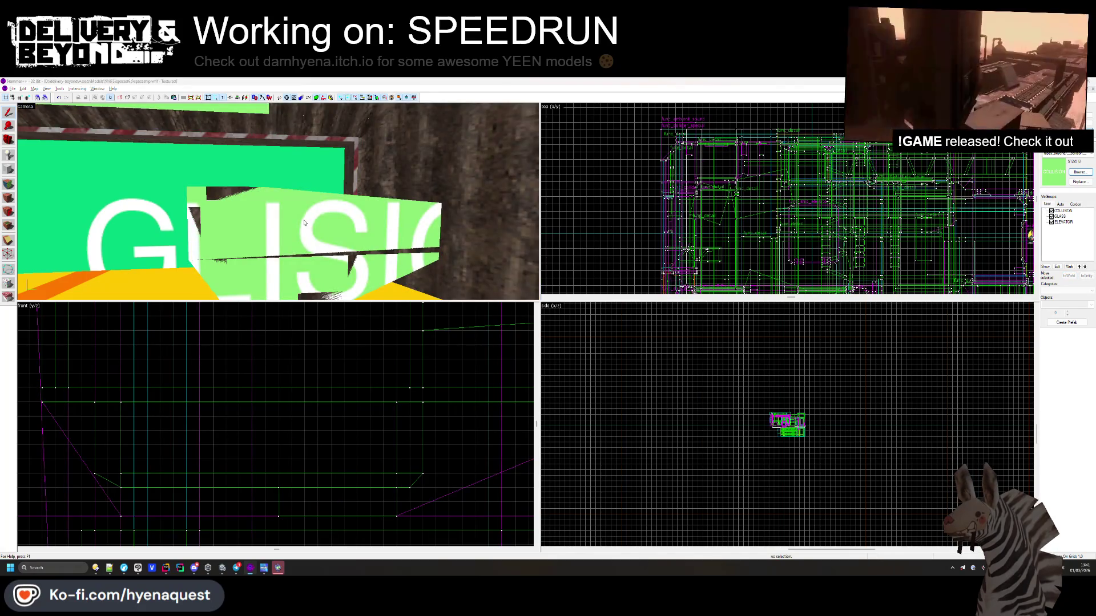
key(alt+Tab)
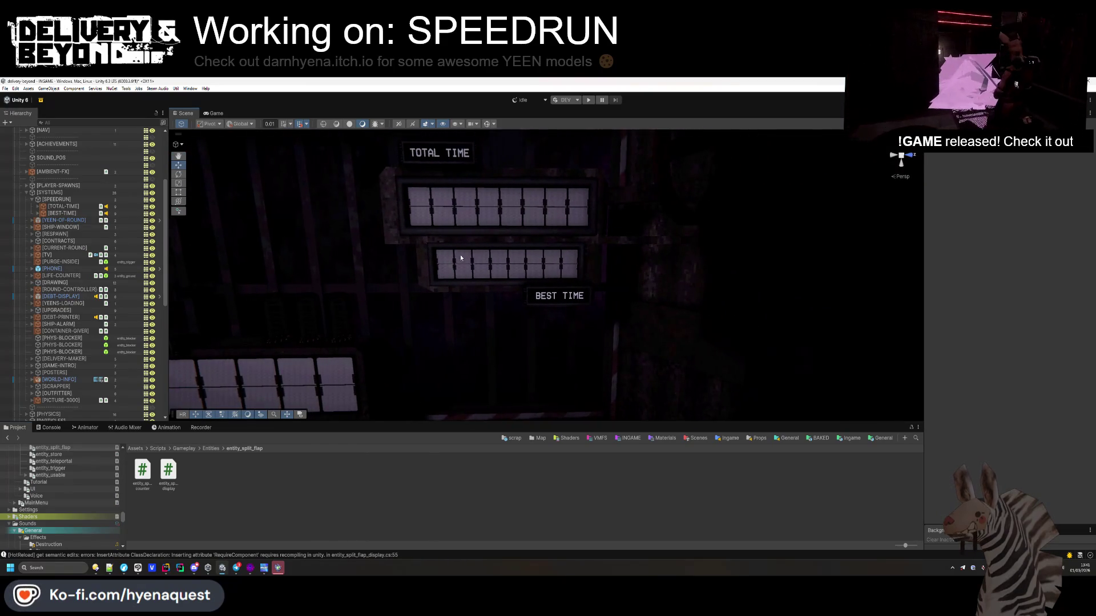
- Nudge the [BEST-TIME] display to Z 1.301 and fly the view close to both time boards
click(437, 260)
scroll(78, 339, up, 10)
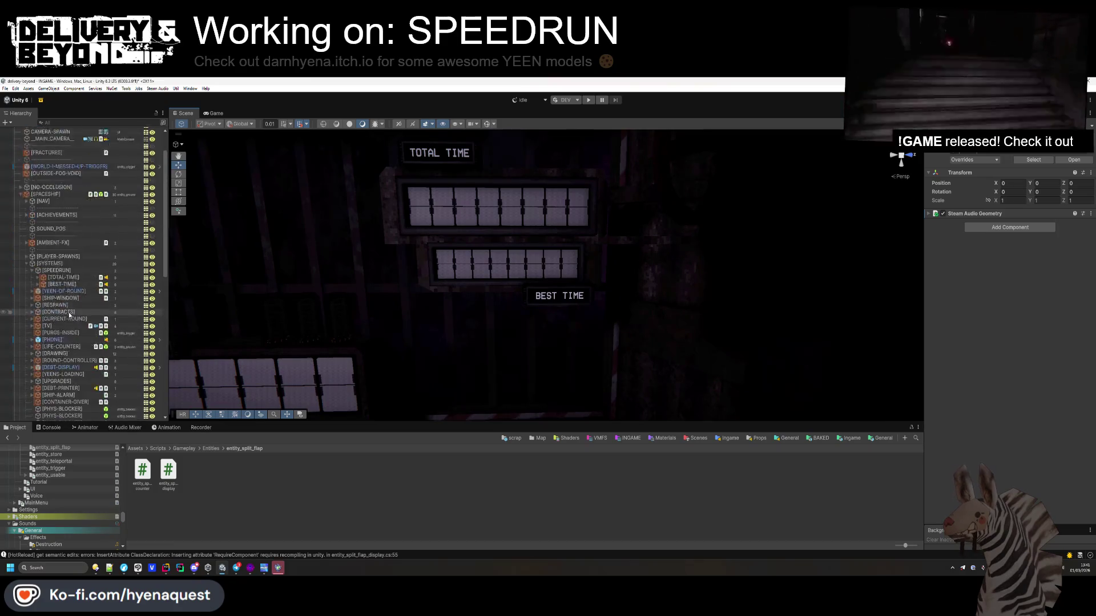
click(63, 310)
mouse_move(519, 266)
mouse_down()
mouse_move(492, 343)
mouse_move(502, 350)
mouse_up()
click(522, 267)
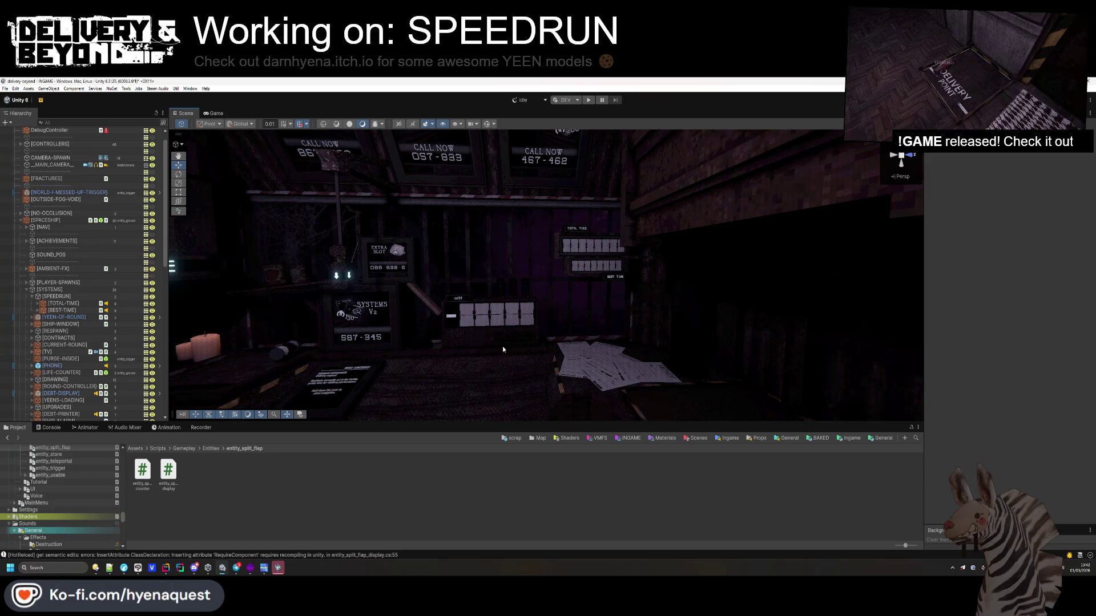
mouse_move(502, 350)
mouse_down()
mouse_move(528, 393)
mouse_move(516, 340)
mouse_move(516, 439)
mouse_move(507, 310)
mouse_move(513, 394)
mouse_up()
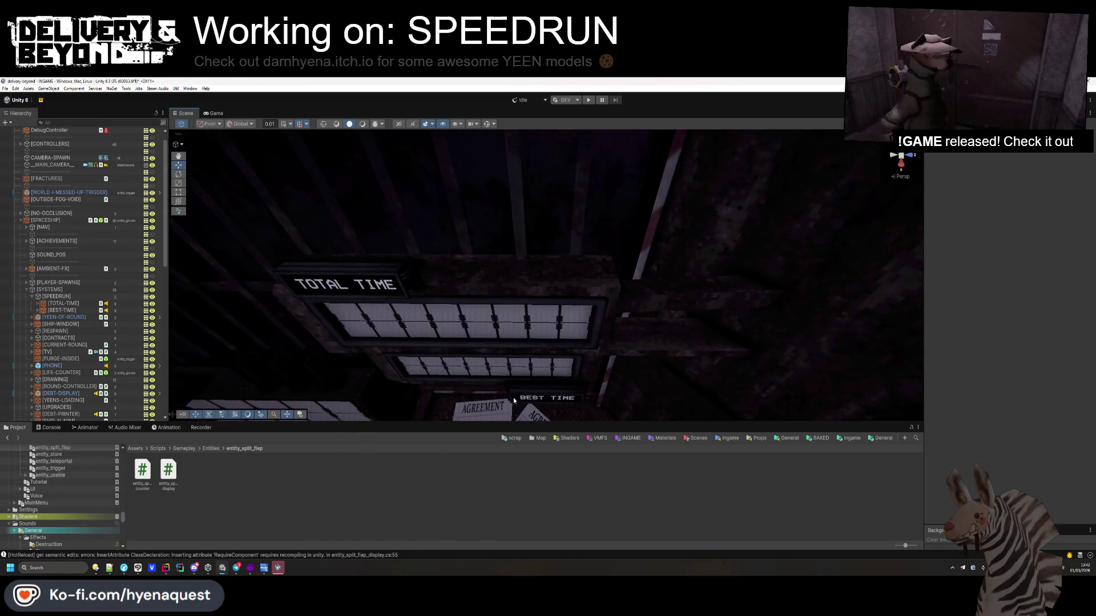
right_click(61, 296)
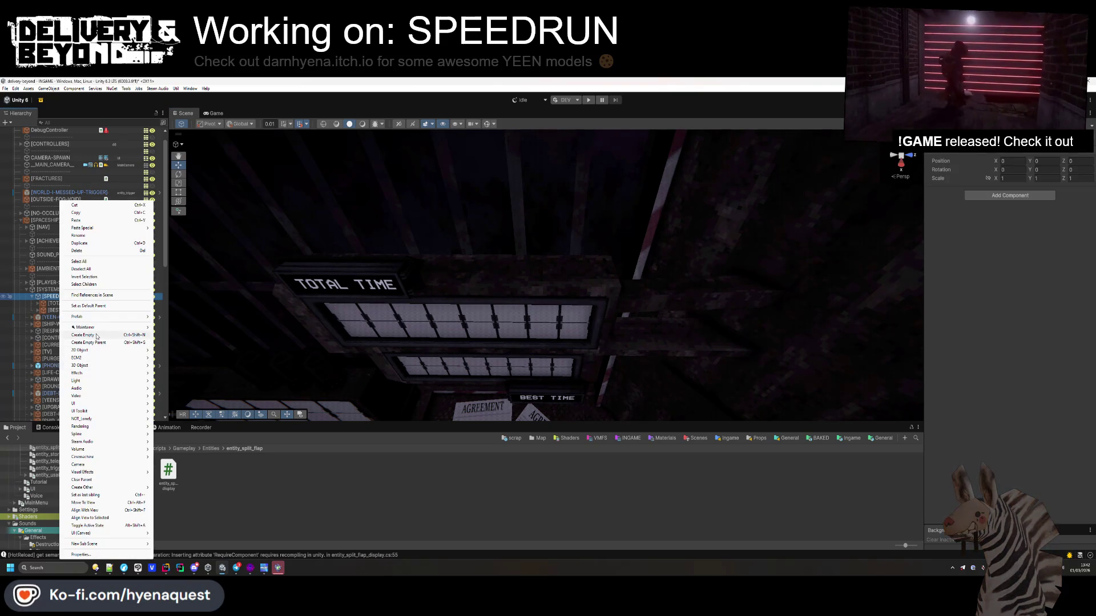
- Collapse the [SYSTEMS] group while keeping [SPACESHIP] expanded in the Hierarchy
click(81, 268)
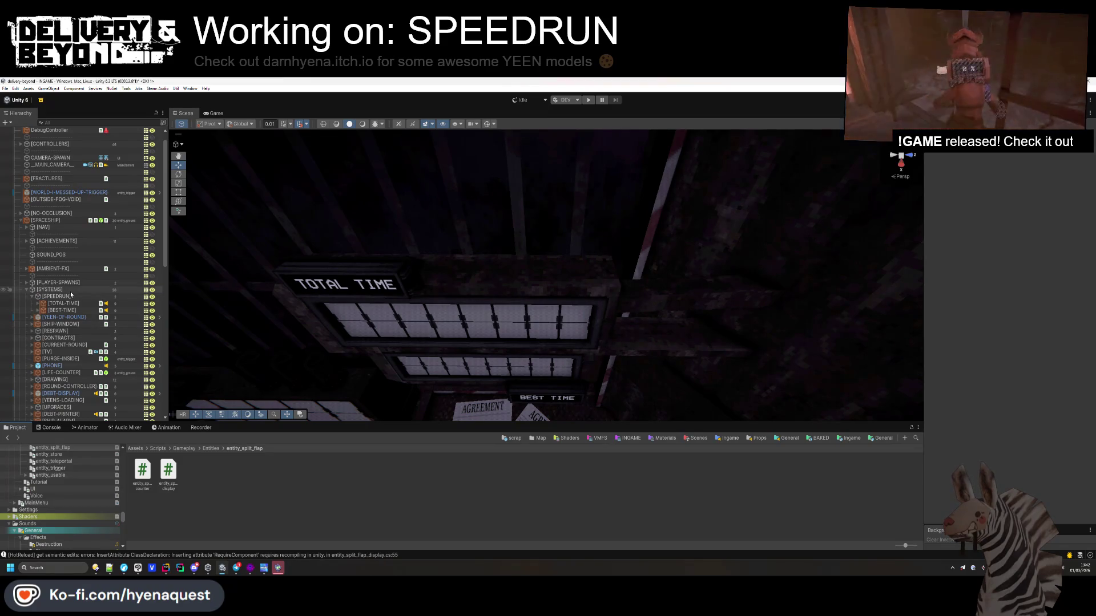
click(52, 289)
scroll(38, 320, up, 1)
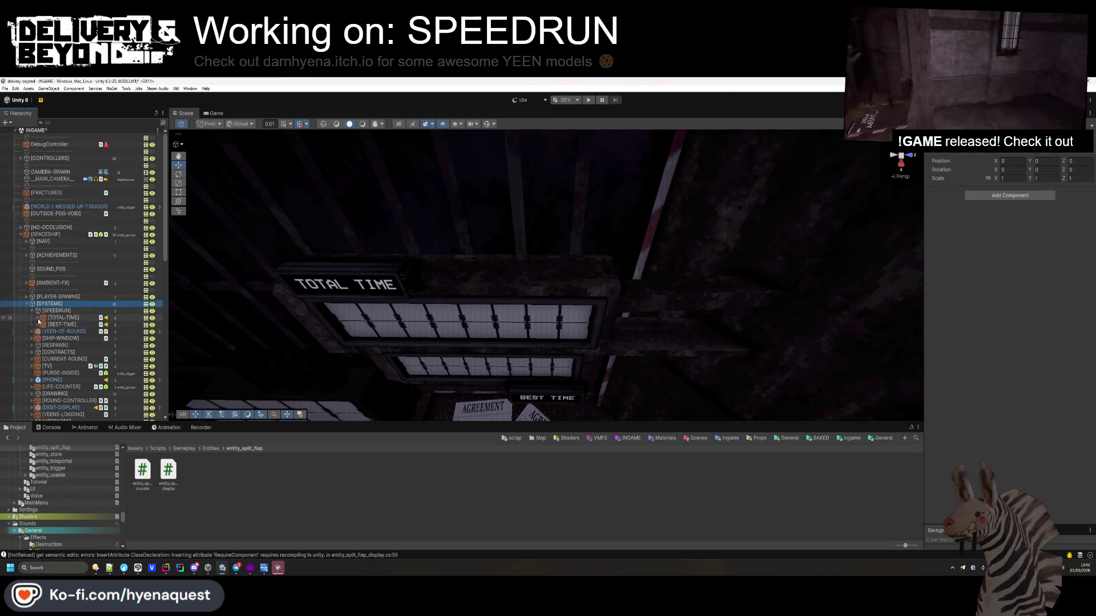
click(26, 303)
click(21, 236)
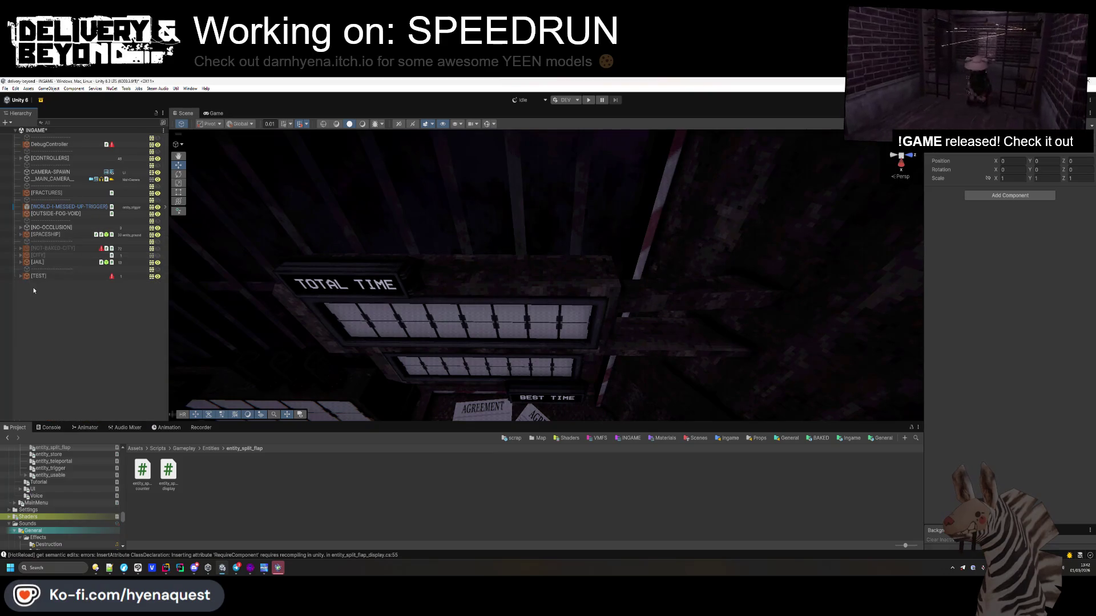
click(21, 234)
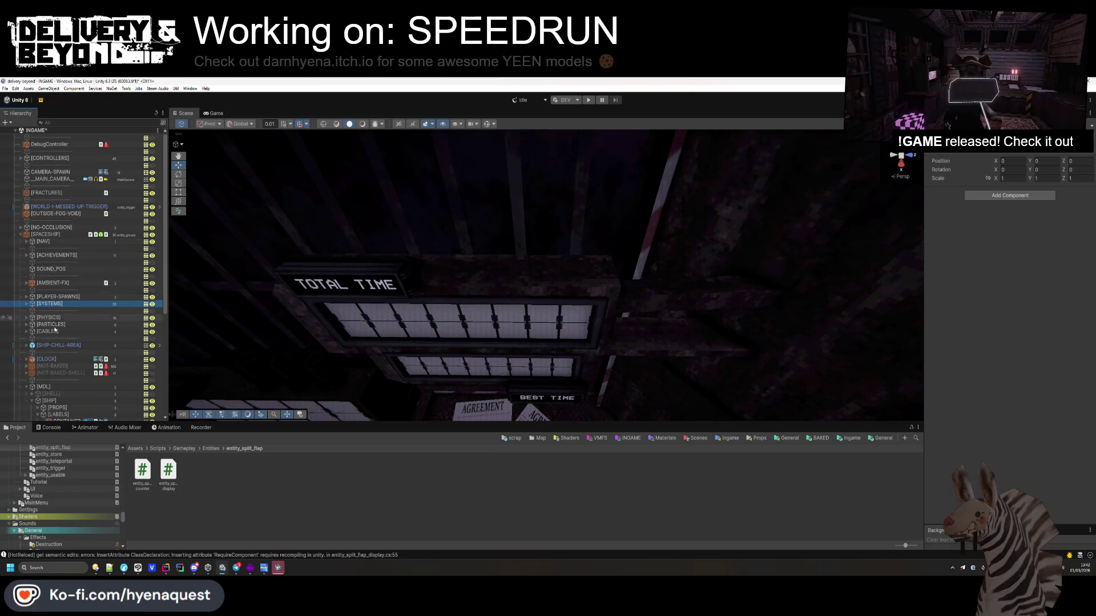
- Browse [MDL] > [LABELS] and [PROPS], then unfold [NOT-BAKED] to list pipes and speakers
click(26, 387)
click(52, 366)
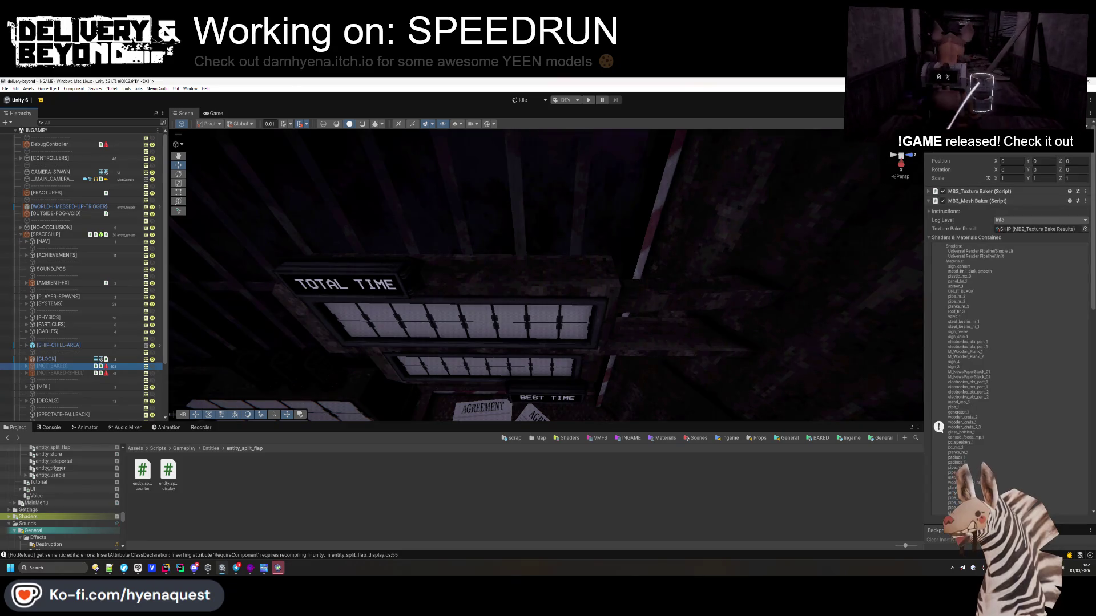
scroll(31, 341, down, 3)
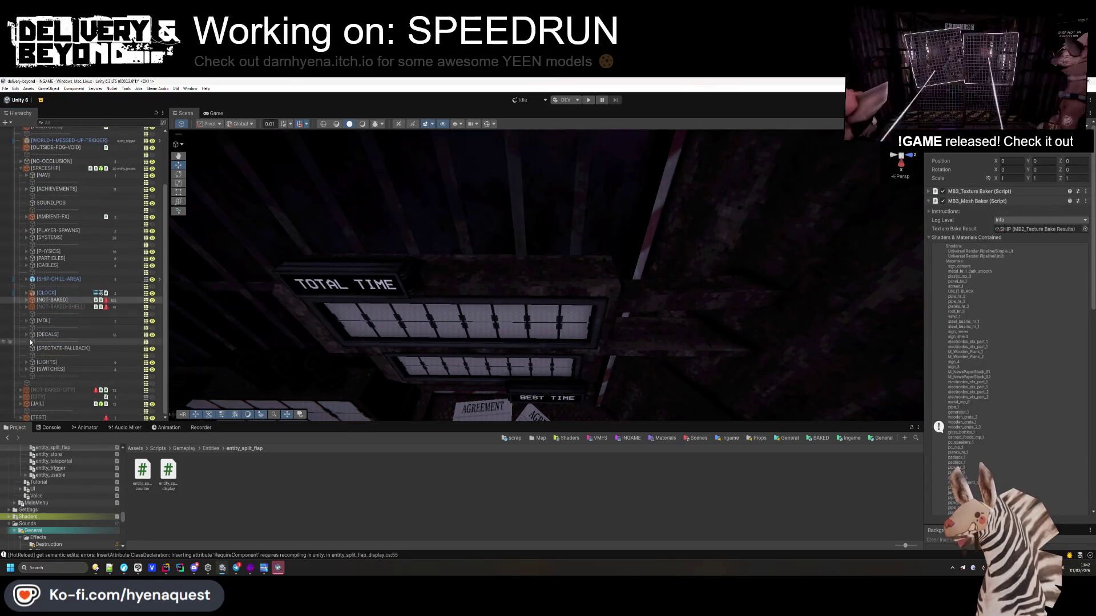
click(26, 321)
scroll(34, 297, down, 3)
click(38, 271)
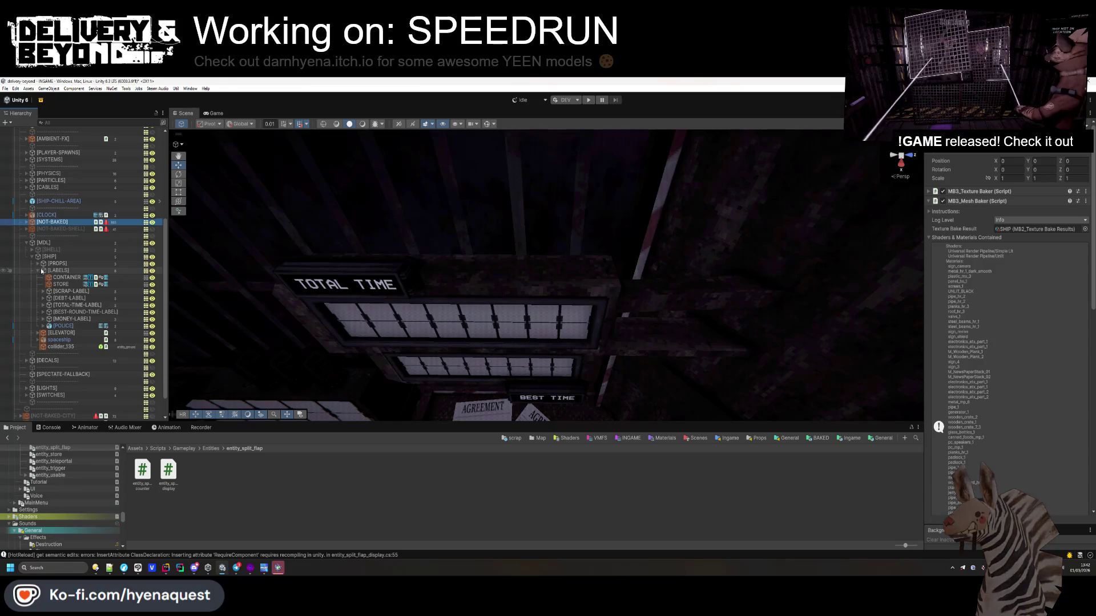
click(39, 269)
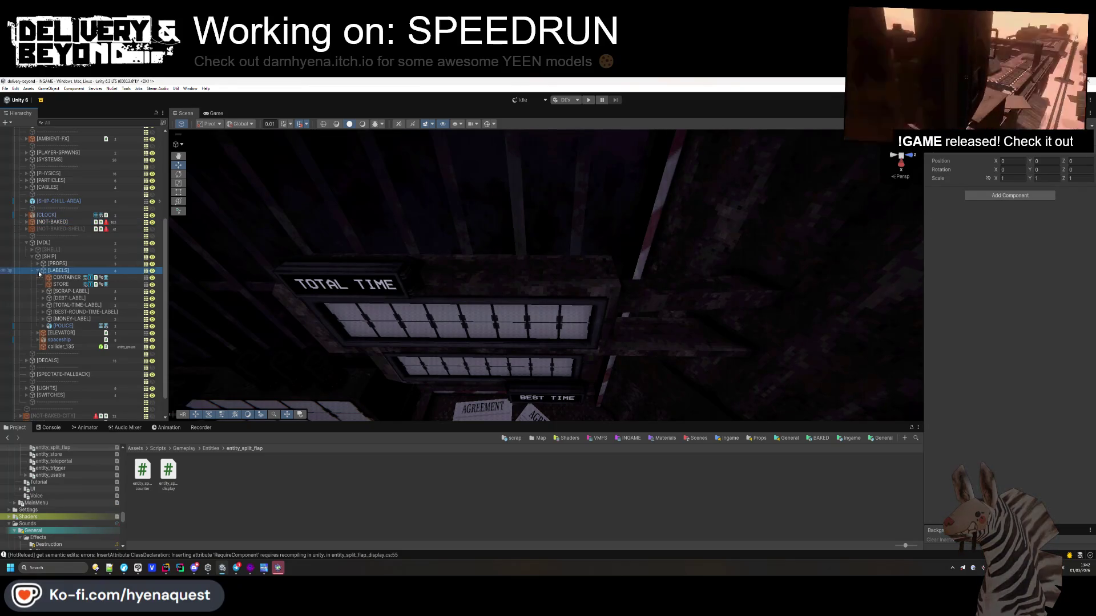
click(38, 271)
click(38, 292)
click(72, 307)
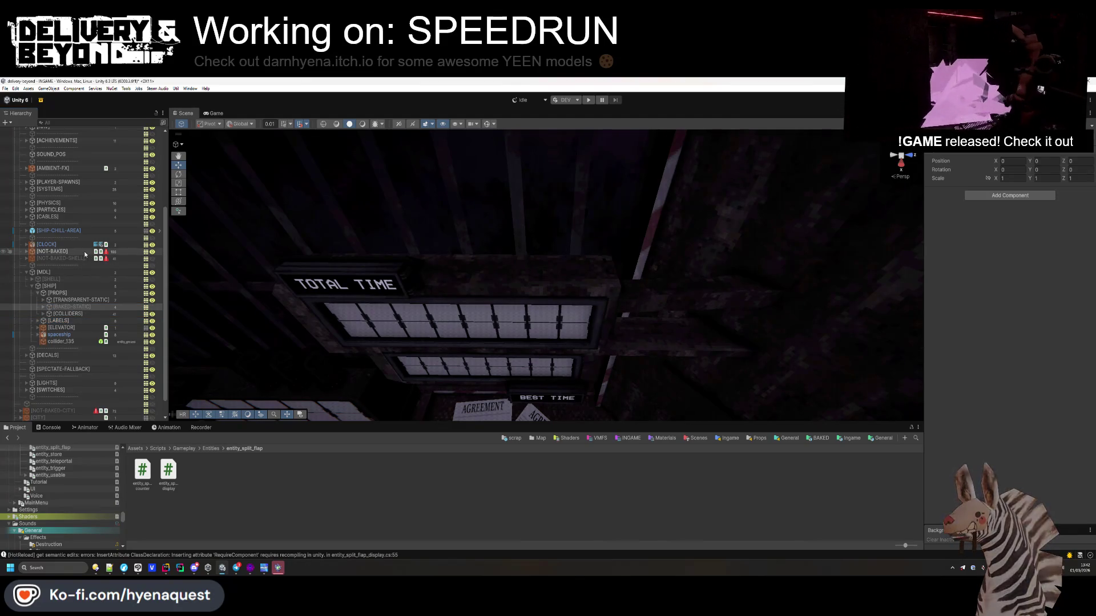
click(26, 251)
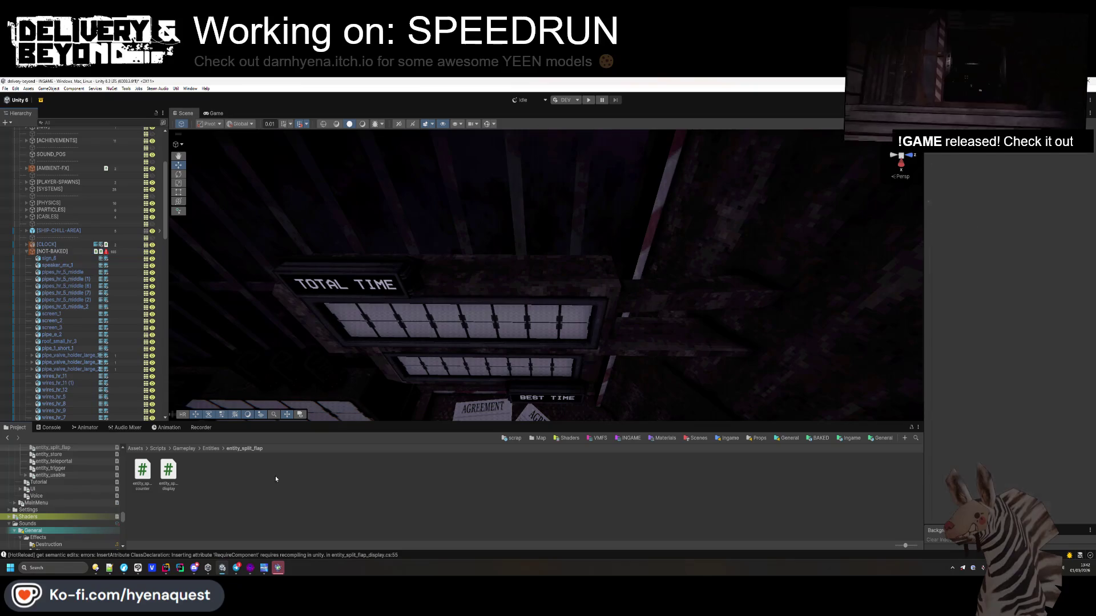
- Navigate the Project tree past PSX Mystery to the PSX Tech > Models > FBX folder
scroll(86, 507, up, 5)
scroll(85, 508, down, 10)
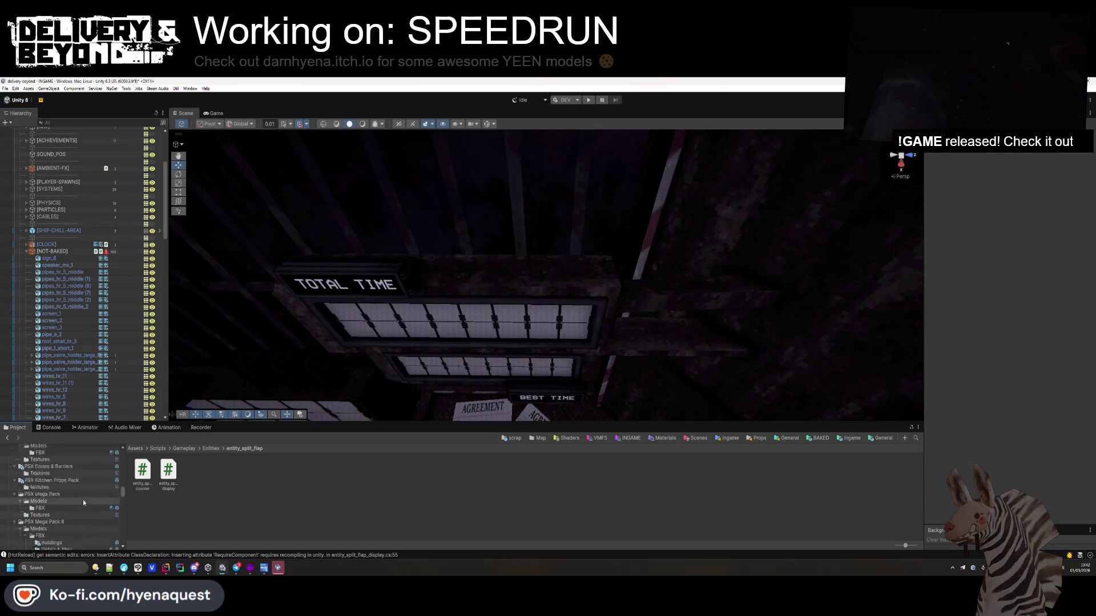
scroll(84, 504, down, 10)
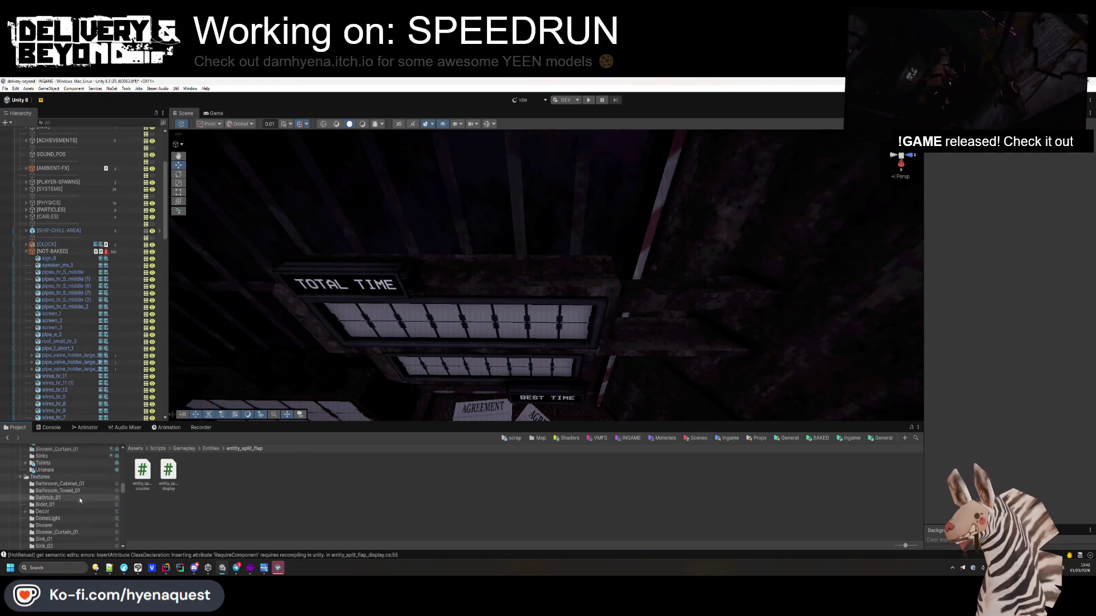
scroll(80, 504, down, 8)
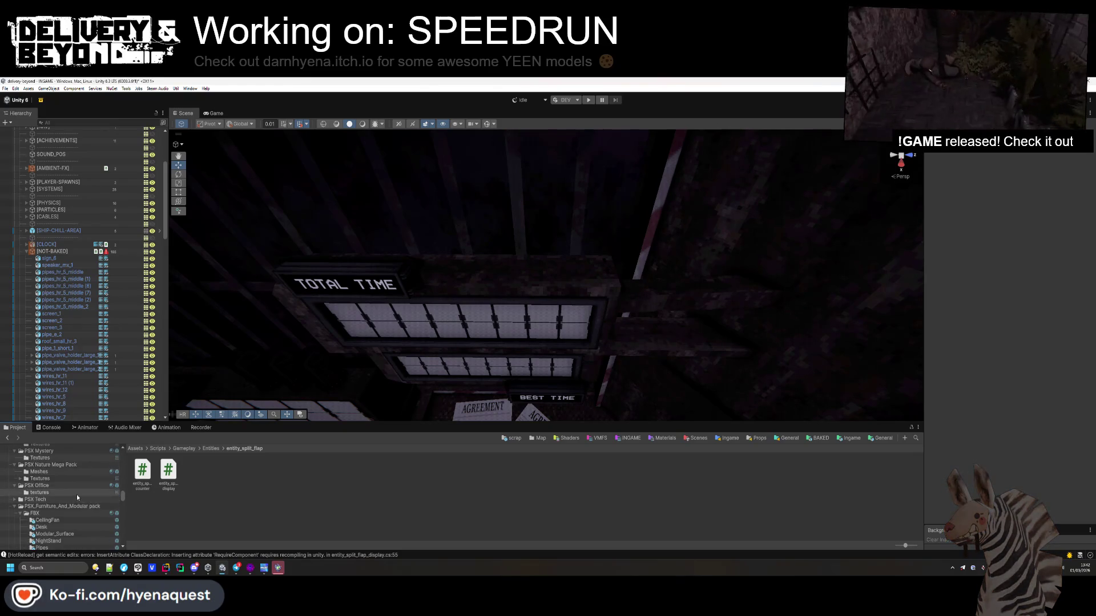
click(40, 484)
scroll(53, 523, down, 2)
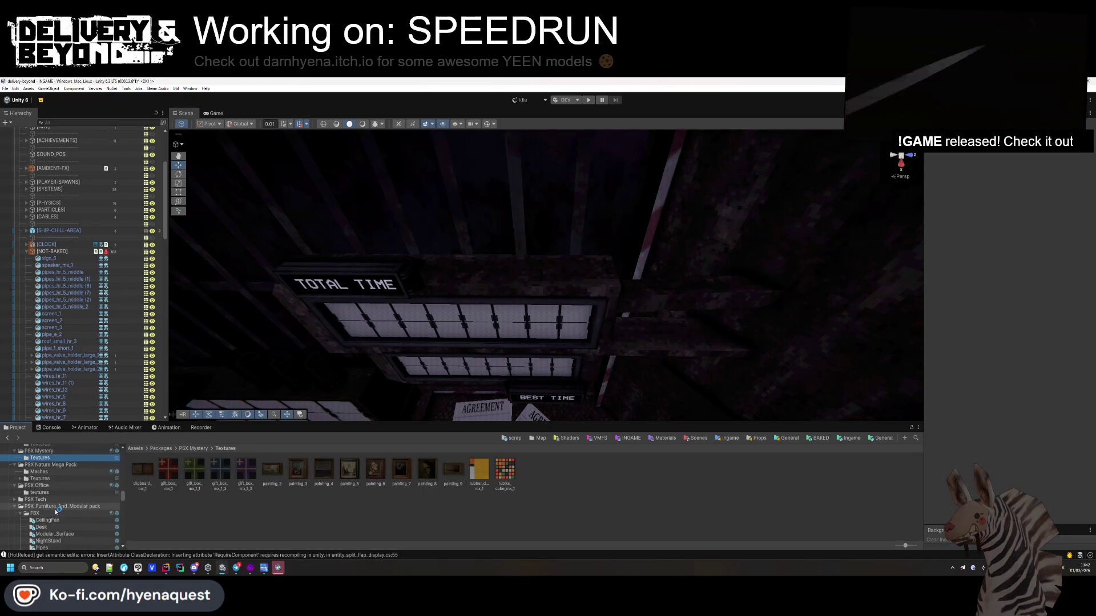
click(14, 500)
click(17, 507)
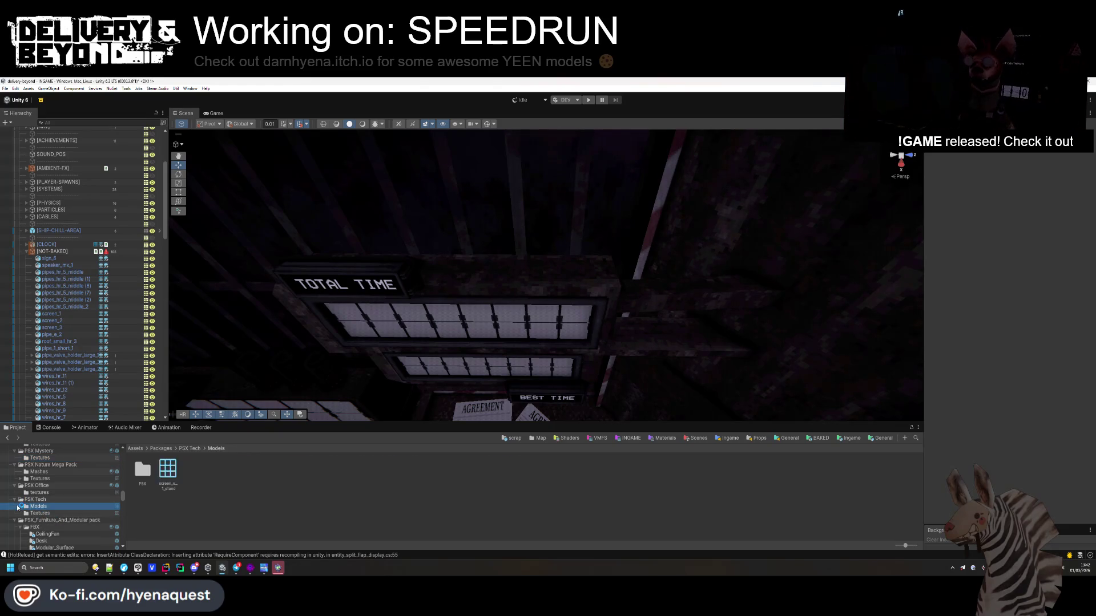
click(21, 507)
click(40, 513)
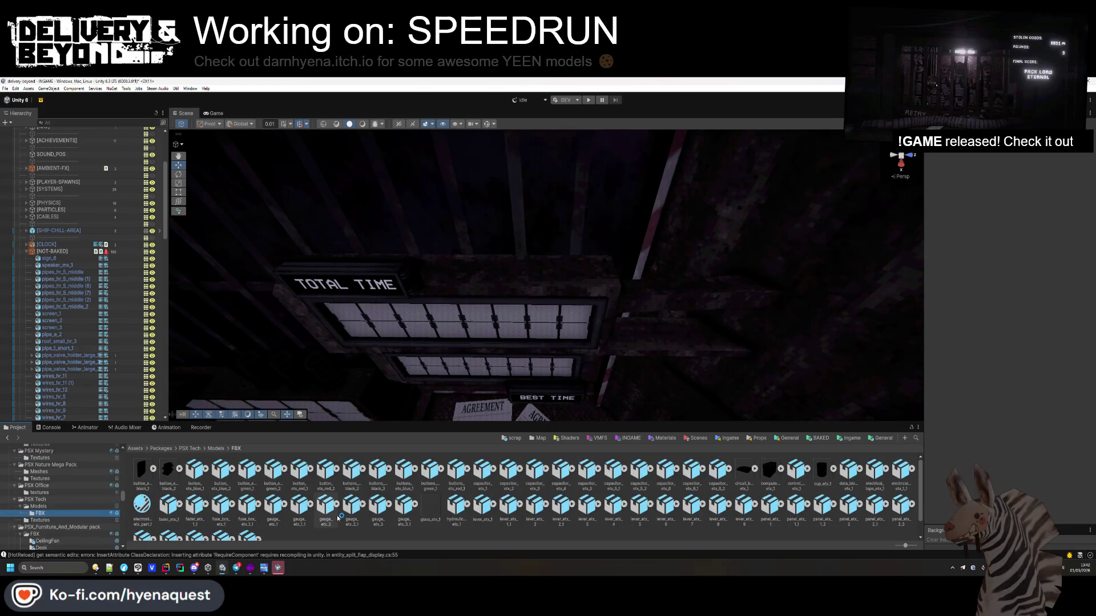
mouse_move(567, 296)
mouse_down()
mouse_move(567, 276)
mouse_move(567, 287)
mouse_up()
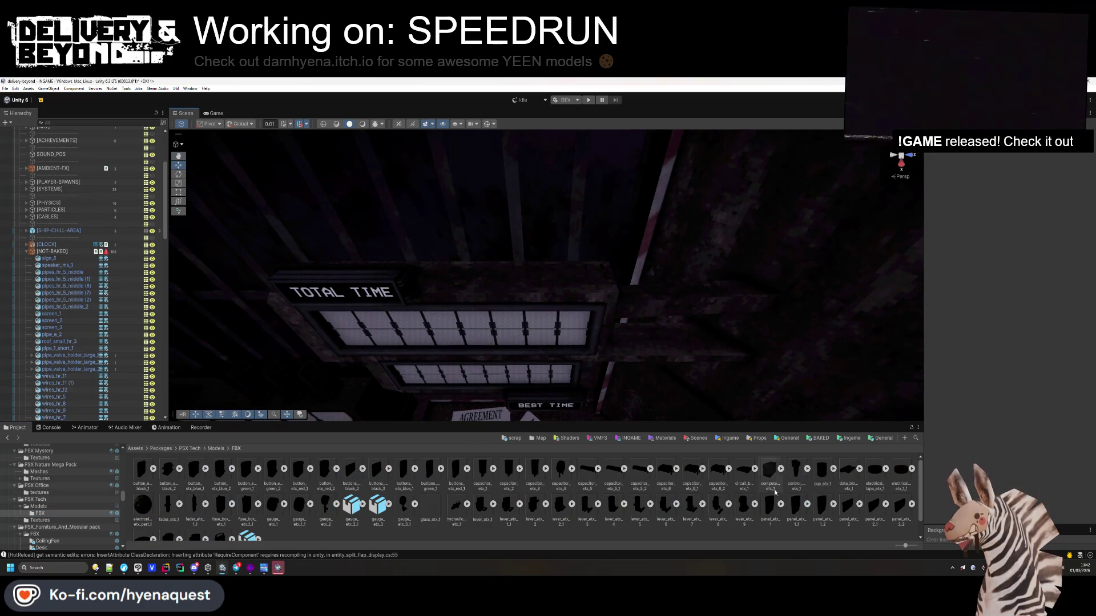
- Drop the panel_etx_2.1 light panel into the scene and orbit to the TOTAL TIME board
mouse_move(837, 483)
mouse_down()
mouse_move(543, 309)
mouse_move(509, 320)
mouse_move(351, 518)
mouse_up()
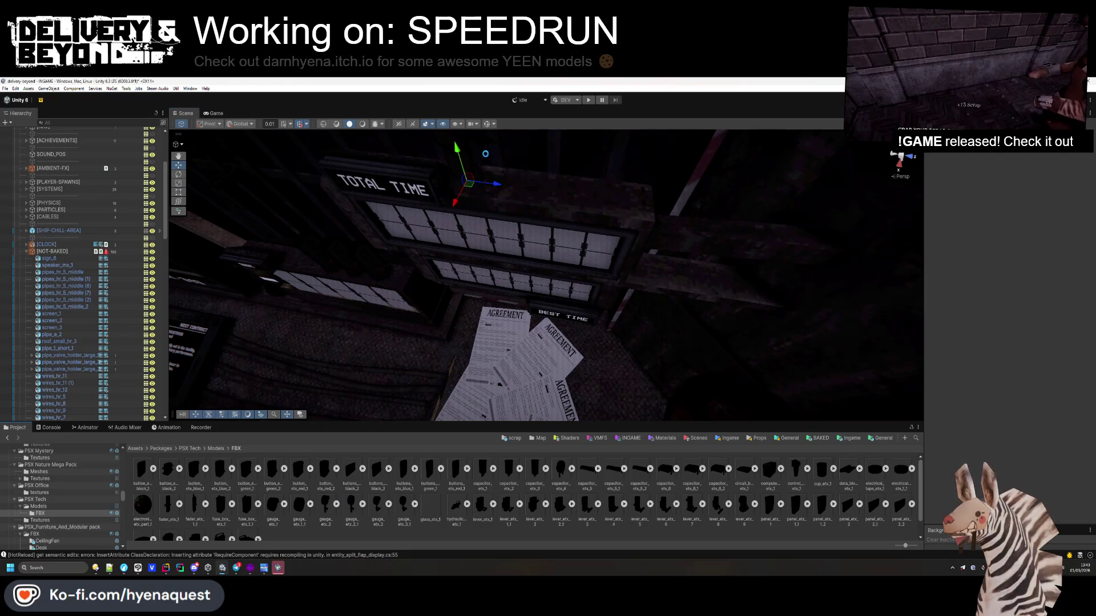
key(f)
drag(500, 242, 401, 405)
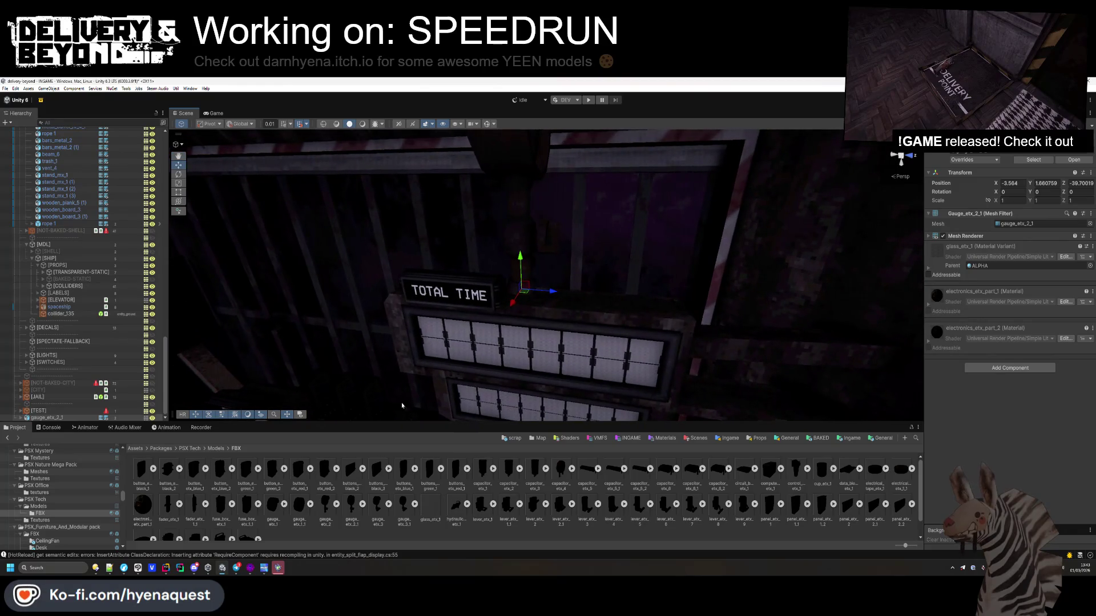
click(402, 405)
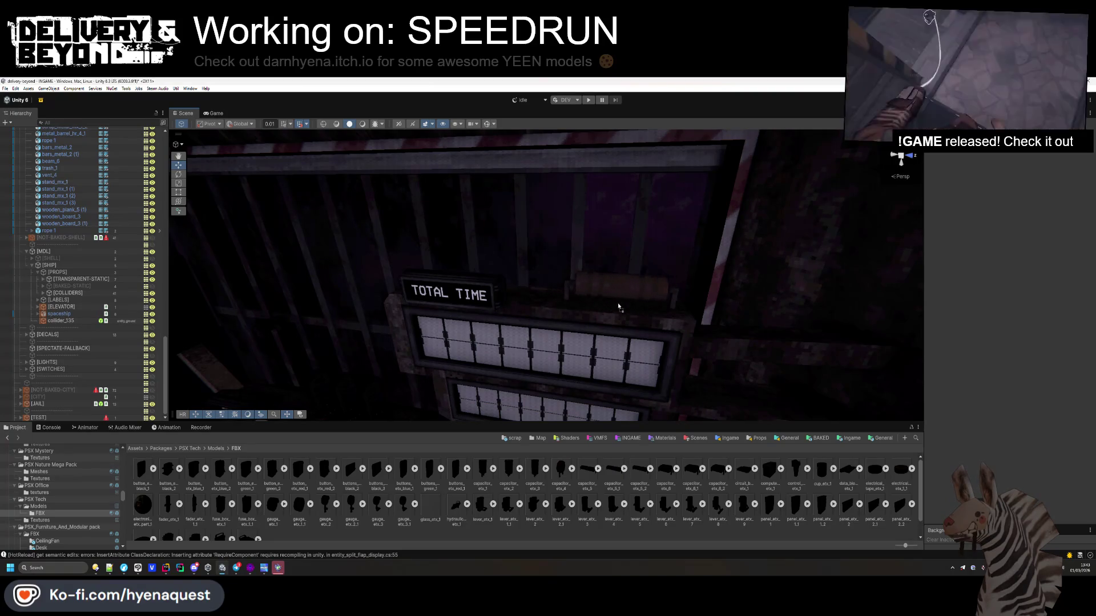
- Place capacitor_etx_5 beside the TOTAL TIME board, then switch over to Hammer++
mouse_move(620, 310)
mouse_down()
mouse_move(580, 306)
mouse_move(594, 274)
mouse_move(645, 278)
mouse_up()
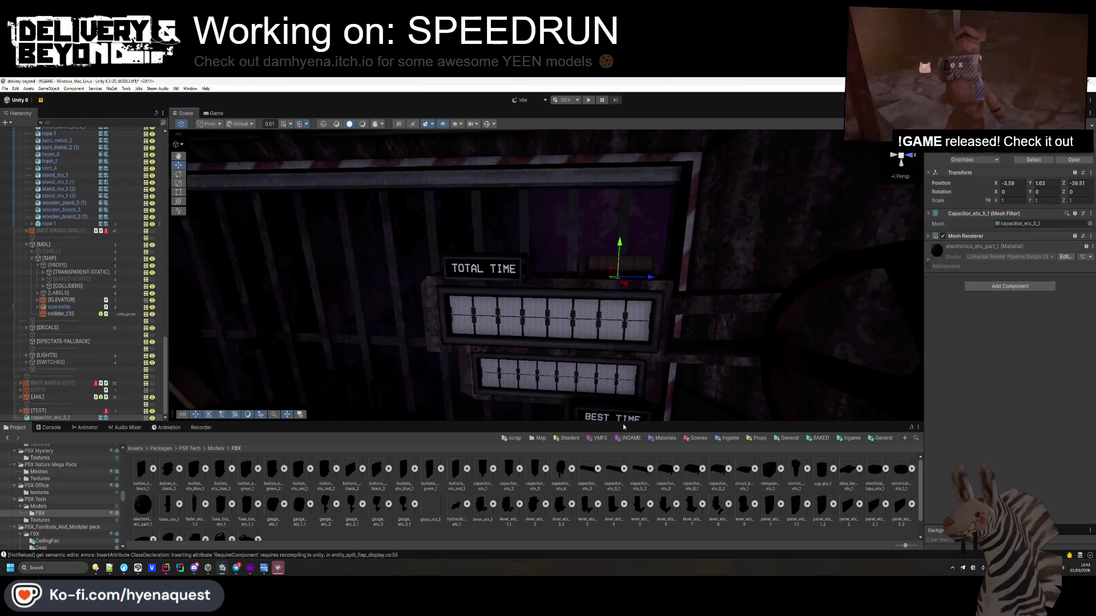
click(433, 491)
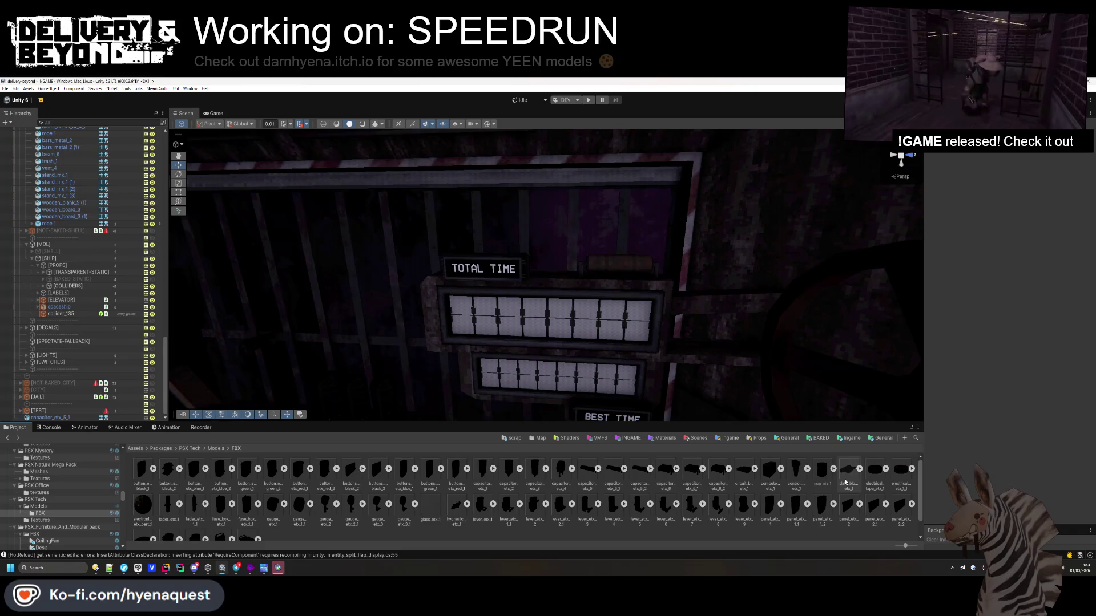
mouse_move(639, 309)
mouse_down()
mouse_move(631, 321)
mouse_move(635, 304)
mouse_move(411, 290)
mouse_up()
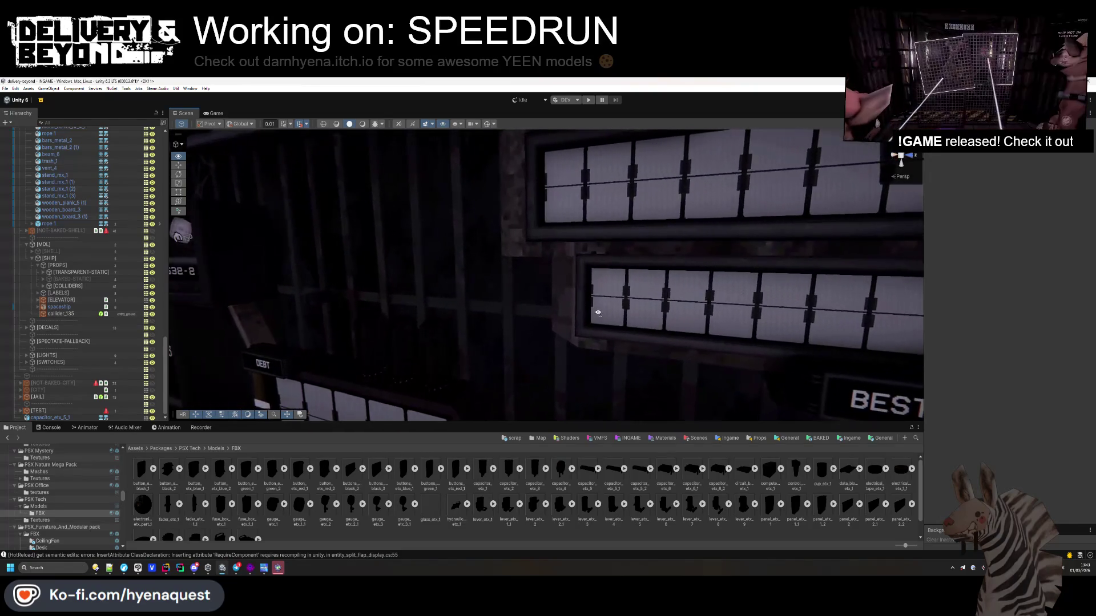
key(alt+Tab)
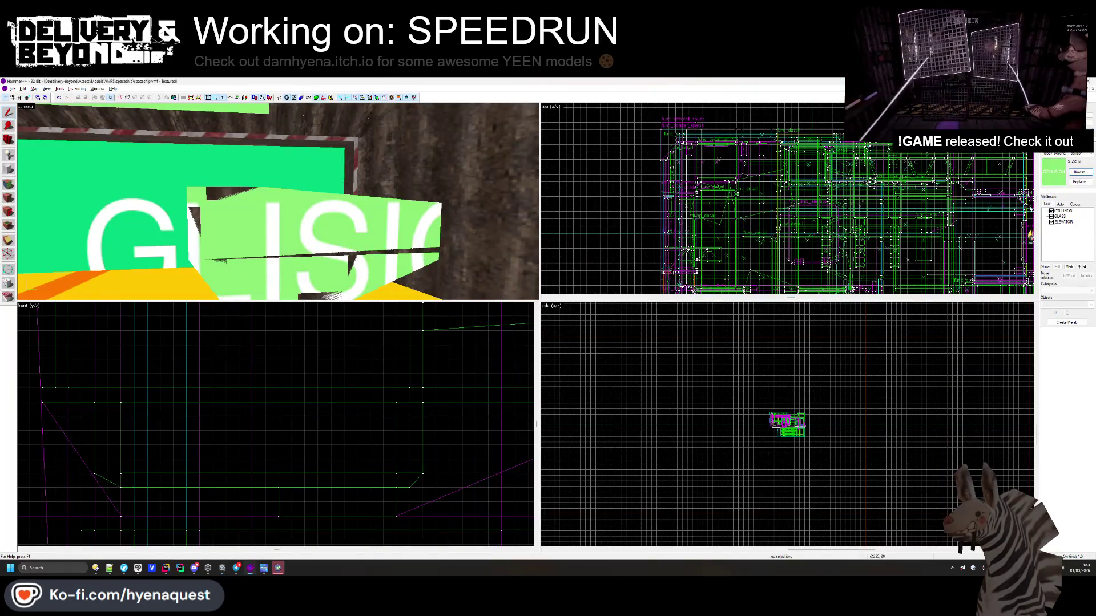
click(1052, 211)
key(shift+a)
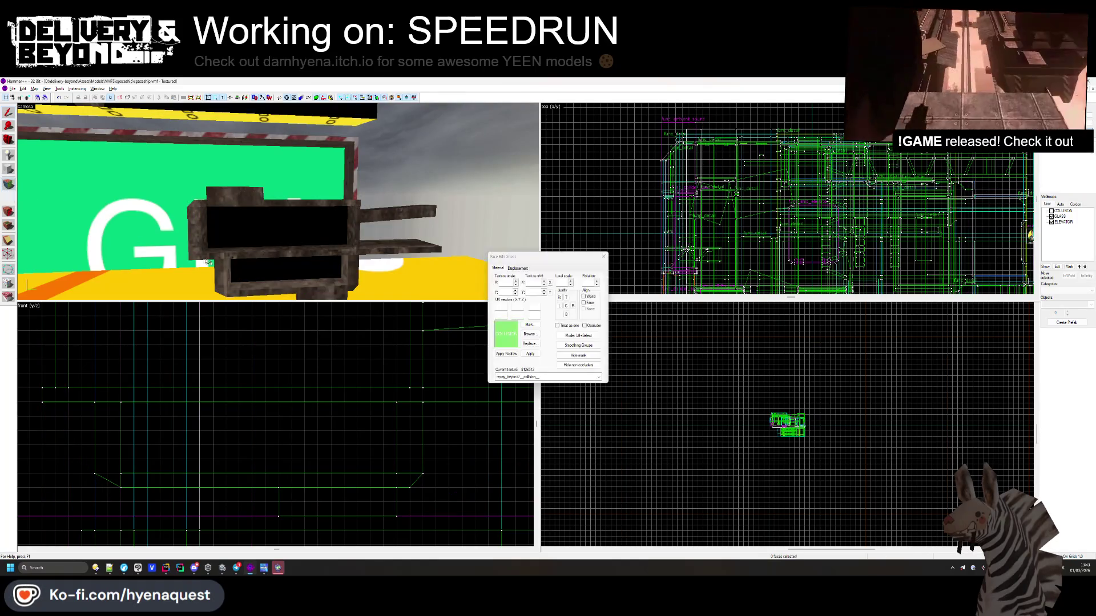
click(224, 261)
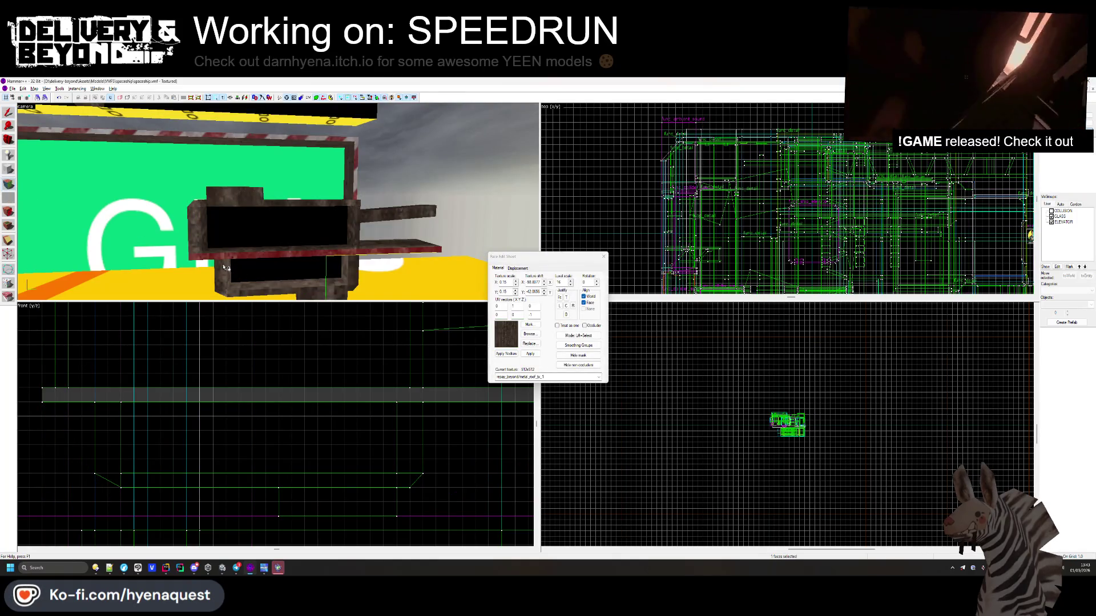
click(244, 291)
click(247, 283)
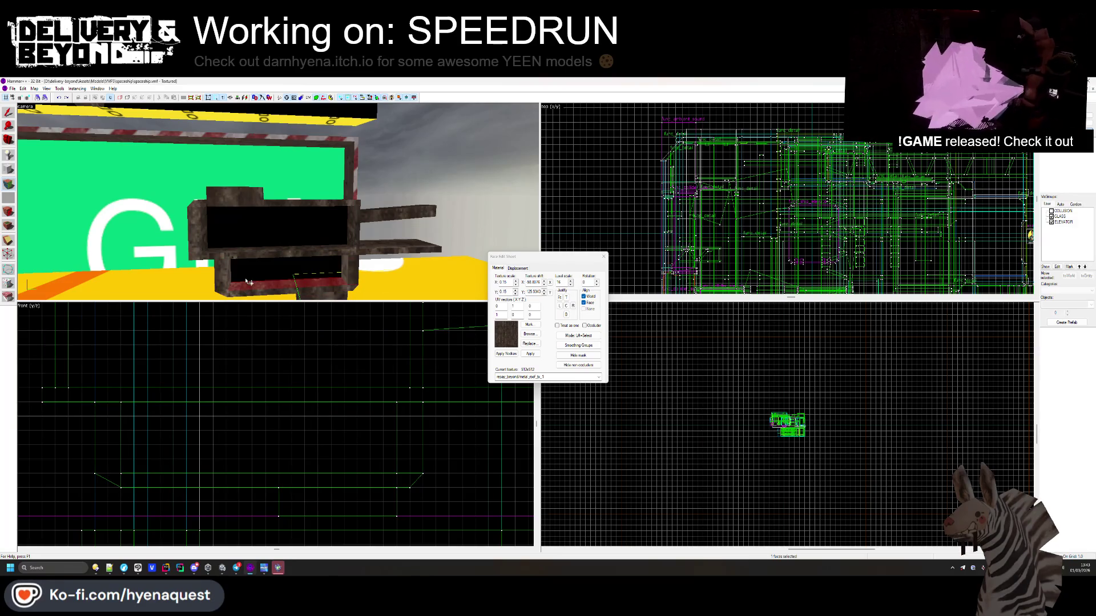
click(355, 280)
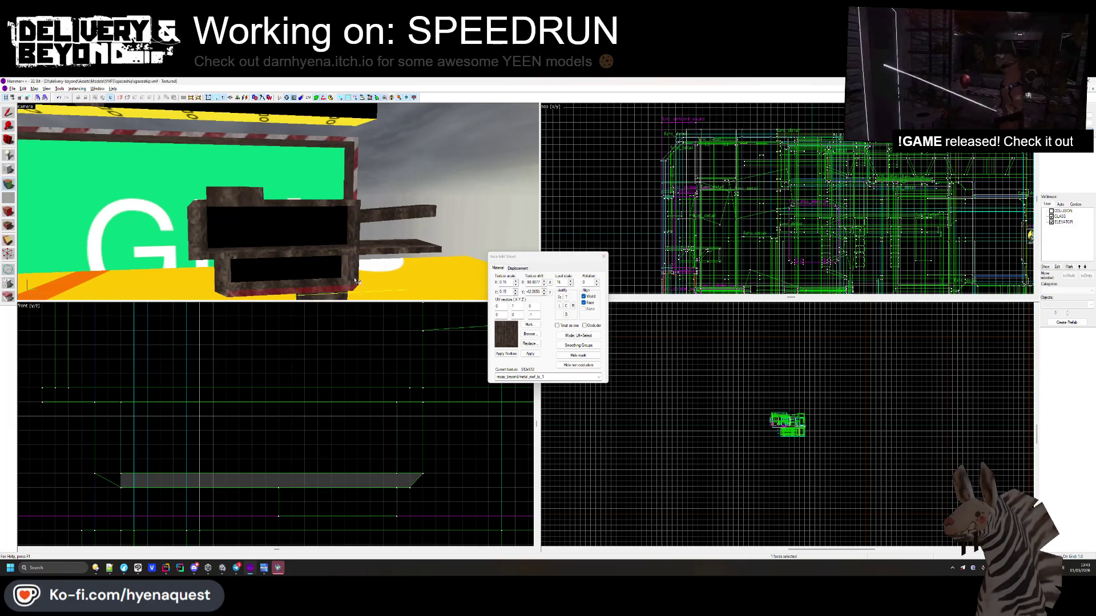
click(198, 213)
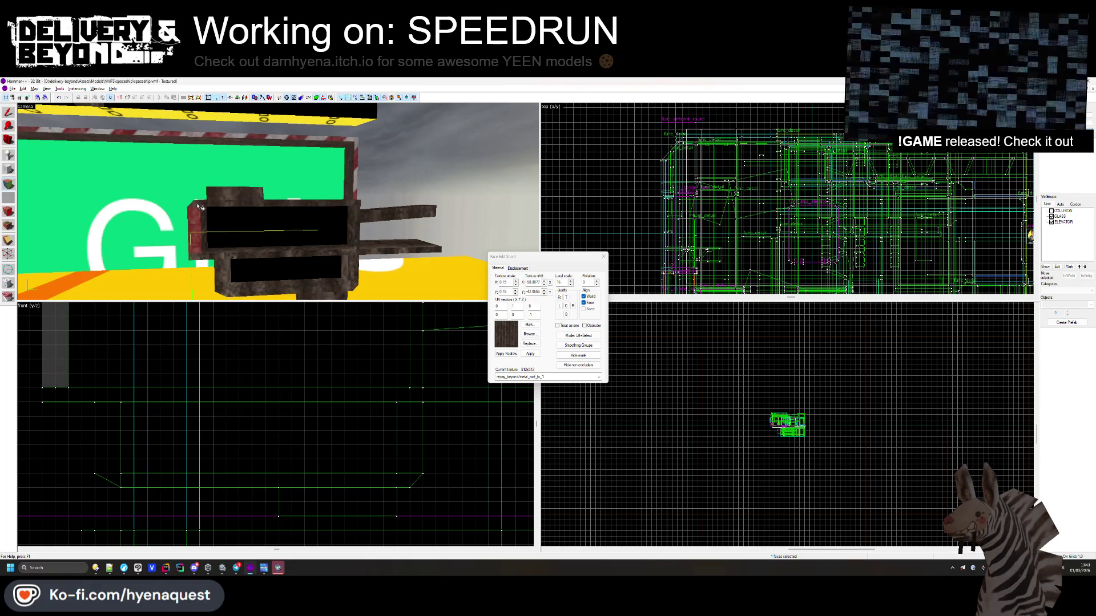
click(220, 201)
click(603, 256)
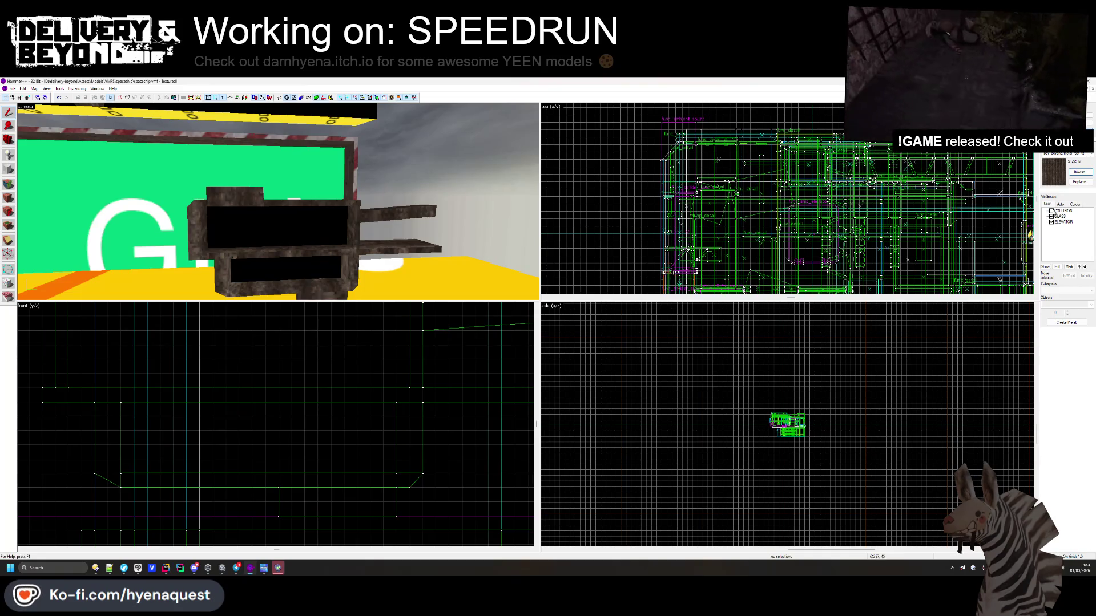
click(1051, 211)
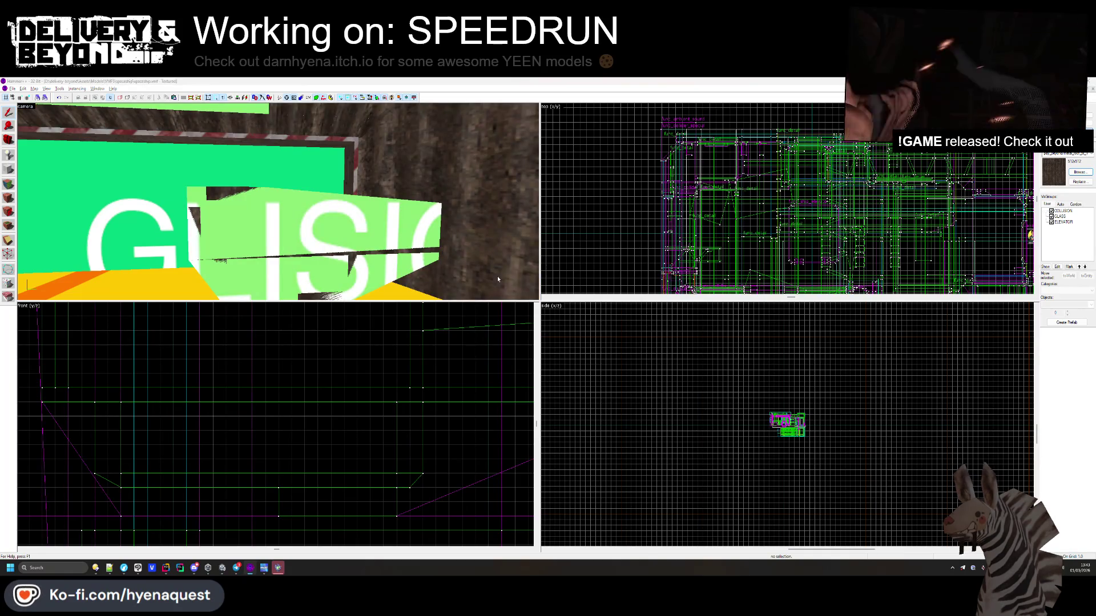
key(alt+Tab)
- Place capacitor_etx_3 below the time boards, tilting, raising and shifting it into position
drag(558, 288, 614, 279)
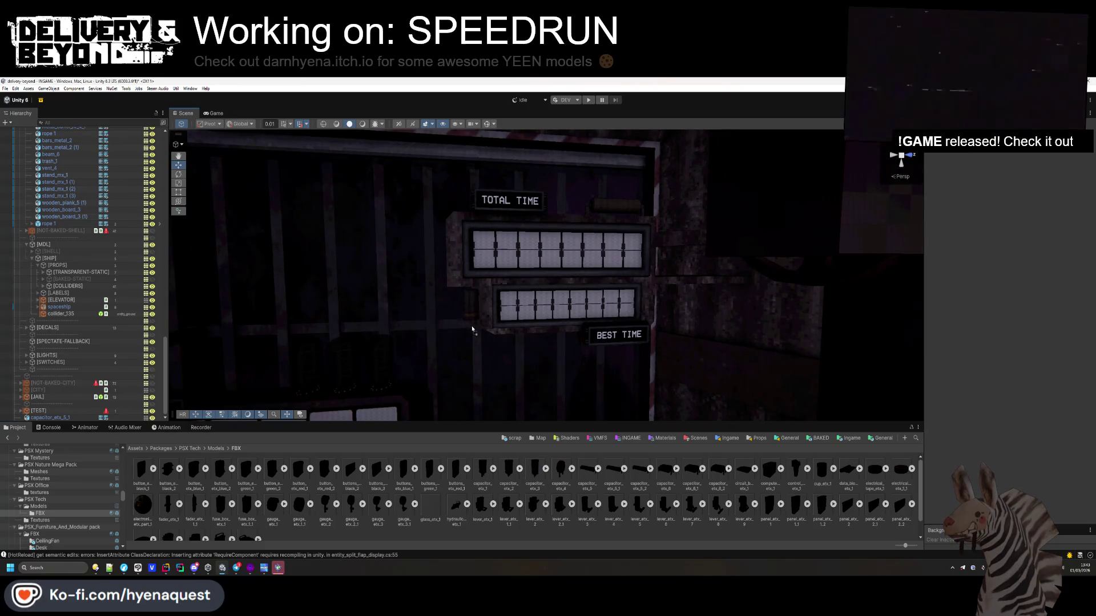
drag(473, 328, 477, 320)
scroll(501, 342, up, 3)
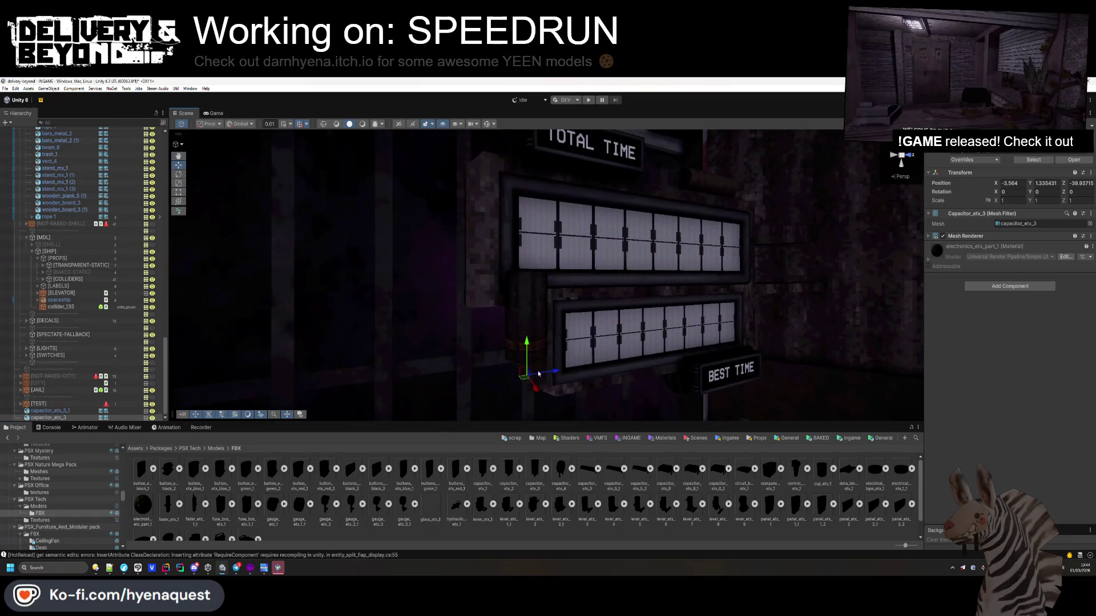
drag(524, 387, 523, 386)
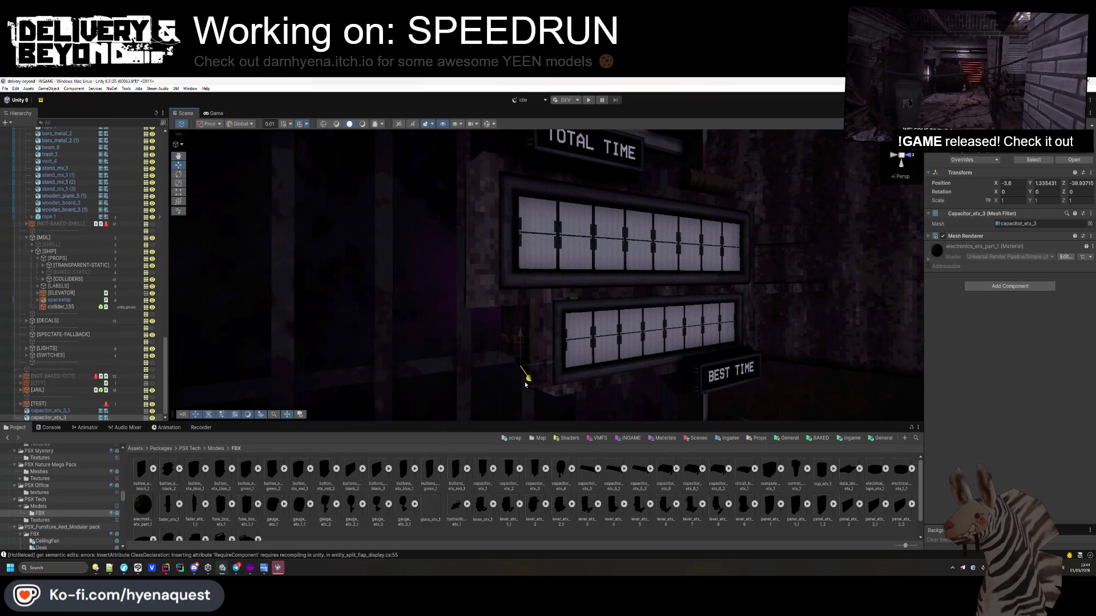
click(179, 174)
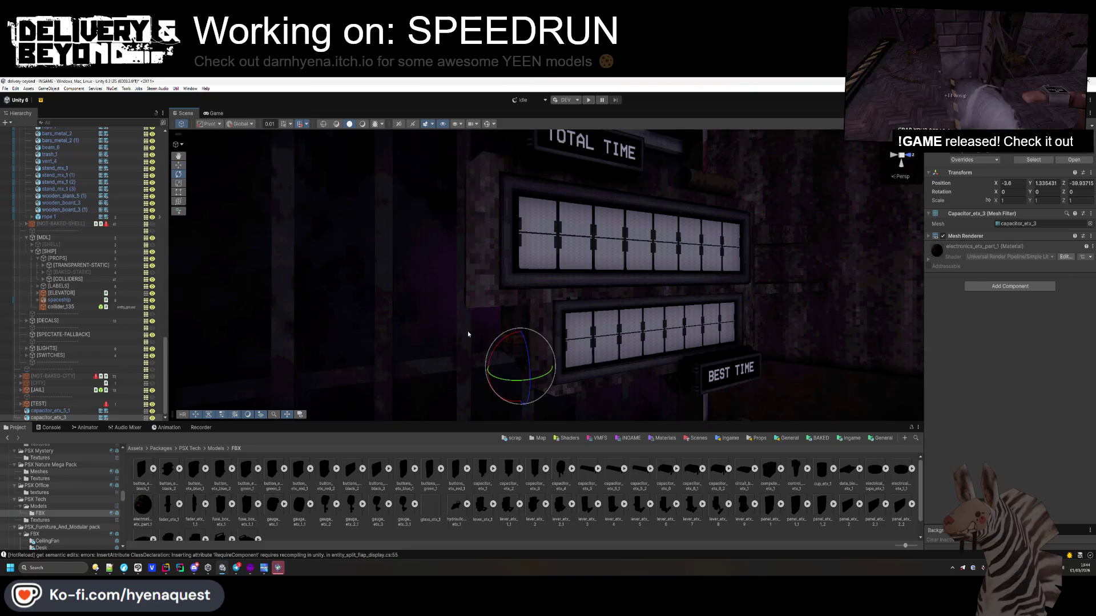
mouse_move(516, 342)
mouse_down()
mouse_move(335, 426)
mouse_move(373, 375)
mouse_move(409, 361)
mouse_up()
key(w)
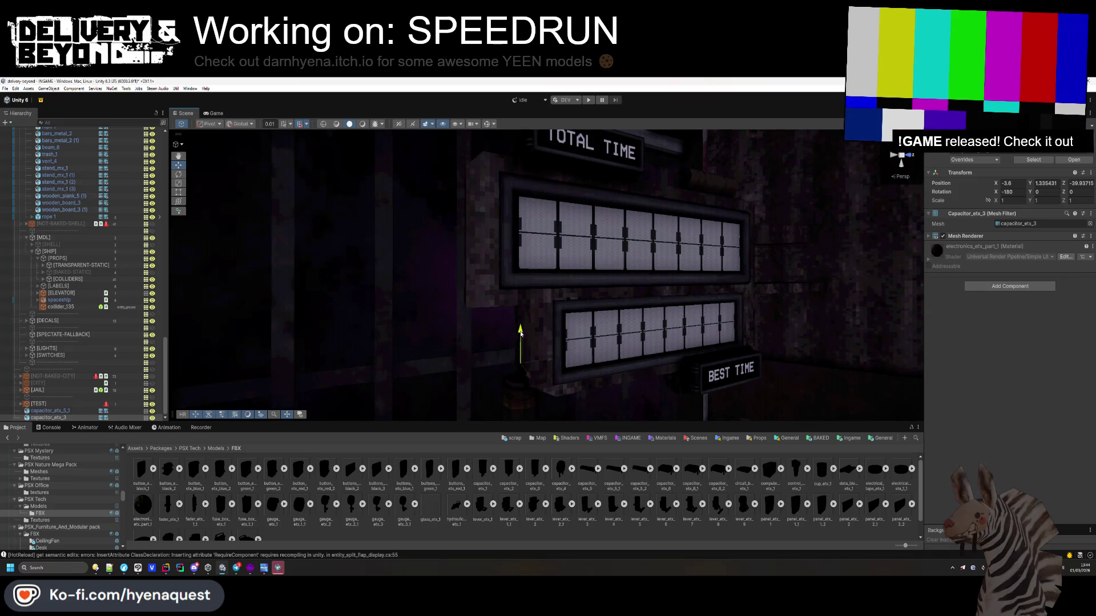
drag(521, 334, 511, 256)
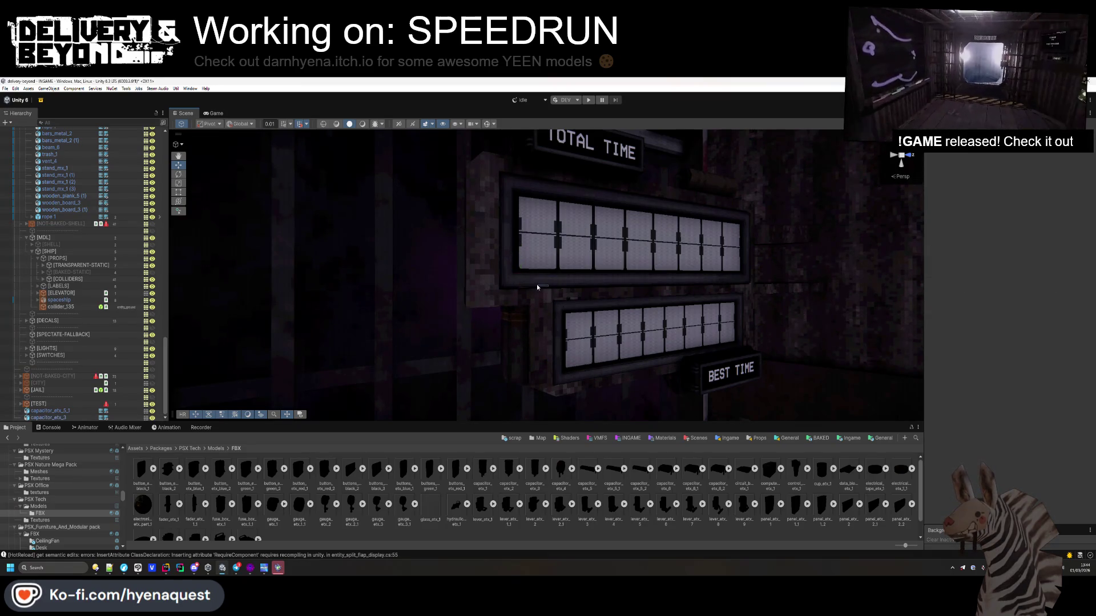
mouse_move(551, 301)
mouse_down()
mouse_move(479, 368)
mouse_move(660, 337)
mouse_move(853, 337)
mouse_up()
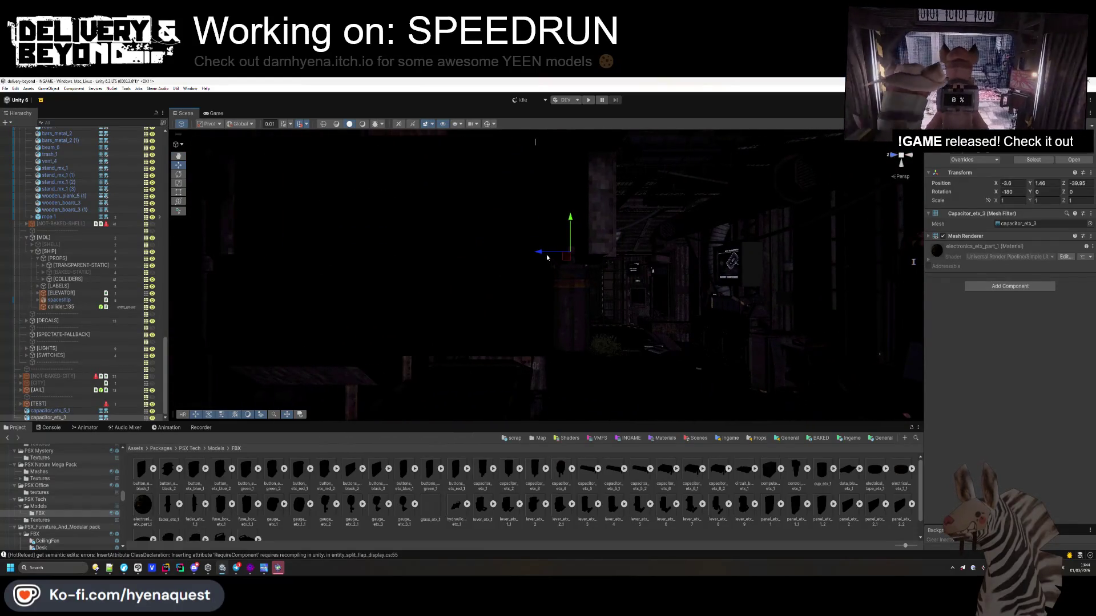
mouse_move(551, 254)
mouse_down()
mouse_move(237, 294)
mouse_move(260, 292)
mouse_up()
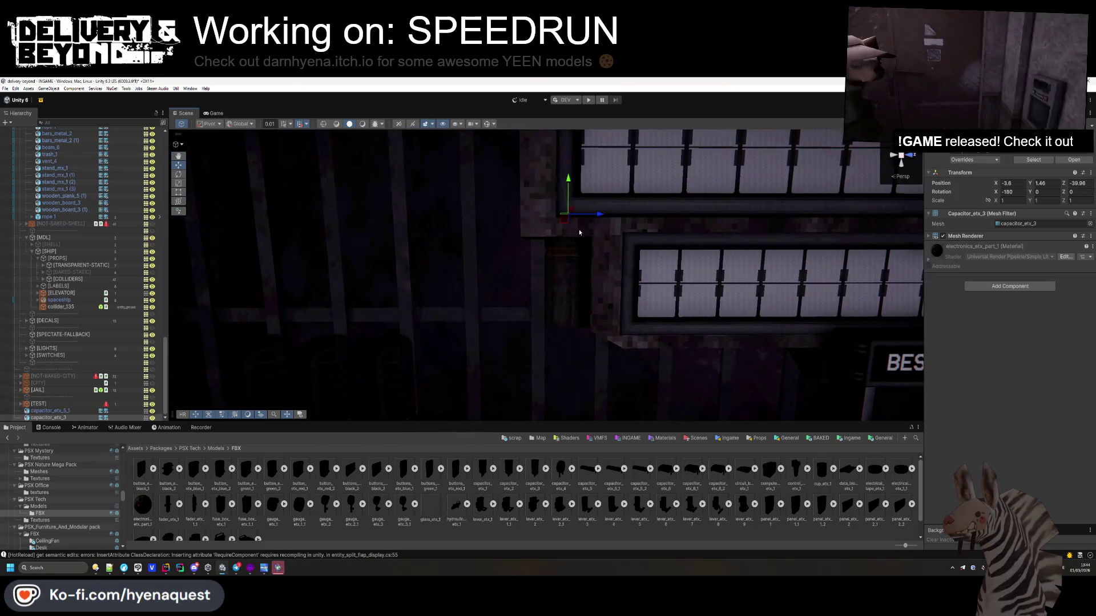
mouse_move(592, 218)
mouse_down()
mouse_move(557, 320)
mouse_move(543, 286)
mouse_move(558, 343)
mouse_up()
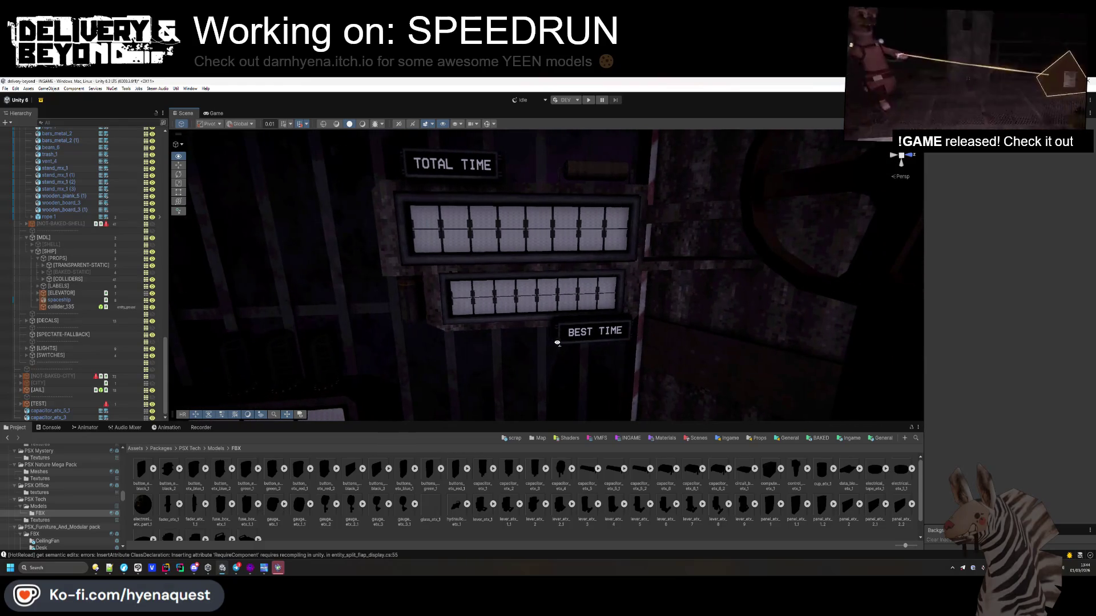
- Add signal_receiver_etx_1 with Rotation Y 90 just beneath the BEST TIME sign
scroll(229, 502, down, 1)
mouse_move(221, 519)
mouse_down()
mouse_move(485, 356)
mouse_move(505, 315)
mouse_move(496, 300)
mouse_up()
text(90)
mouse_move(500, 254)
mouse_down()
mouse_move(501, 347)
mouse_move(526, 348)
mouse_move(494, 276)
mouse_move(562, 372)
mouse_move(579, 372)
mouse_move(550, 388)
mouse_move(529, 349)
mouse_move(547, 303)
mouse_up()
click(563, 409)
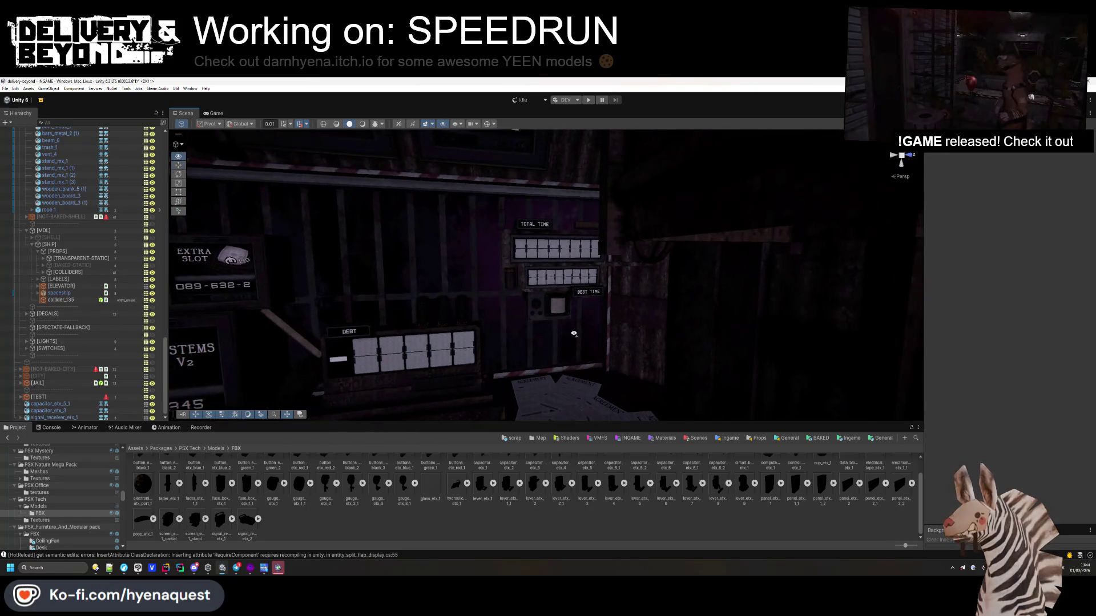
- Undo the signal receiver's Y scale change and drag its Scale Z down to about 0.59
click(550, 292)
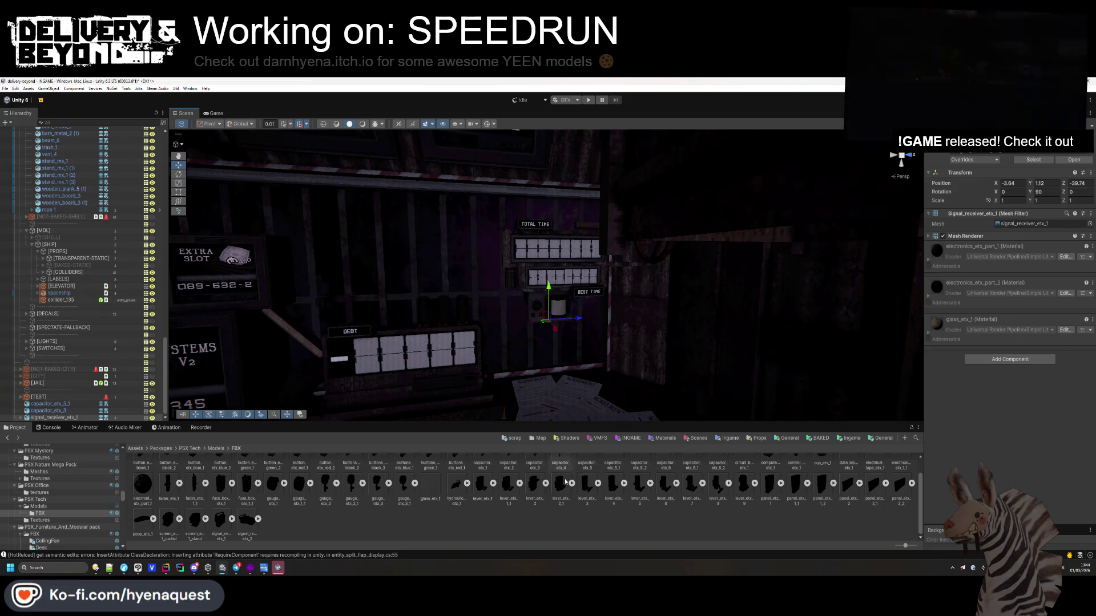
drag(627, 274, 645, 268)
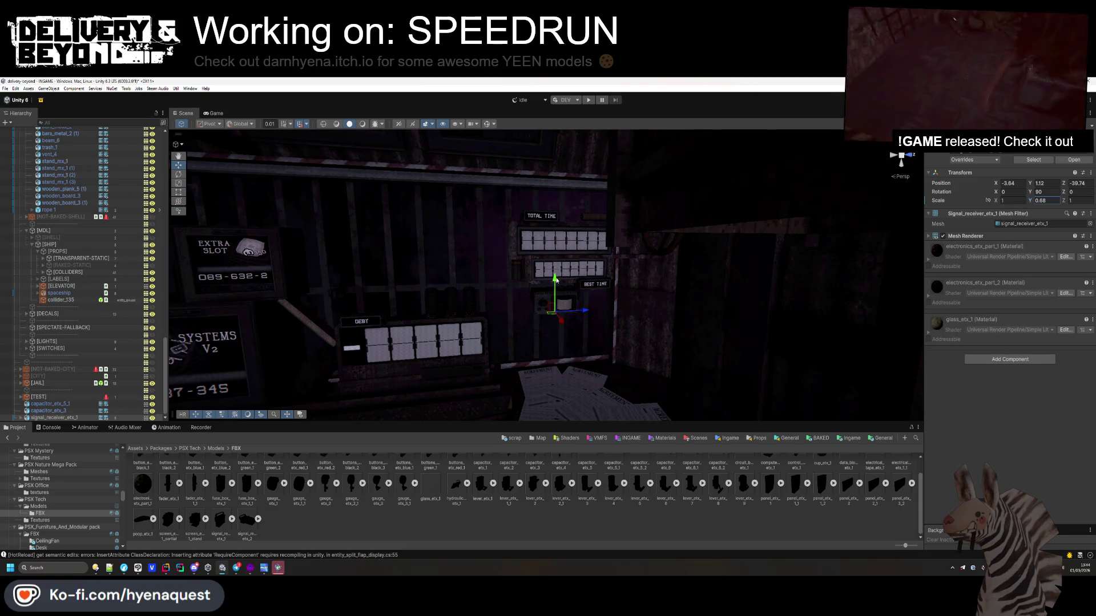
key(ctrl+z)
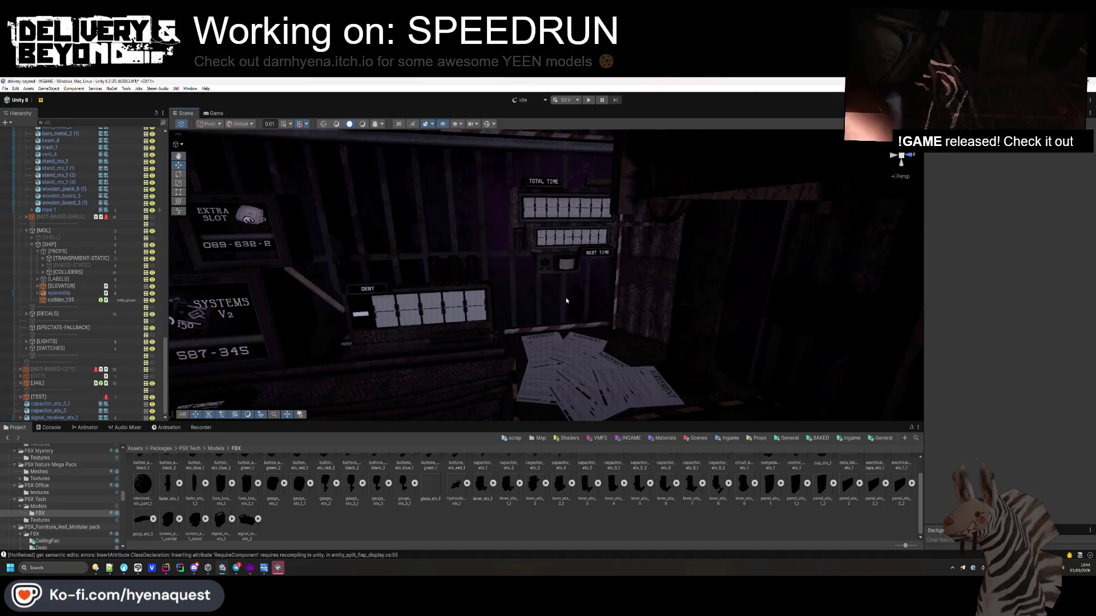
click(543, 363)
mouse_move(543, 363)
mouse_down()
mouse_move(636, 313)
mouse_move(730, 319)
mouse_up()
click(620, 316)
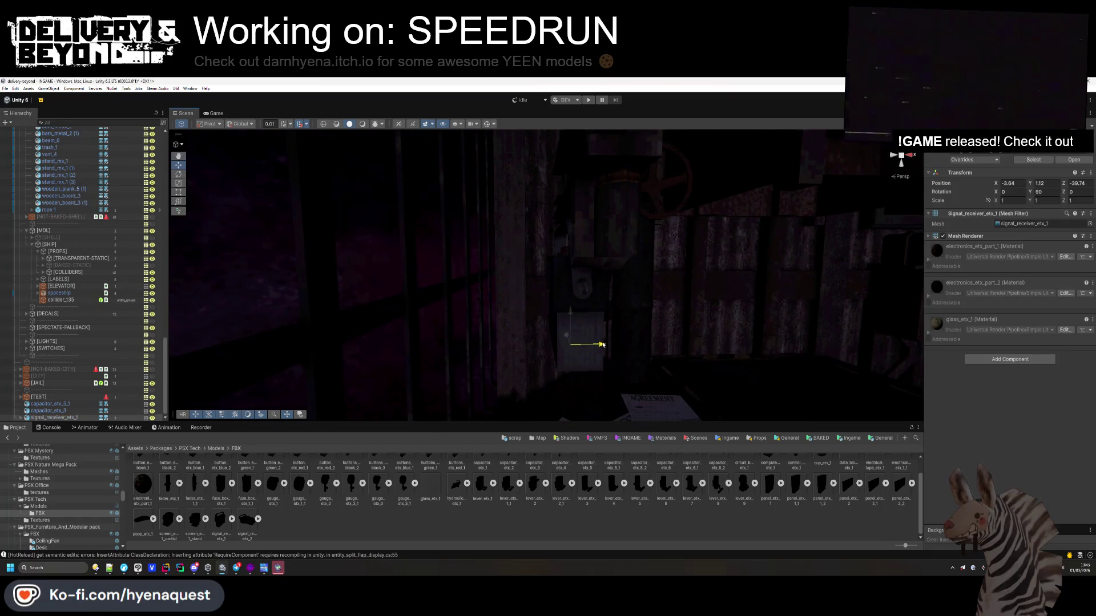
drag(608, 344, 501, 338)
drag(1064, 200, 1063, 202)
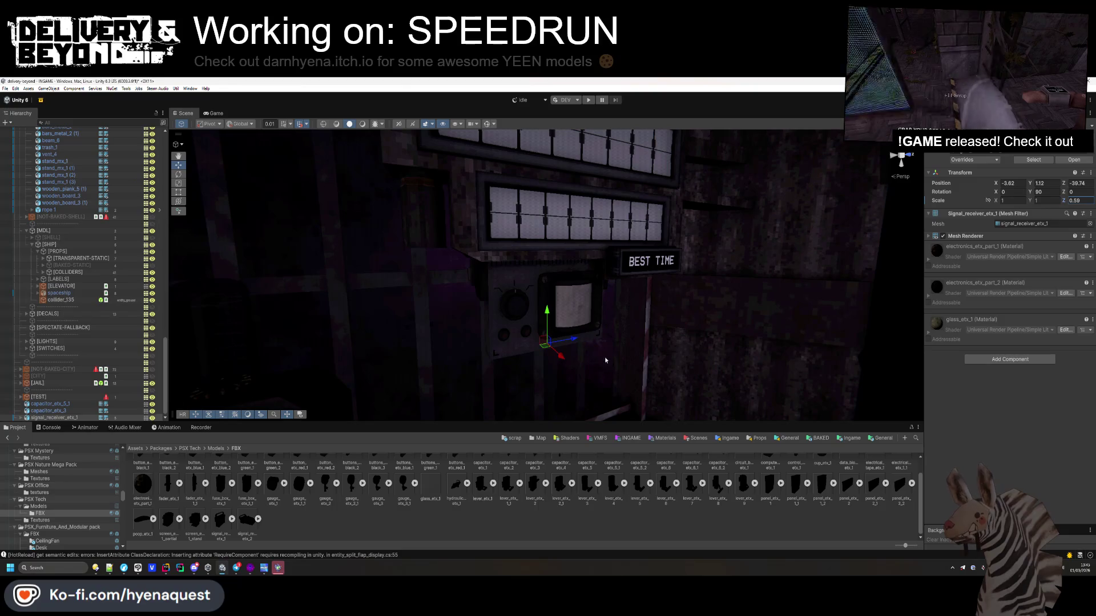
drag(566, 359, 677, 366)
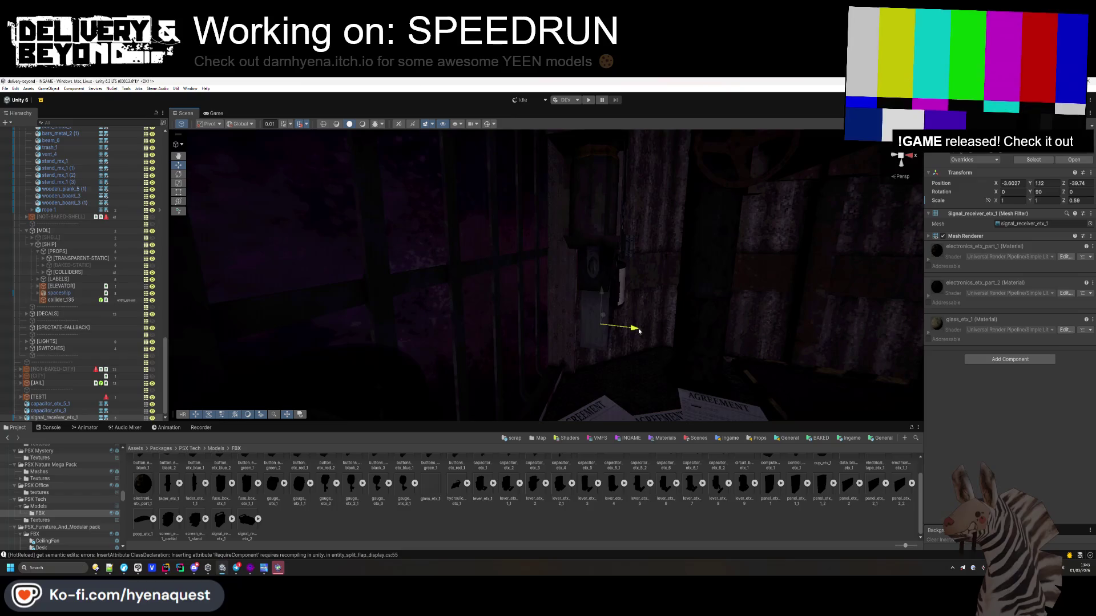
mouse_move(638, 330)
mouse_down()
mouse_move(497, 314)
mouse_move(488, 287)
mouse_up()
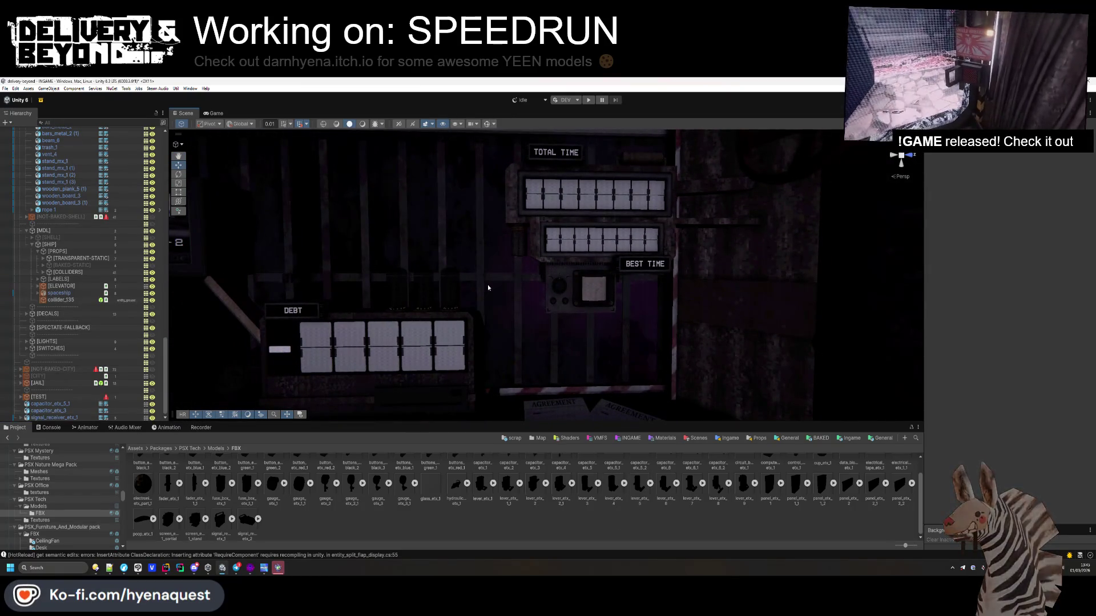
- Orbit and zoom around the store corner showing the TOTAL TIME and BEST TIME panels
mouse_move(488, 283)
mouse_down()
mouse_move(383, 264)
mouse_move(523, 236)
mouse_up()
scroll(652, 278, down, 3)
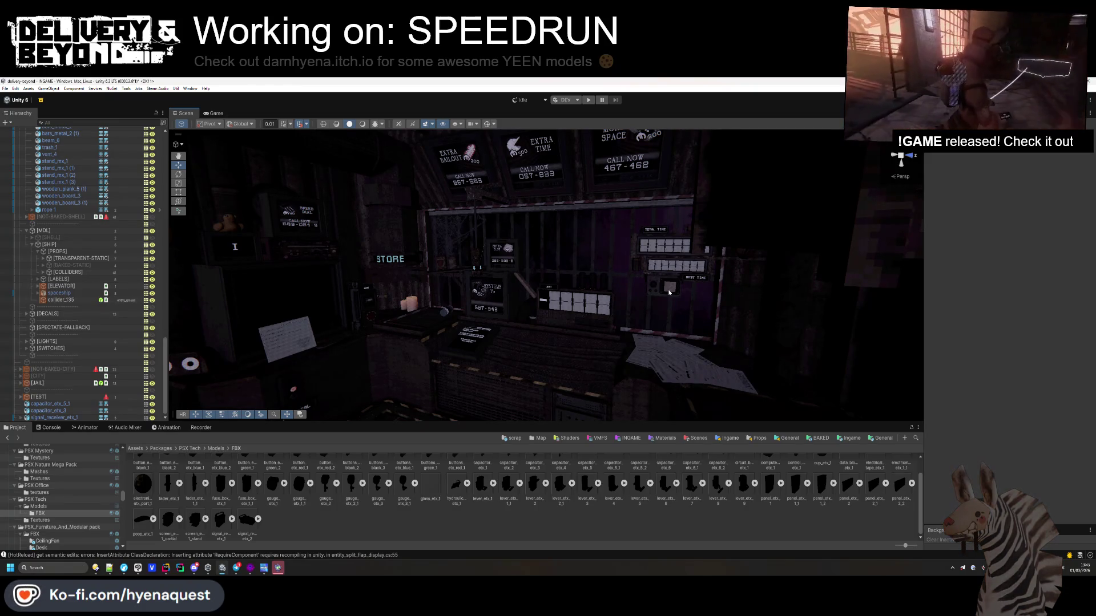
mouse_move(263, 251)
mouse_down()
mouse_move(389, 272)
mouse_move(406, 287)
mouse_up()
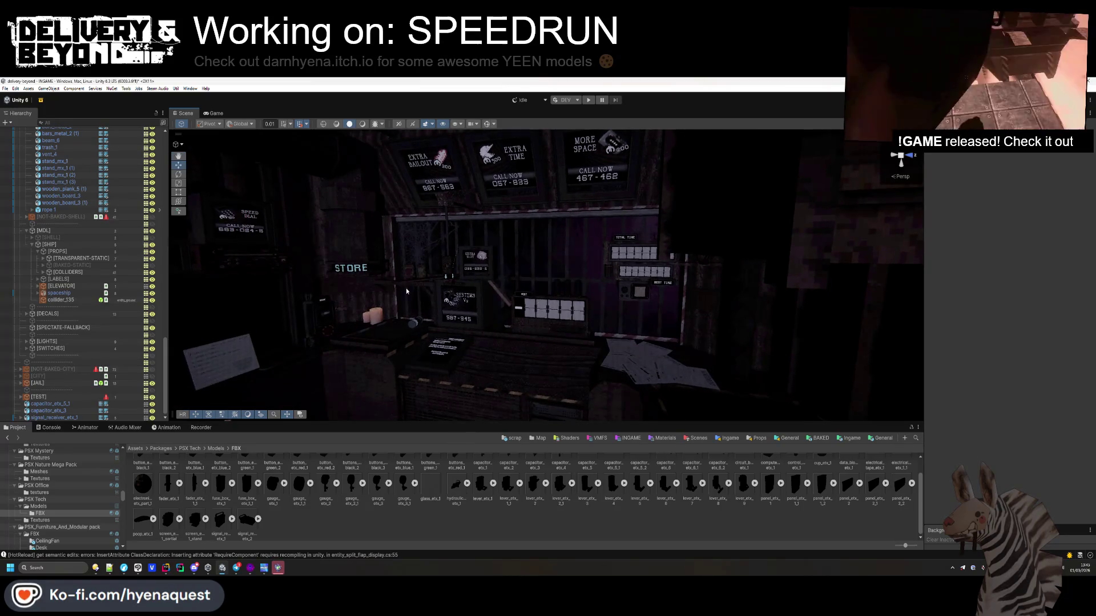
key(alt+Tab)
- In Hammer++, select the slanted green brush and switch to the Block tool
click(403, 261)
key(Escape)
click(224, 195)
click(9, 169)
scroll(695, 173, up, 5)
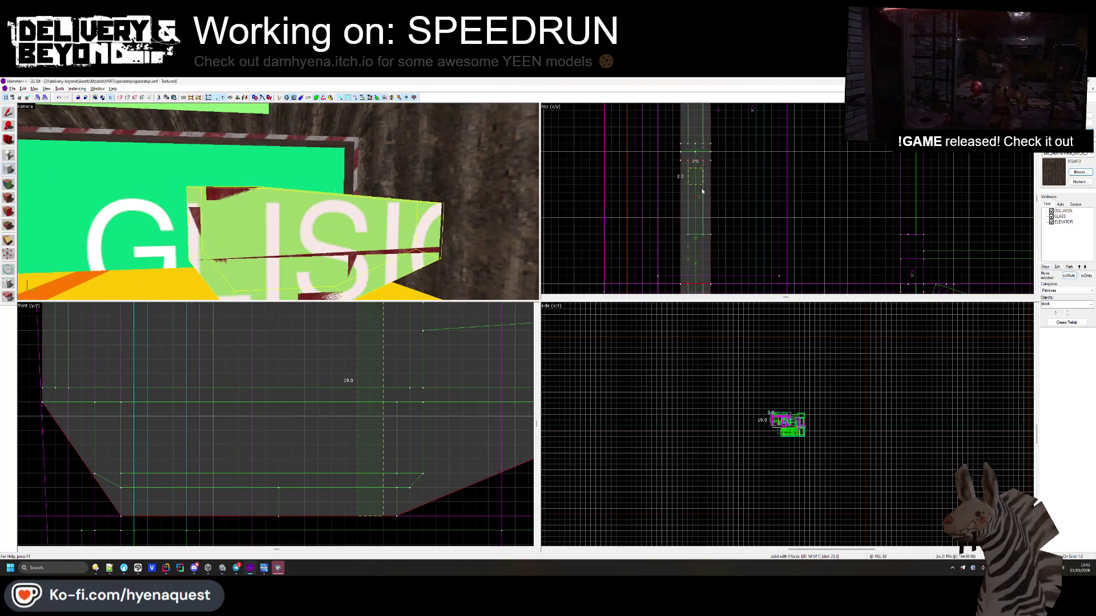
- Draw a thin block in the top view, stretch it into a tall pole, and create it
drag(686, 166, 703, 186)
scroll(381, 424, down, 4)
drag(386, 395, 387, 344)
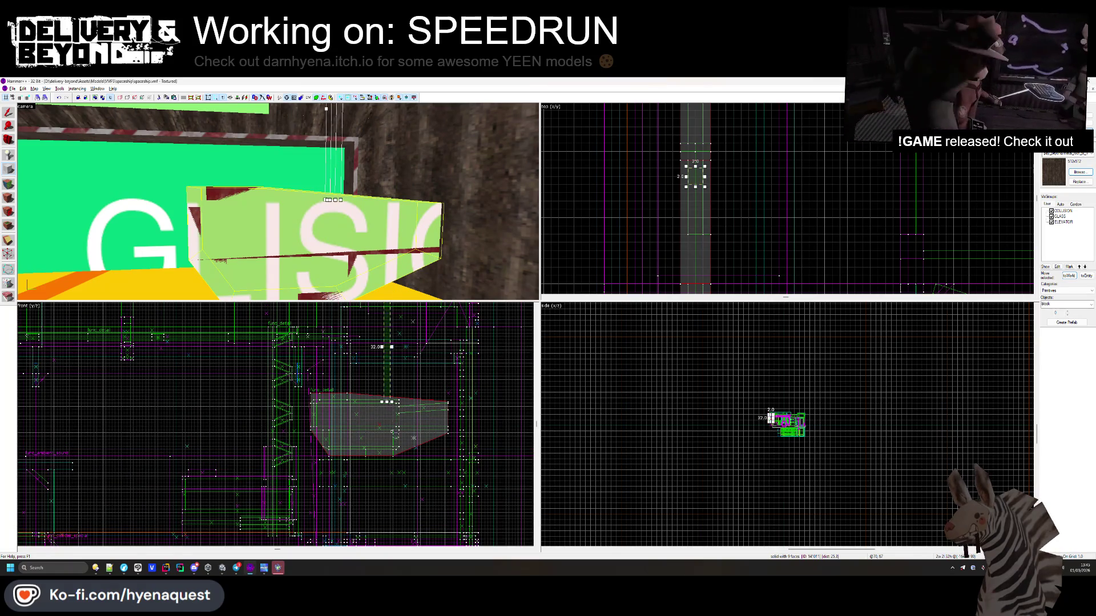
scroll(395, 435, down, 1)
key(Return)
key(Escape)
drag(165, 149, 406, 243)
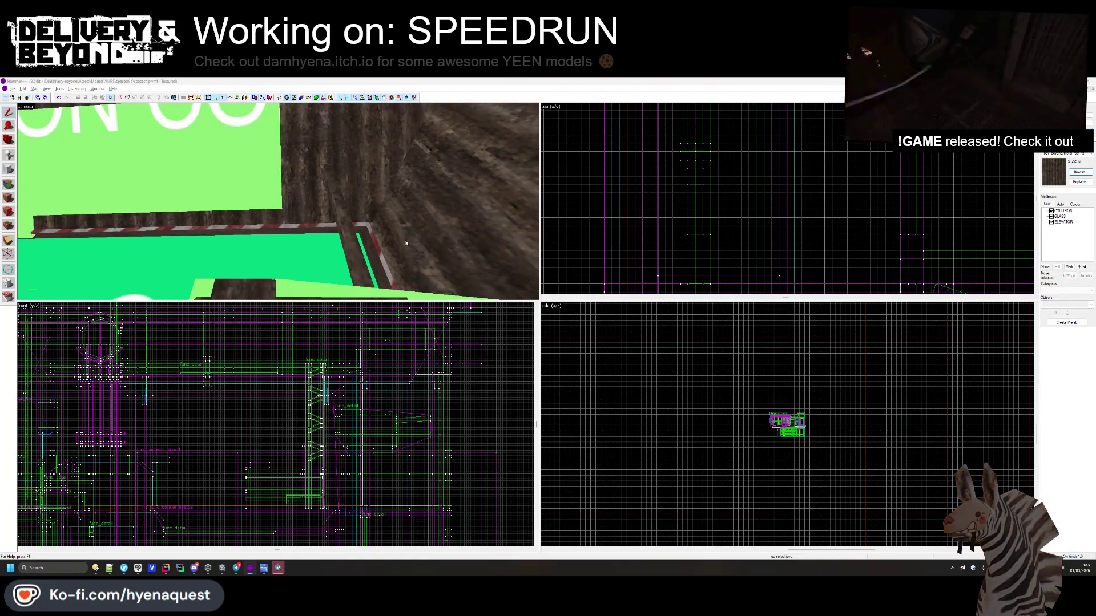
- After comparing in Unity, shift the new pole sideways in the top view
key(alt+Tab)
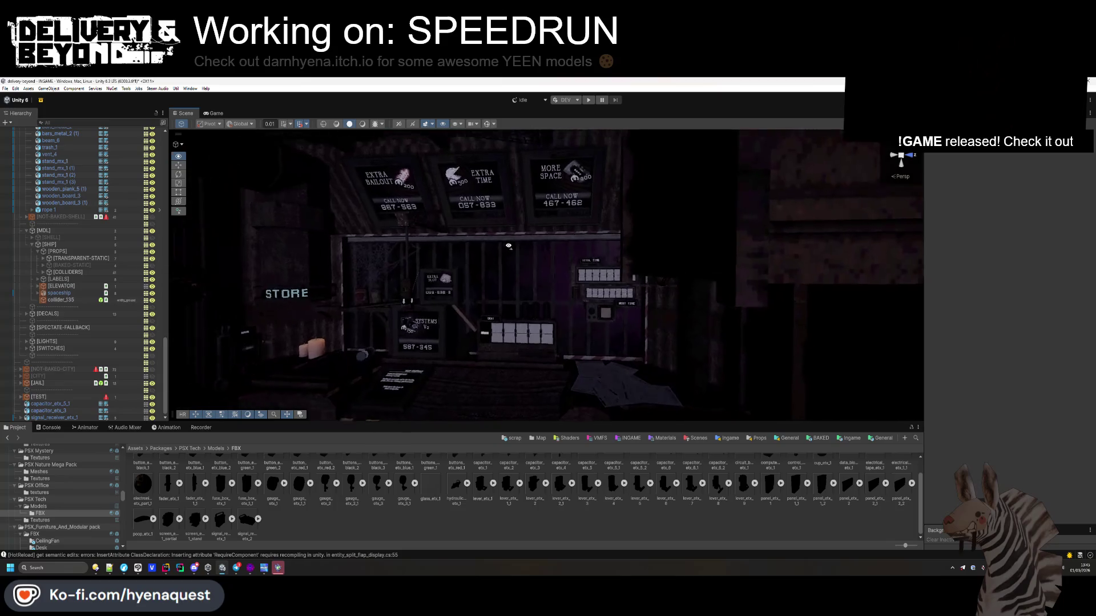
key(alt+Tab)
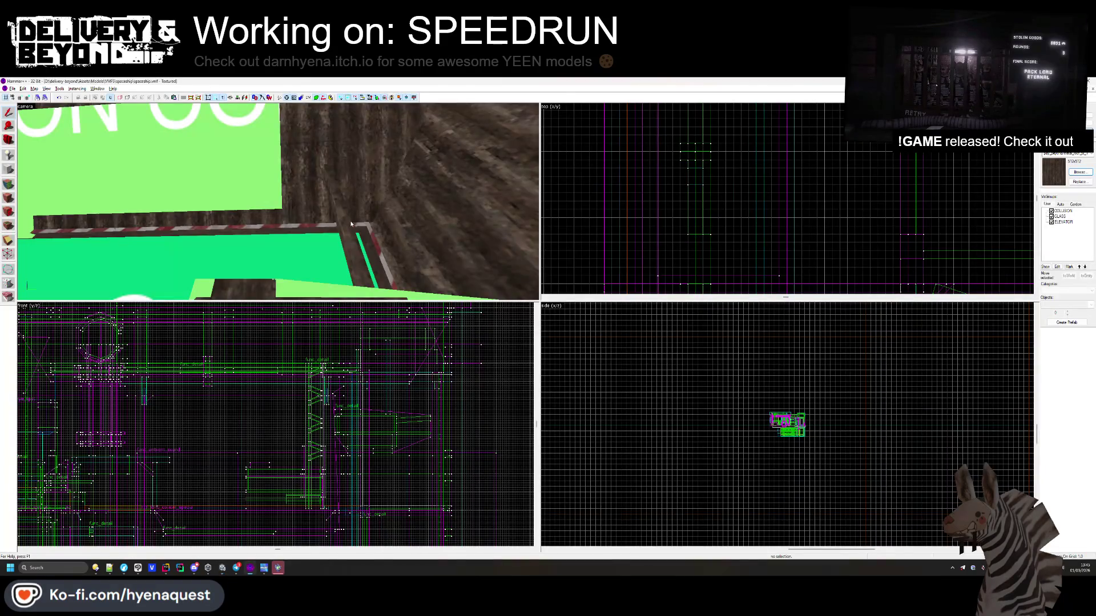
click(351, 224)
scroll(707, 183, up, 3)
scroll(706, 183, up, 1)
drag(706, 183, 716, 202)
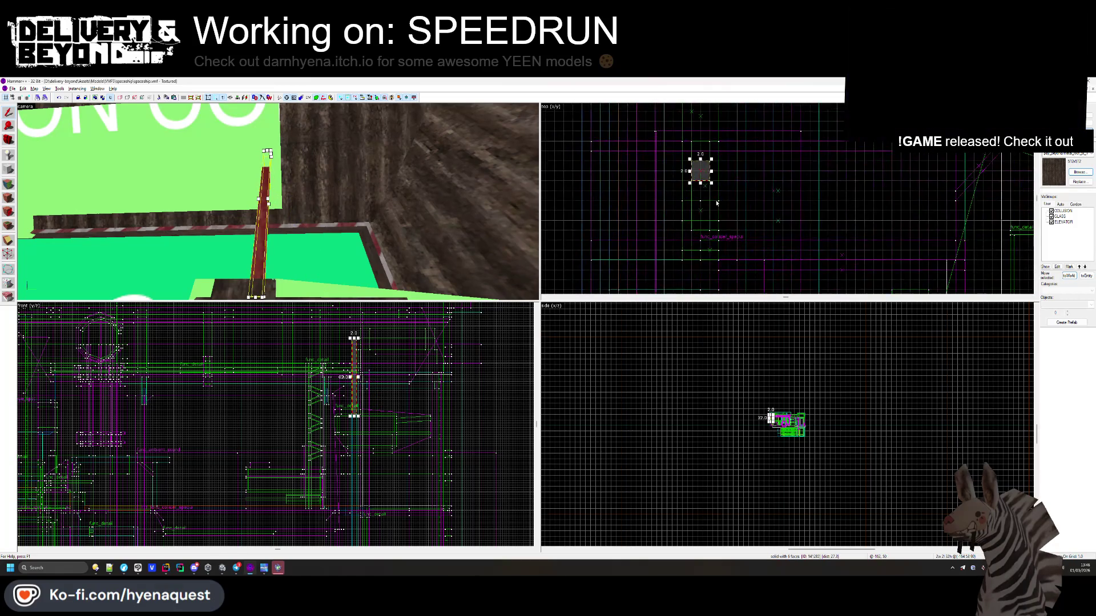
key(Escape)
- Check the STORE sign in Unity, then move the pole toward the top of the plan
key(alt+Tab)
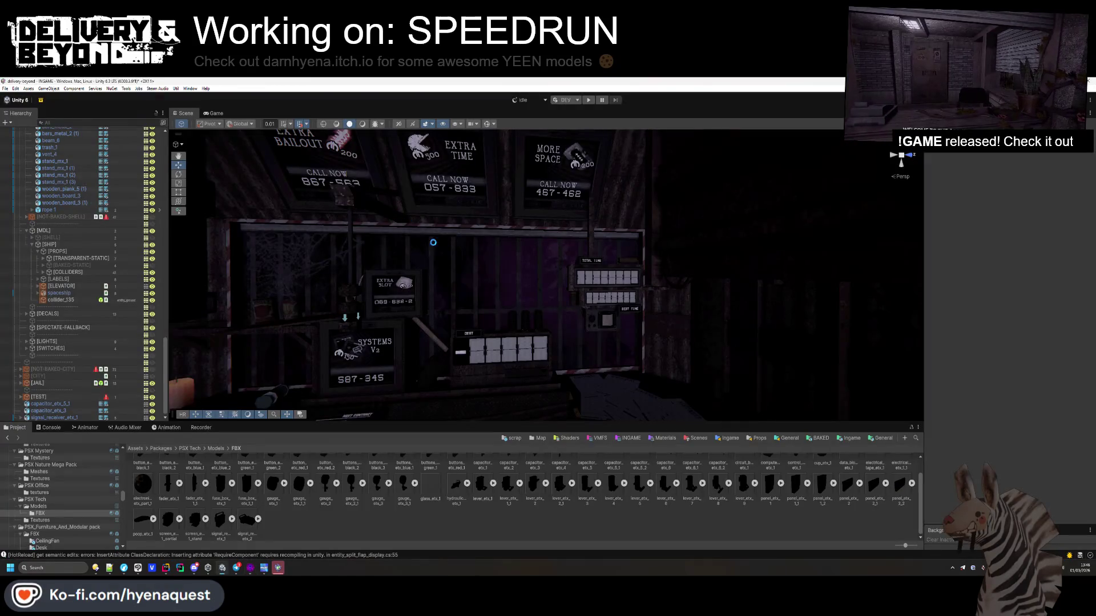
drag(433, 243, 633, 314)
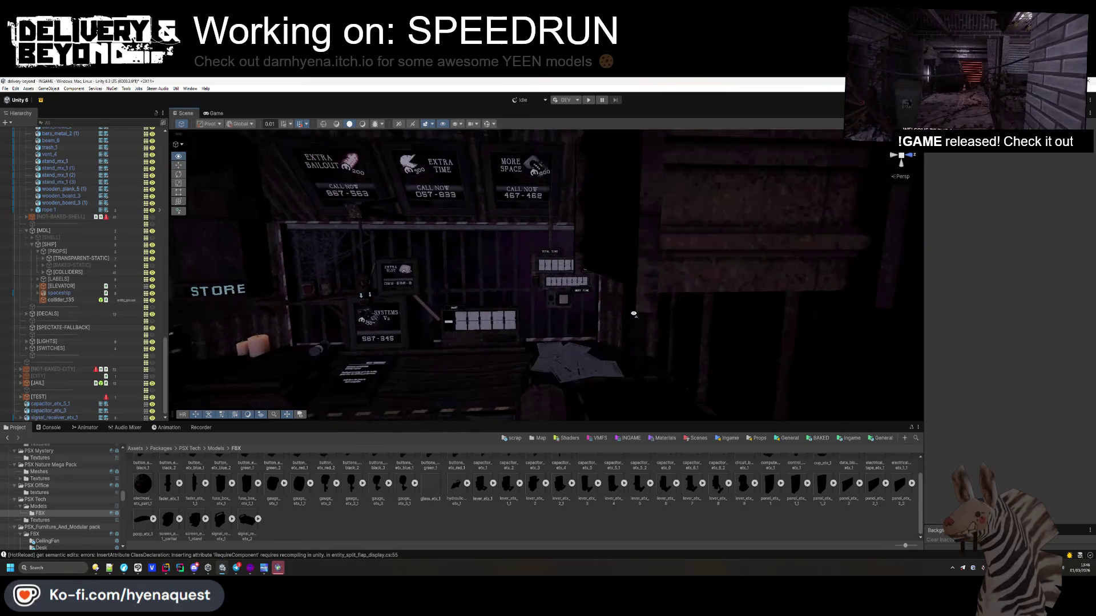
key(alt+Tab)
click(700, 171)
drag(700, 171, 707, 133)
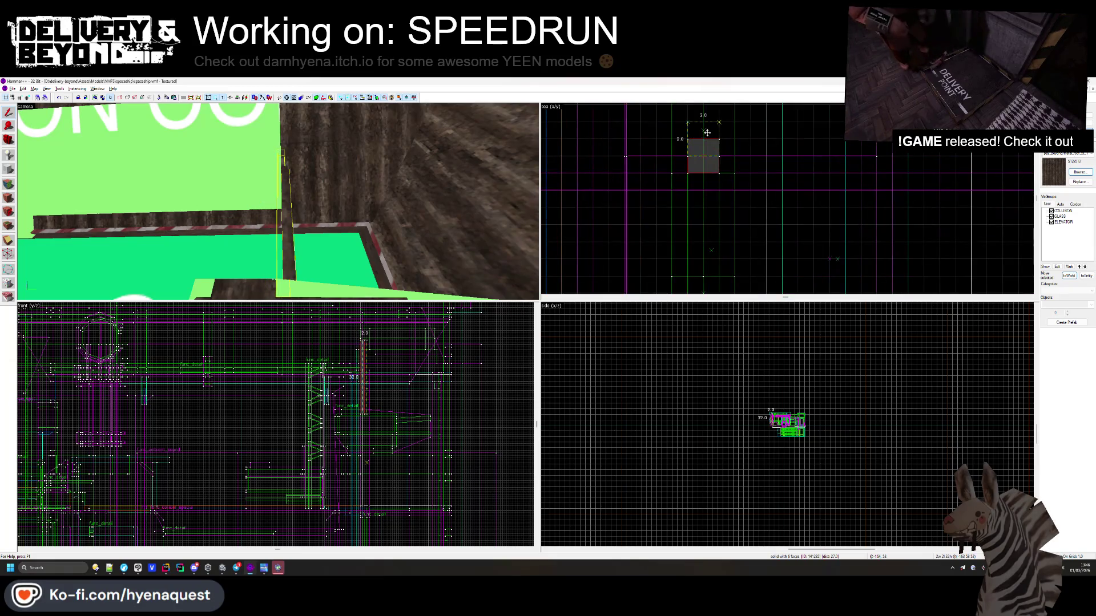
click(558, 217)
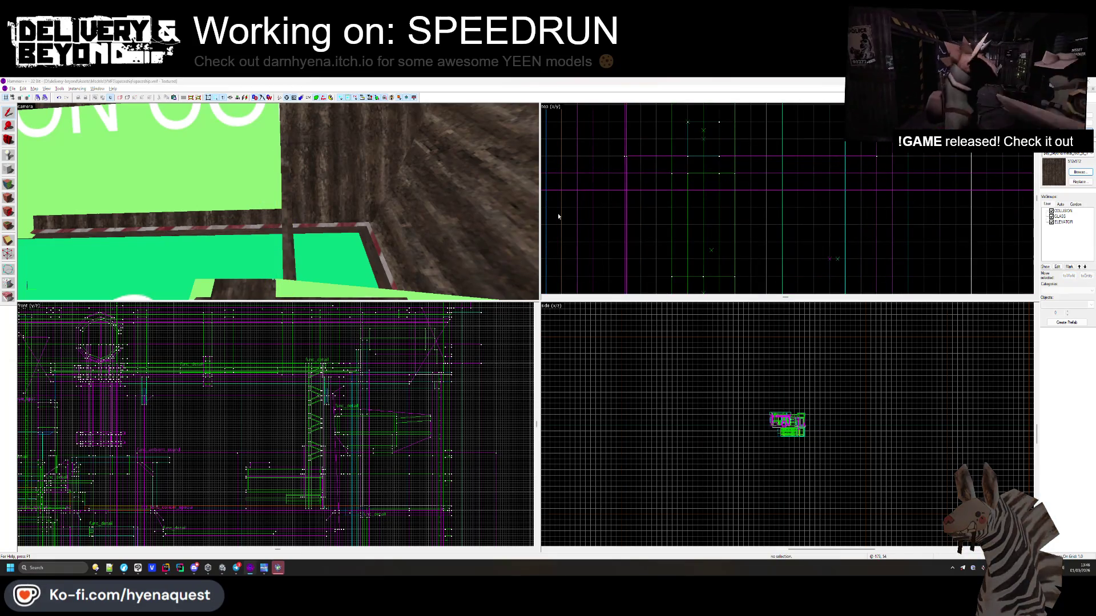
- Reimport the ship map in Unity, fly toward the timer panels, then return to Hammer++
key(alt+Tab)
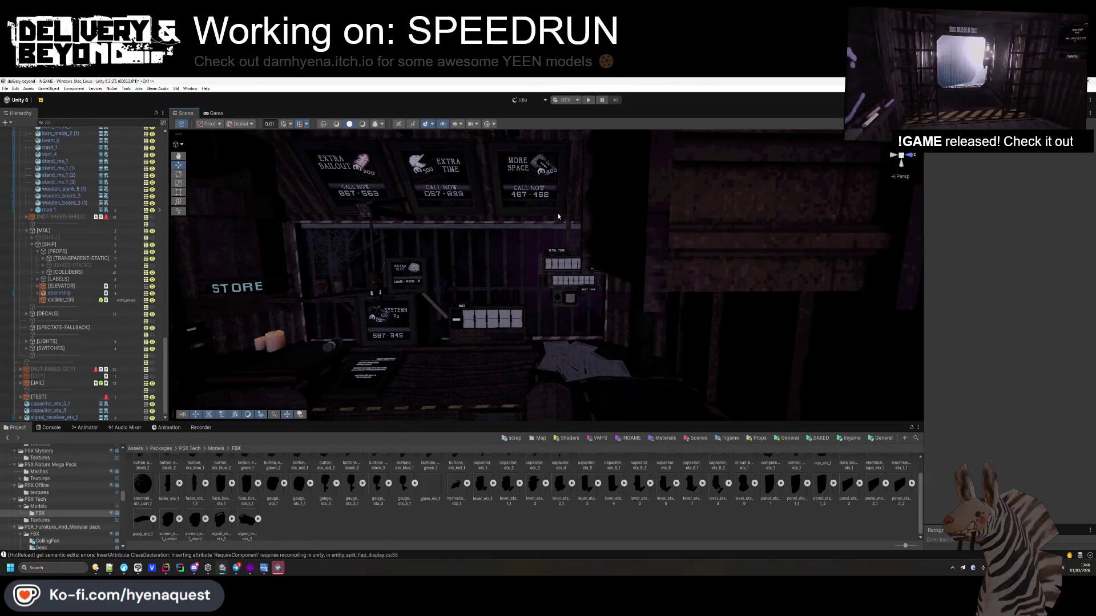
key(alt+Tab)
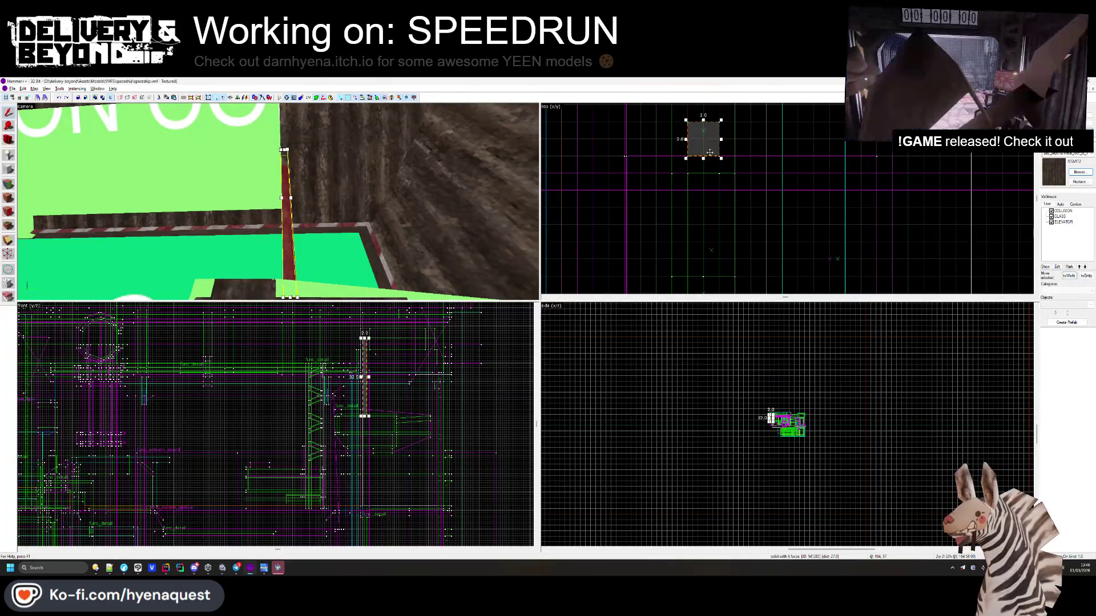
key(alt+Tab)
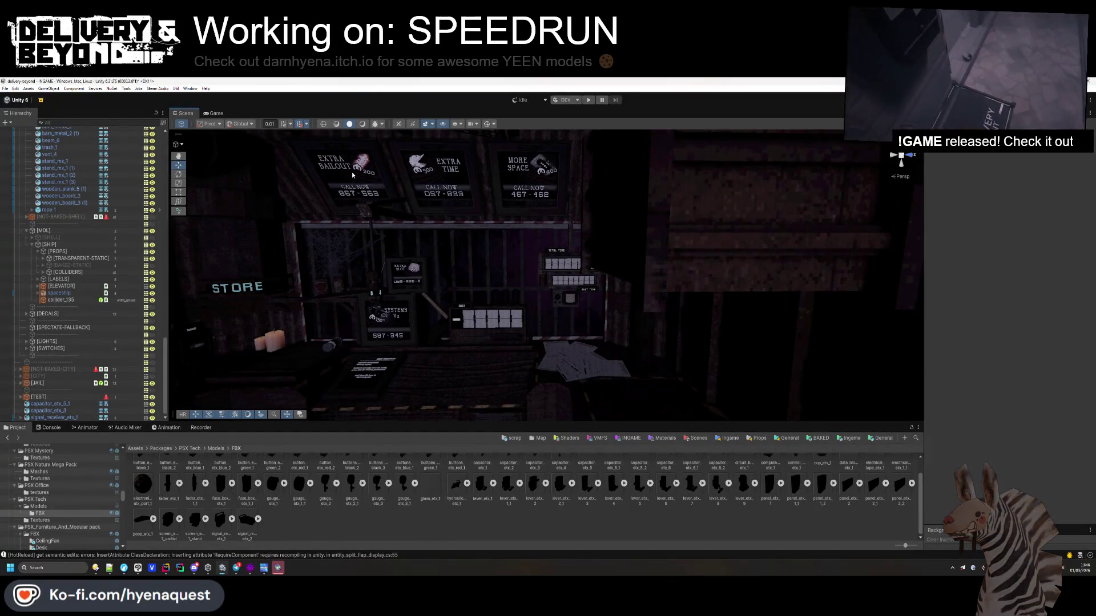
drag(351, 172, 352, 190)
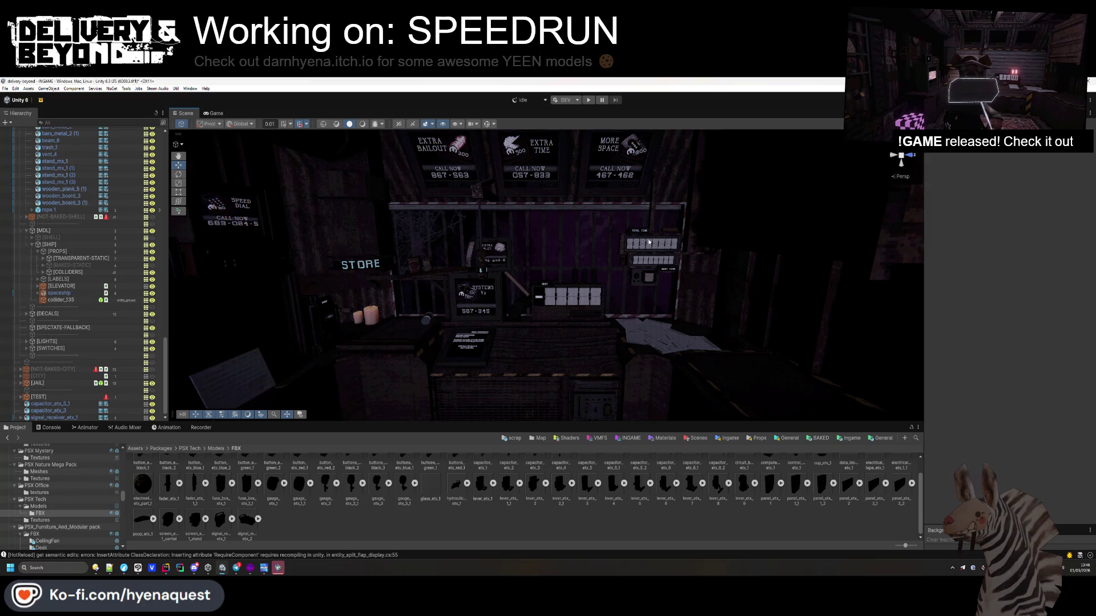
key(alt+Tab)
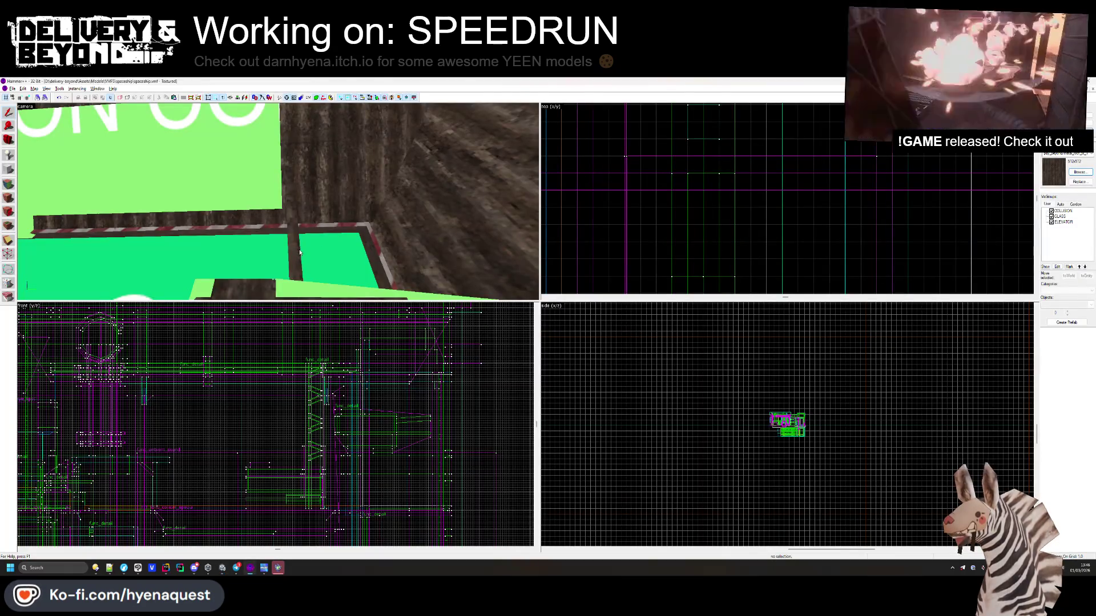
- Inspect the pole and slanted func_detail brushes around the prop
click(299, 252)
scroll(371, 400, up, 5)
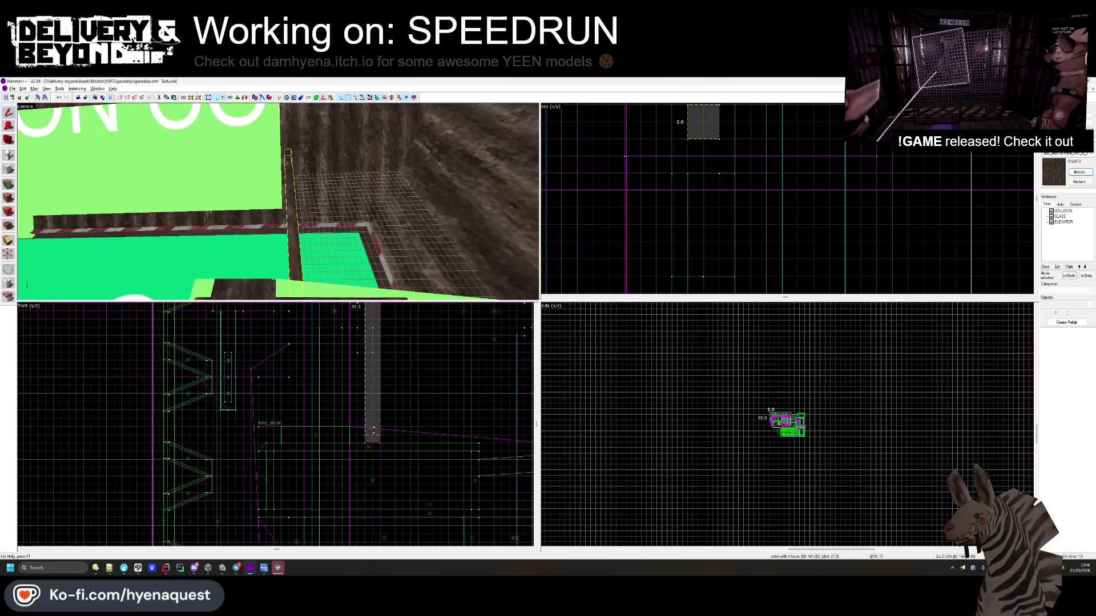
key(Escape)
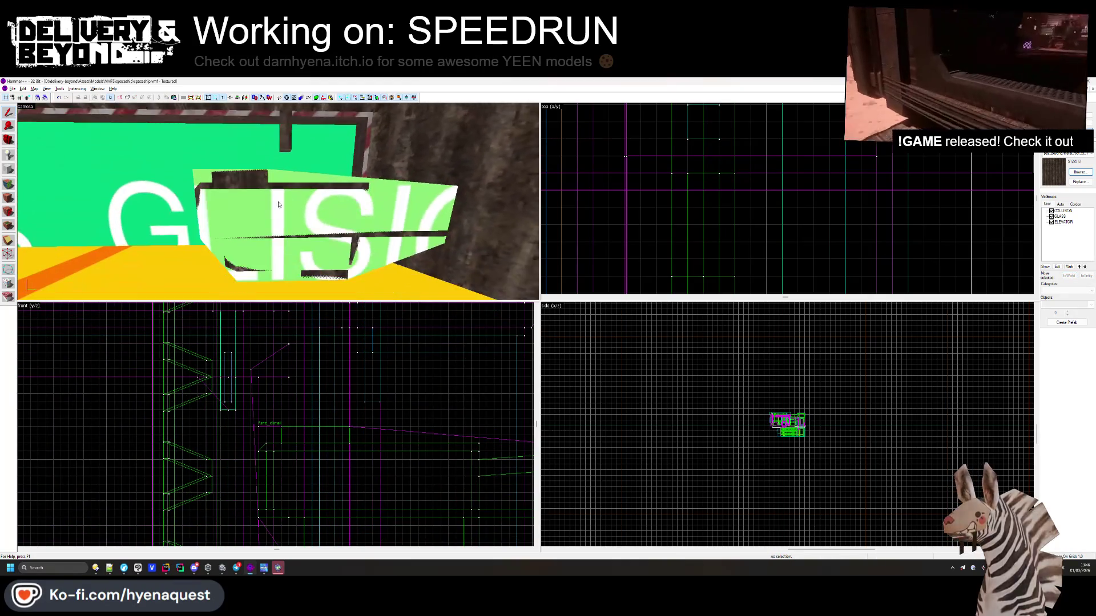
click(386, 215)
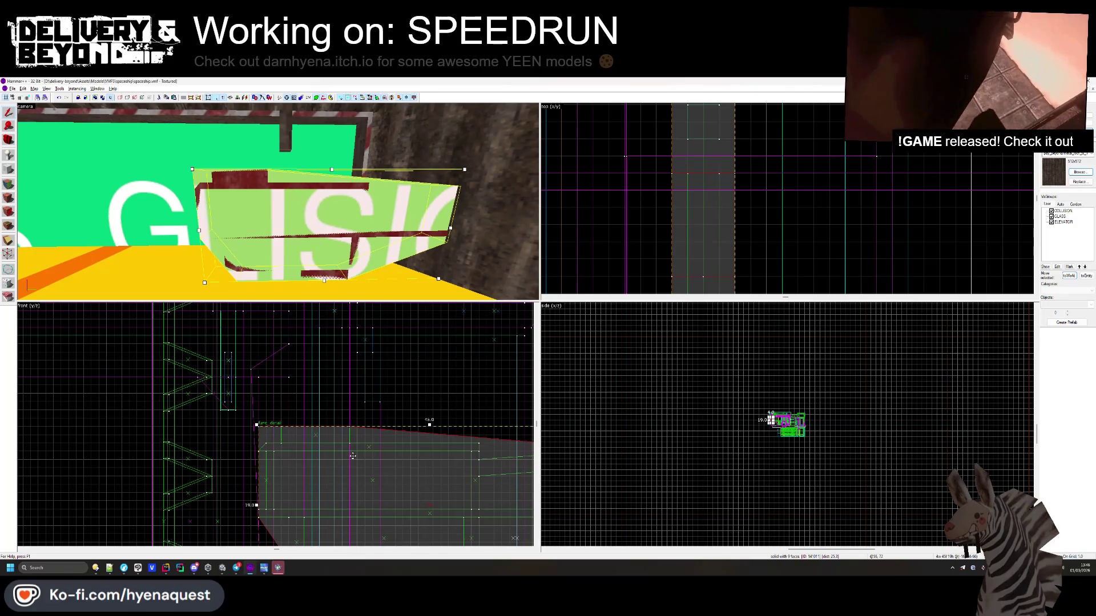
key(Escape)
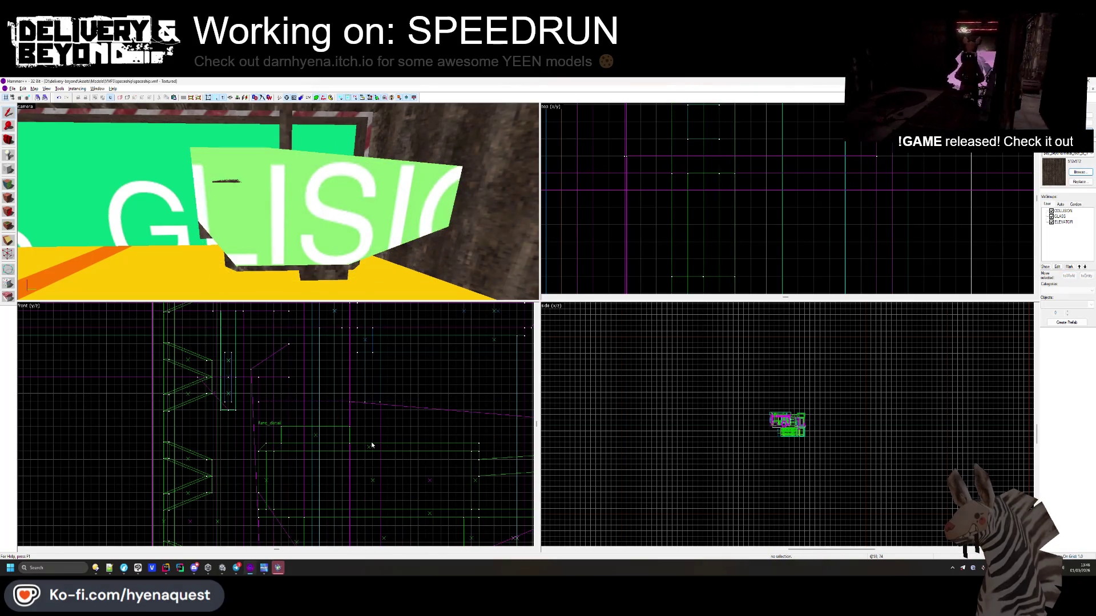
click(329, 275)
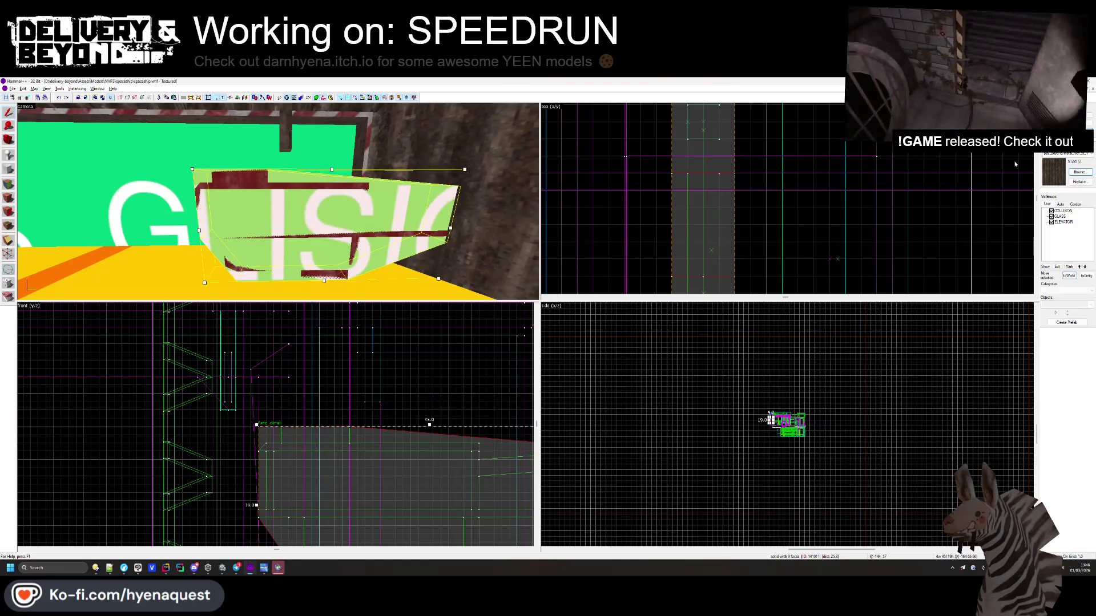
- Hide the COLLISION visgroup and raise all six brushes of the boxy plank prop in the front view
key(h)
click(336, 235)
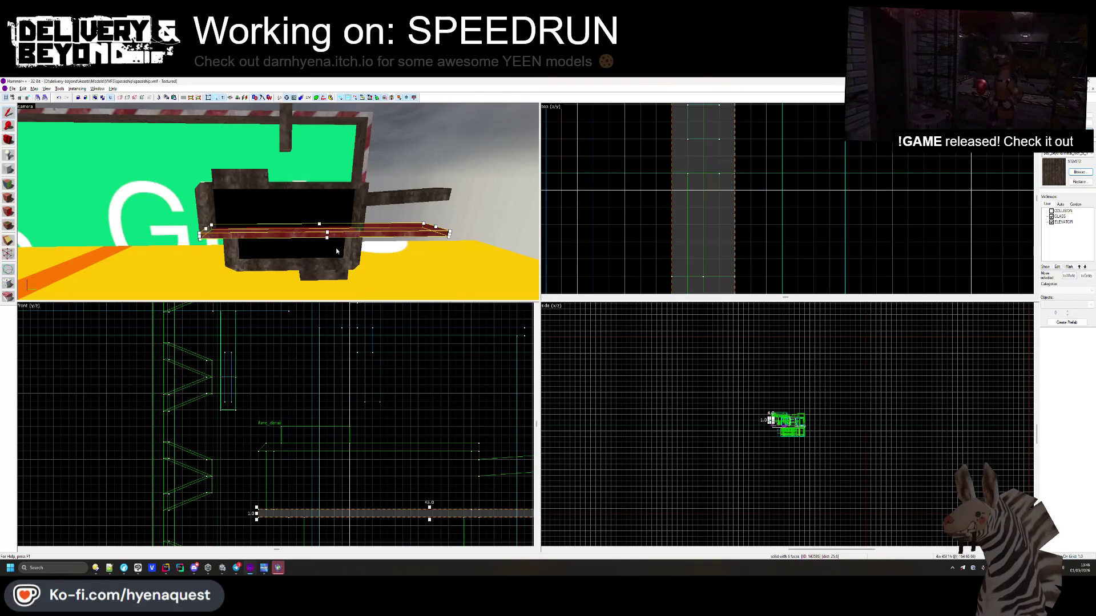
ctrl+click(339, 263)
ctrl+click(322, 275)
ctrl+click(274, 208)
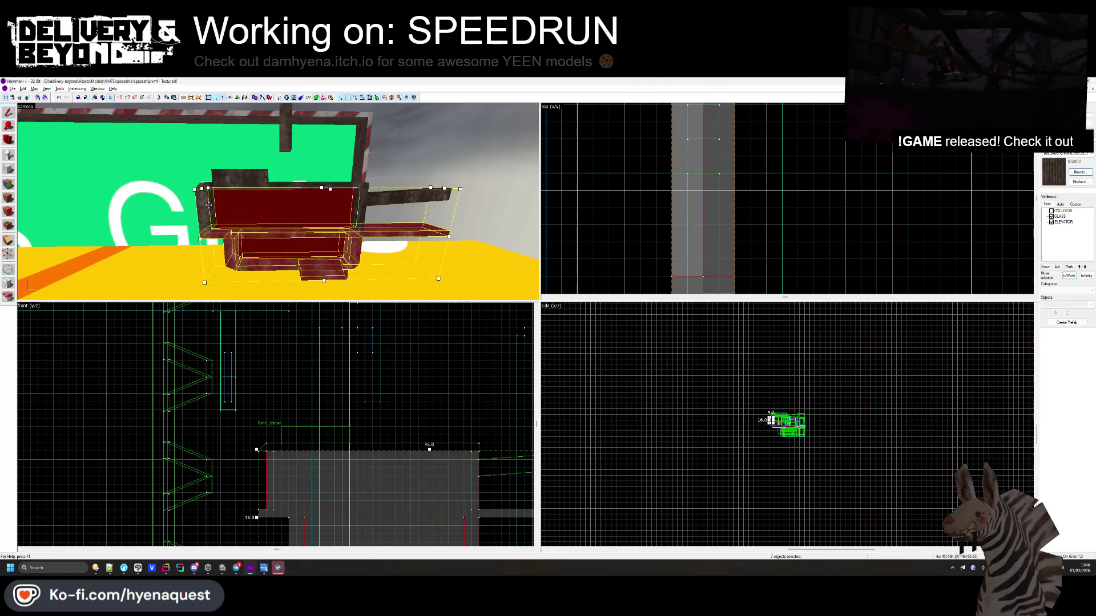
ctrl+click(237, 186)
ctrl+click(358, 201)
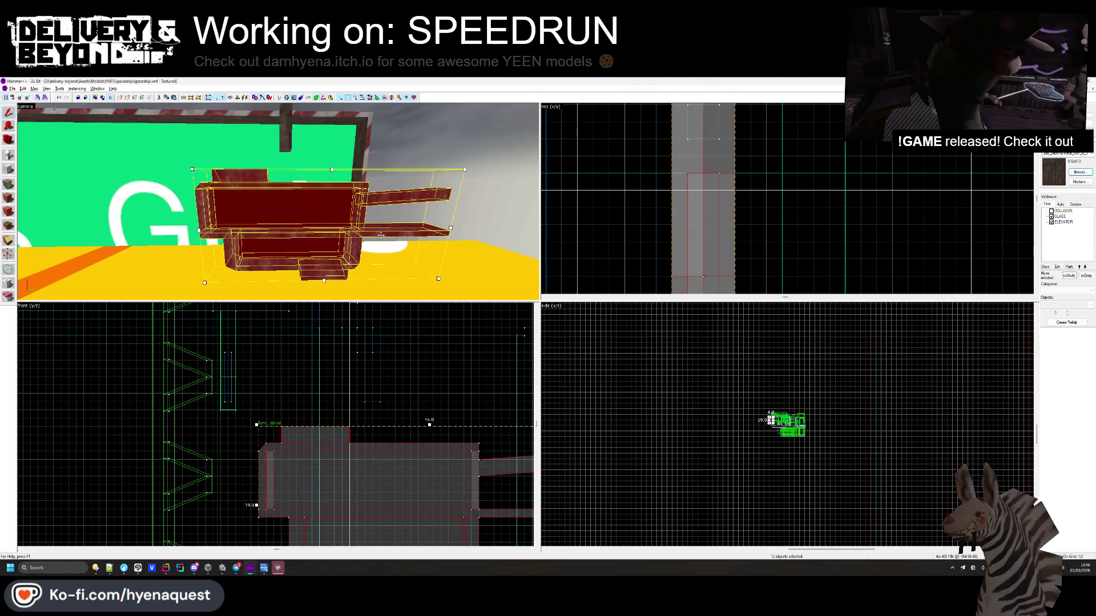
drag(278, 171, 279, 137)
key(Escape)
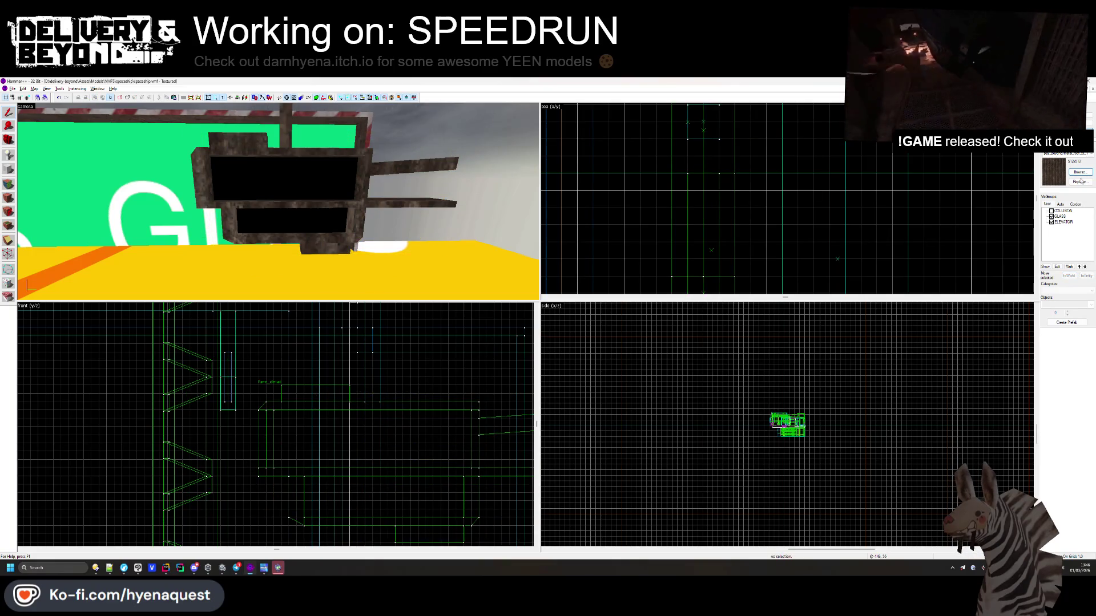
- Re-enable the COLLISION visgroup and return to Unity
click(1051, 211)
click(378, 420)
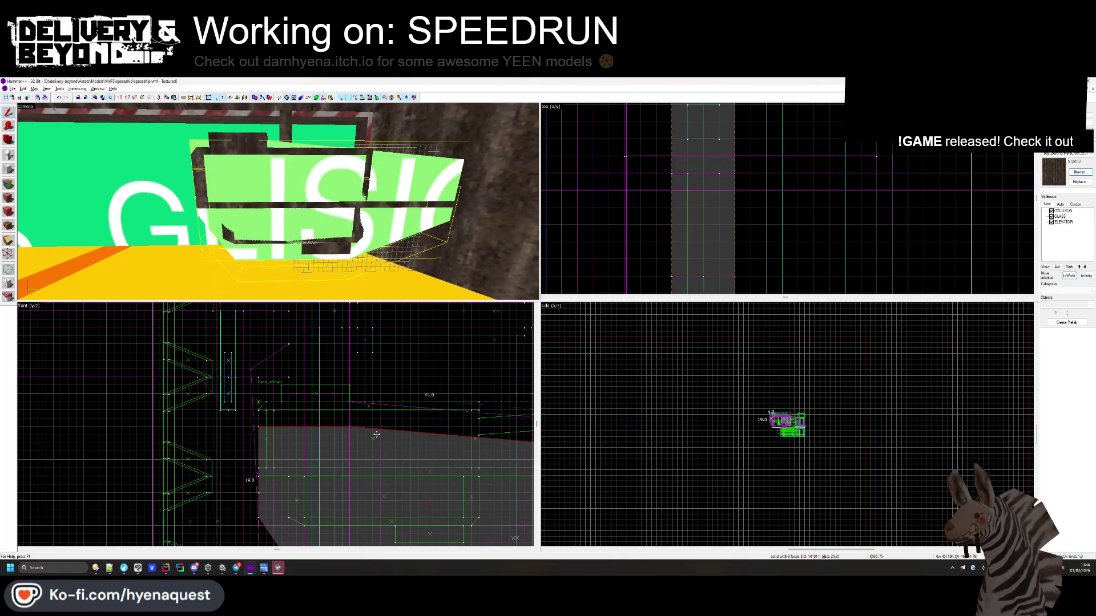
key(Delete)
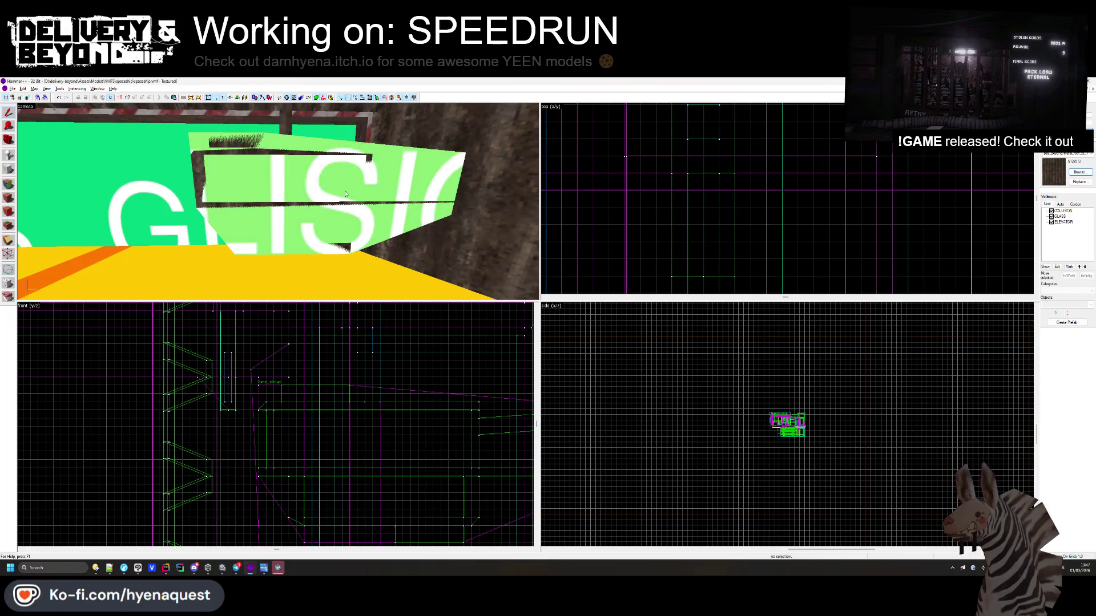
key(alt+Tab)
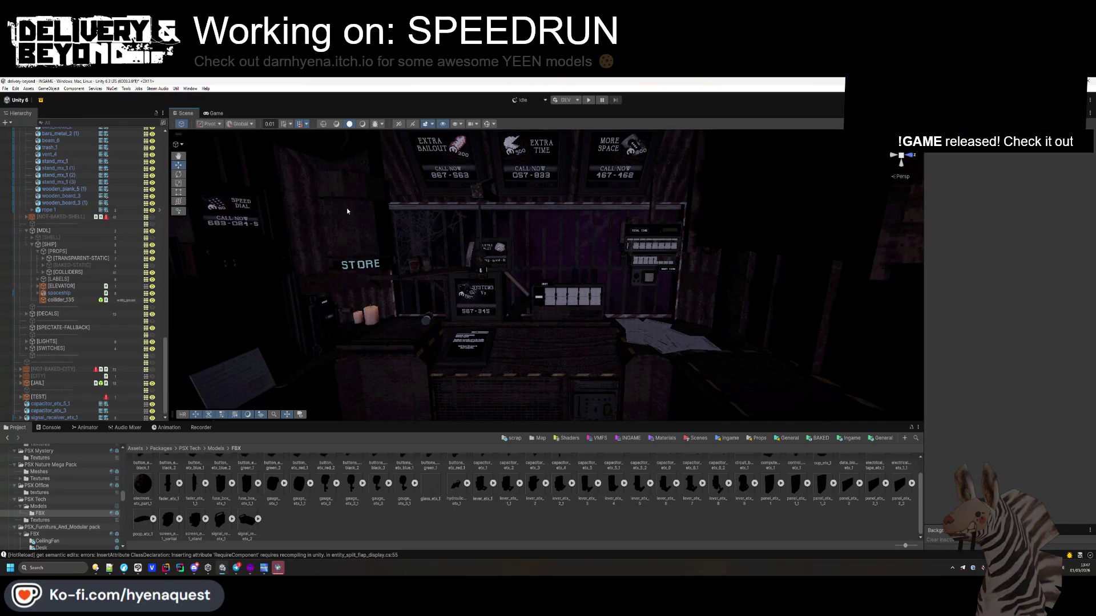
- Fly toward the upper-right signs and inspect the spaceship and special collider objects
mouse_move(346, 208)
mouse_down()
mouse_move(491, 206)
mouse_move(523, 231)
mouse_move(473, 305)
mouse_up()
click(474, 305)
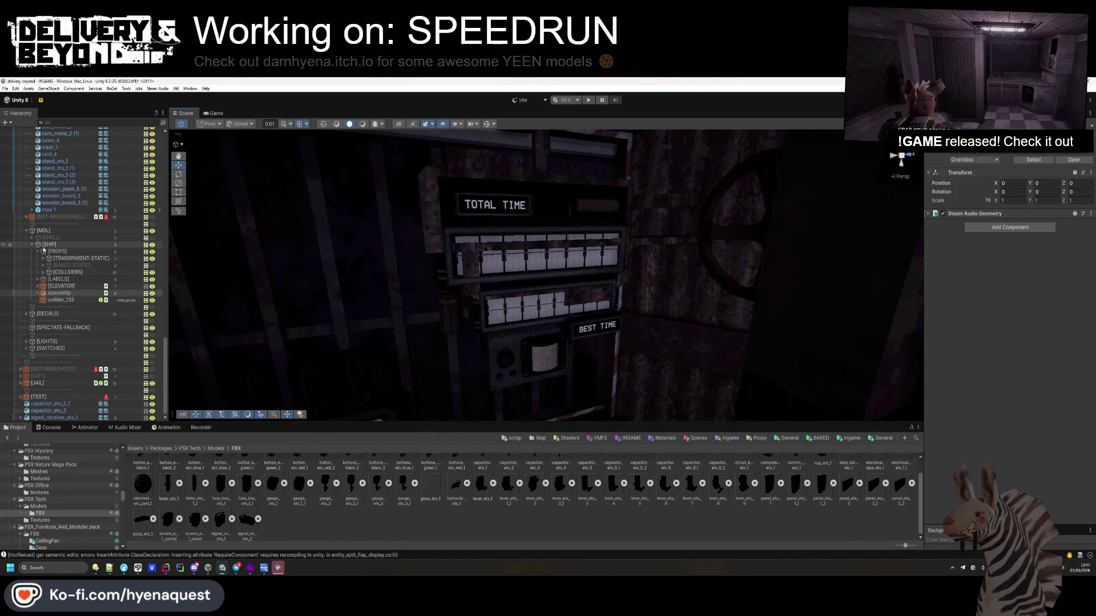
scroll(80, 292, up, 10)
scroll(83, 301, up, 5)
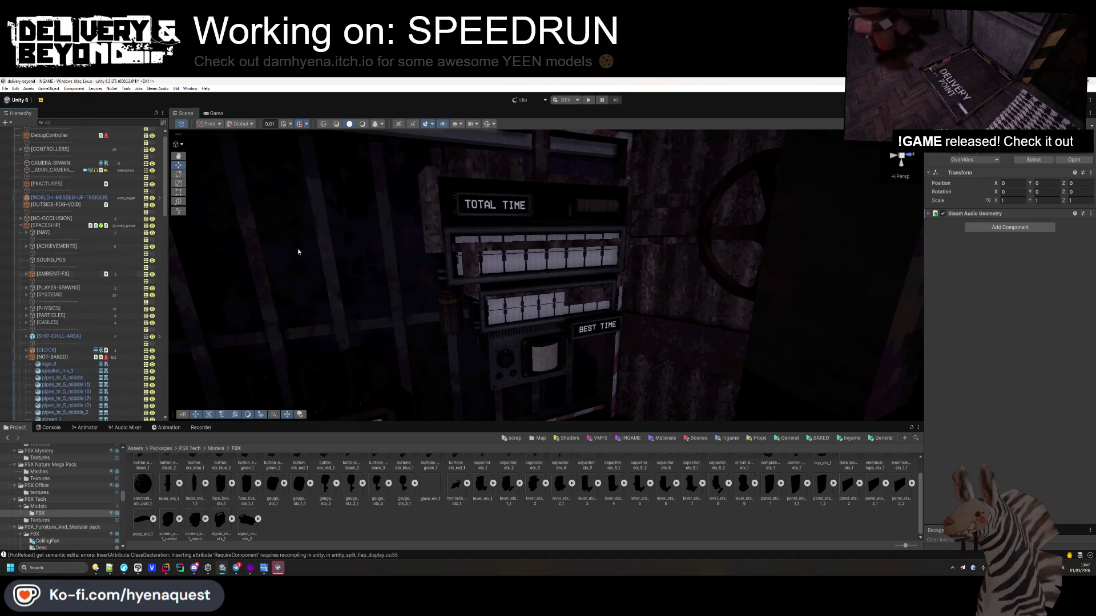
click(353, 266)
scroll(82, 283, up, 15)
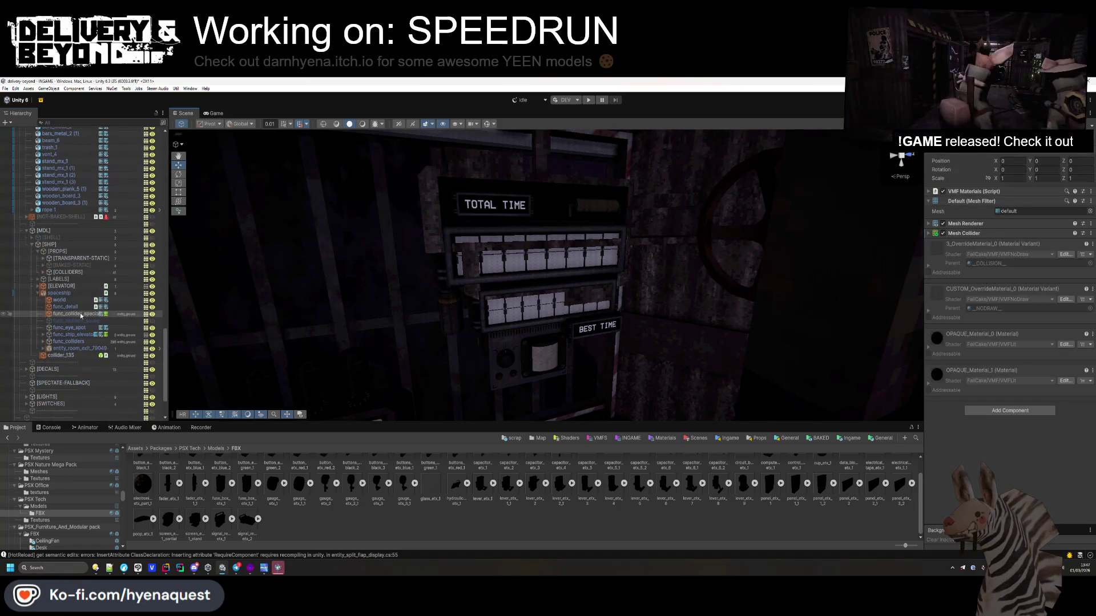
scroll(44, 264, down, 15)
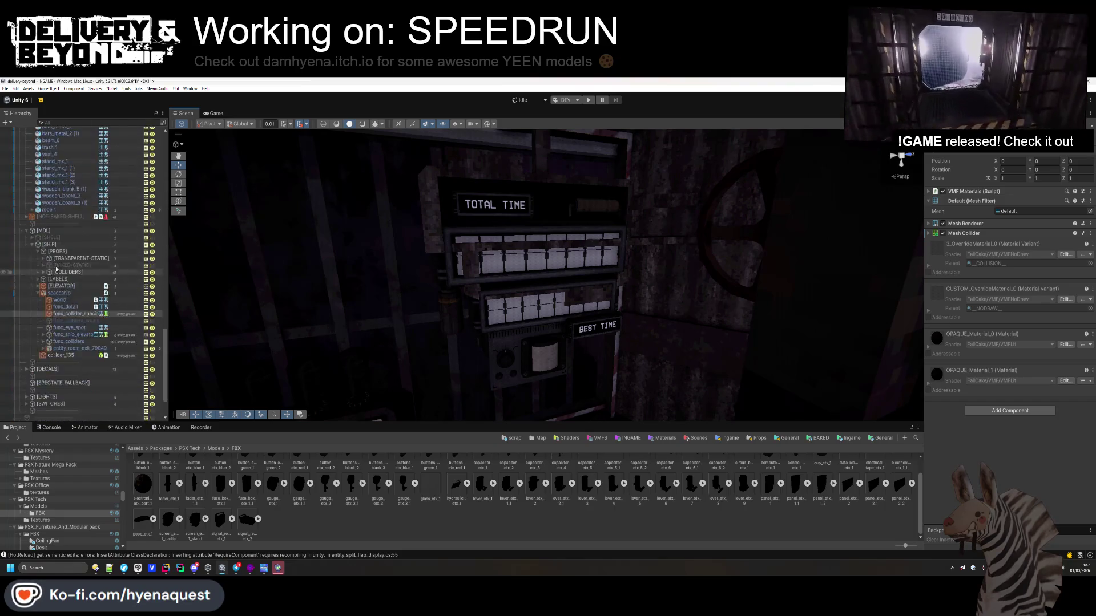
- Mark the capacitors and signal_receiver static, including their children
click(91, 403)
shift+click(95, 416)
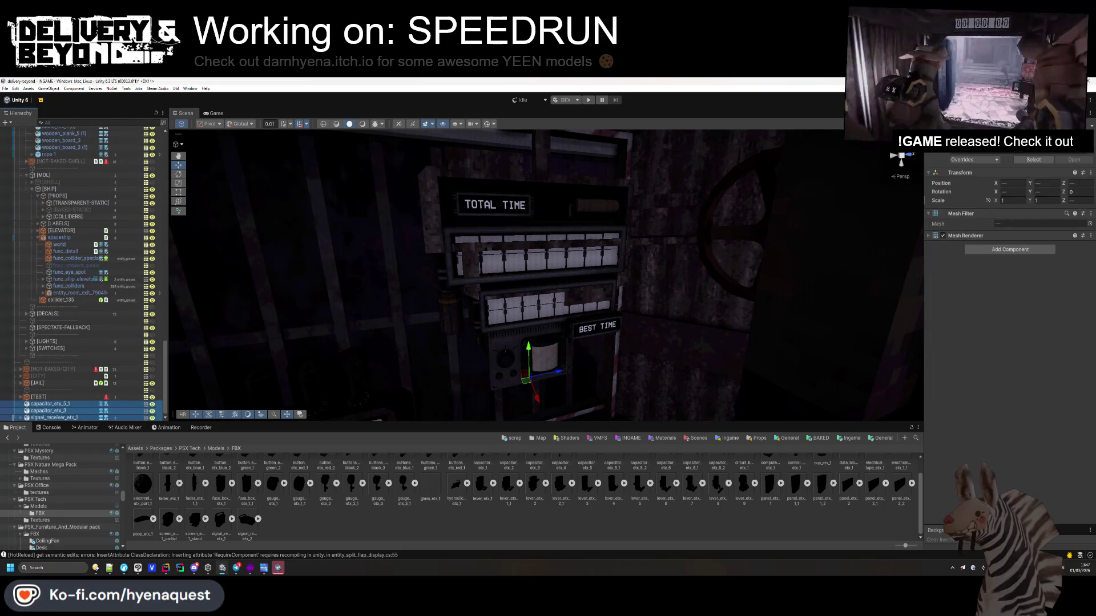
click(1067, 148)
click(530, 332)
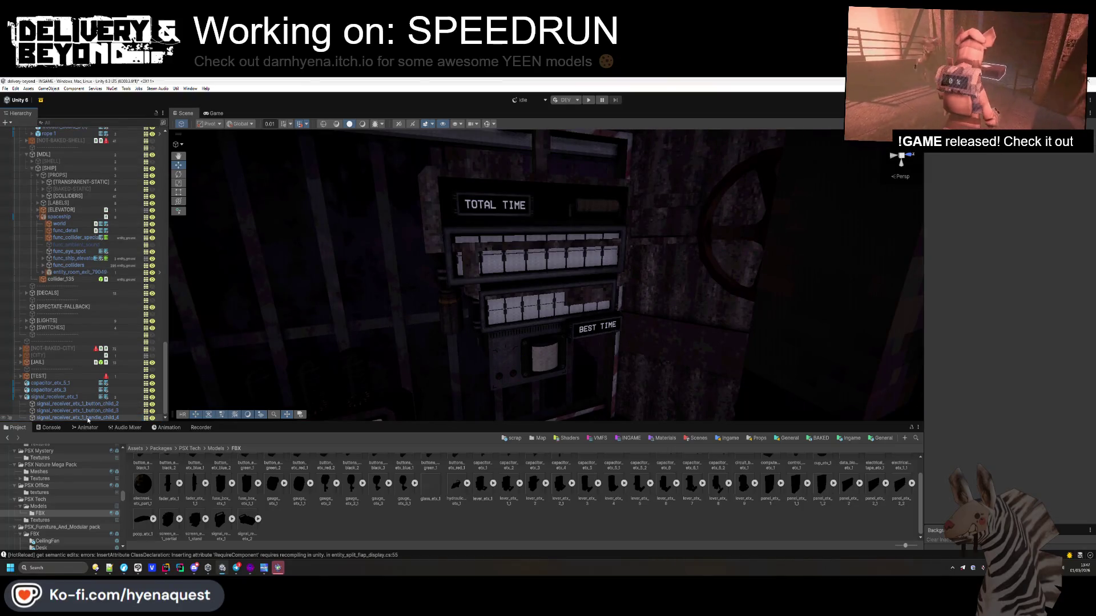
- Delete handle_child_4 from the signal receiver and reselect the capacitors and receiver
click(89, 416)
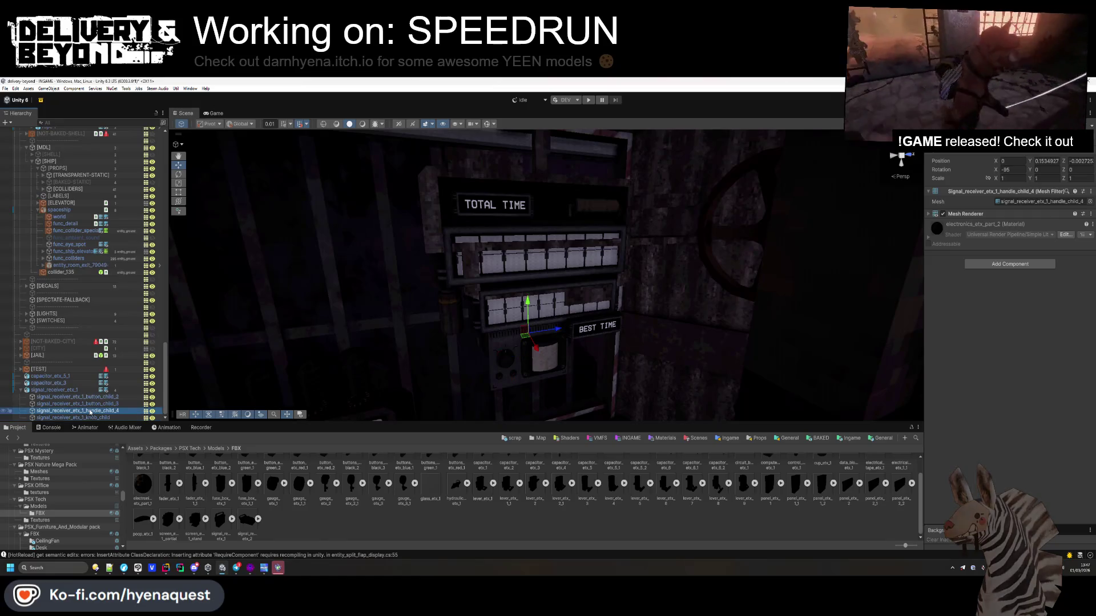
key(Delete)
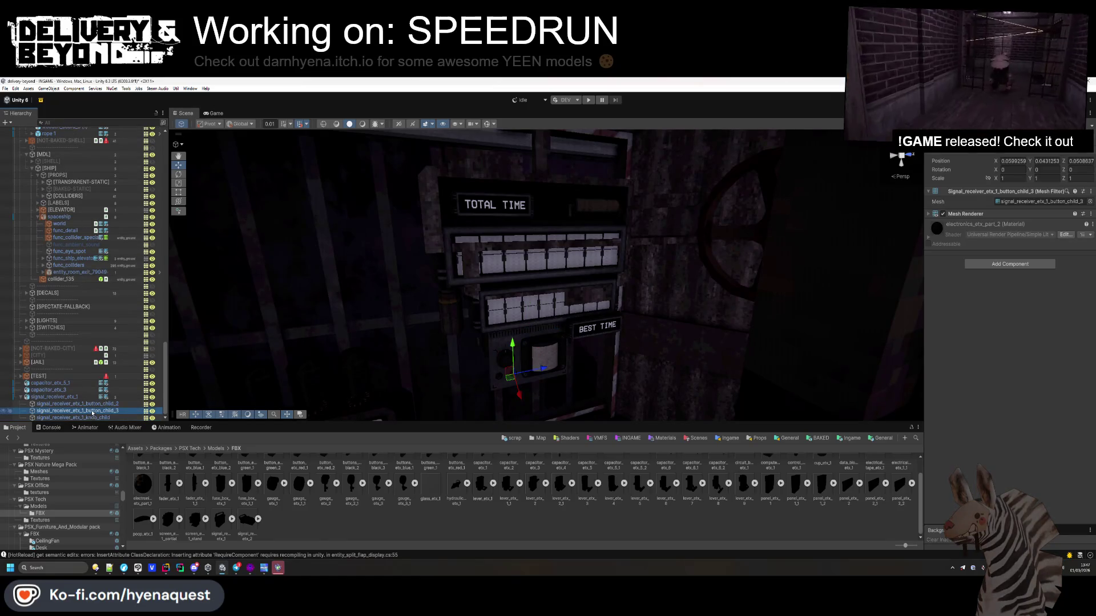
click(91, 406)
ctrl+click(63, 397)
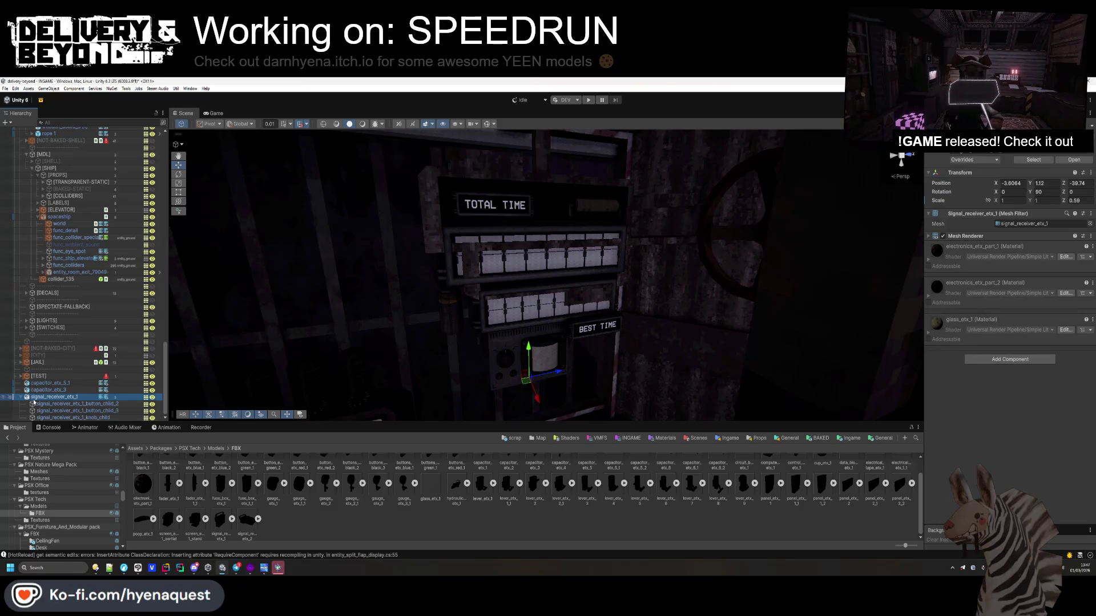
scroll(74, 405, up, 3)
scroll(77, 413, down, 2)
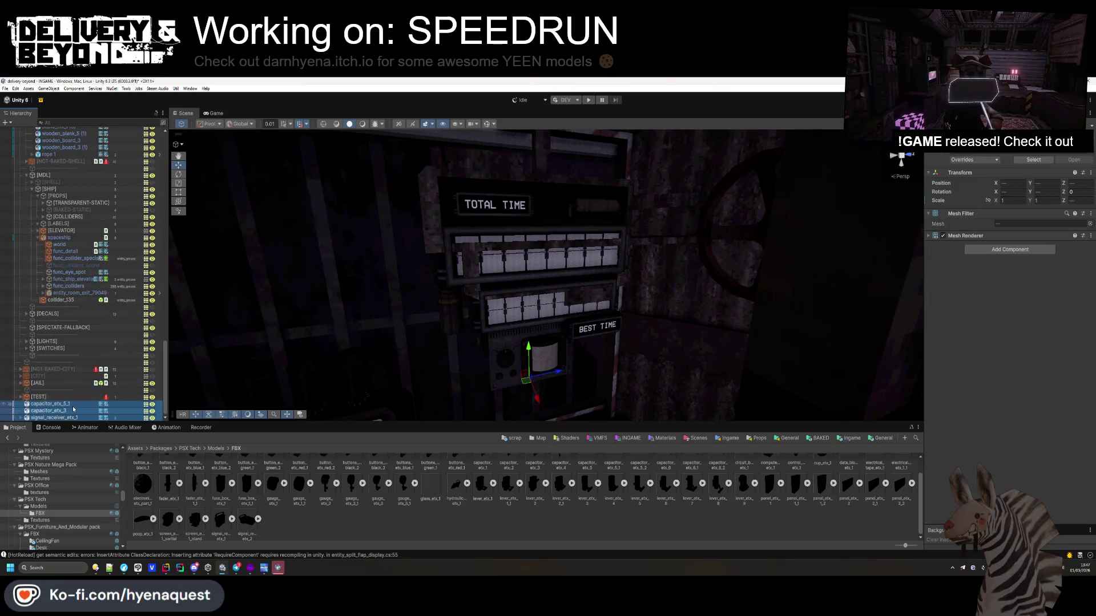
scroll(85, 256, up, 5)
scroll(74, 244, up, 6)
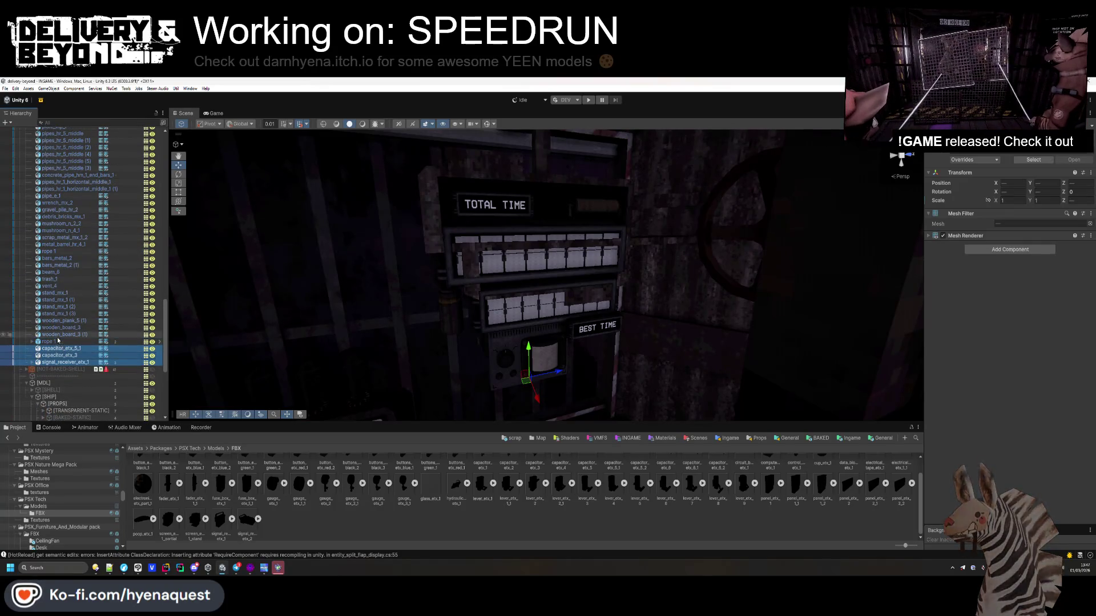
scroll(60, 337, up, 8)
- Raise the capacitors and signal receiver up the wall panel along Y
click(67, 331)
scroll(67, 331, down, 2)
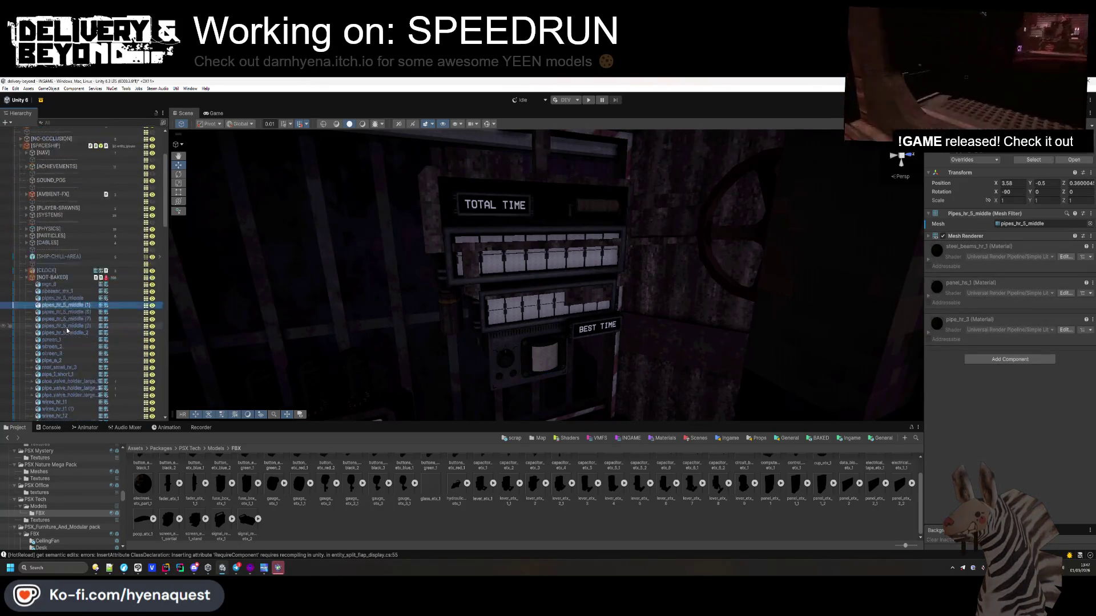
scroll(67, 329, down, 5)
scroll(66, 330, down, 5)
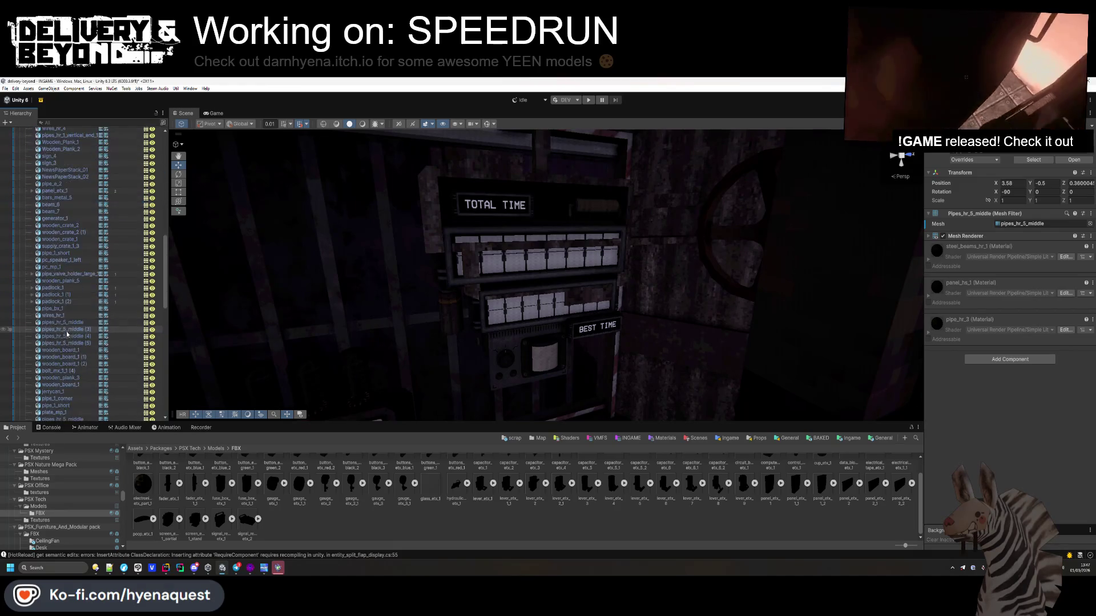
key(ctrl+z)
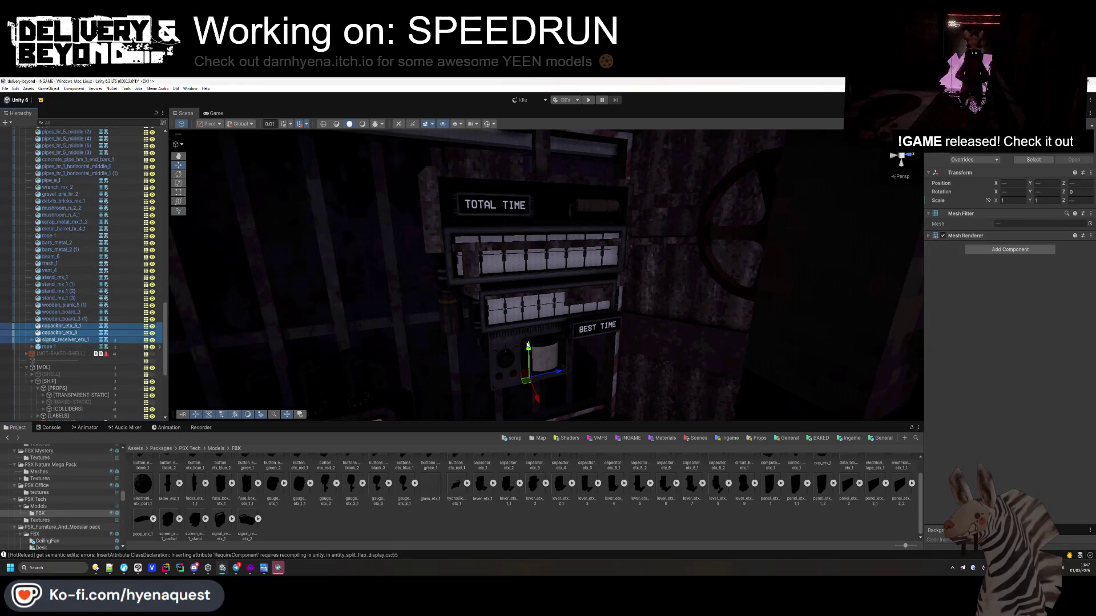
drag(529, 347, 528, 317)
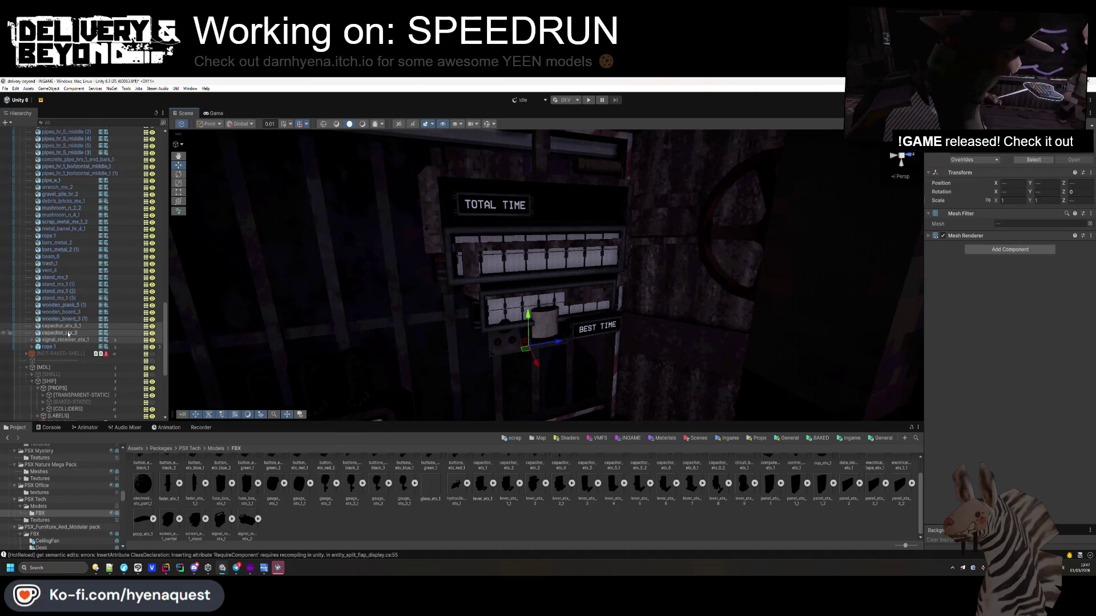
- Move the [TOTAL-TIME] split-flap display up beside its TOTAL TIME sign
scroll(66, 337, up, 10)
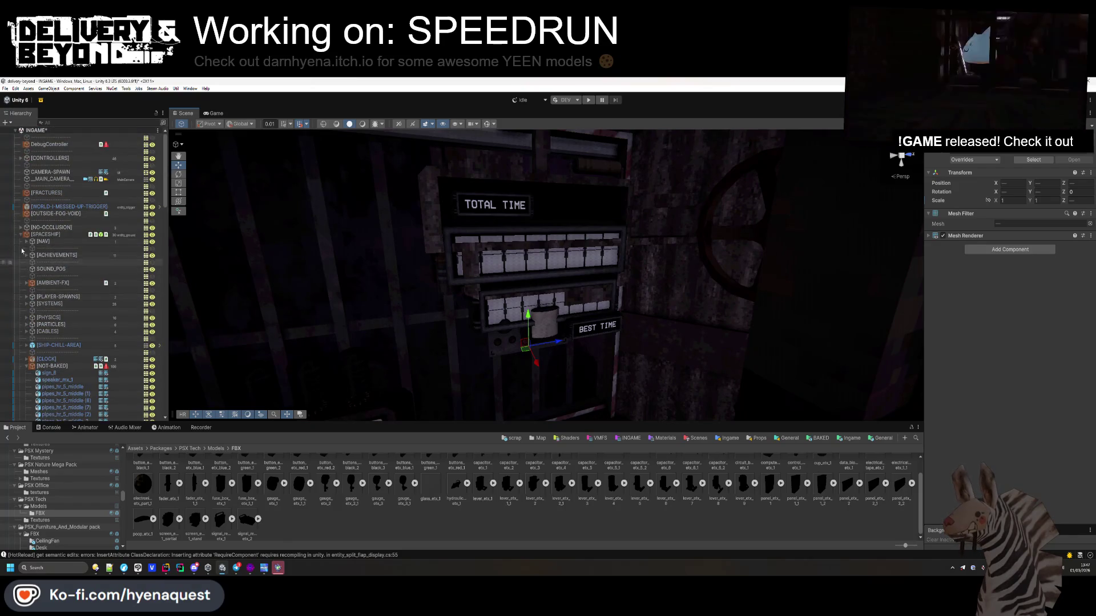
click(483, 295)
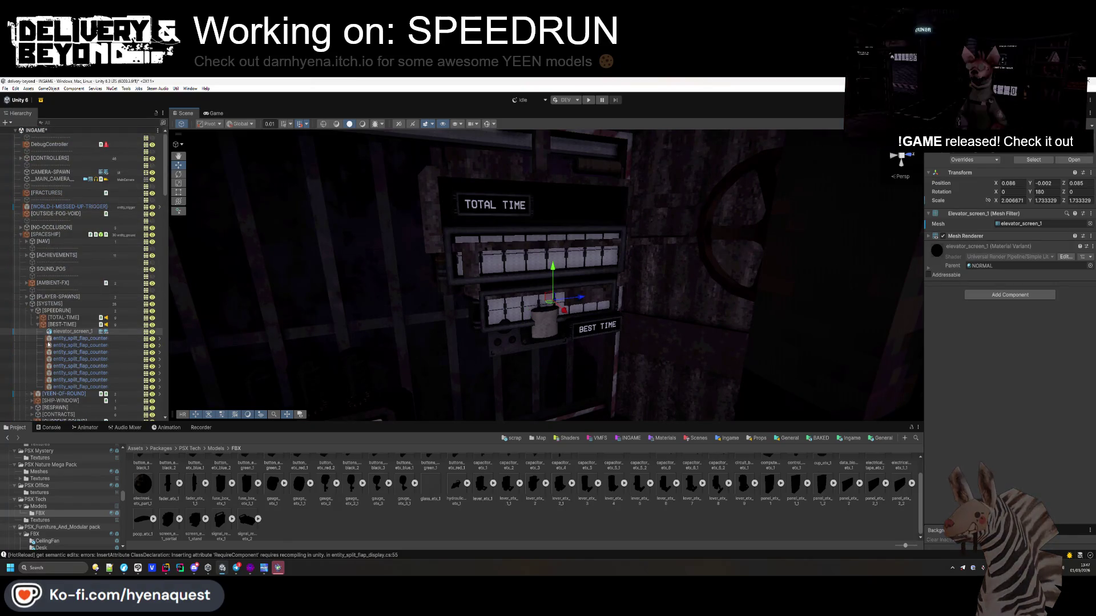
click(39, 324)
click(54, 318)
mouse_move(546, 271)
mouse_down()
mouse_move(543, 208)
mouse_move(545, 231)
mouse_up()
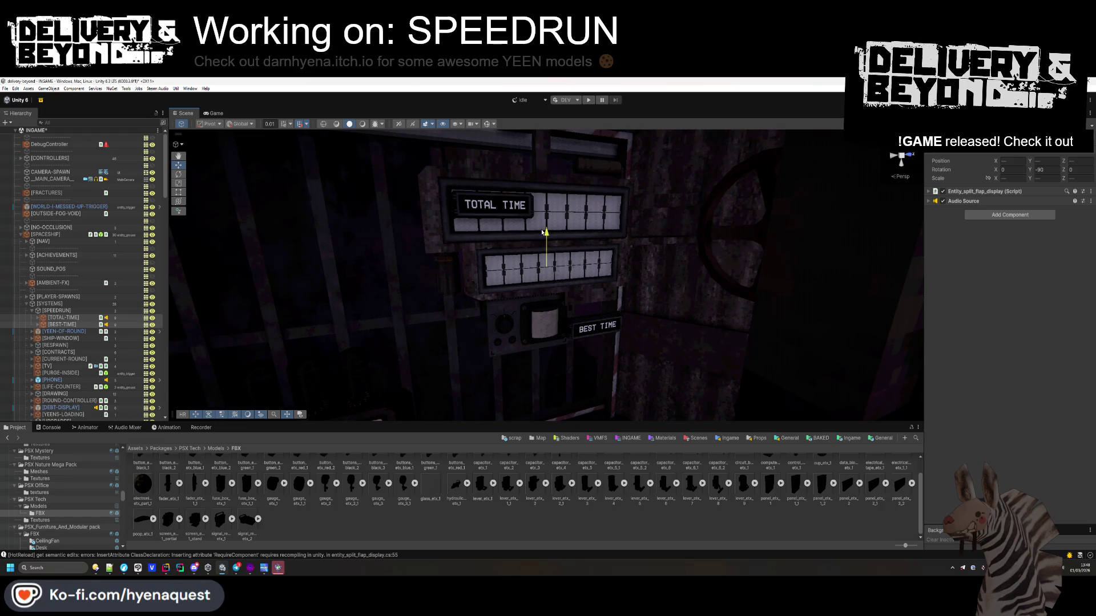
scroll(86, 360, down, 10)
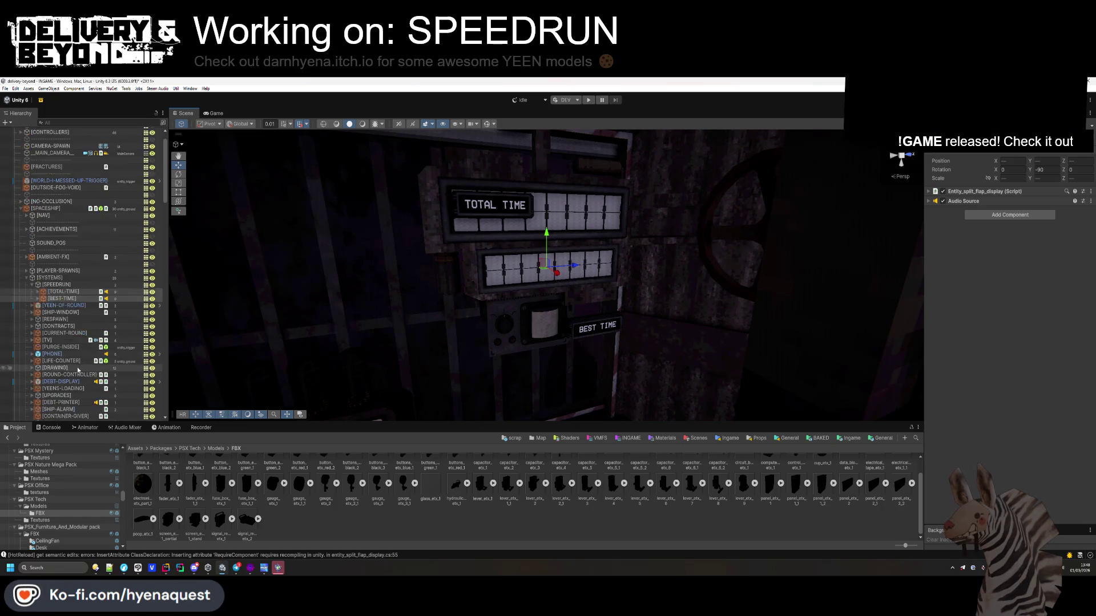
- Raise TOTAL-TIME-LABEL and BEST-ROUND-TIME-LABEL together along the Y axis
click(630, 341)
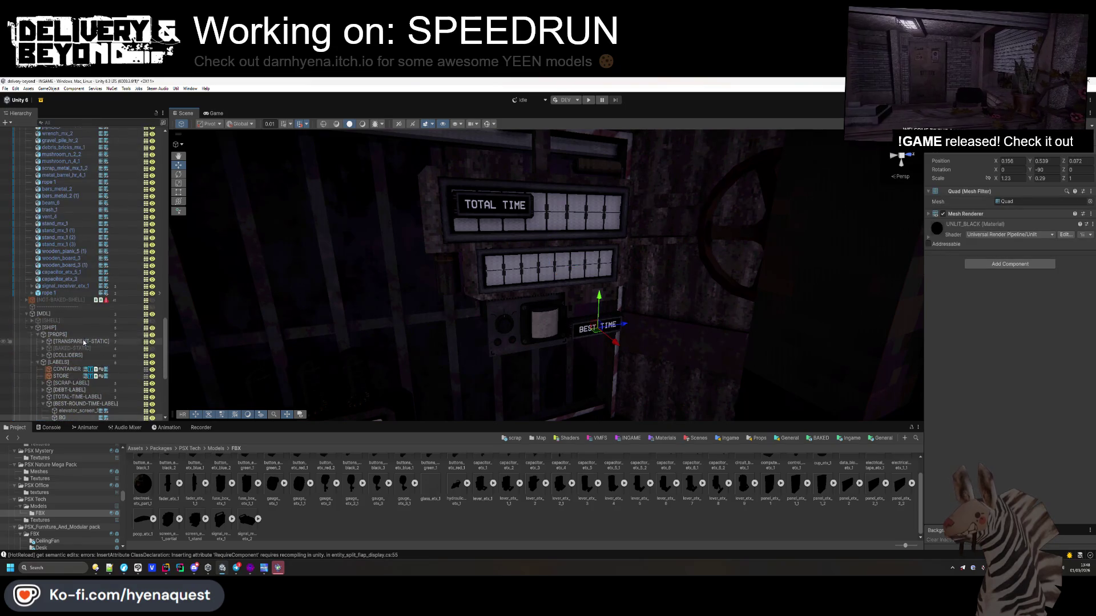
click(45, 353)
click(62, 351)
ctrl+click(74, 345)
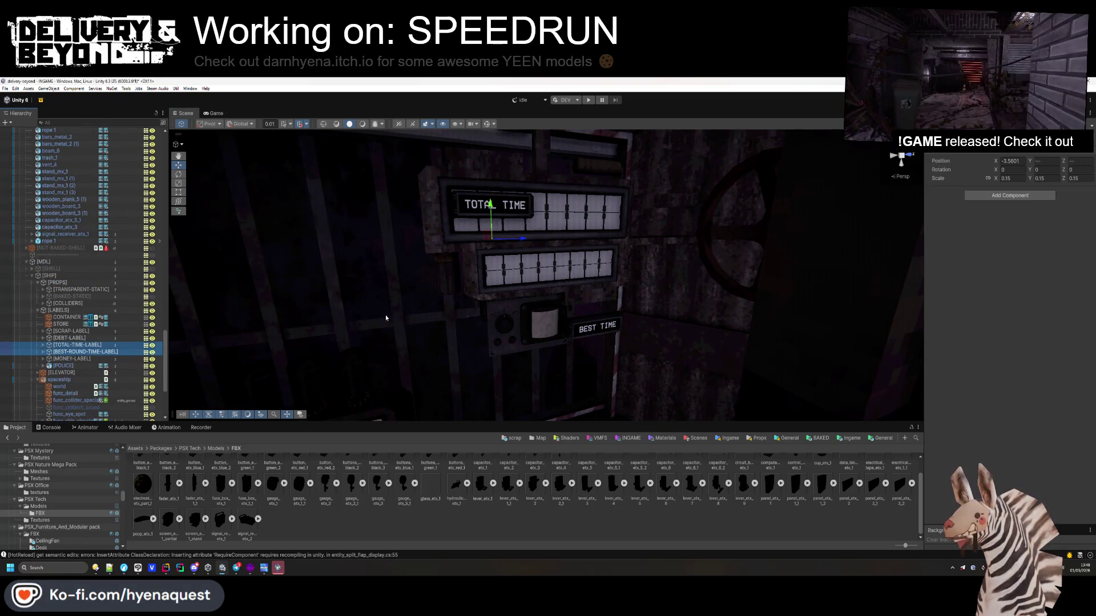
drag(492, 202, 489, 170)
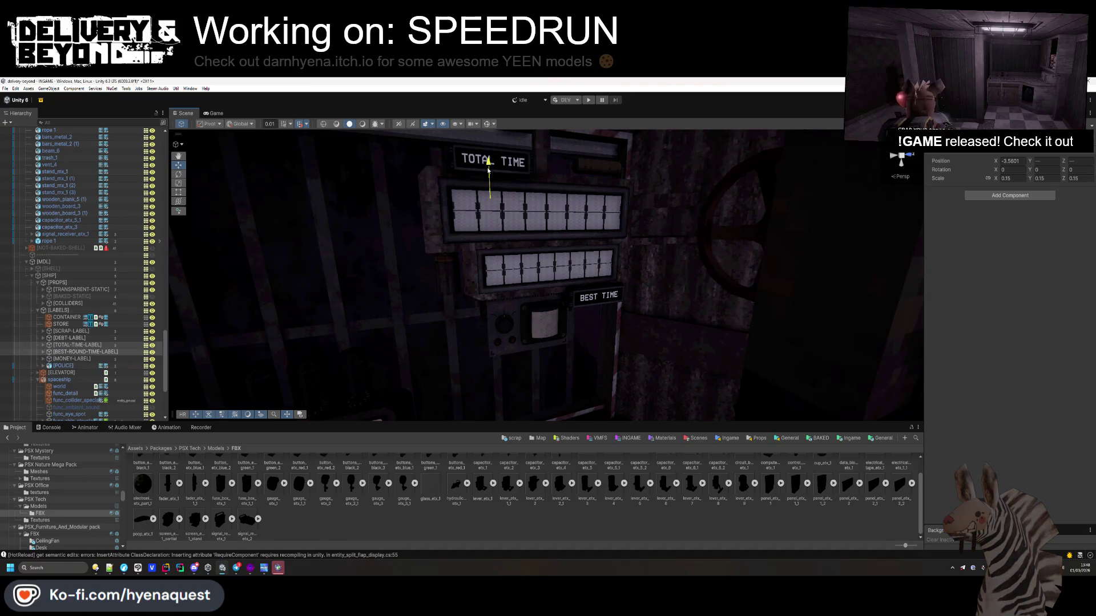
- Check the label placement and orbit toward the TOTAL TIME panel
click(533, 282)
mouse_move(533, 282)
mouse_down()
mouse_move(507, 284)
mouse_move(517, 290)
mouse_up()
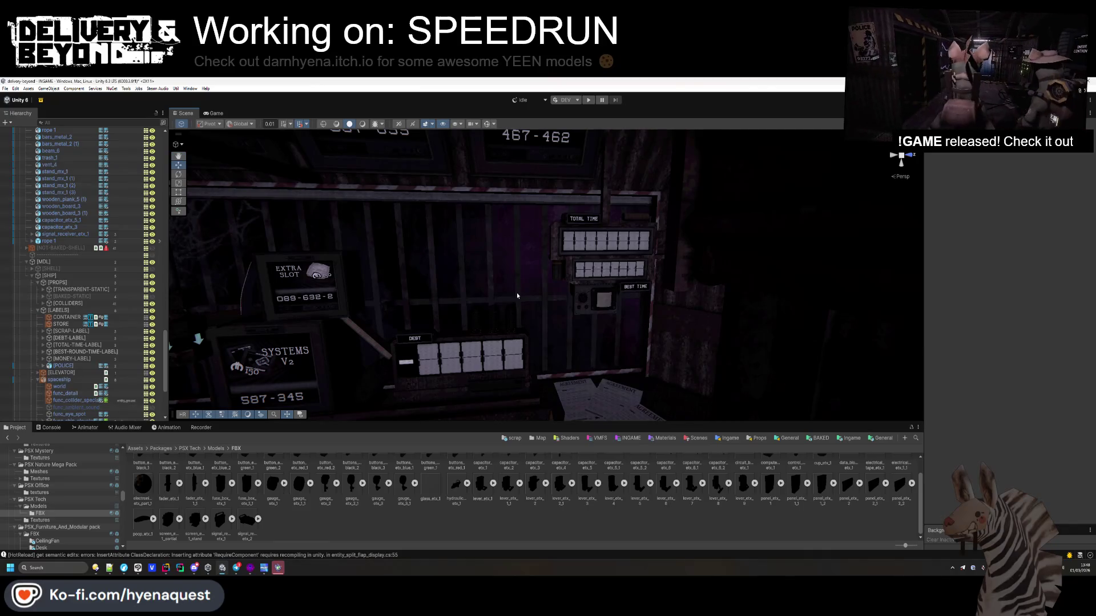
drag(517, 295, 556, 279)
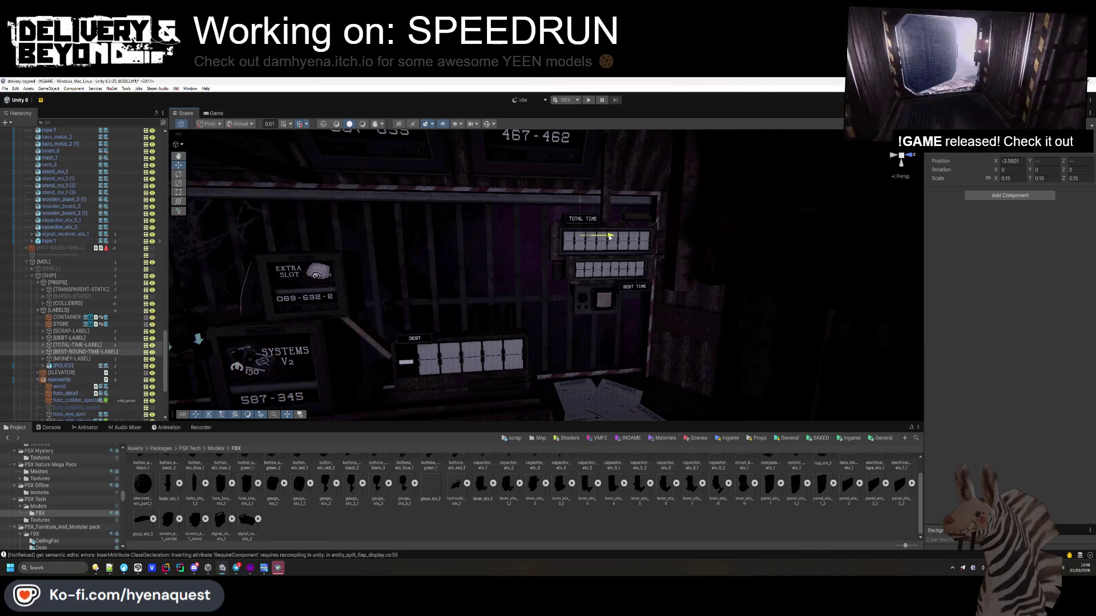
click(582, 279)
scroll(557, 323, down, 5)
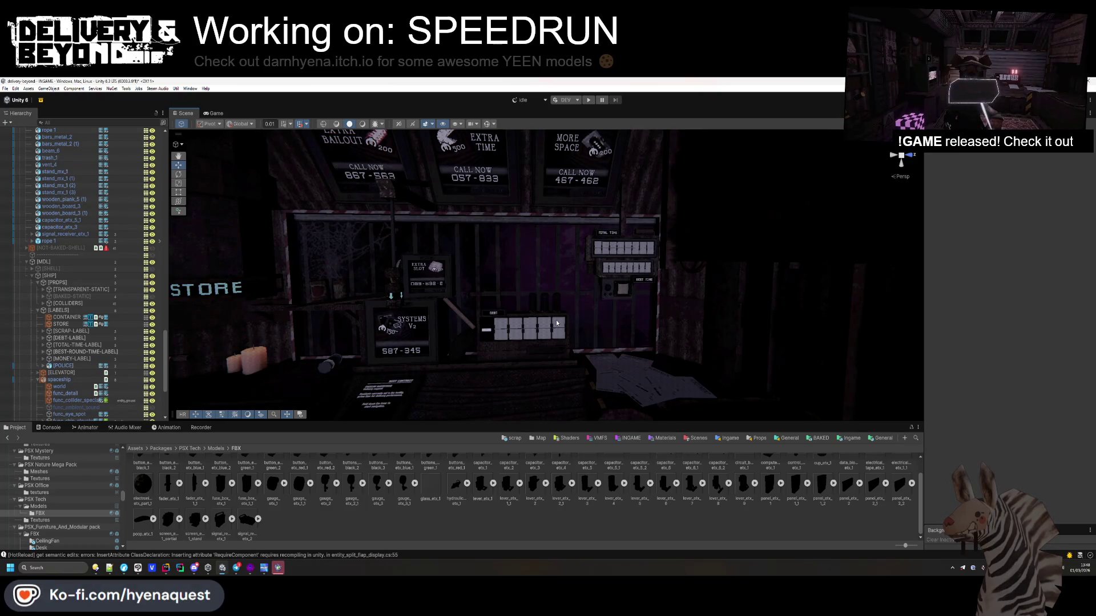
mouse_move(556, 322)
mouse_down()
mouse_move(678, 312)
mouse_move(576, 357)
mouse_move(590, 331)
mouse_move(611, 332)
mouse_move(598, 300)
mouse_move(630, 315)
mouse_move(594, 366)
mouse_move(661, 346)
mouse_move(589, 330)
mouse_move(460, 344)
mouse_move(491, 341)
mouse_move(496, 319)
mouse_up()
- Move the current-round screen onto the right wall with Y rotation 90
click(497, 341)
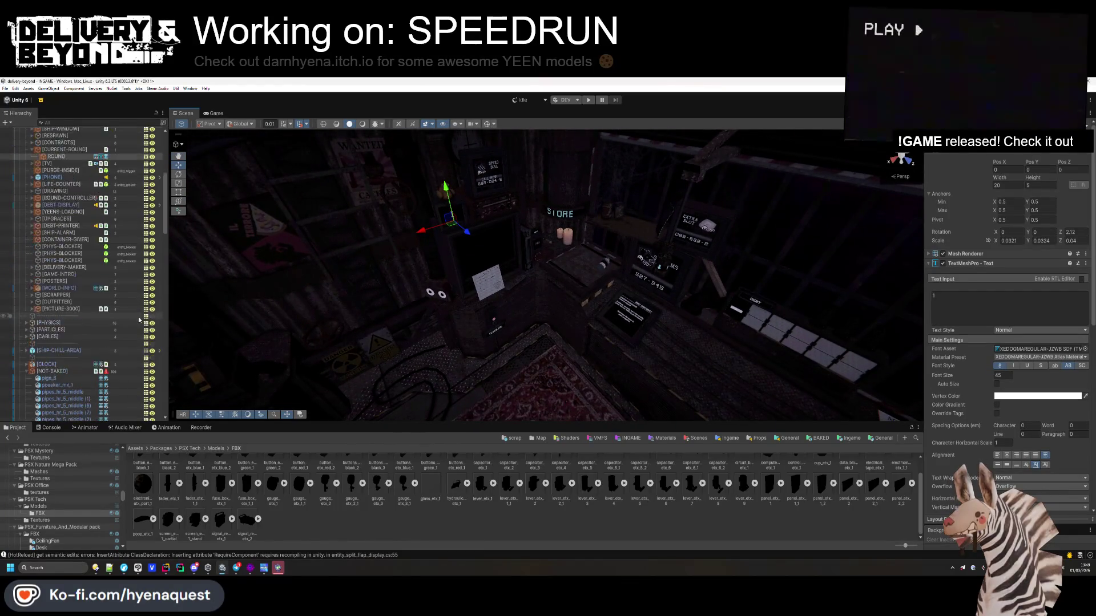
scroll(64, 237, up, 3)
click(64, 228)
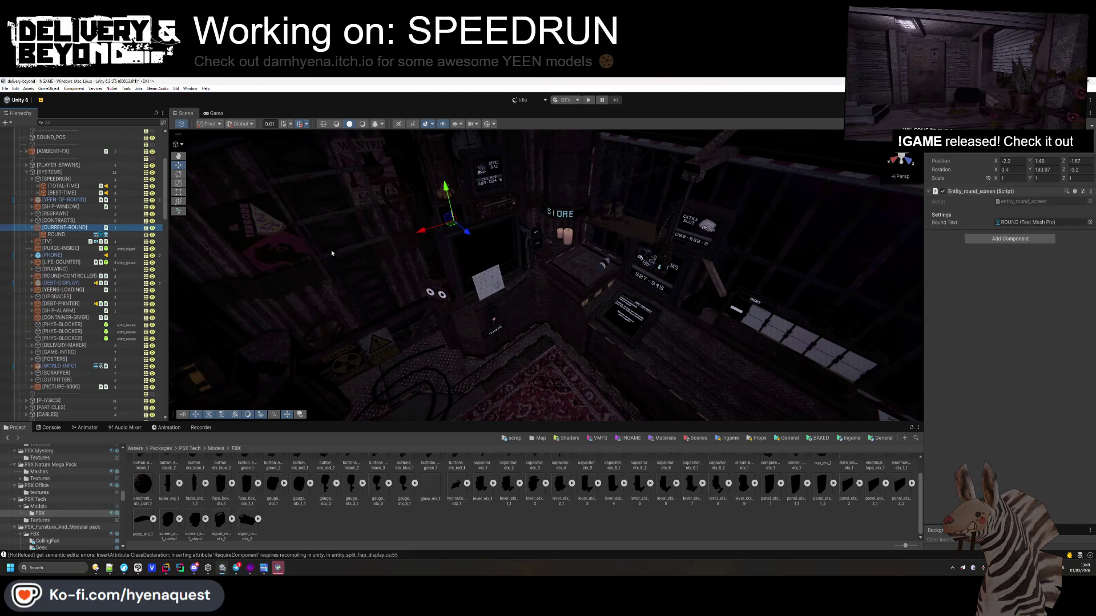
drag(601, 329, 915, 218)
mouse_move(443, 262)
mouse_down()
mouse_move(391, 367)
mouse_move(821, 232)
mouse_move(812, 200)
mouse_move(762, 249)
mouse_move(588, 322)
mouse_move(599, 328)
mouse_move(620, 285)
mouse_up()
click(1043, 169)
text(90)
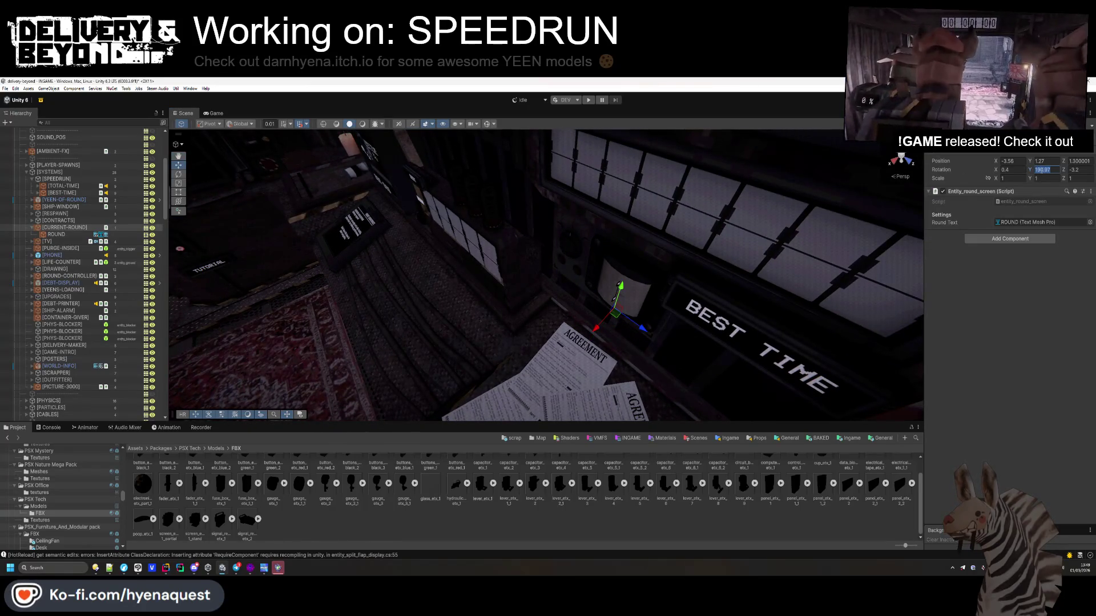
drag(602, 331, 626, 268)
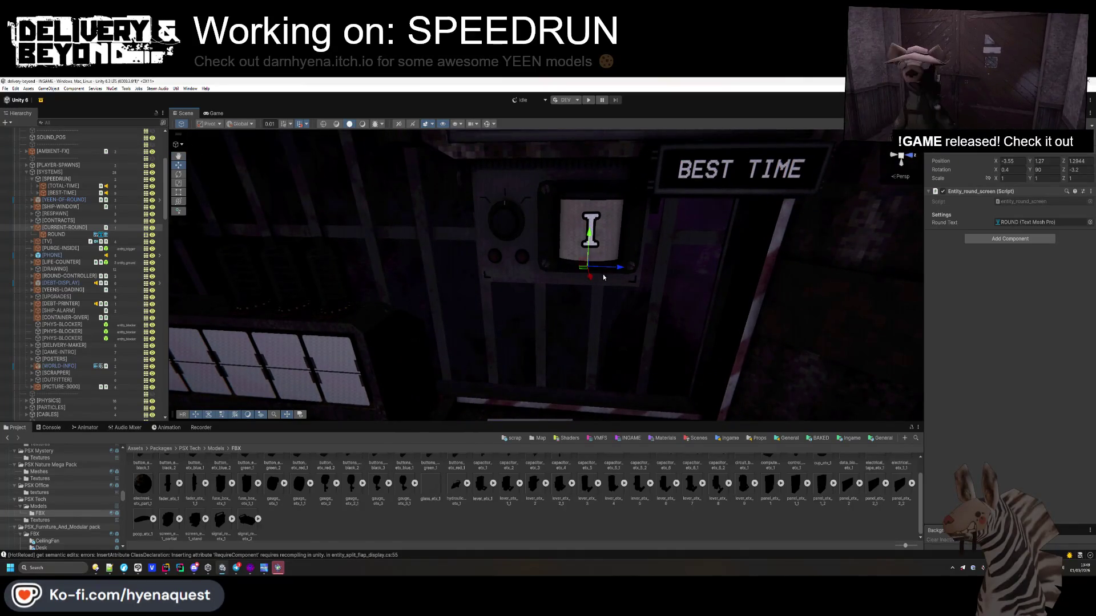
- Show scene outlines and shrink the ROUND text box from its top edge
mouse_move(532, 257)
mouse_down()
mouse_move(707, 255)
mouse_move(618, 282)
mouse_move(559, 263)
mouse_move(511, 152)
mouse_up()
click(488, 124)
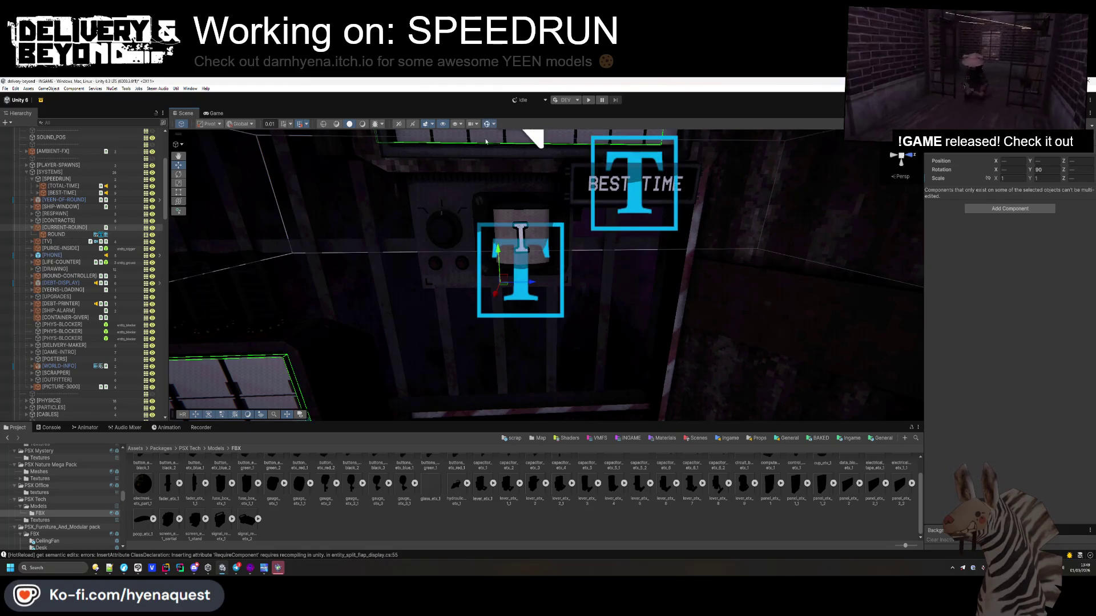
click(515, 282)
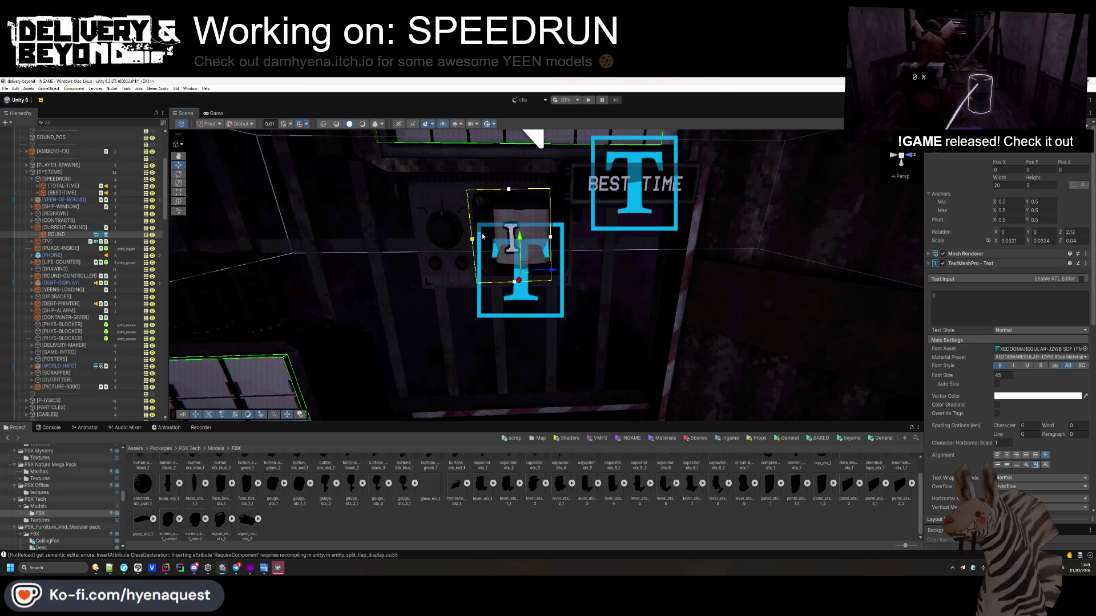
drag(519, 189, 520, 208)
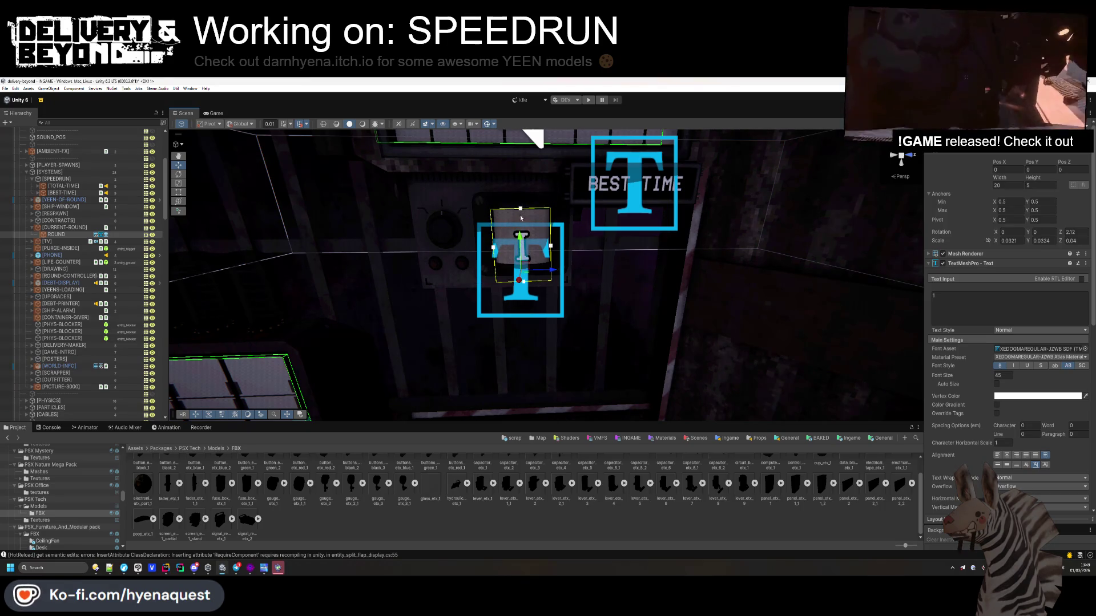
- Set the [CURRENT-ROUND] screen's Rotation Z and X to 0
click(65, 227)
click(1076, 170)
text(0)
click(1014, 170)
text(0)
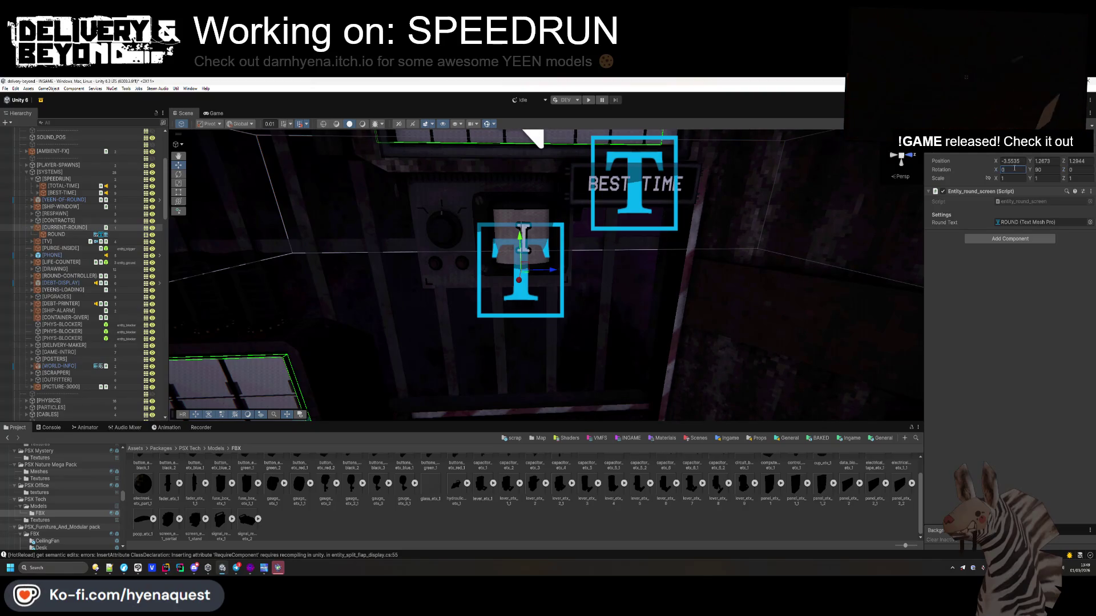
- Orbit around the display wall and check the ROUND text's rotation
mouse_move(599, 274)
mouse_down()
mouse_move(638, 278)
mouse_move(543, 334)
mouse_up()
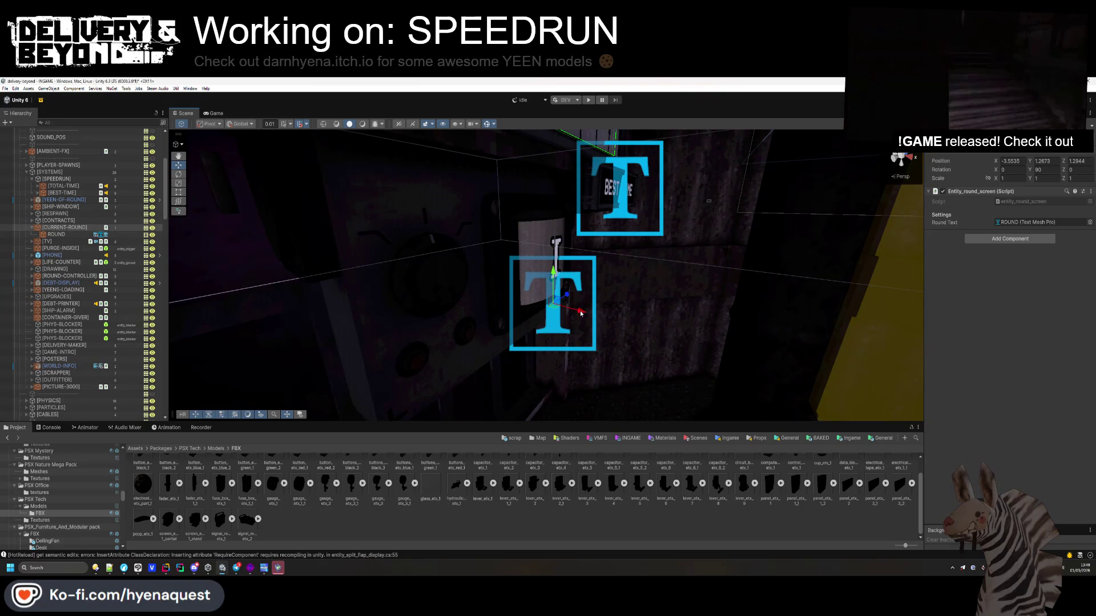
mouse_move(542, 334)
mouse_down()
mouse_move(537, 292)
mouse_move(526, 293)
mouse_up()
click(526, 293)
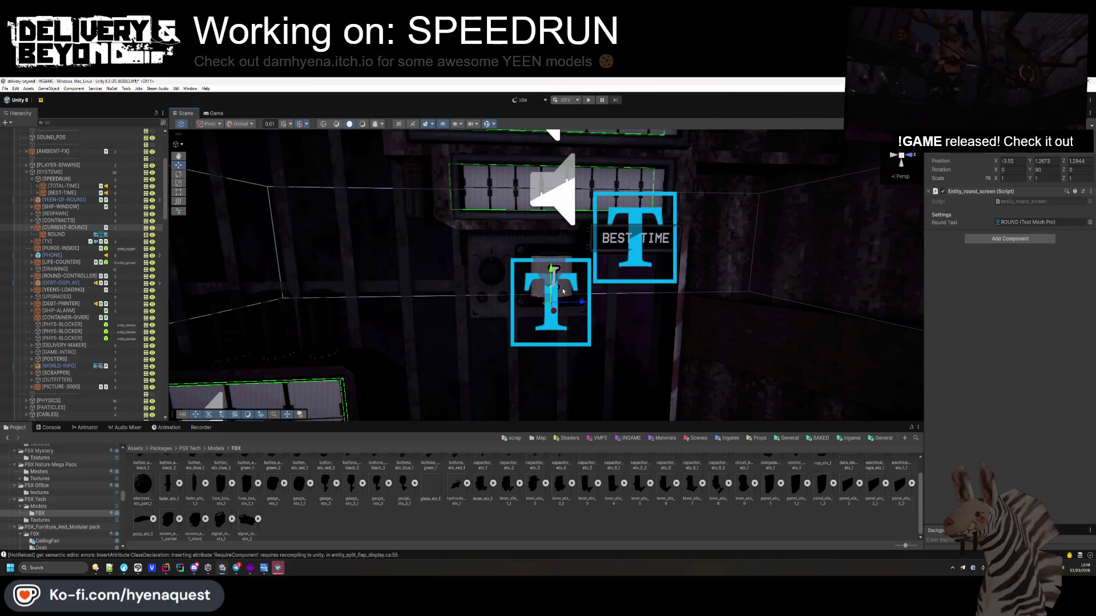
double_click(1027, 222)
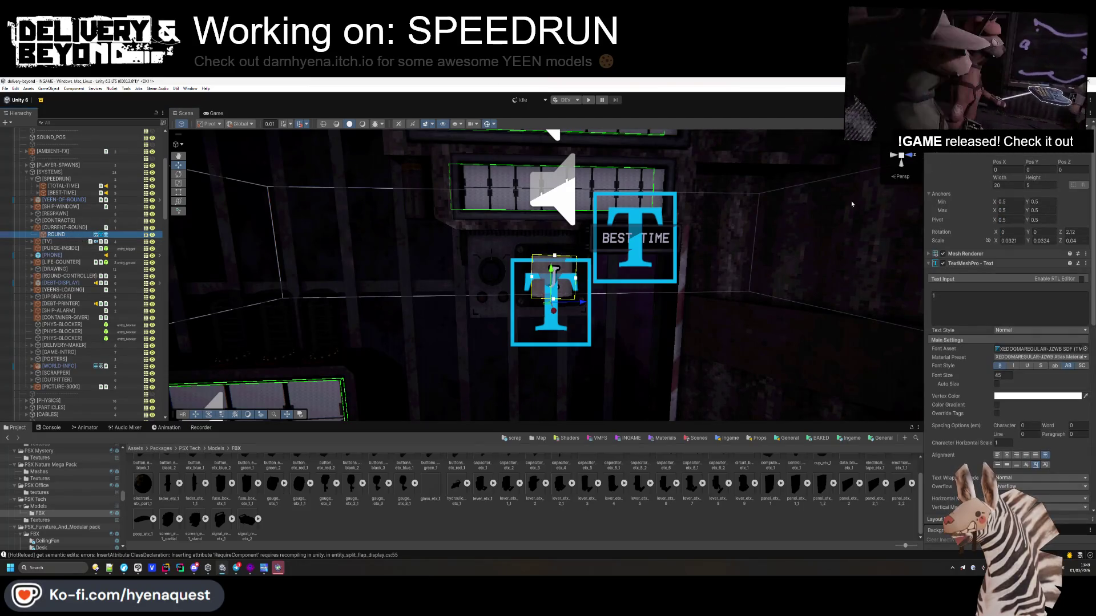
click(1070, 231)
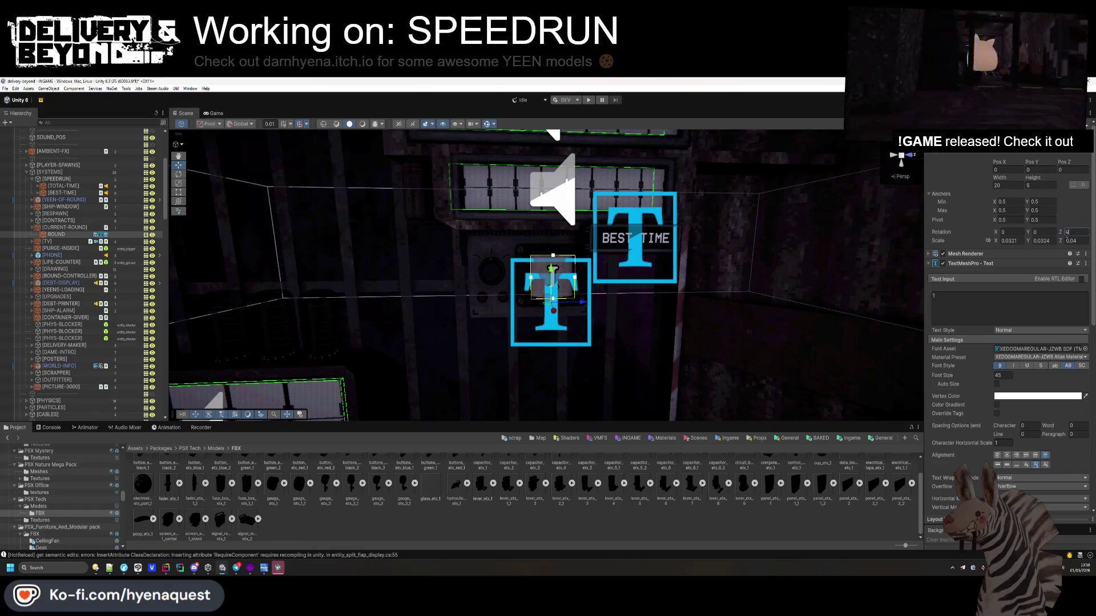
click(561, 305)
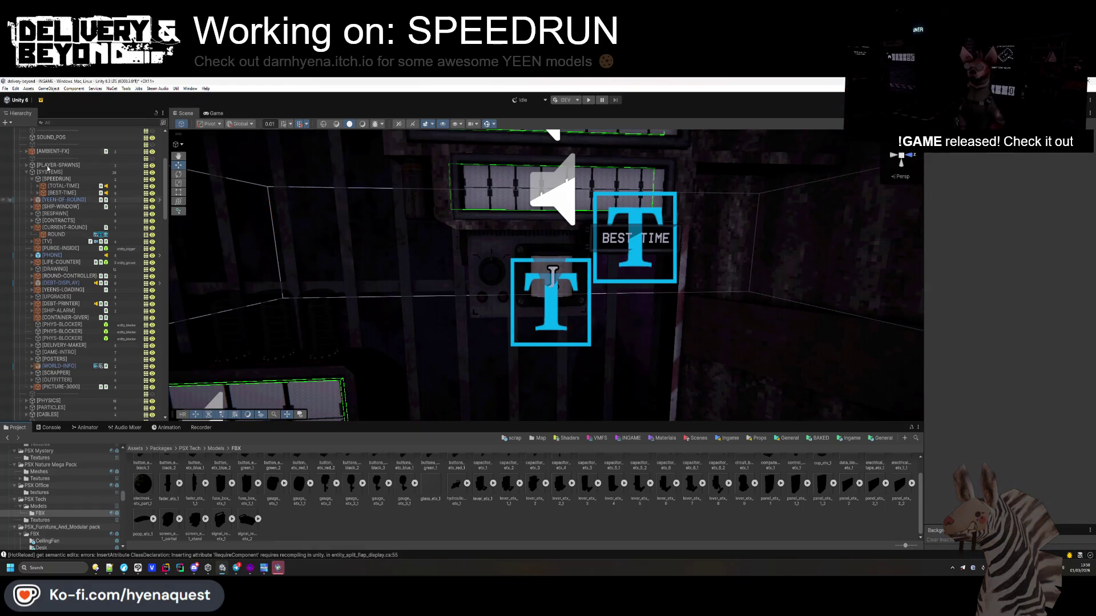
mouse_move(553, 276)
mouse_down()
mouse_move(563, 241)
mouse_move(434, 269)
mouse_up()
- Assign UNLIT_BLACK to signal_receiver_etx_1's Element 2 glass material slot
click(586, 252)
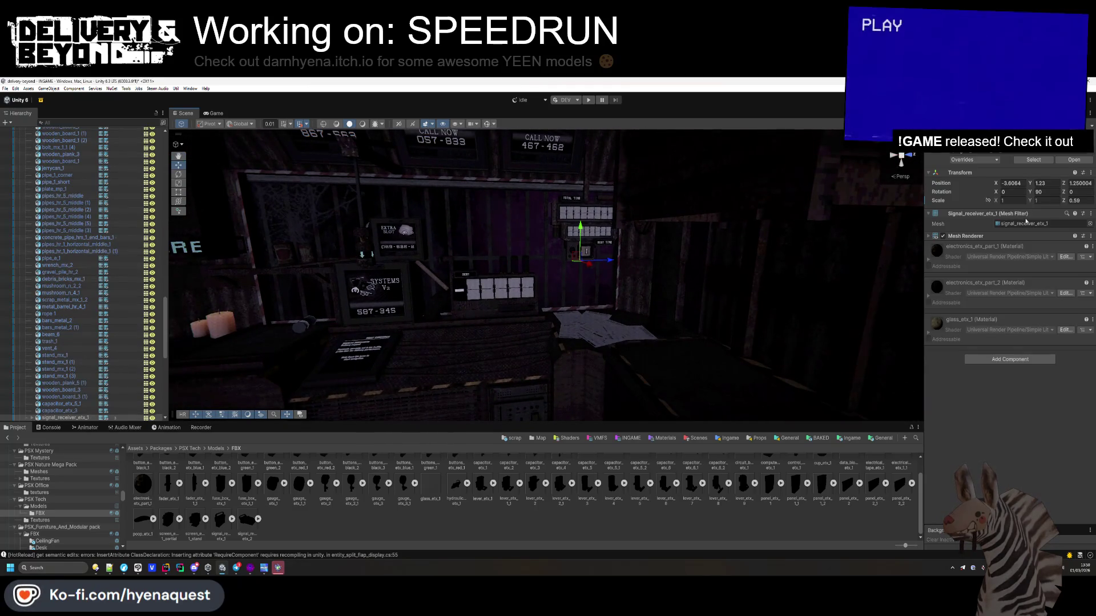
click(1025, 236)
click(1019, 275)
mouse_move(594, 253)
mouse_down()
mouse_move(619, 250)
mouse_move(642, 328)
mouse_up()
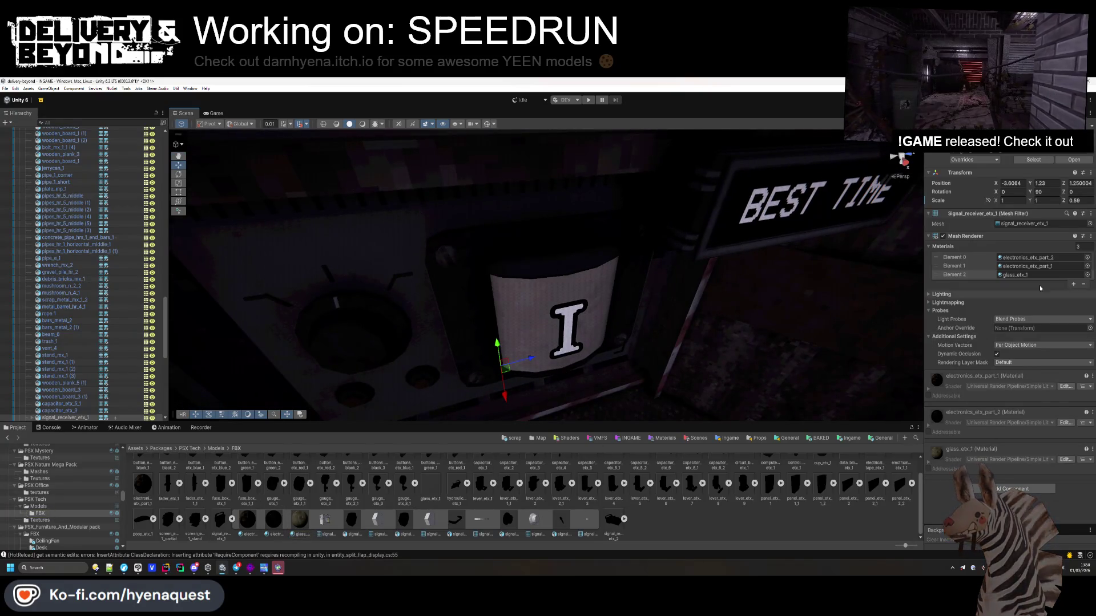
click(1087, 274)
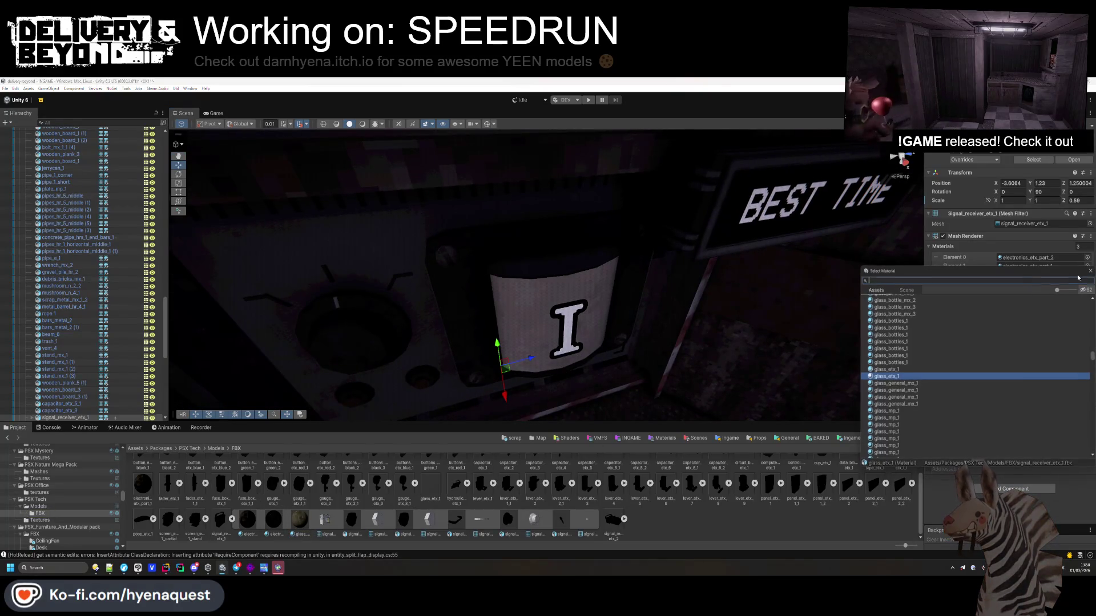
text(UNLIT_BL)
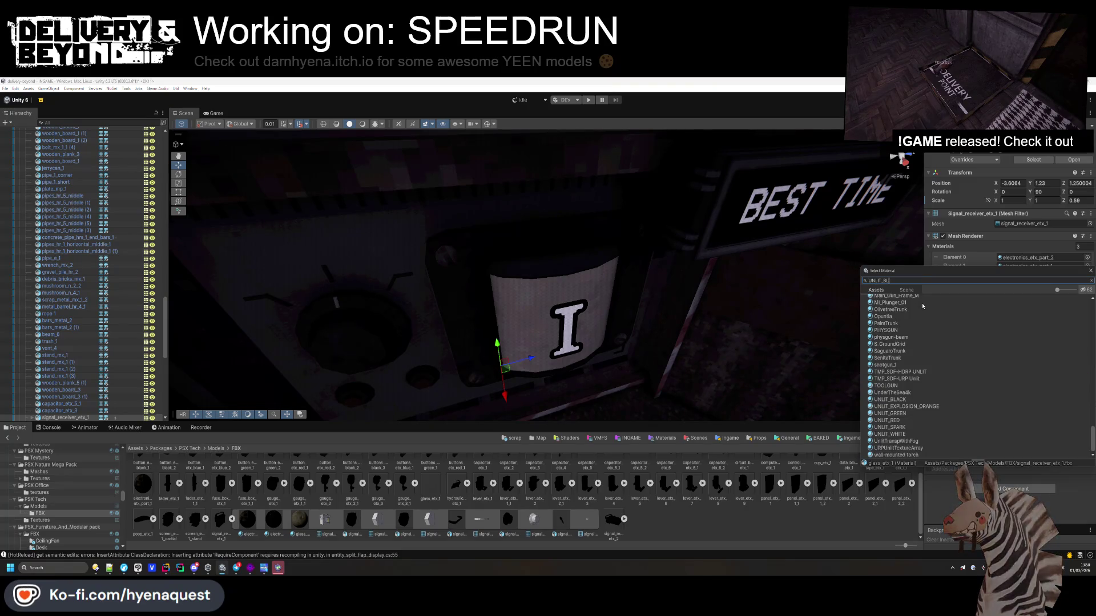
click(922, 305)
double_click(922, 304)
mouse_move(628, 268)
mouse_down()
mouse_move(645, 274)
mouse_move(493, 239)
mouse_move(573, 295)
mouse_move(559, 292)
mouse_up()
click(578, 301)
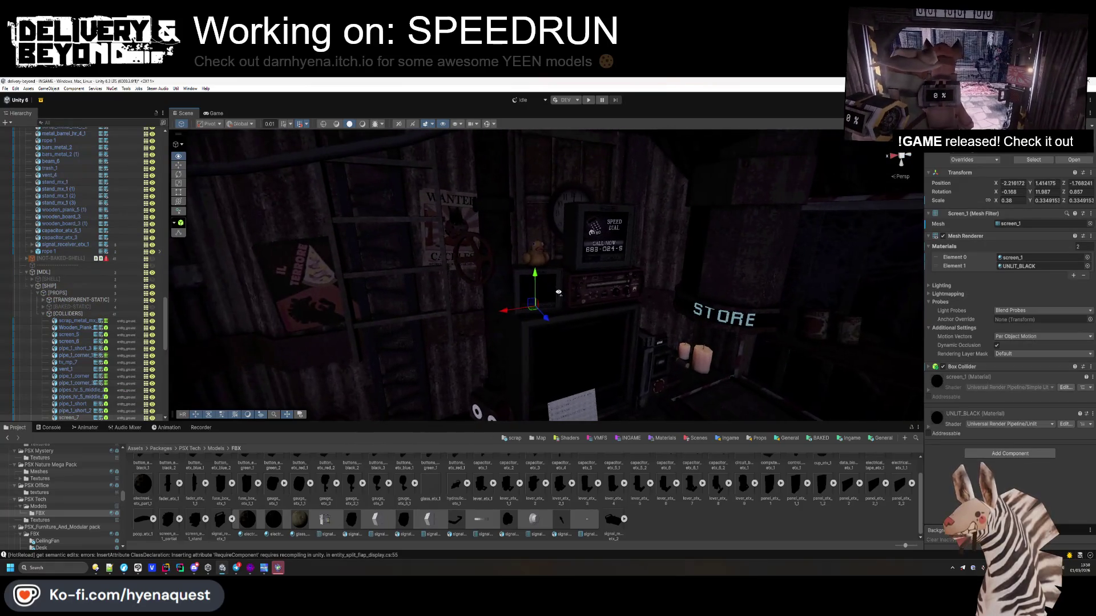
- Delete screen_7 and lower Rubber_duck_mx_1 to Y 1.42
scroll(37, 366, down, 3)
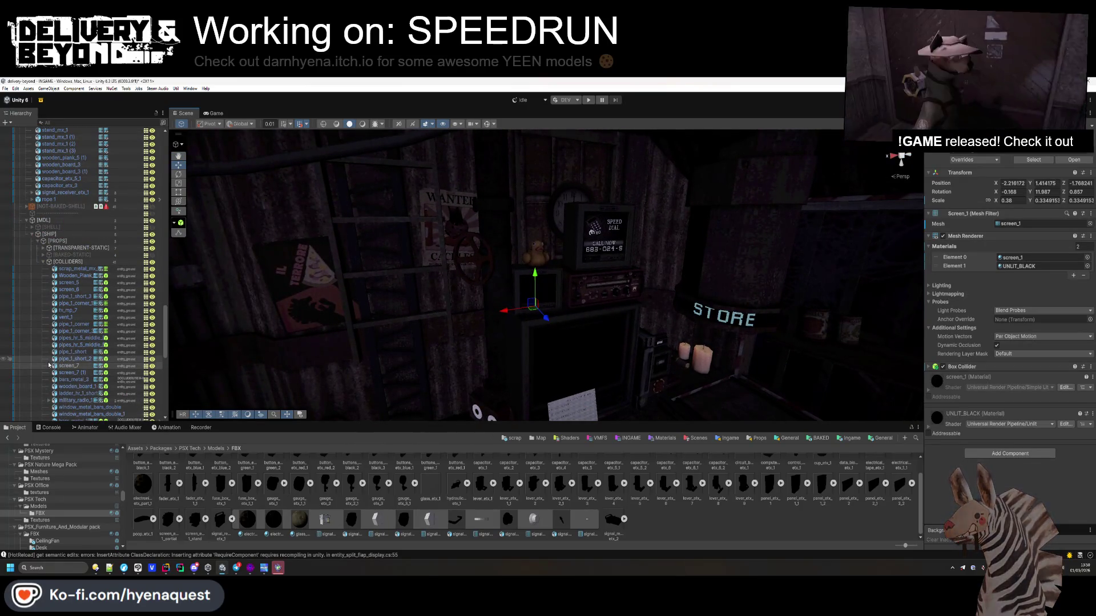
key(Delete)
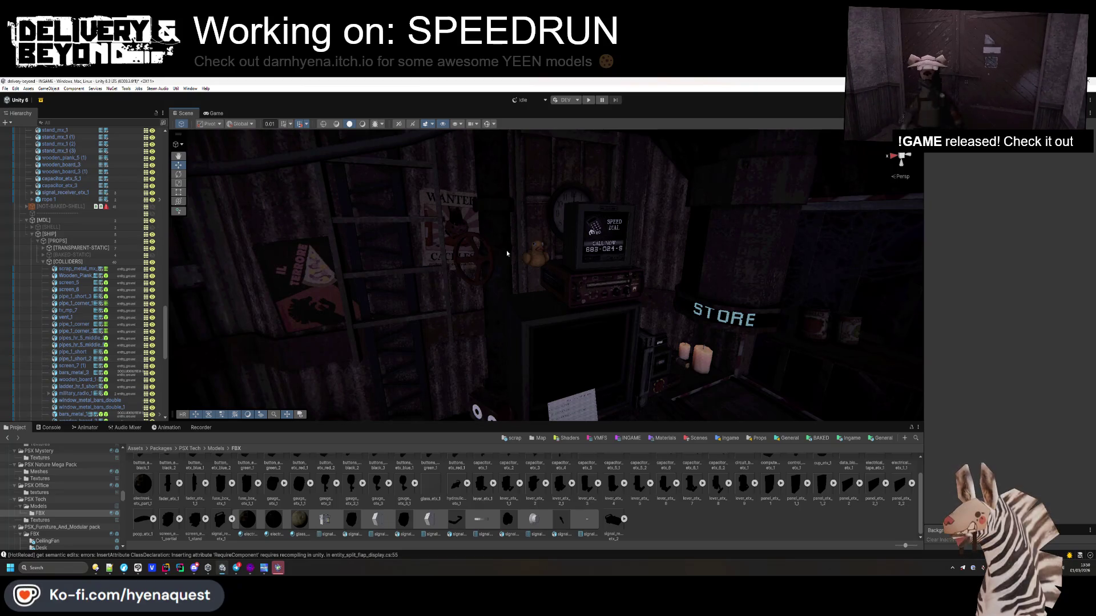
click(533, 252)
mouse_move(533, 252)
mouse_down()
mouse_move(544, 311)
mouse_move(553, 226)
mouse_up()
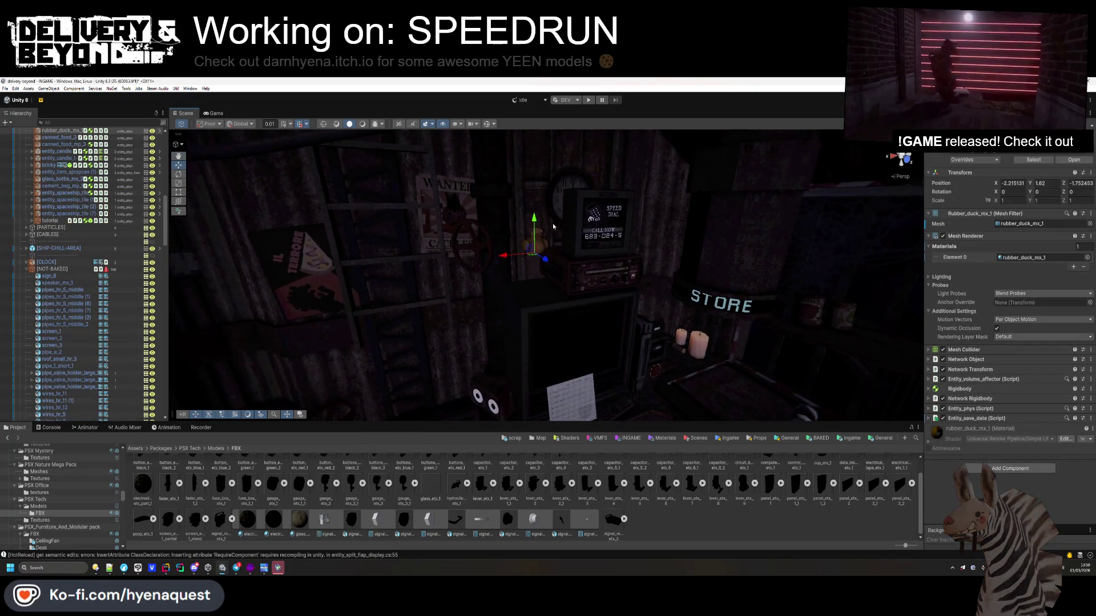
key(f)
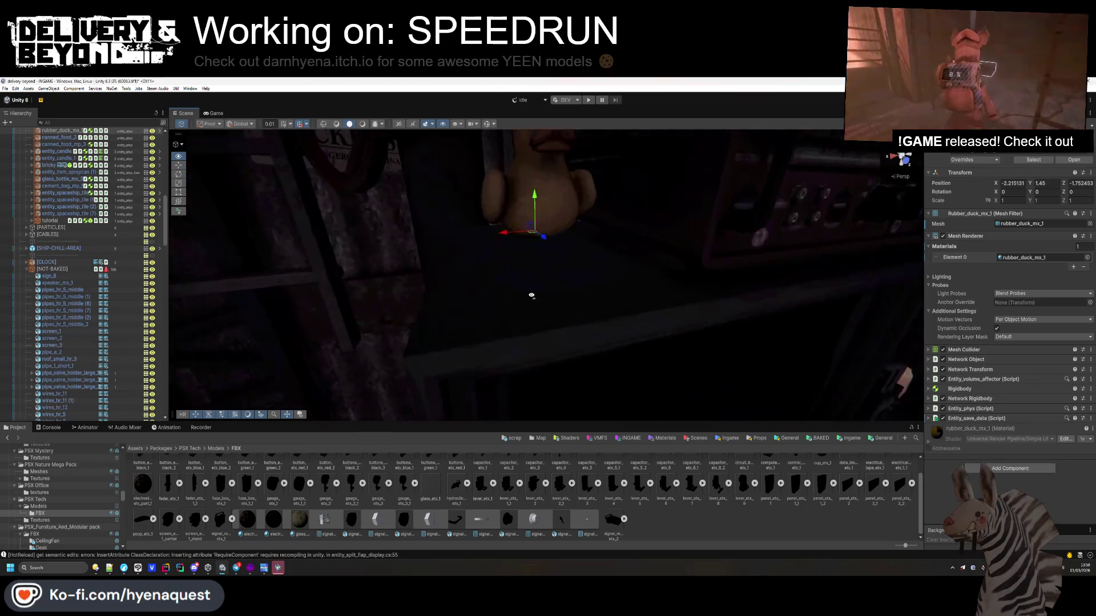
mouse_move(542, 282)
mouse_down()
mouse_move(571, 268)
mouse_move(616, 280)
mouse_up()
- Collapse the SYSTEMS group and select the NOT-BAKED group in the Hierarchy
scroll(93, 299, up, 10)
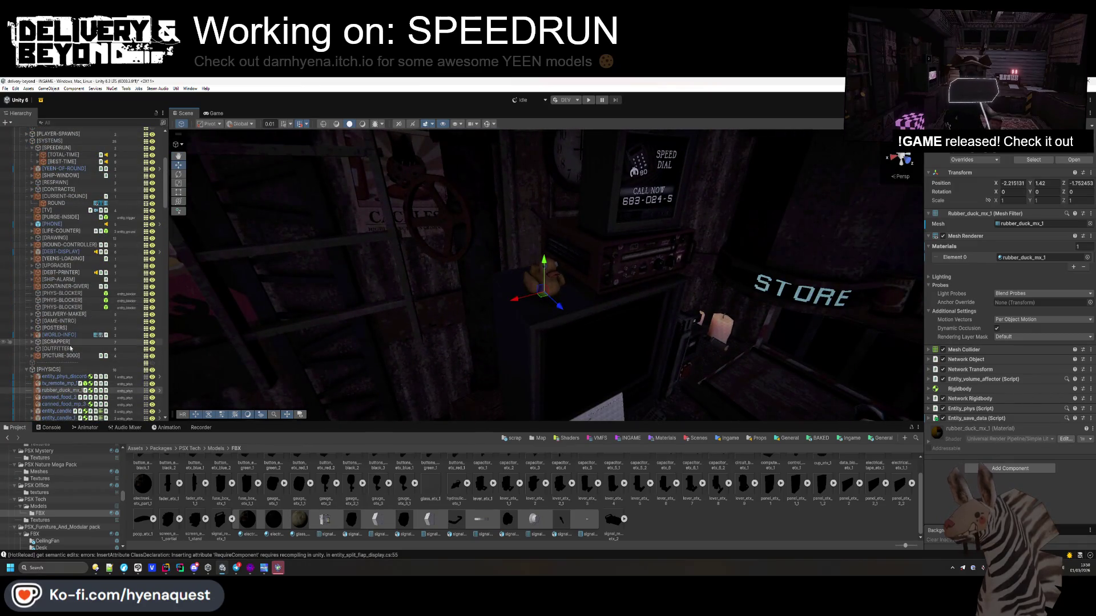
click(28, 298)
scroll(30, 302, down, 3)
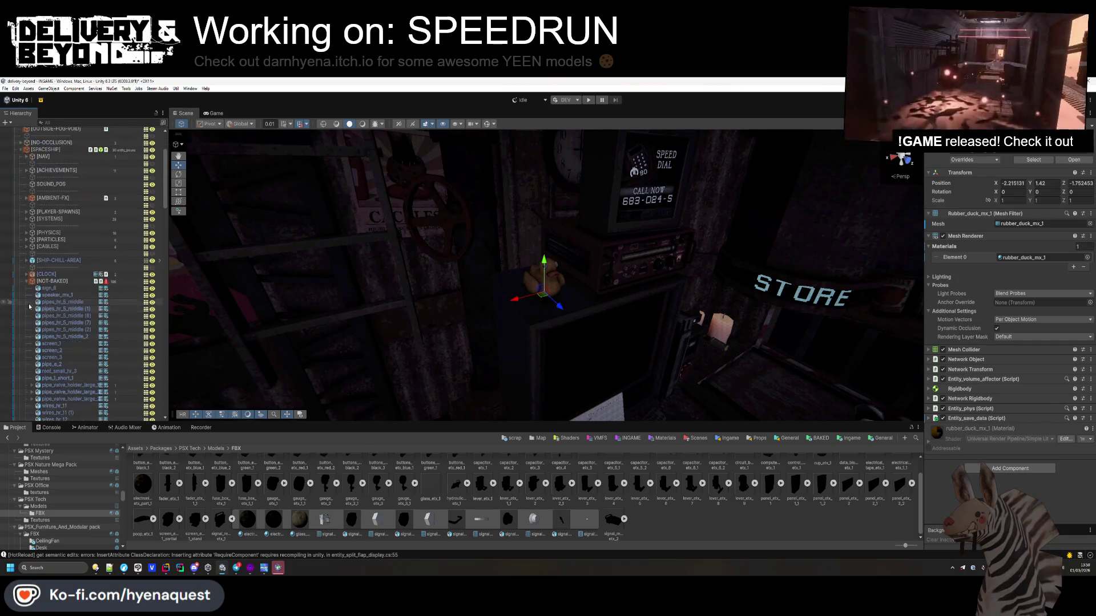
click(47, 281)
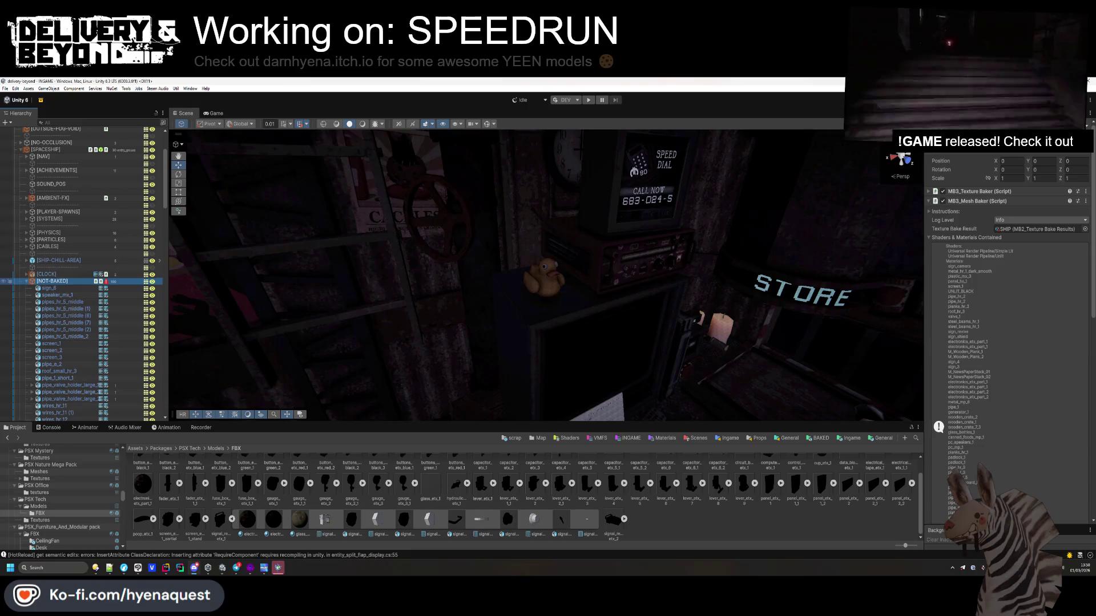
key(alt+Tab)
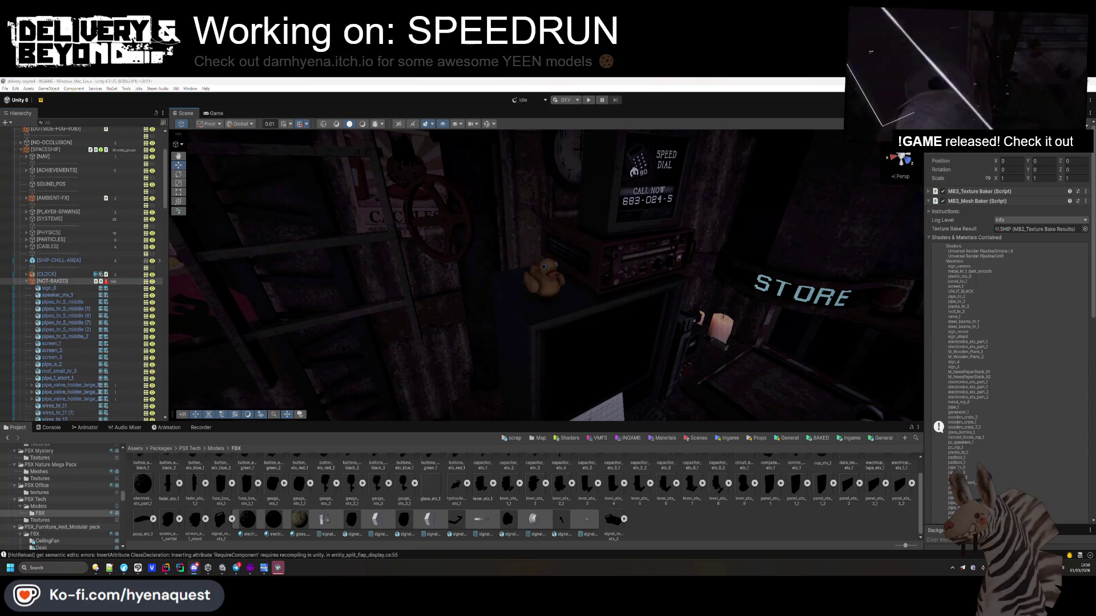
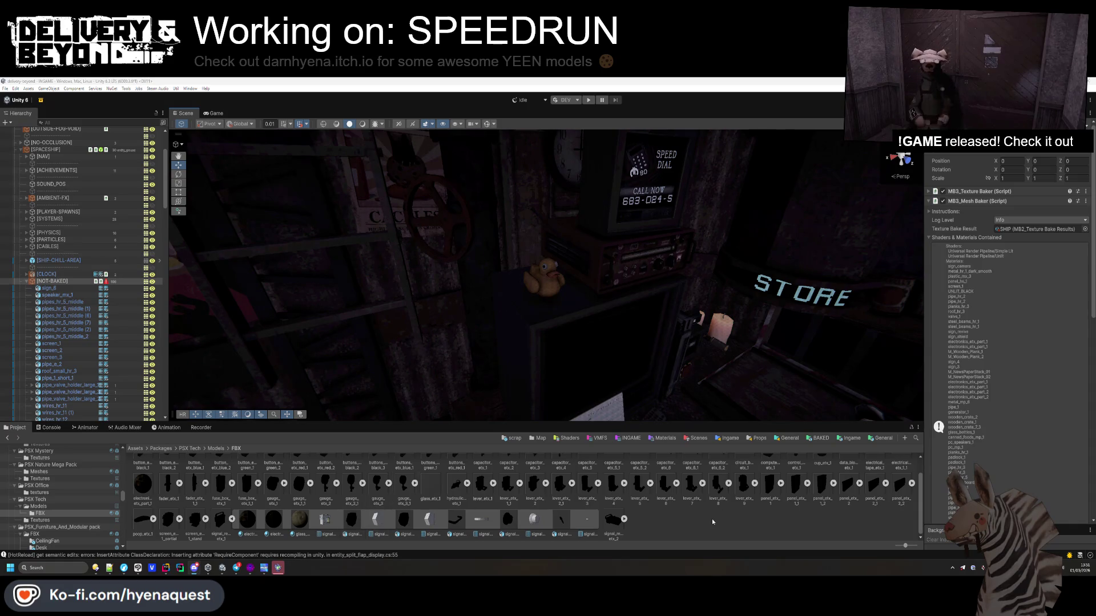
- Turn the [CURRENT-ROUND] screen to a Y rotation of -90
drag(537, 268, 518, 256)
drag(518, 267, 908, 323)
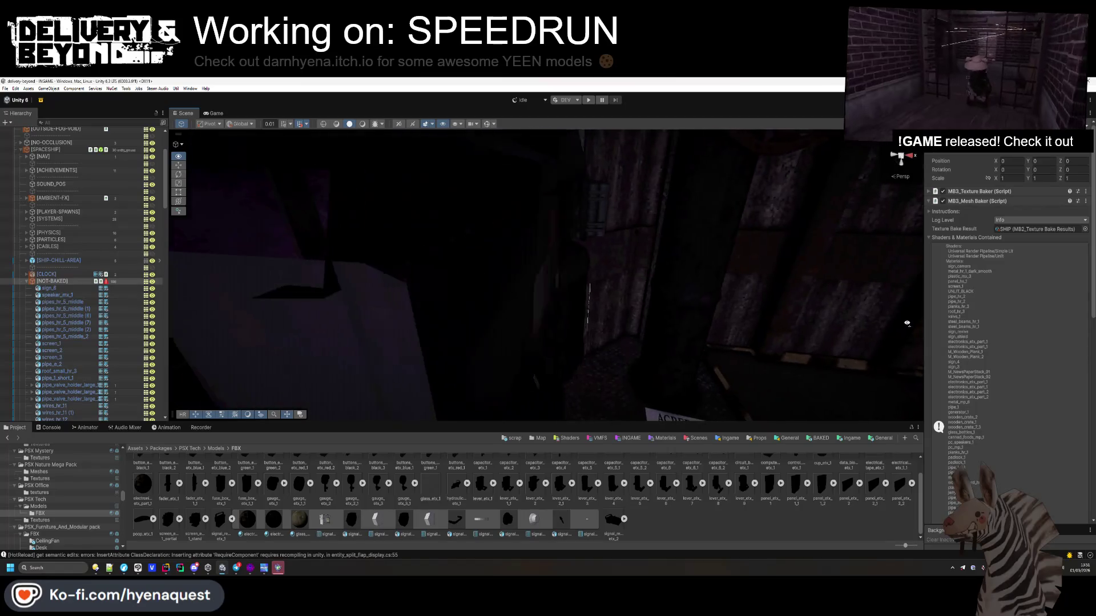
click(589, 302)
key(f)
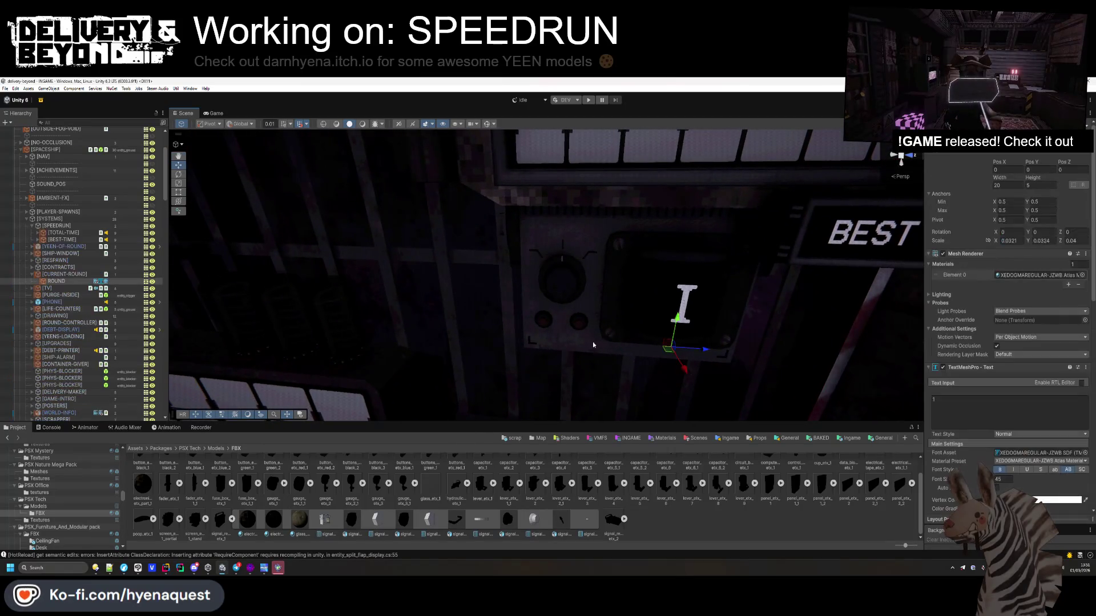
scroll(895, 405, down, 3)
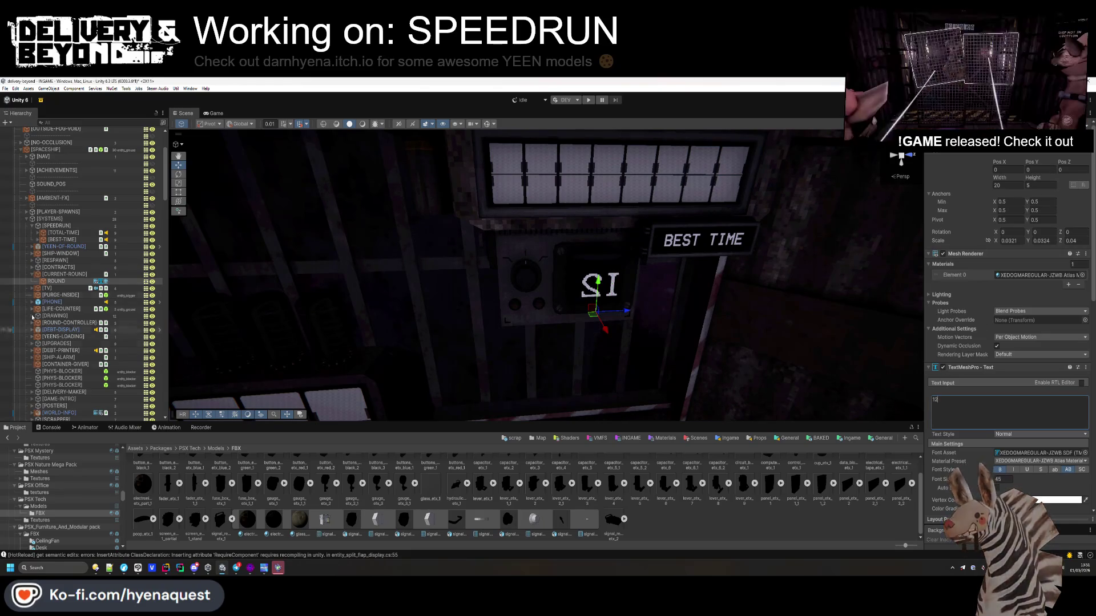
click(61, 277)
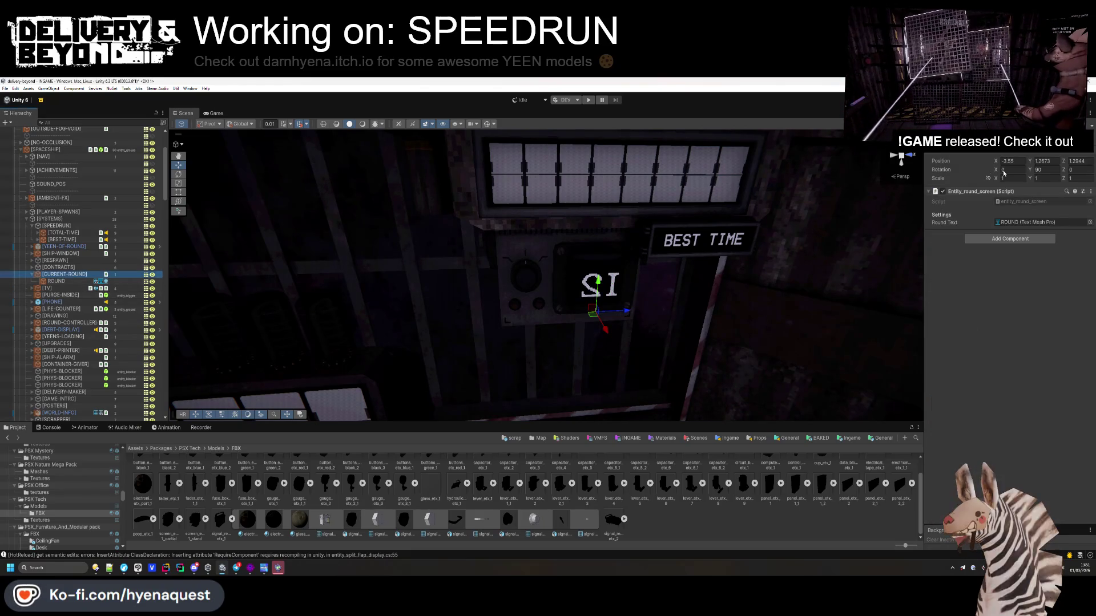
click(1037, 169)
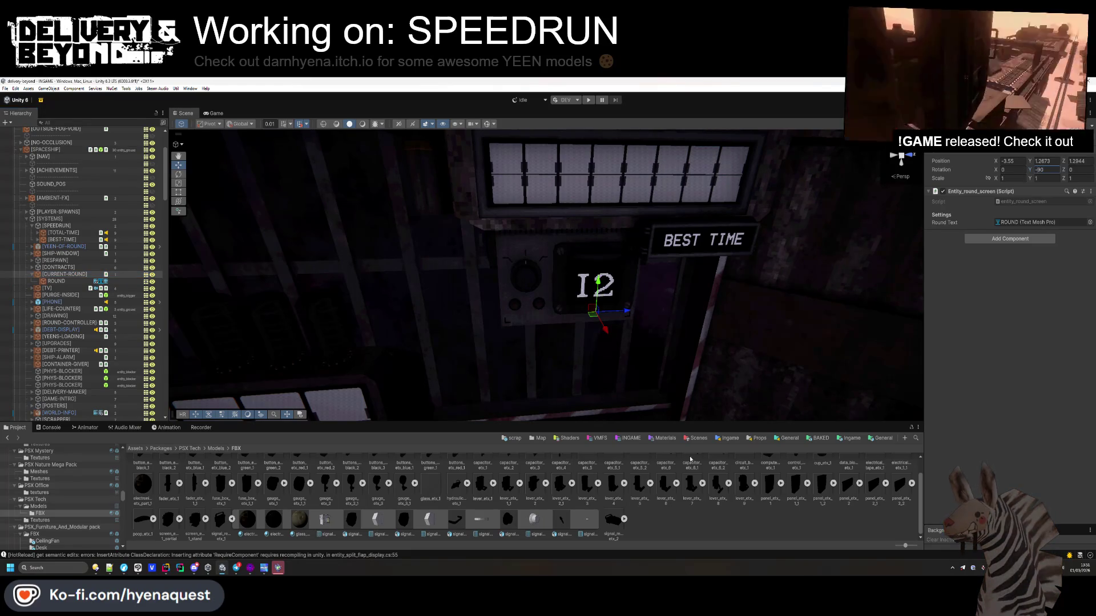
scroll(548, 274, down, 5)
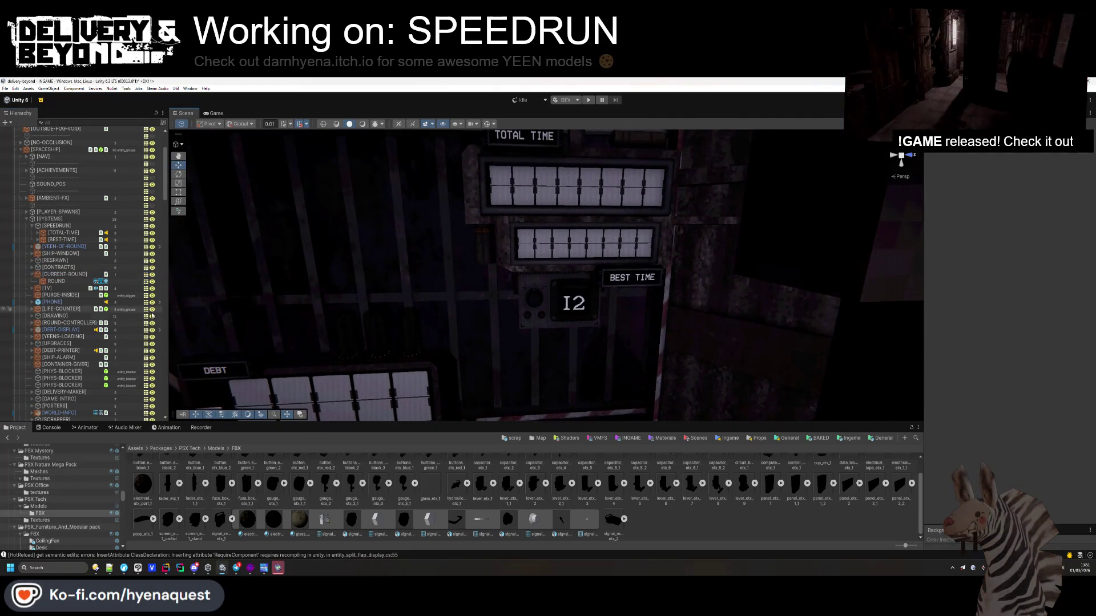
- Enable Auto Size on the ROUND number text with min 18 and max 45
click(55, 281)
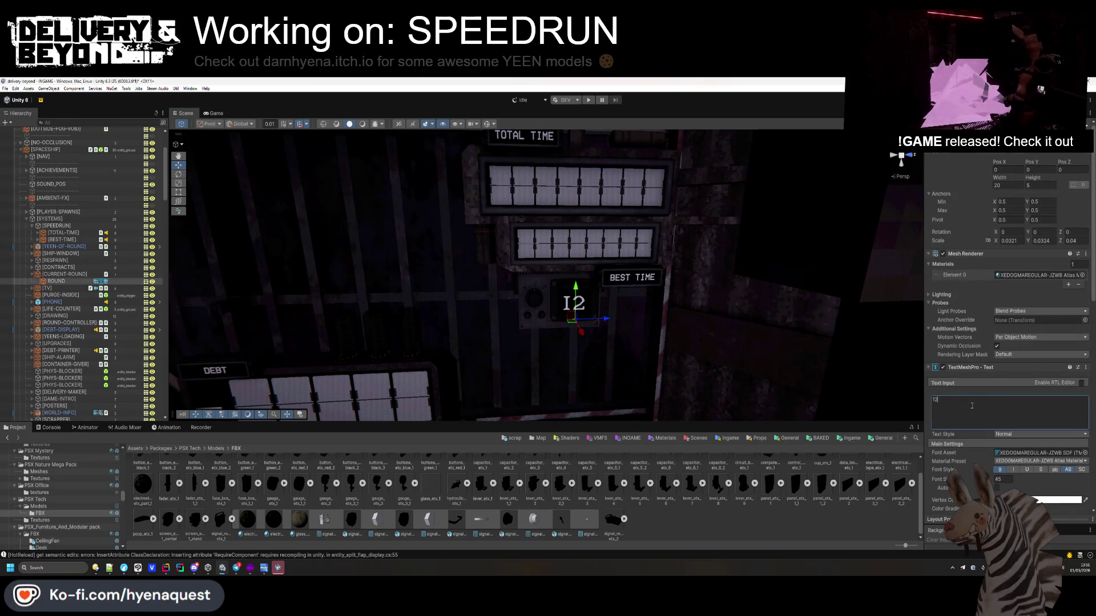
scroll(988, 469, down, 1)
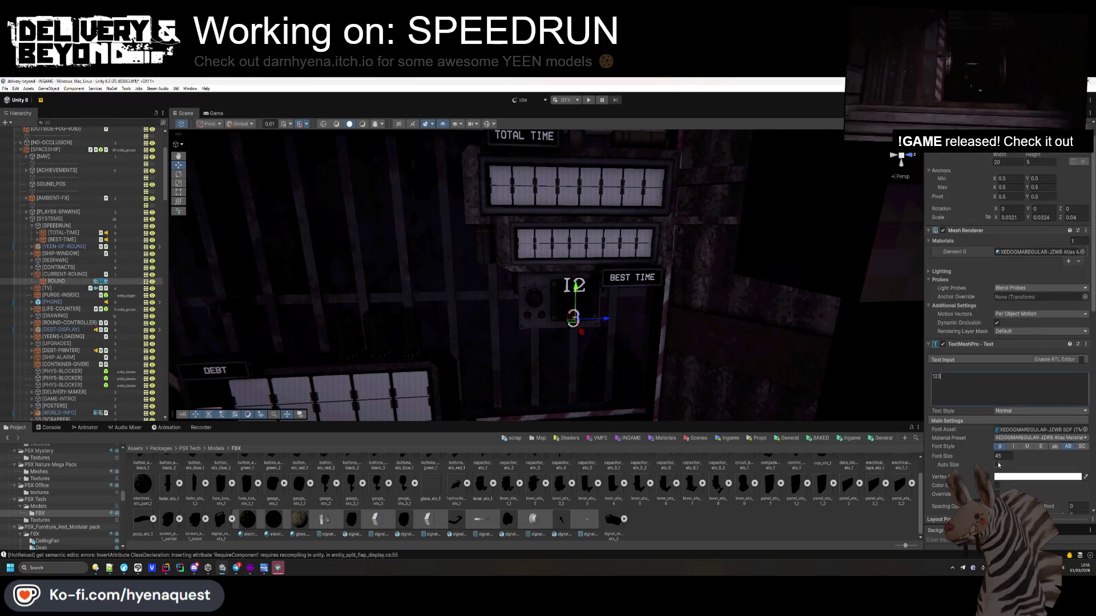
click(997, 465)
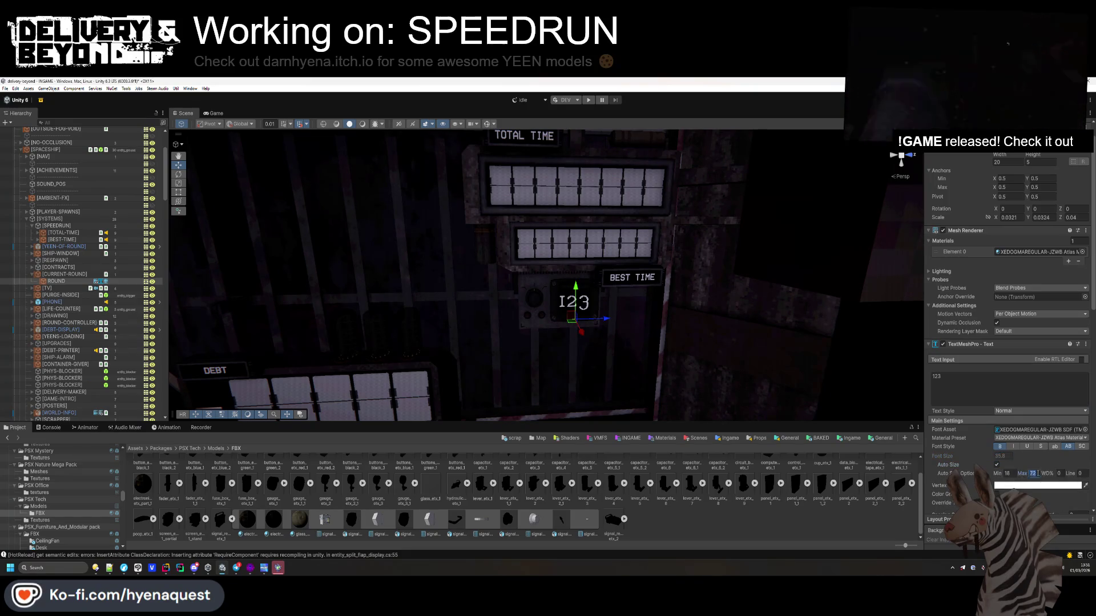
key(shift+Tab)
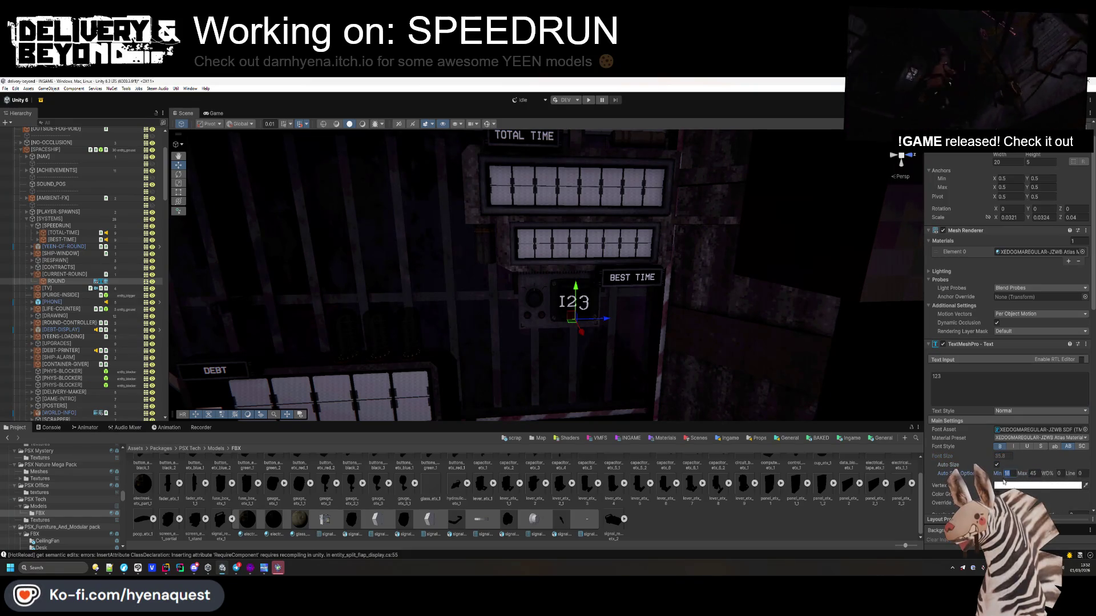
click(990, 388)
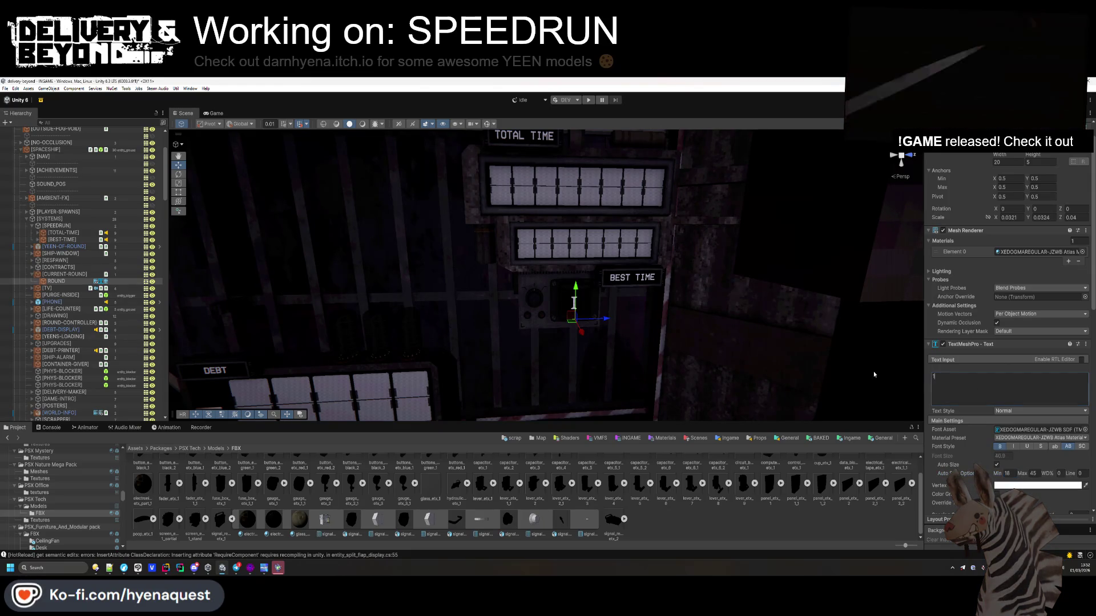
scroll(513, 286, down, 2)
drag(571, 314, 700, 343)
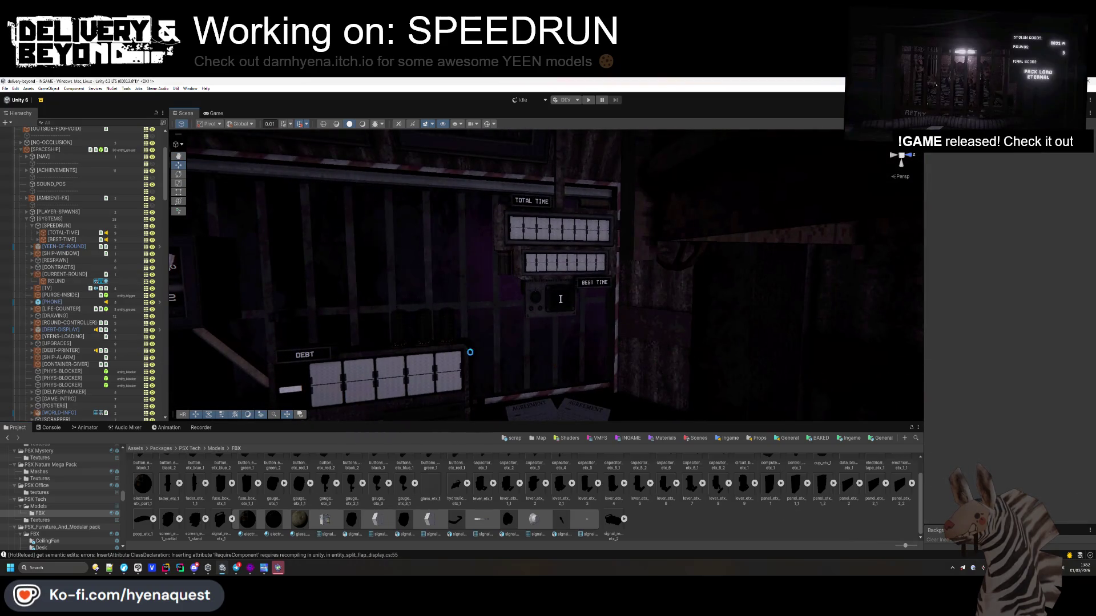
click(31, 276)
drag(525, 309, 533, 314)
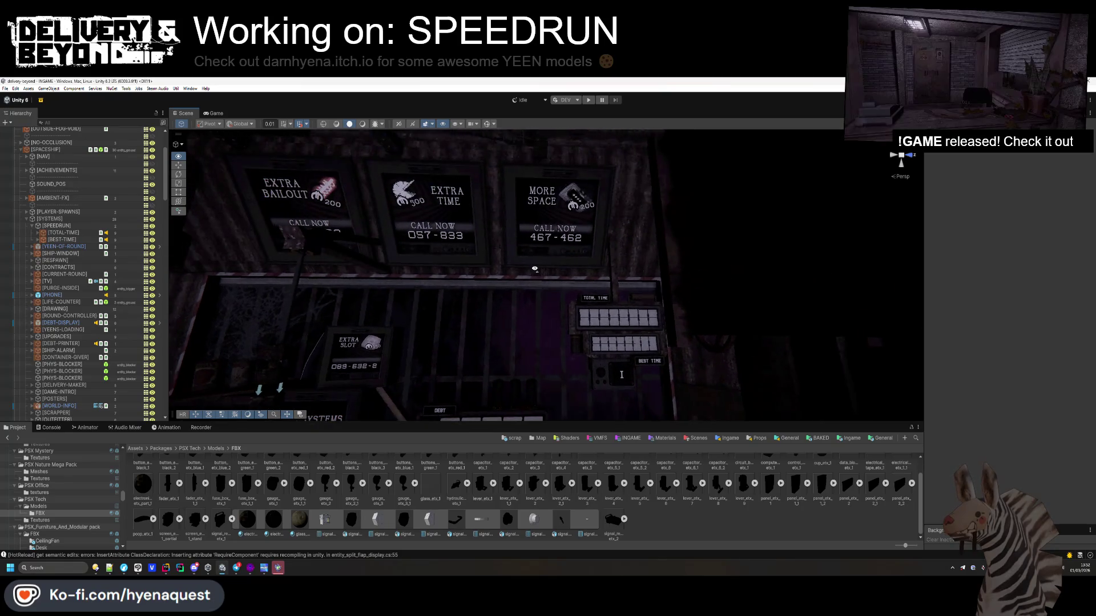
key(alt+Tab)
click(541, 293)
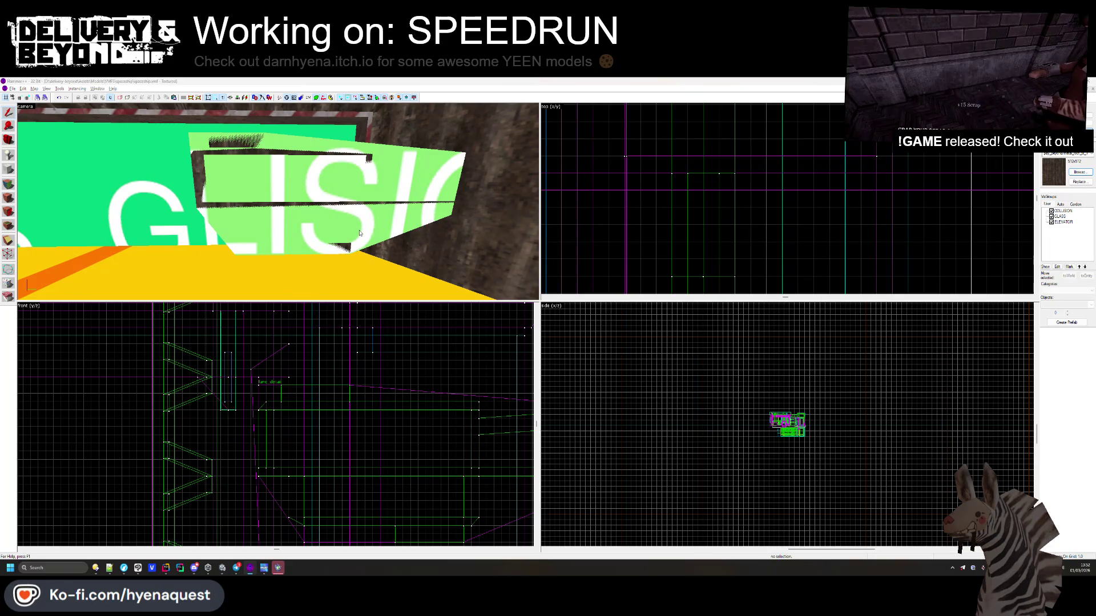
key(alt+Tab)
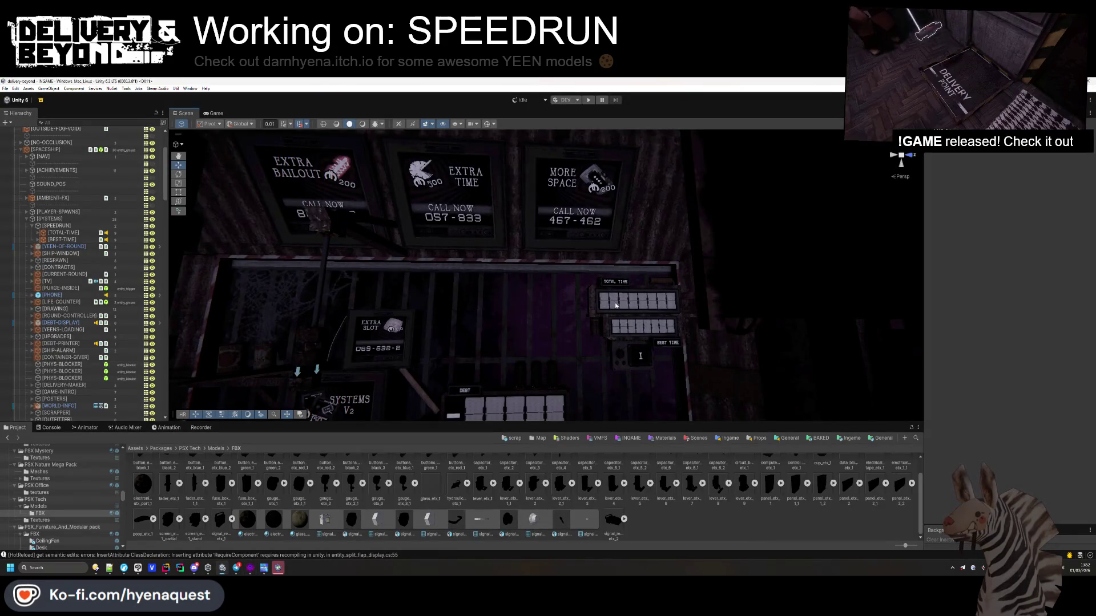
scroll(615, 305, down, 5)
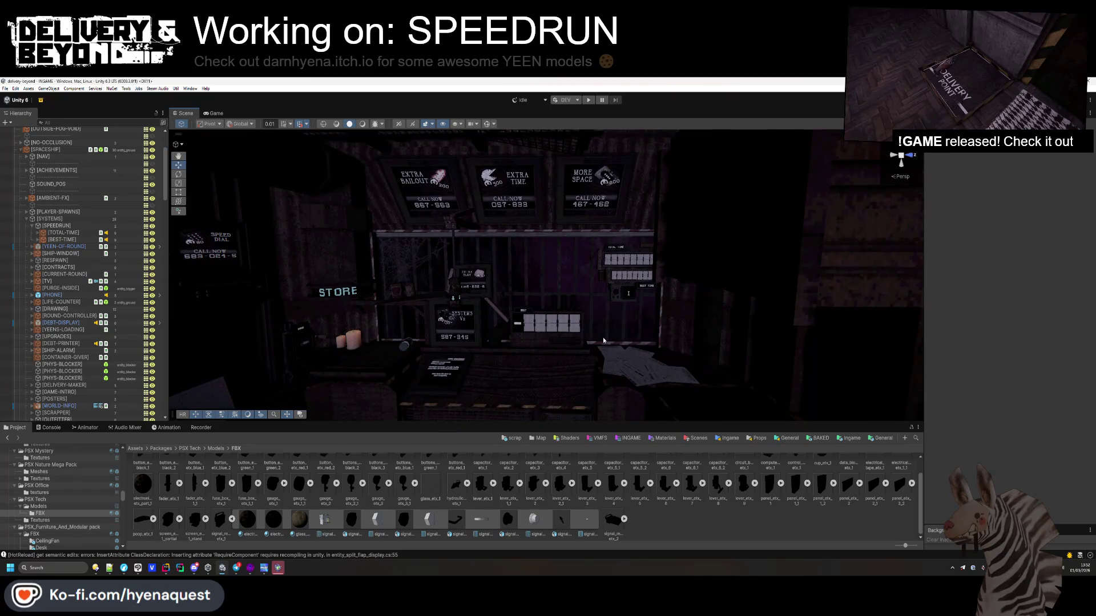
mouse_move(602, 336)
mouse_down()
mouse_move(554, 303)
mouse_move(509, 228)
mouse_move(399, 257)
mouse_move(256, 240)
mouse_up()
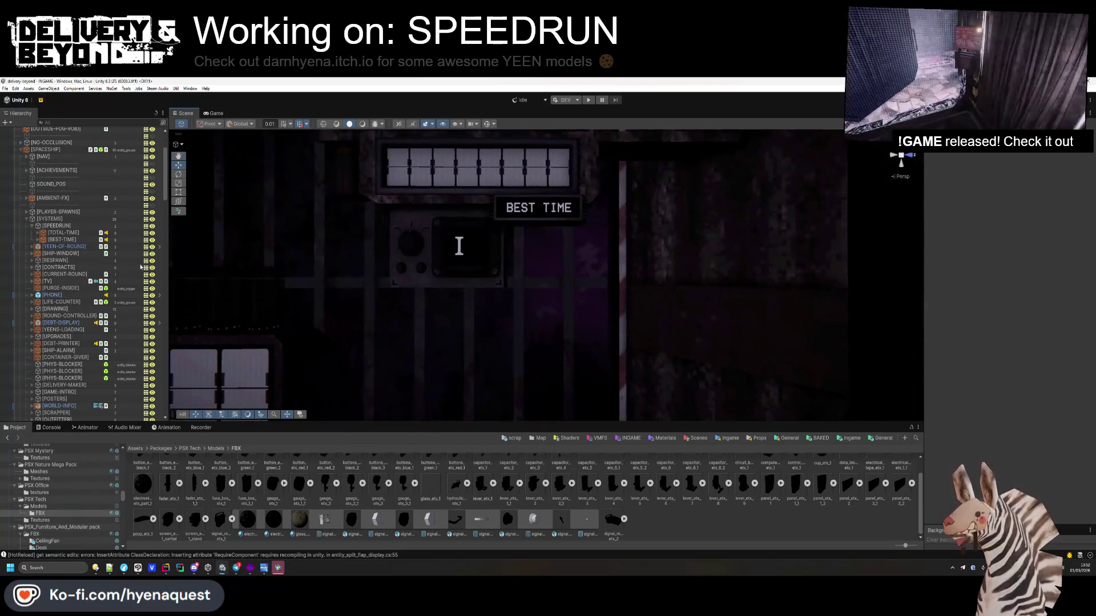
- Tidy the hierarchy and create a new Cable Trail under [CABLES]
click(27, 220)
click(27, 282)
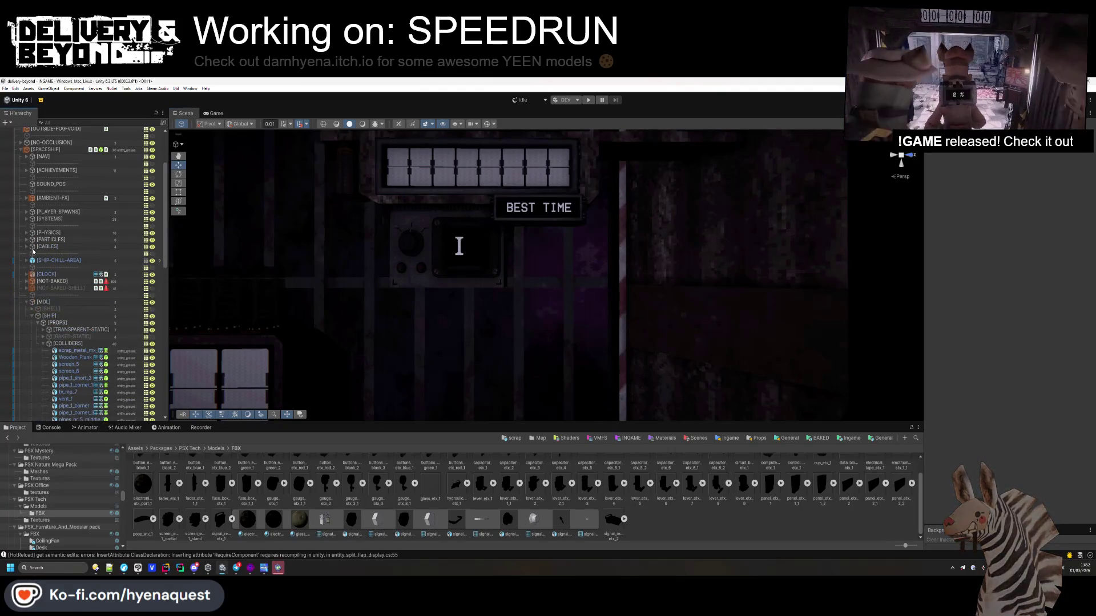
click(27, 246)
click(26, 330)
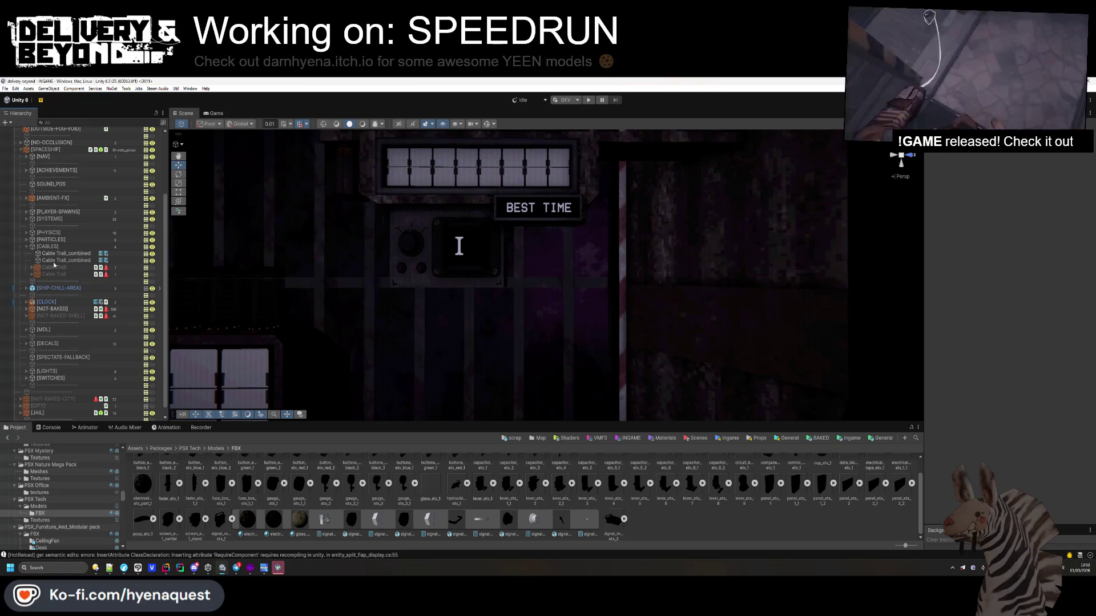
right_click(52, 247)
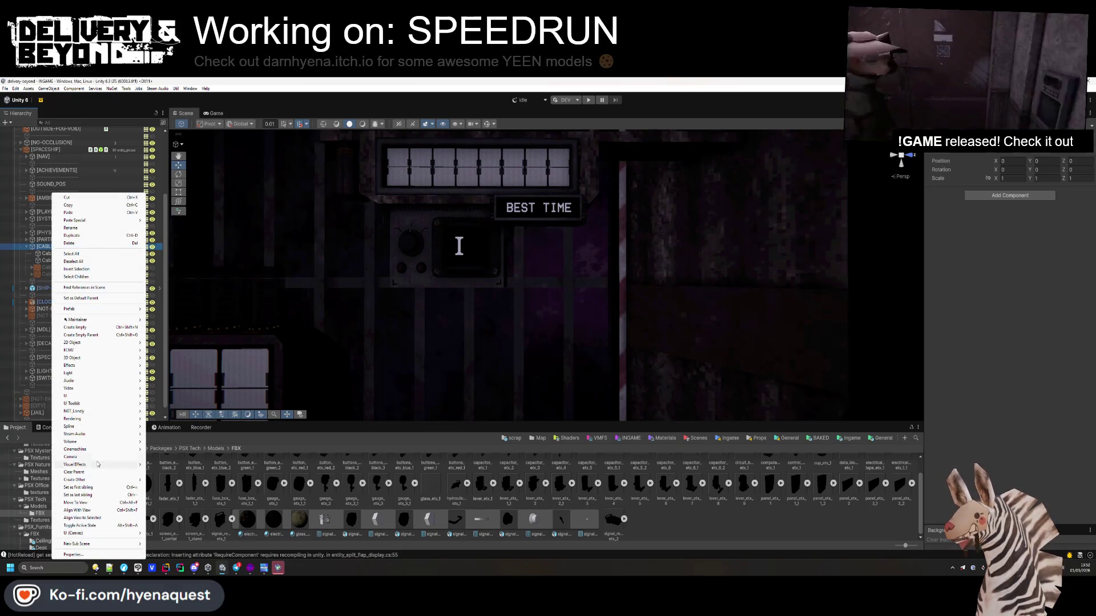
click(166, 412)
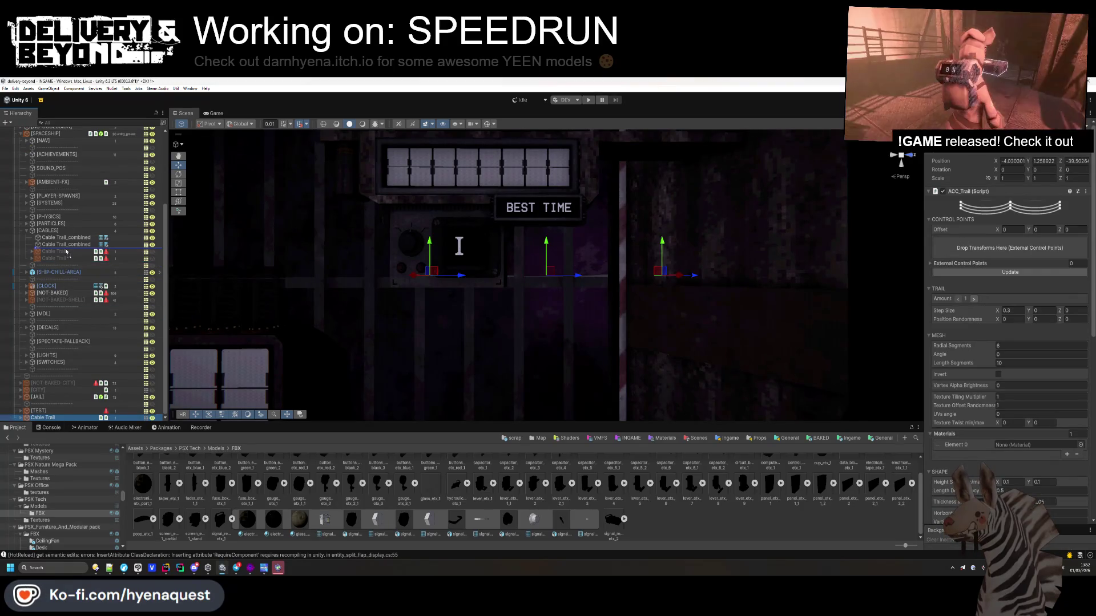
drag(65, 252, 65, 253)
- Fix the Cable Trail's Save path to Packages/ and set its material to CABLE
scroll(972, 277, down, 5)
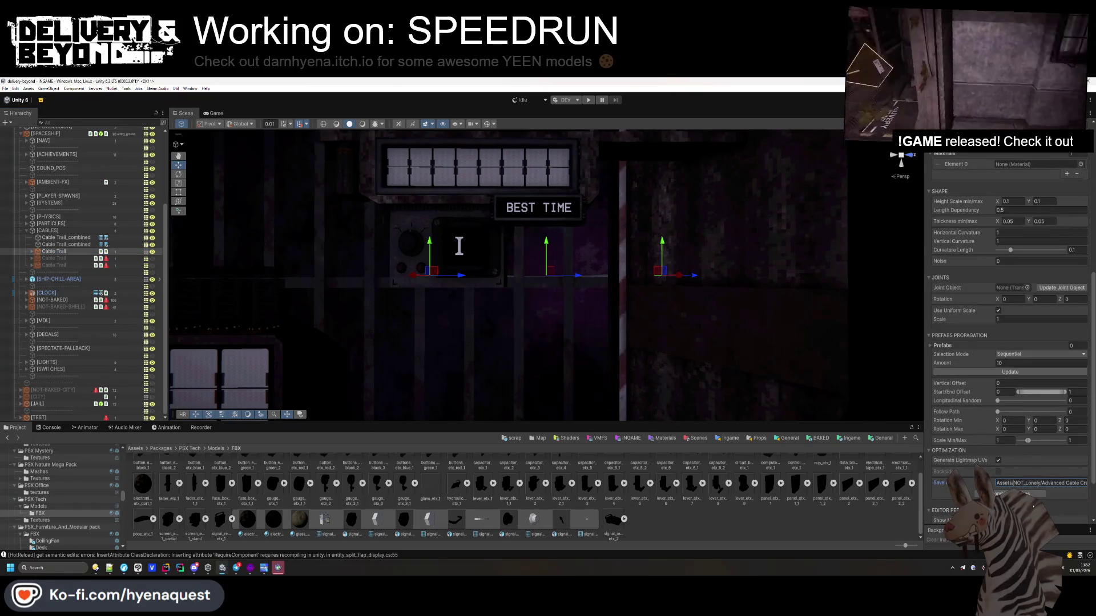
text(ackages/)
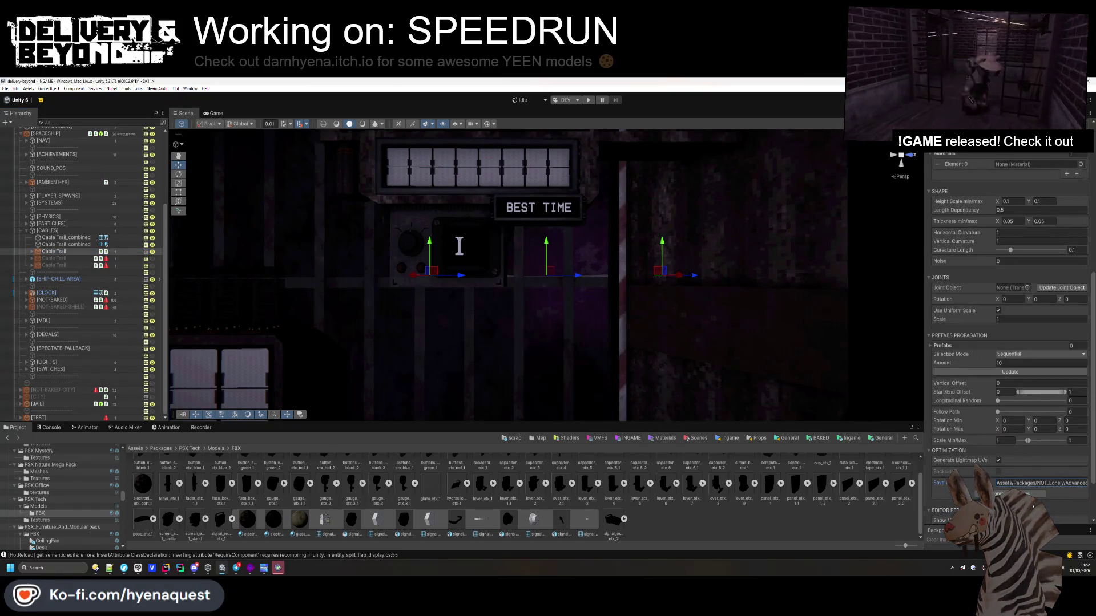
scroll(1007, 342, up, 1)
click(1080, 235)
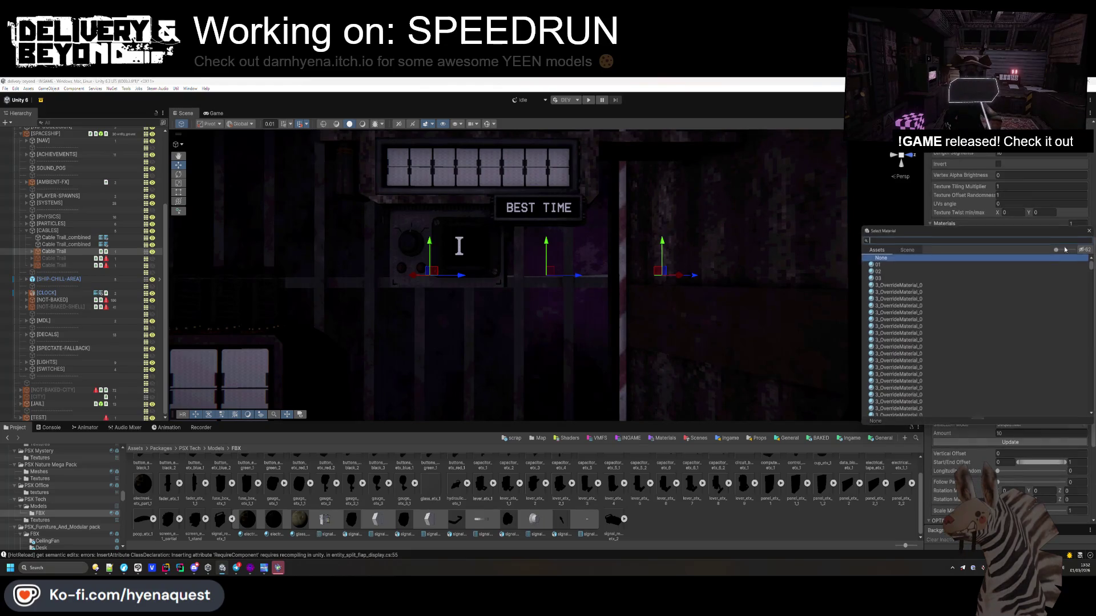
text(cabl)
key(Down)
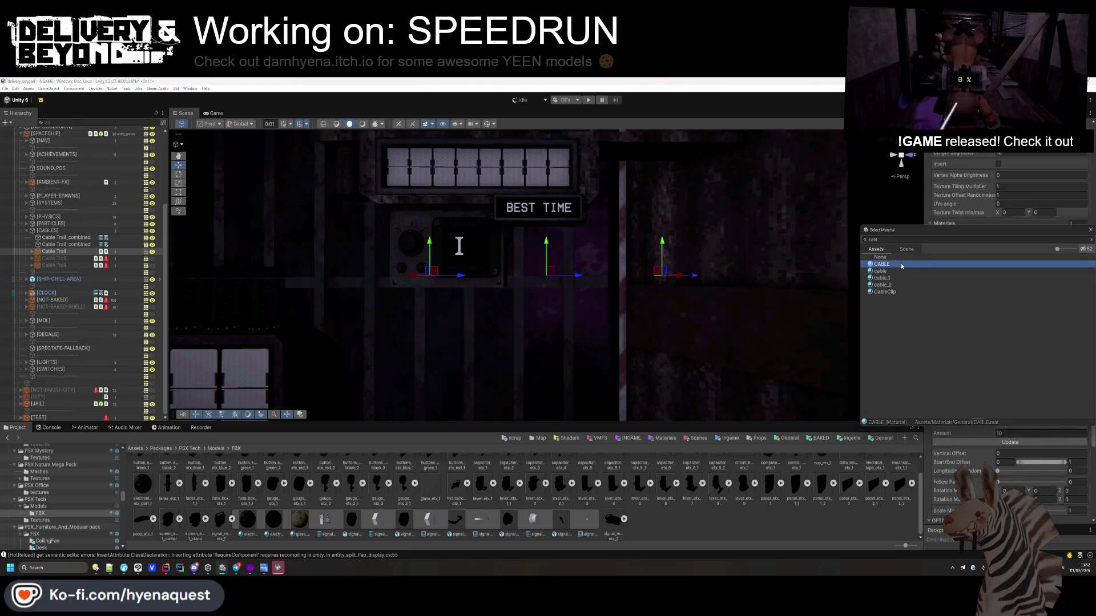
key(Return)
- Lower the cable's end point down the wall below the BEST TIME panel
drag(886, 332, 539, 262)
mouse_move(535, 311)
mouse_down()
mouse_move(508, 185)
mouse_move(622, 268)
mouse_move(593, 265)
mouse_move(574, 309)
mouse_move(582, 325)
mouse_move(627, 257)
mouse_up()
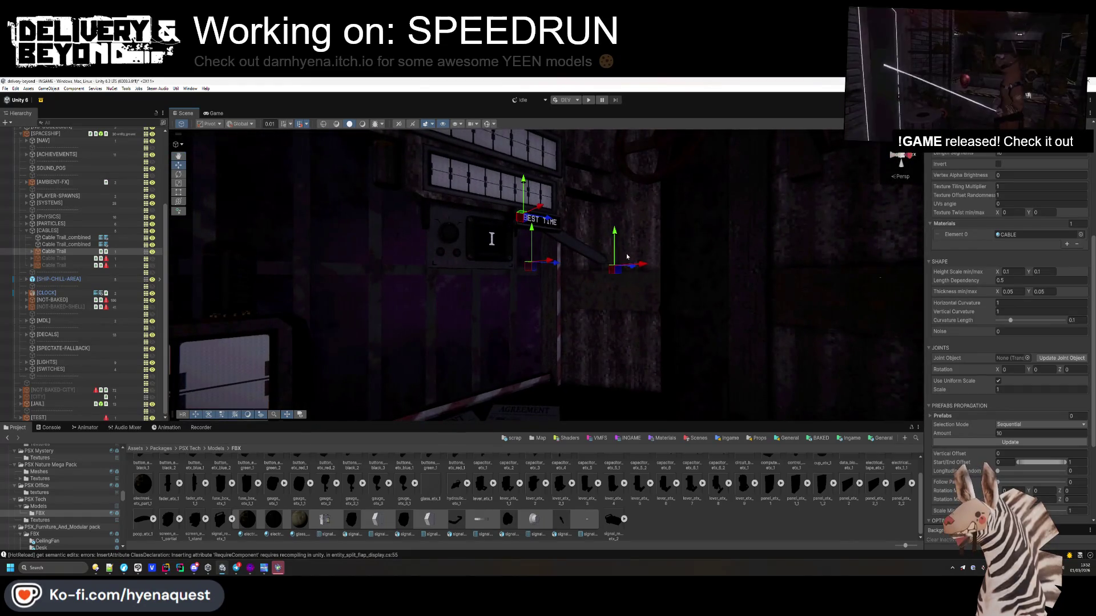
mouse_move(620, 311)
mouse_down()
mouse_move(643, 364)
mouse_move(666, 329)
mouse_move(651, 286)
mouse_move(565, 320)
mouse_move(659, 302)
mouse_move(694, 395)
mouse_move(713, 393)
mouse_move(709, 375)
mouse_move(598, 386)
mouse_move(621, 392)
mouse_move(619, 346)
mouse_move(620, 411)
mouse_move(610, 377)
mouse_up()
click(976, 281)
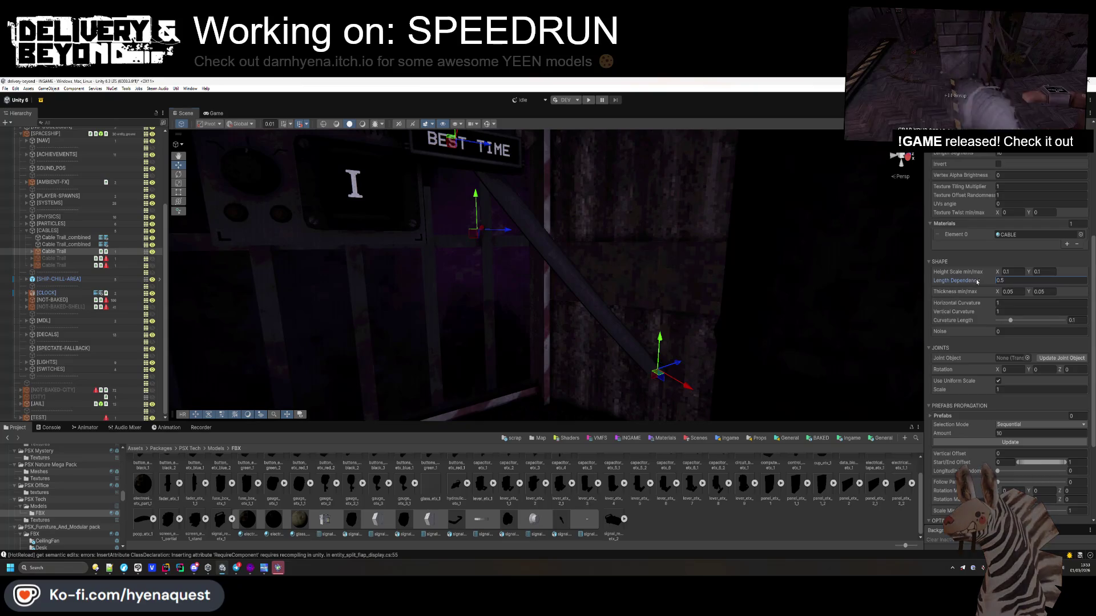
drag(992, 284, 1087, 290)
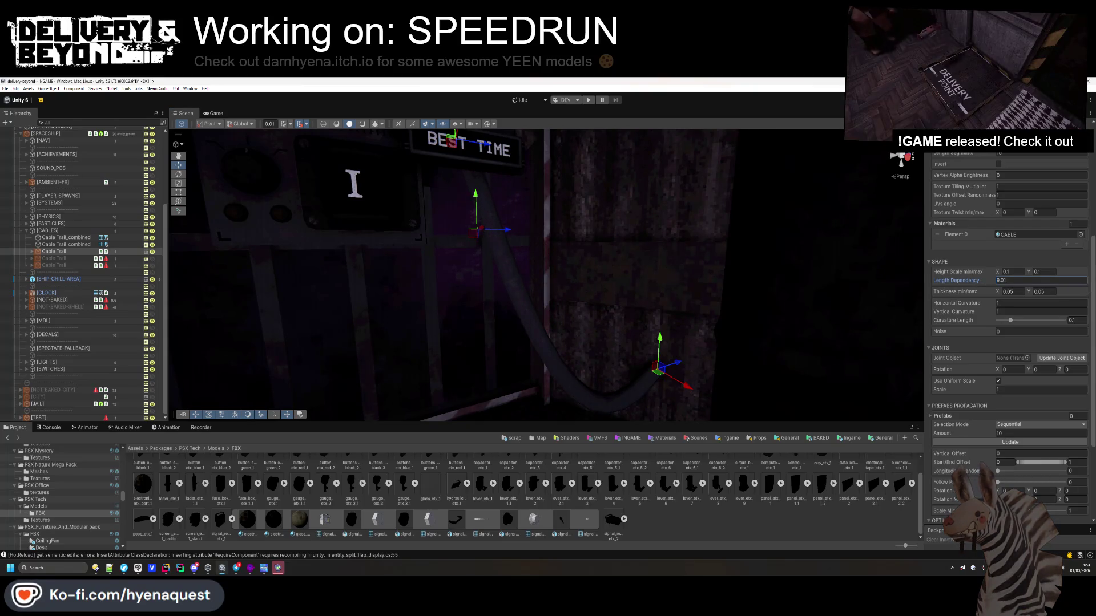
text(10)
key(Return)
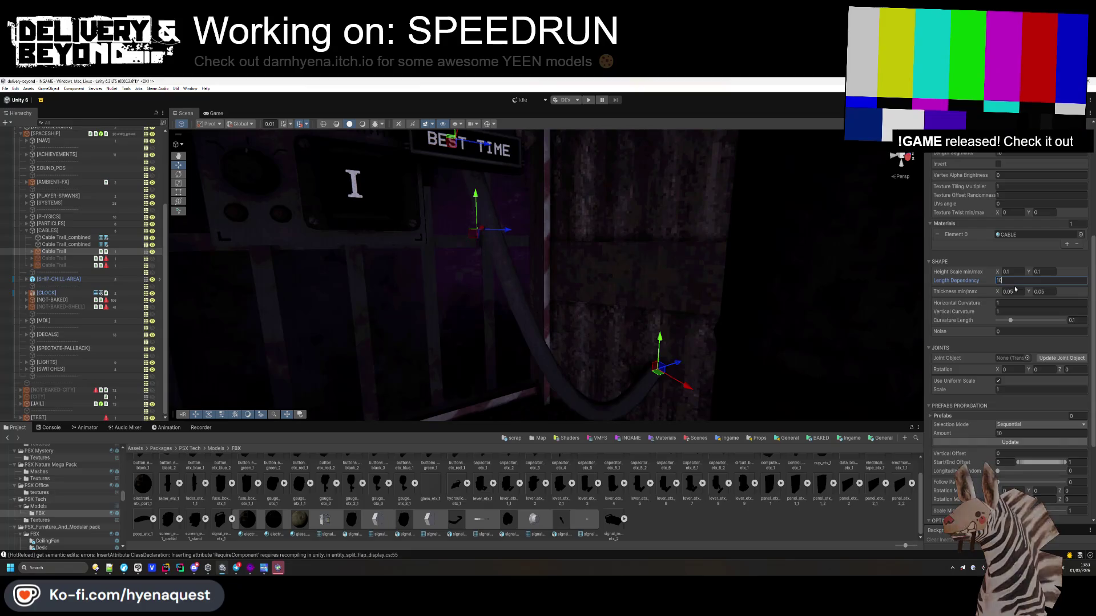
mouse_move(505, 310)
mouse_down()
mouse_move(742, 304)
mouse_move(479, 285)
mouse_move(514, 251)
mouse_move(491, 289)
mouse_up()
mouse_move(474, 247)
mouse_down()
mouse_move(507, 234)
mouse_move(674, 306)
mouse_up()
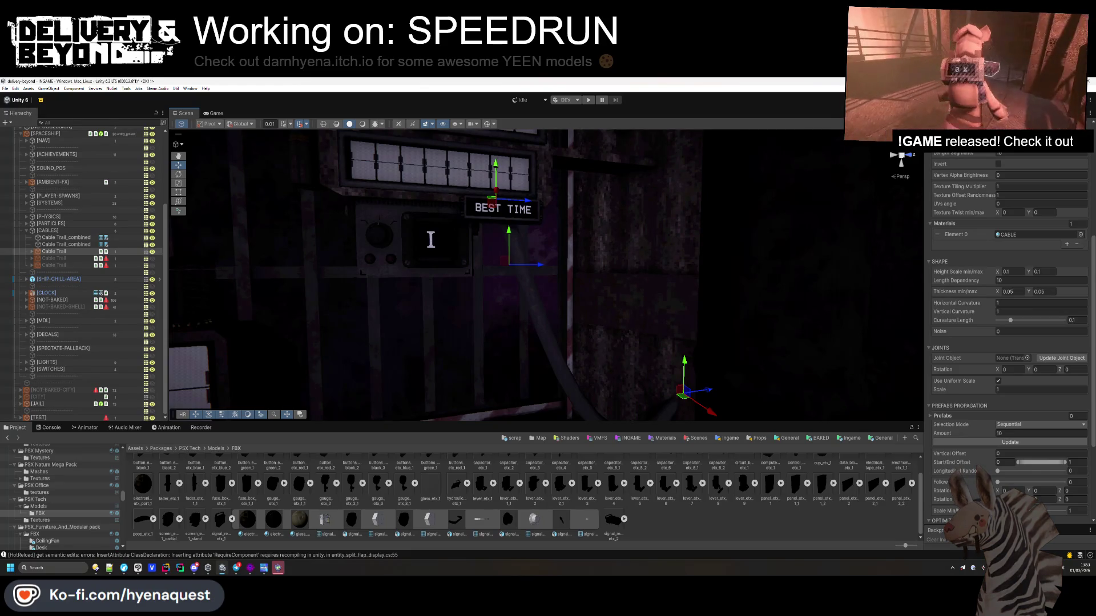
scroll(515, 273, down, 3)
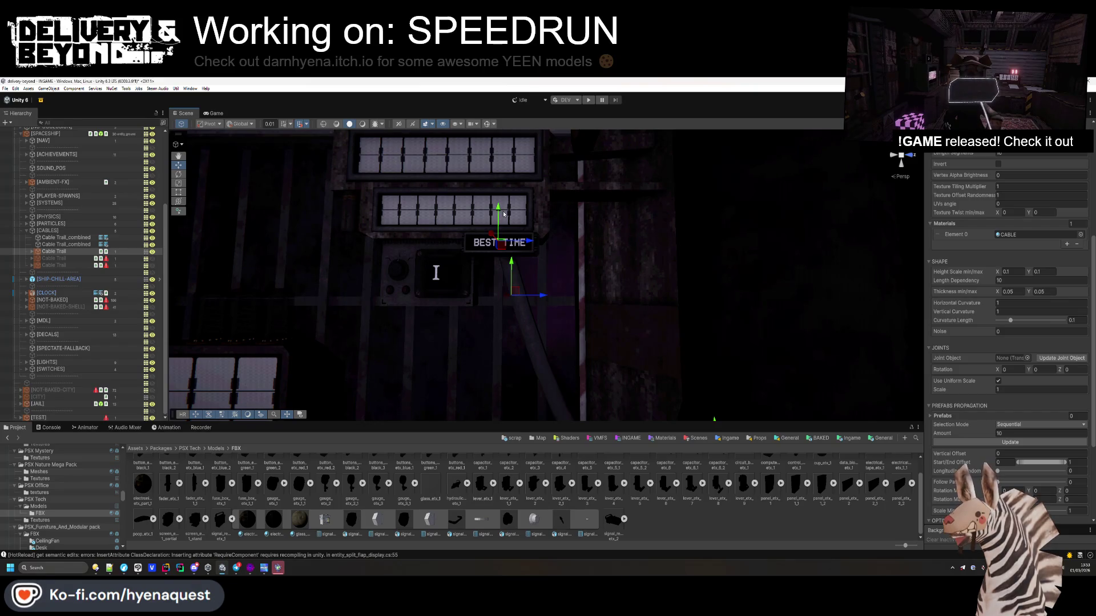
mouse_move(504, 214)
mouse_down()
mouse_move(554, 230)
mouse_move(508, 255)
mouse_move(428, 243)
mouse_move(621, 267)
mouse_move(633, 294)
mouse_move(593, 310)
mouse_move(593, 263)
mouse_move(464, 272)
mouse_move(543, 303)
mouse_up()
scroll(548, 229, up, 3)
click(681, 520)
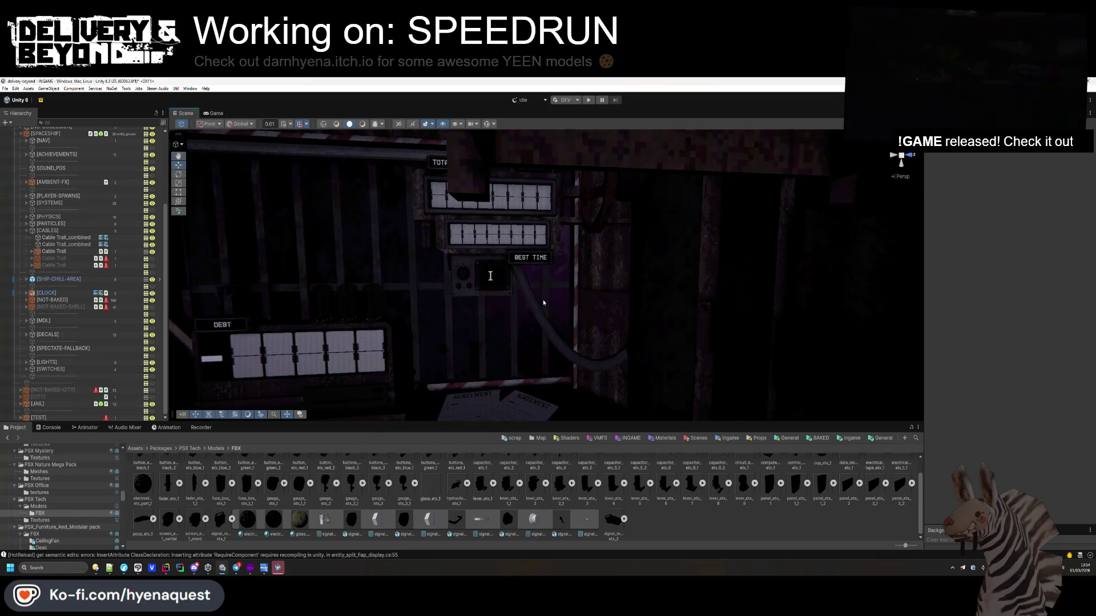
- Select the Cable Trail, collapse ACC_Trail, and add Exclude From Build via the 'exc' search
click(511, 248)
drag(508, 242, 510, 313)
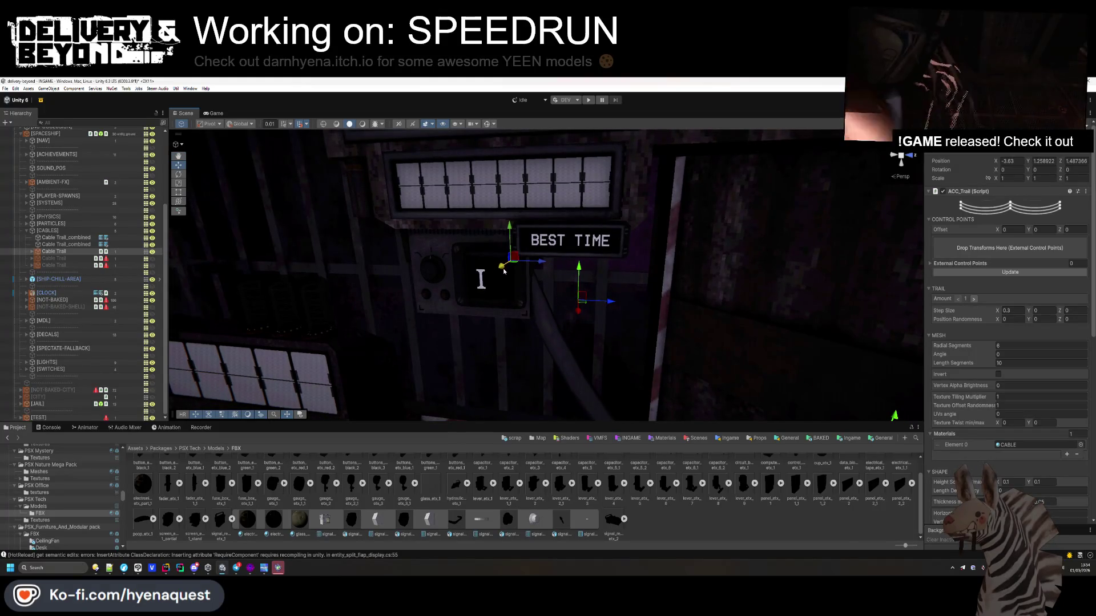
mouse_move(502, 271)
mouse_down()
mouse_move(561, 303)
mouse_move(532, 305)
mouse_move(542, 323)
mouse_up()
click(542, 323)
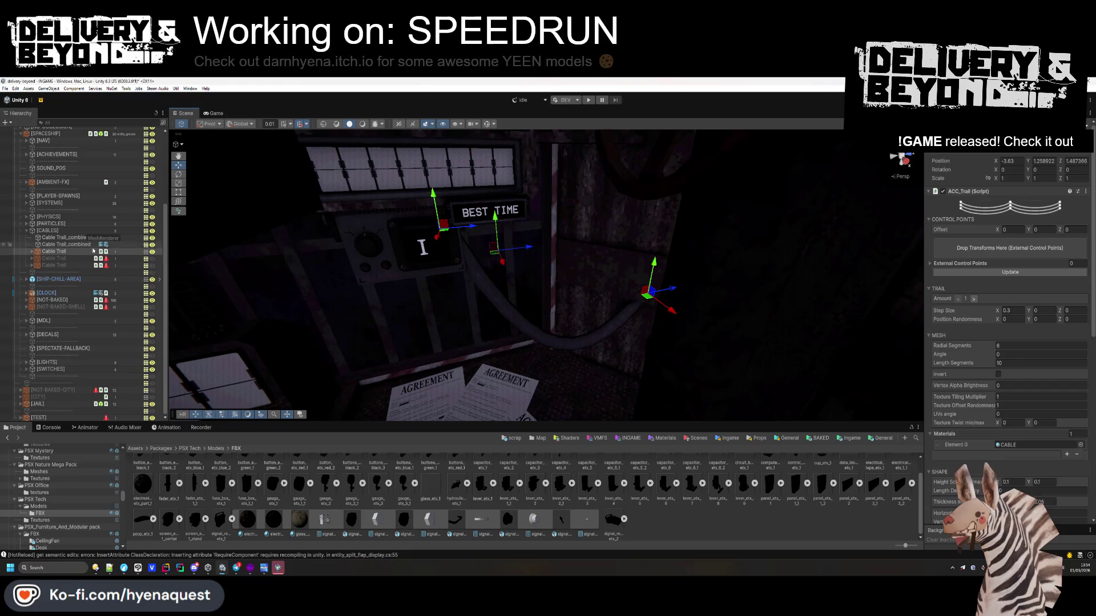
click(1004, 191)
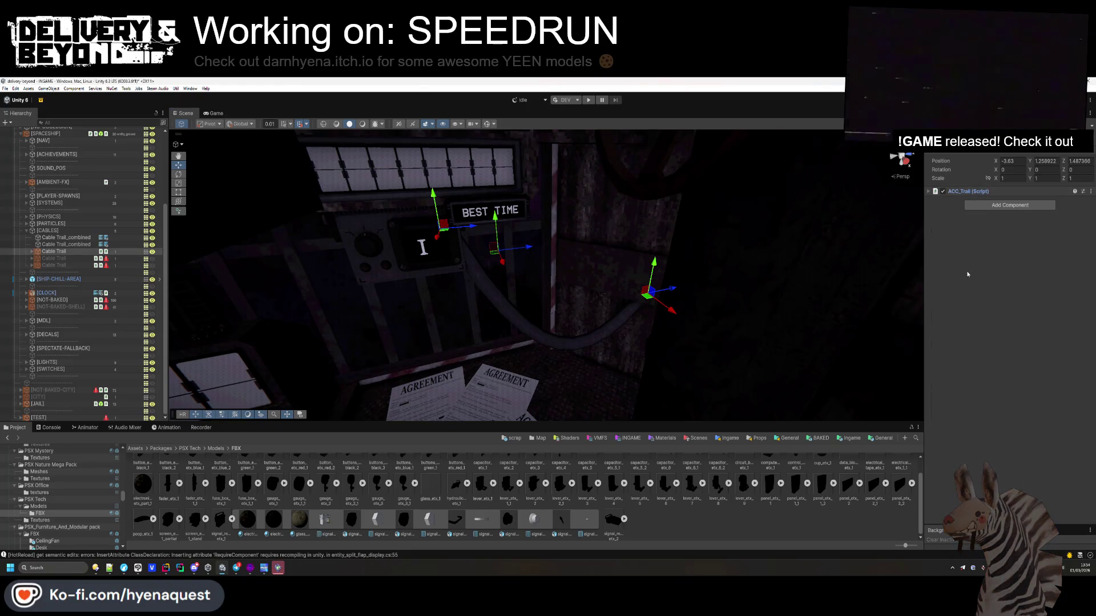
click(1008, 207)
text(exc)
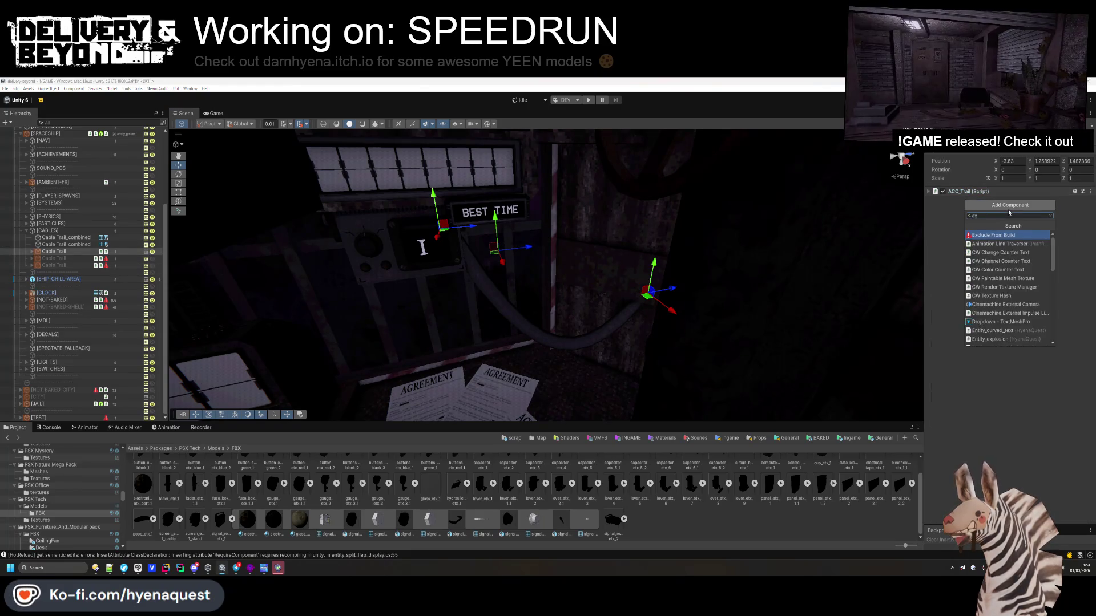
key(Return)
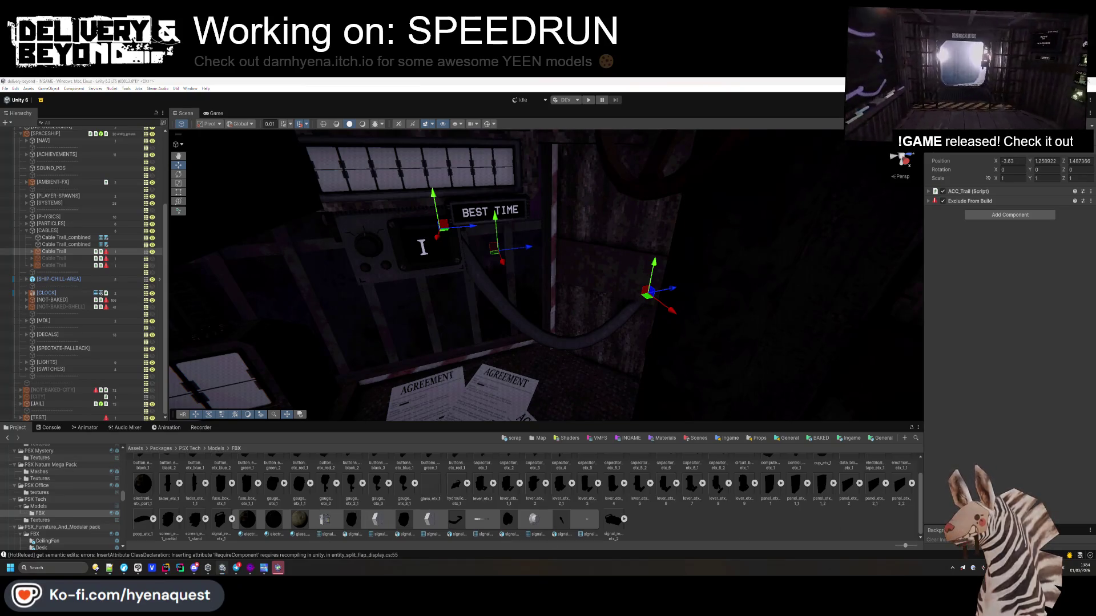
key(alt+Tab)
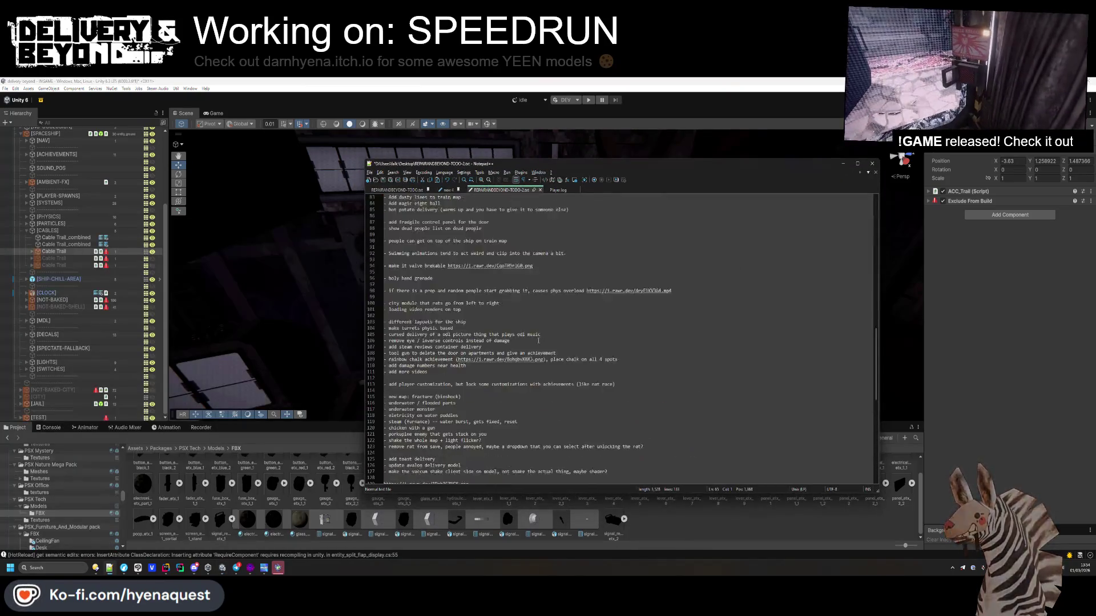
scroll(538, 341, up, 20)
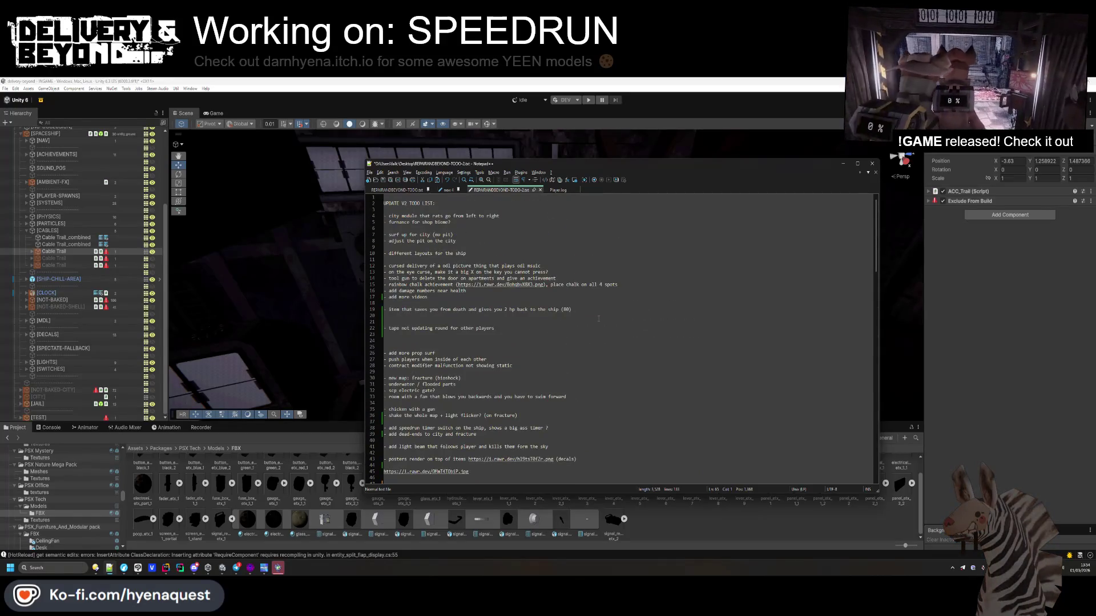
scroll(598, 318, down, 5)
click(844, 164)
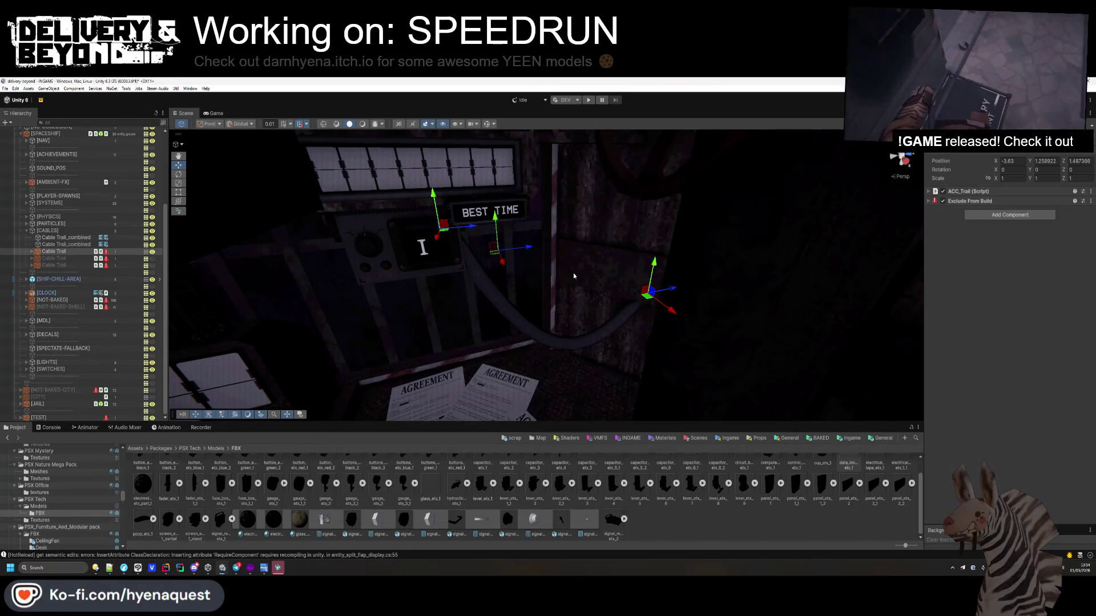
drag(573, 275, 669, 279)
click(654, 531)
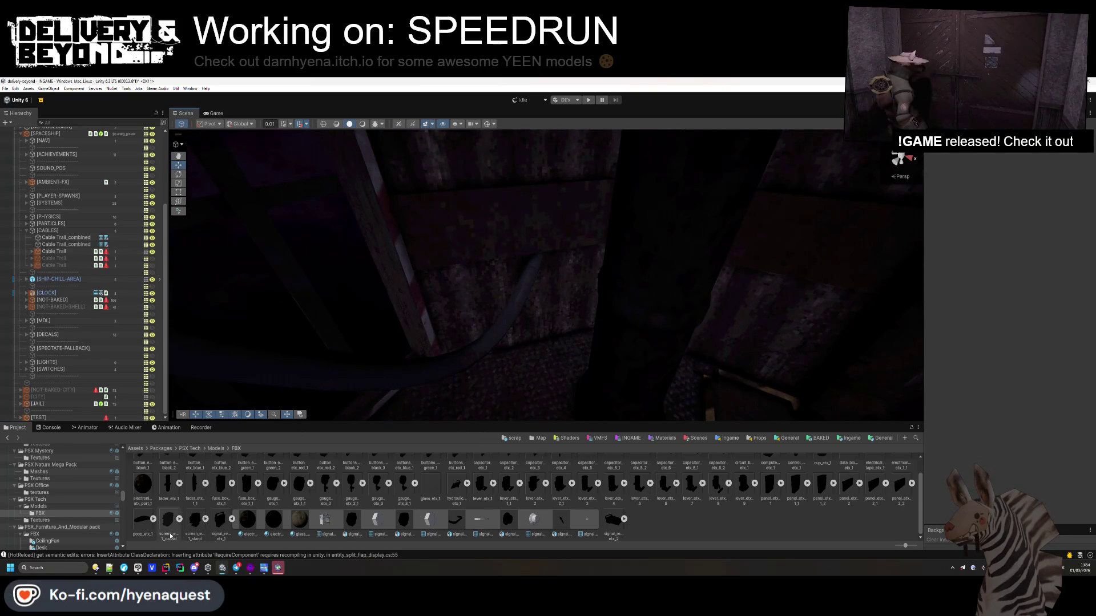
- Try the screen_etx_1_partial and panel_etx_1 props at 180° Y rotation, then remove both
click(516, 283)
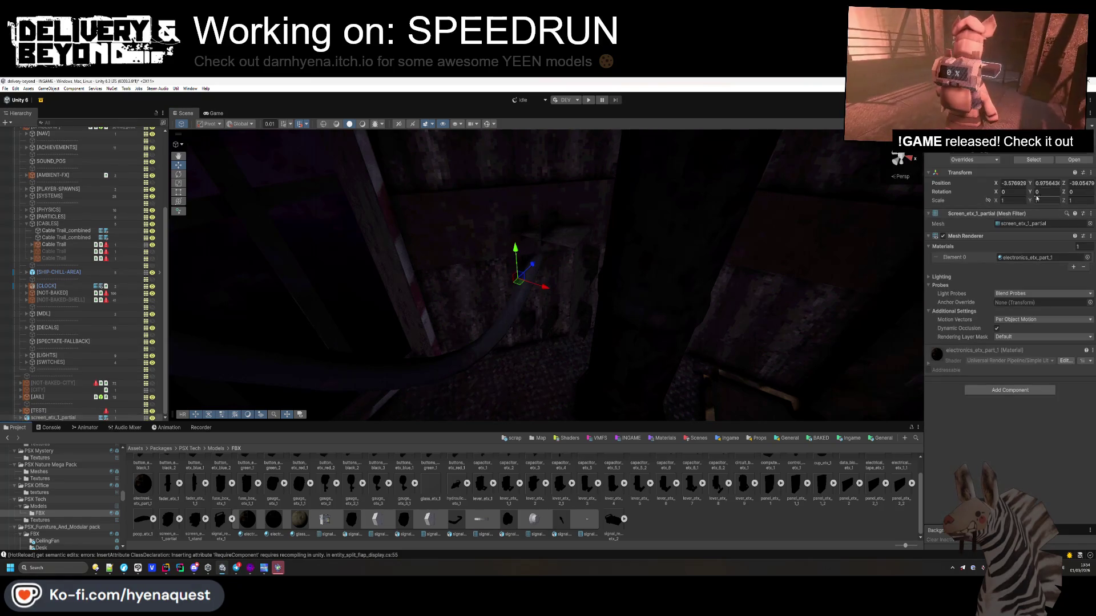
text(180)
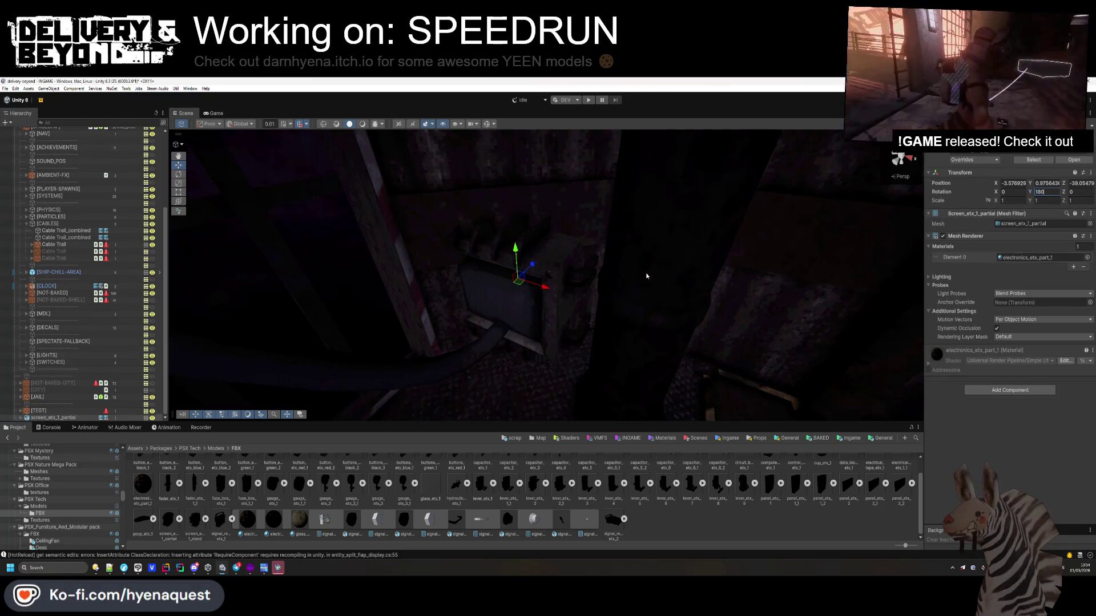
key(Return)
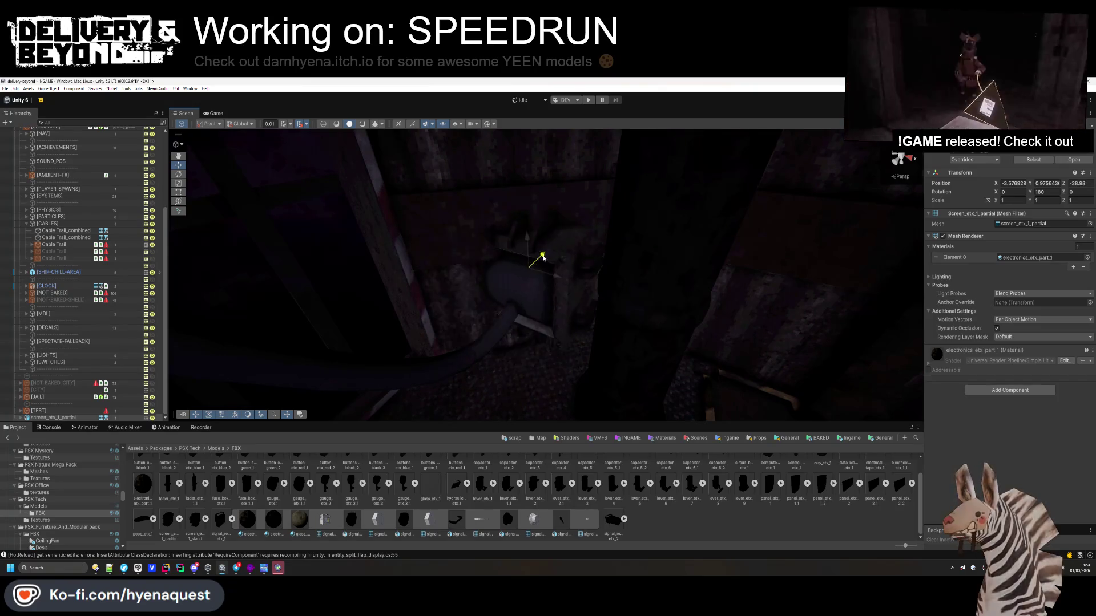
key(Delete)
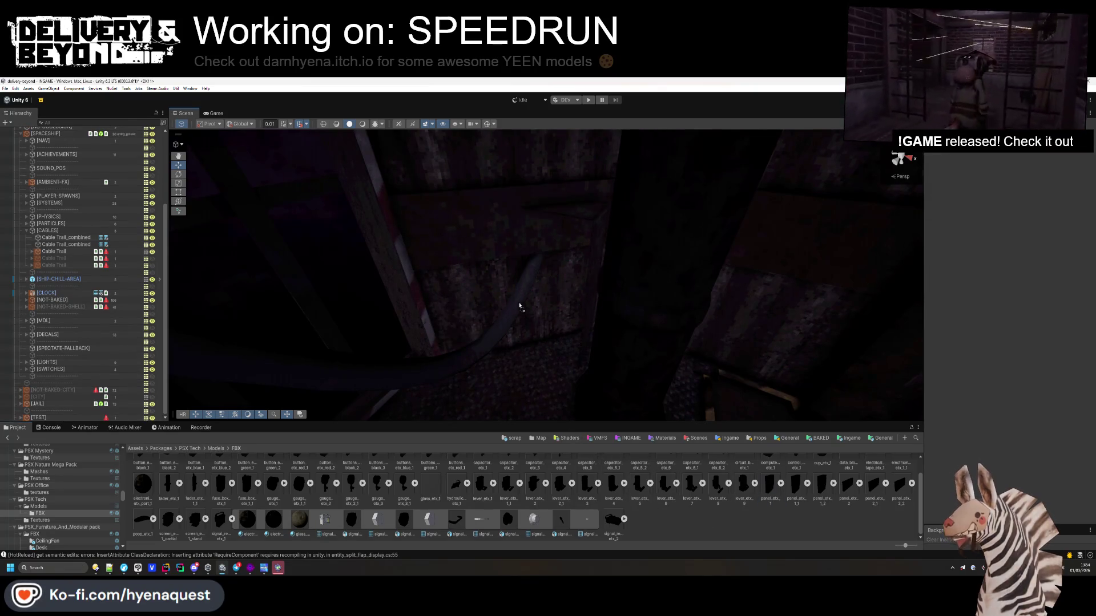
drag(512, 266, 512, 266)
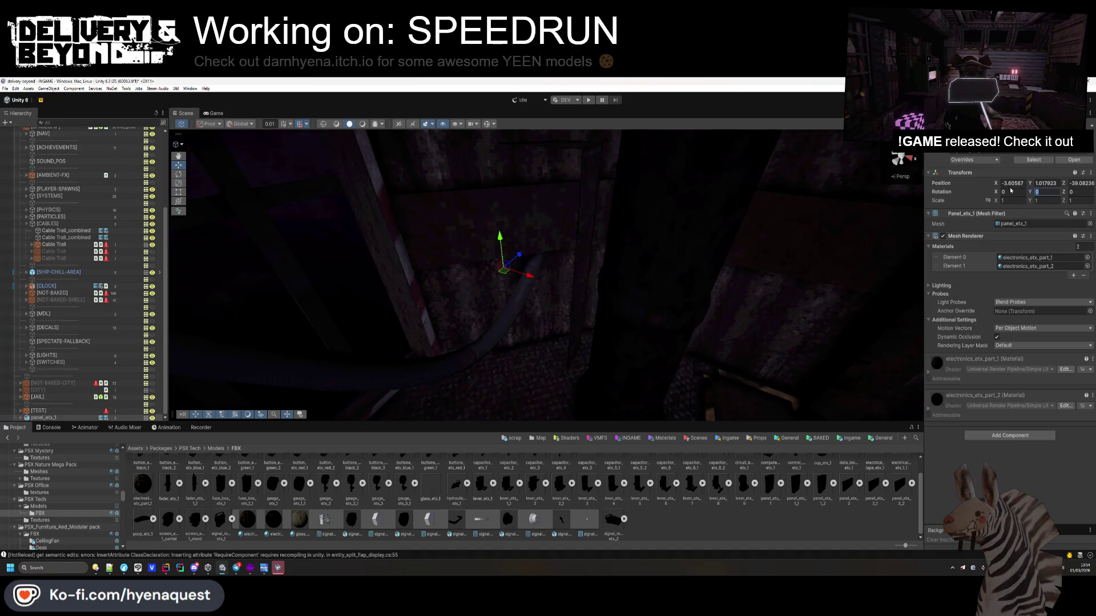
text(180)
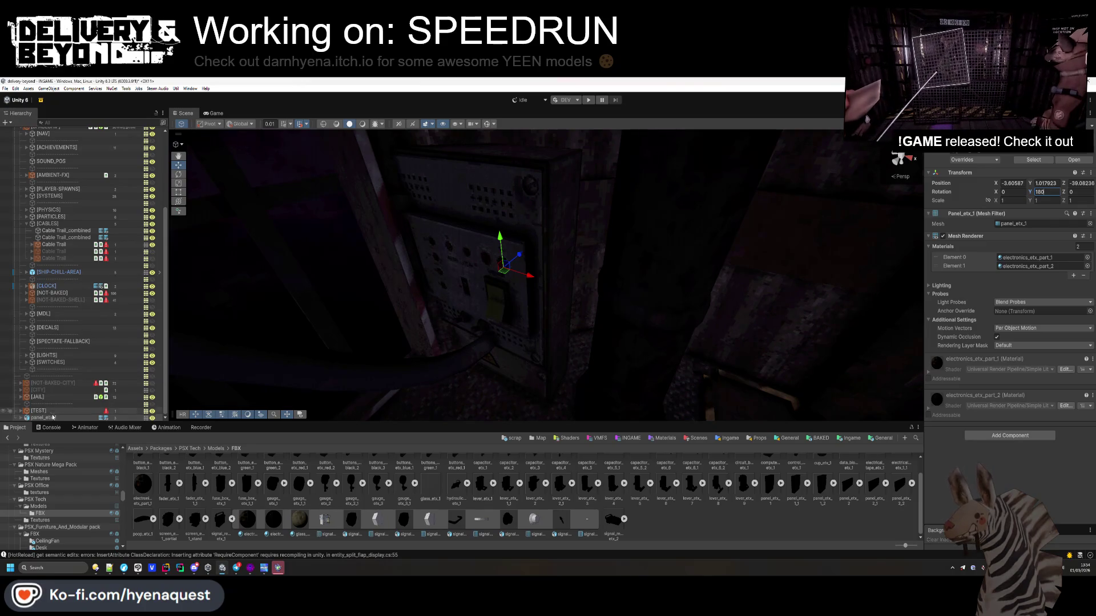
key(ctrl+z)
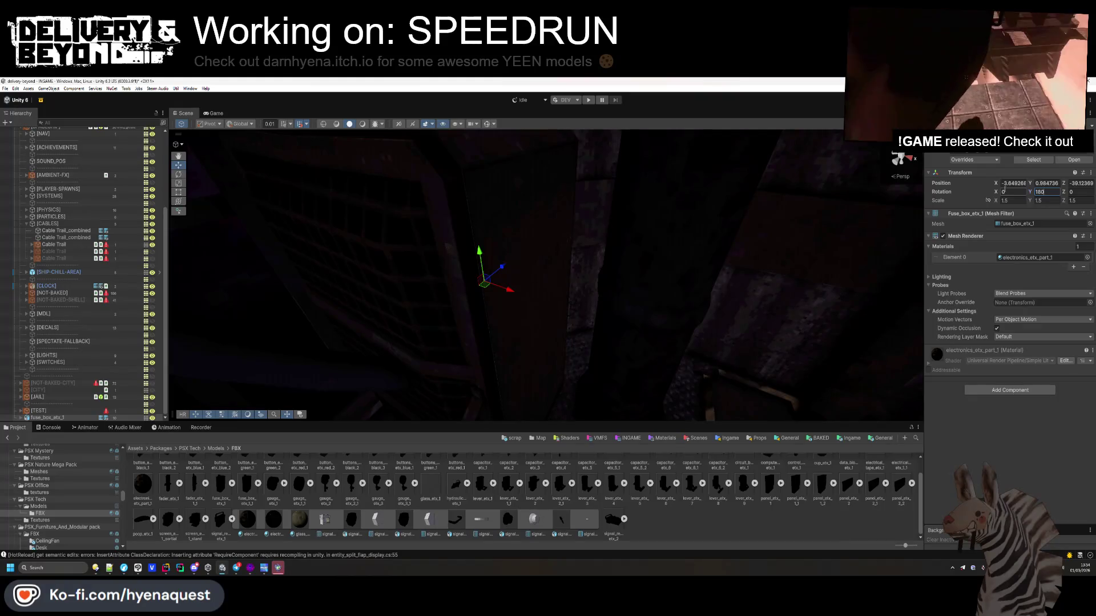
- Place fuse_box_etx_1 on the wall beside BEST TIME, rotated to about 160 degrees
drag(508, 265, 561, 246)
mouse_move(1030, 194)
mouse_down()
mouse_move(520, 255)
mouse_move(510, 171)
mouse_move(421, 296)
mouse_move(257, 247)
mouse_move(504, 230)
mouse_move(501, 213)
mouse_move(521, 306)
mouse_up()
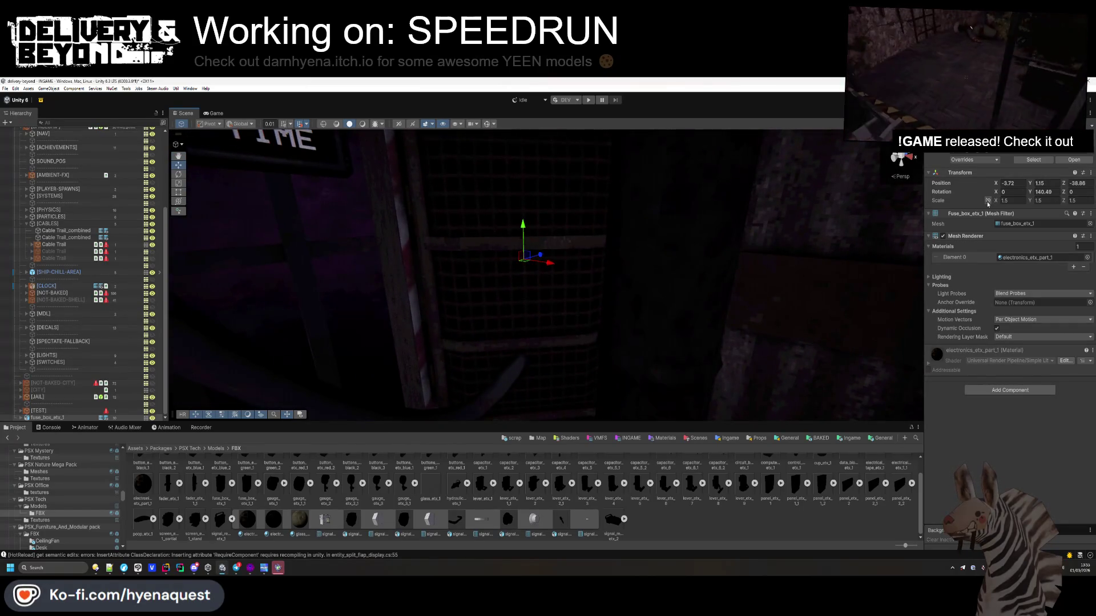
text(-1.1)
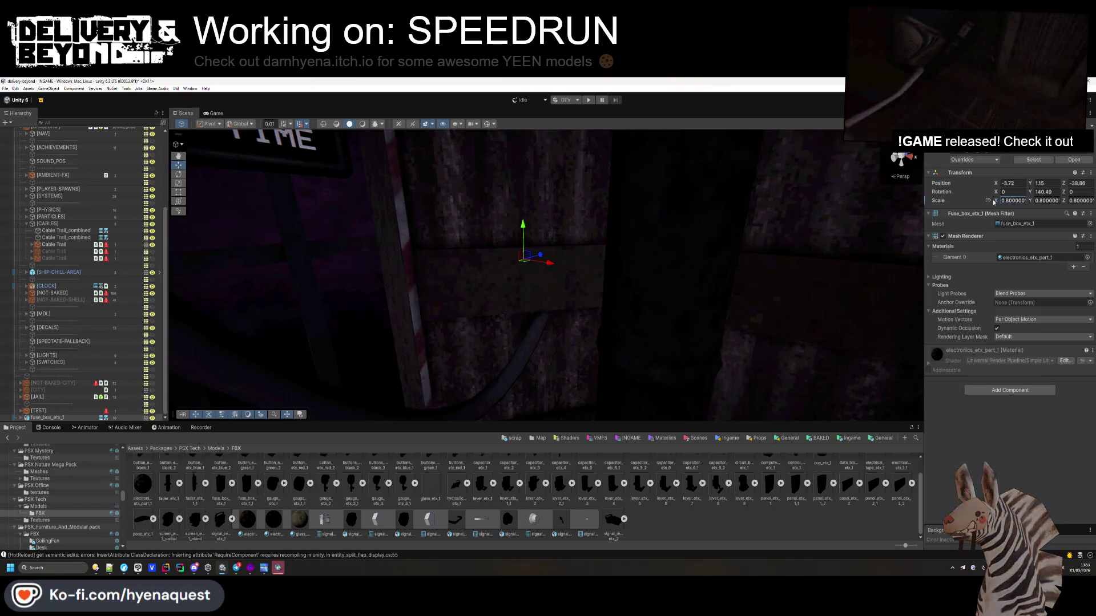
mouse_move(522, 258)
mouse_down()
mouse_move(524, 285)
mouse_move(521, 270)
mouse_up()
scroll(502, 276, down, 5)
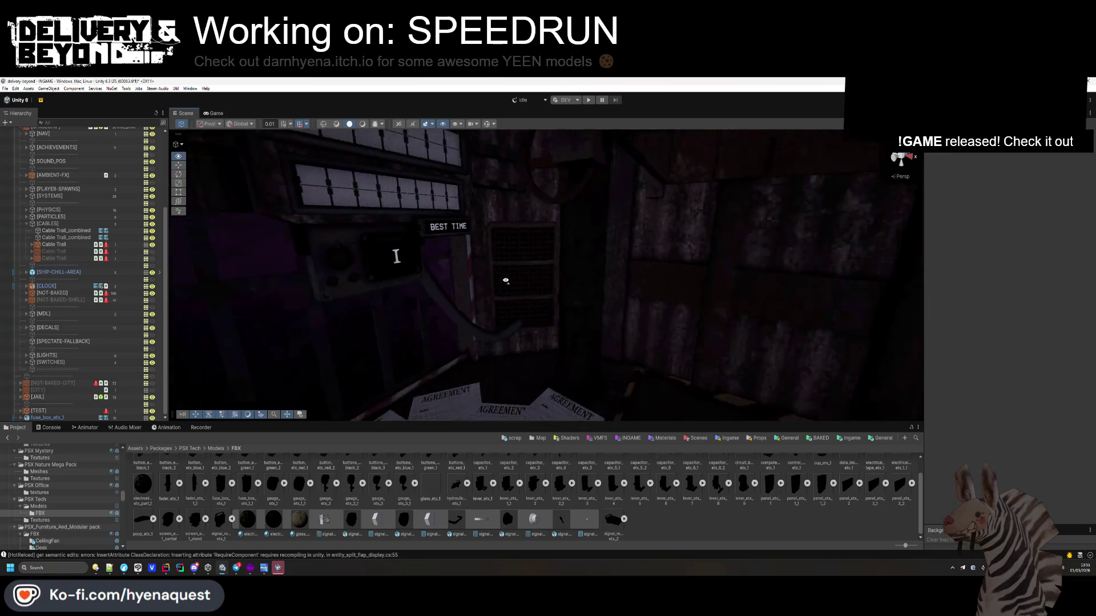
- Delete the fuse box door grate and shift fuse_box_etx_1 slightly along the wall
click(20, 417)
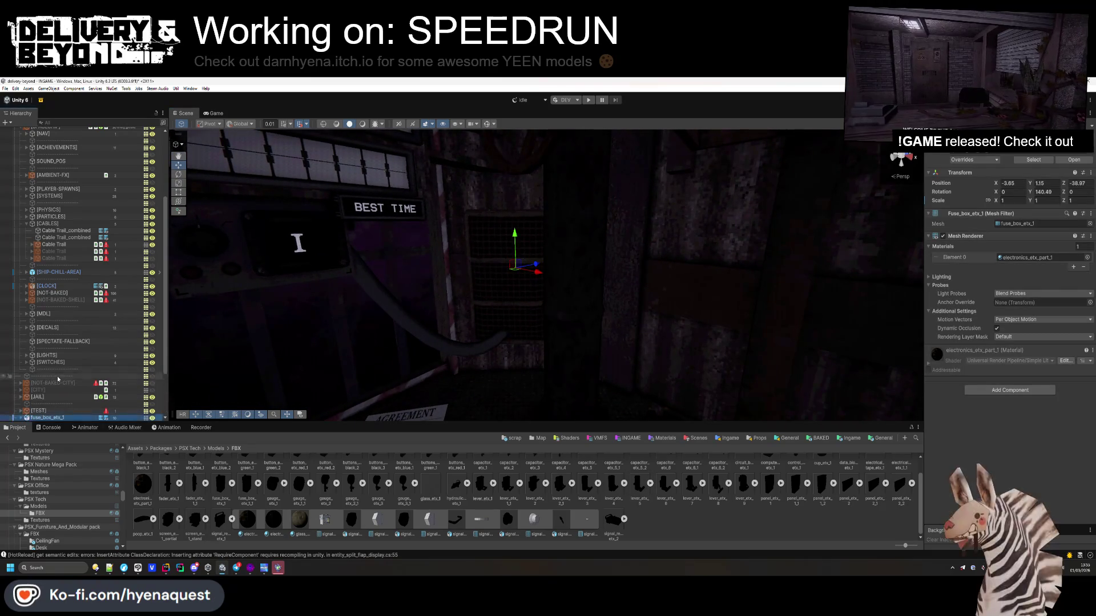
scroll(57, 370, down, 3)
click(74, 355)
key(Delete)
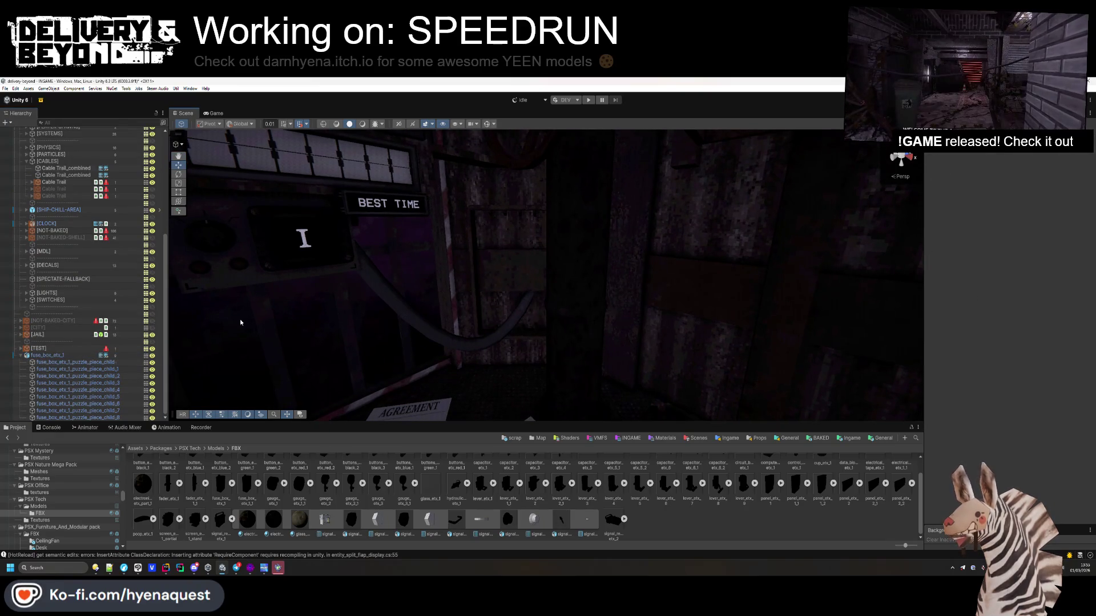
double_click(77, 356)
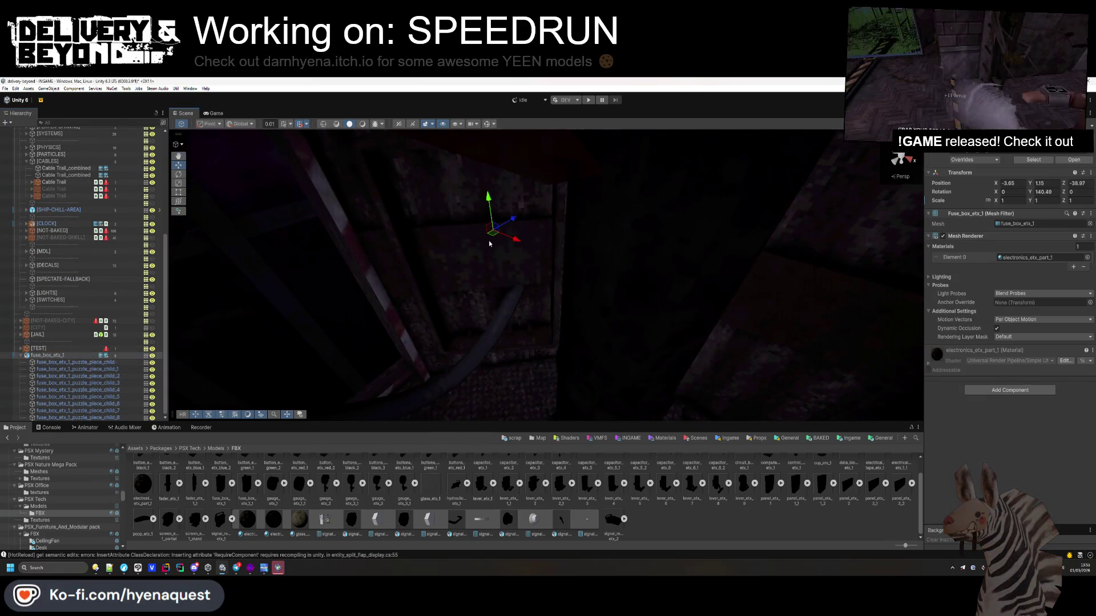
drag(491, 246, 490, 261)
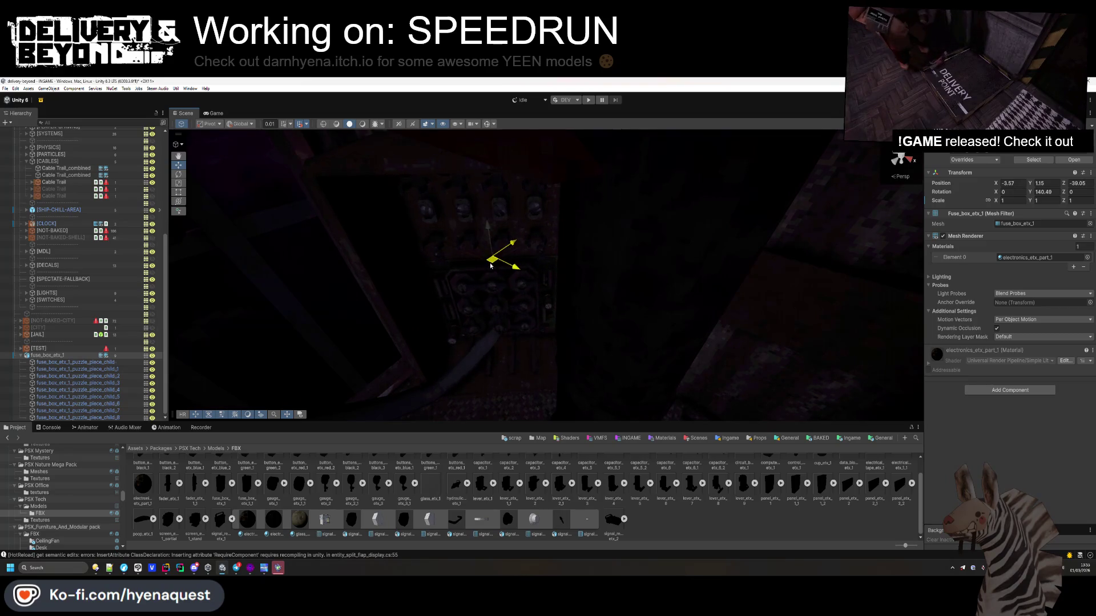
scroll(491, 251, down, 5)
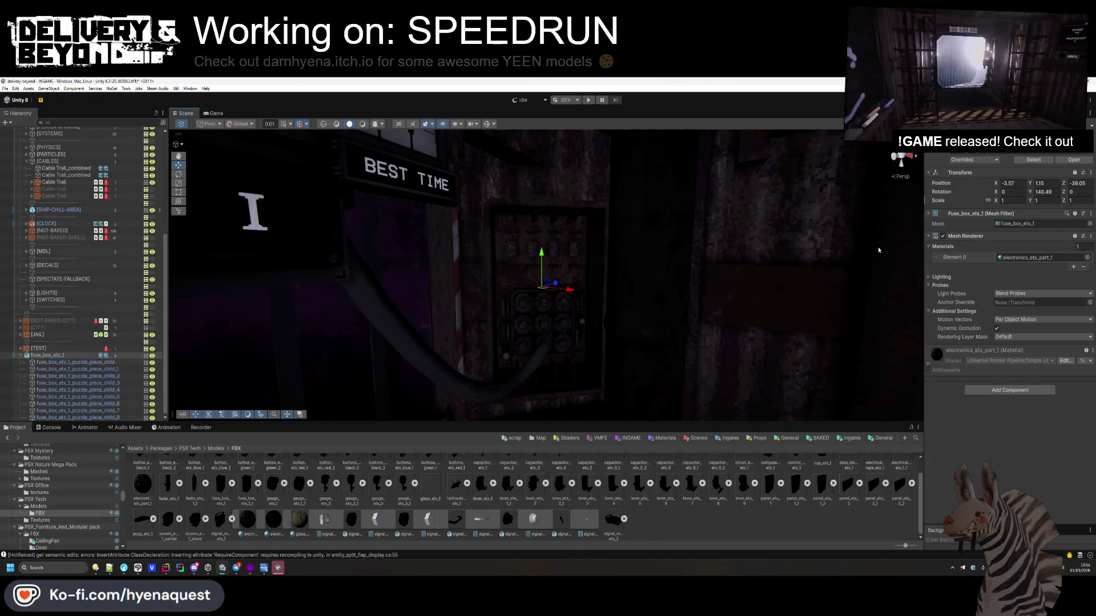
- Flatten the fuse box to a Z scale of 0.1 and nudge it into position
click(1062, 201)
text(0.7)
key(Return)
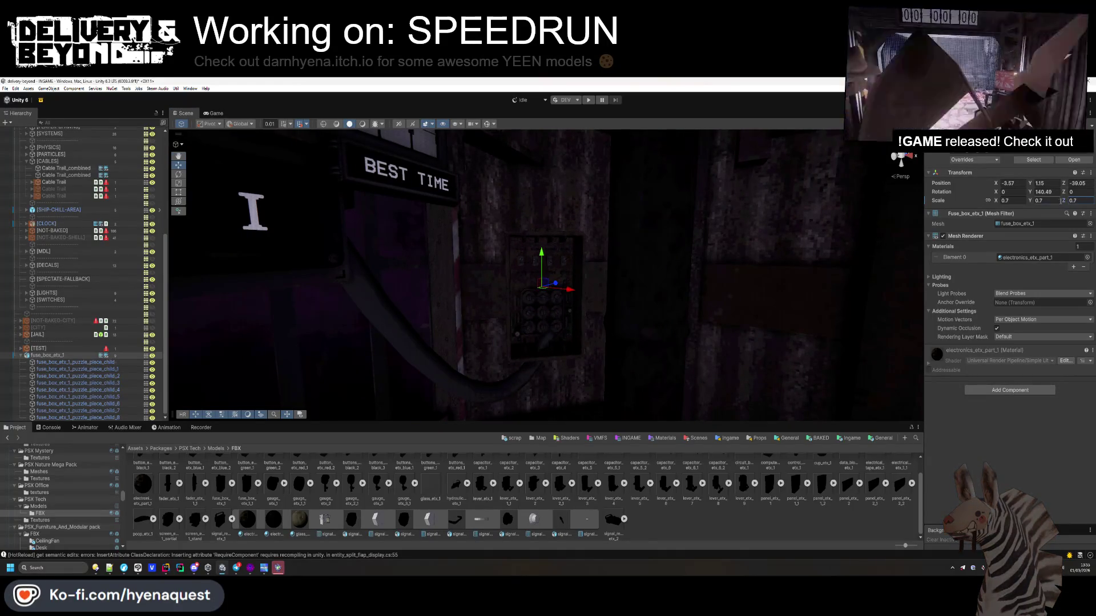
key(ctrl+z)
text(0.1)
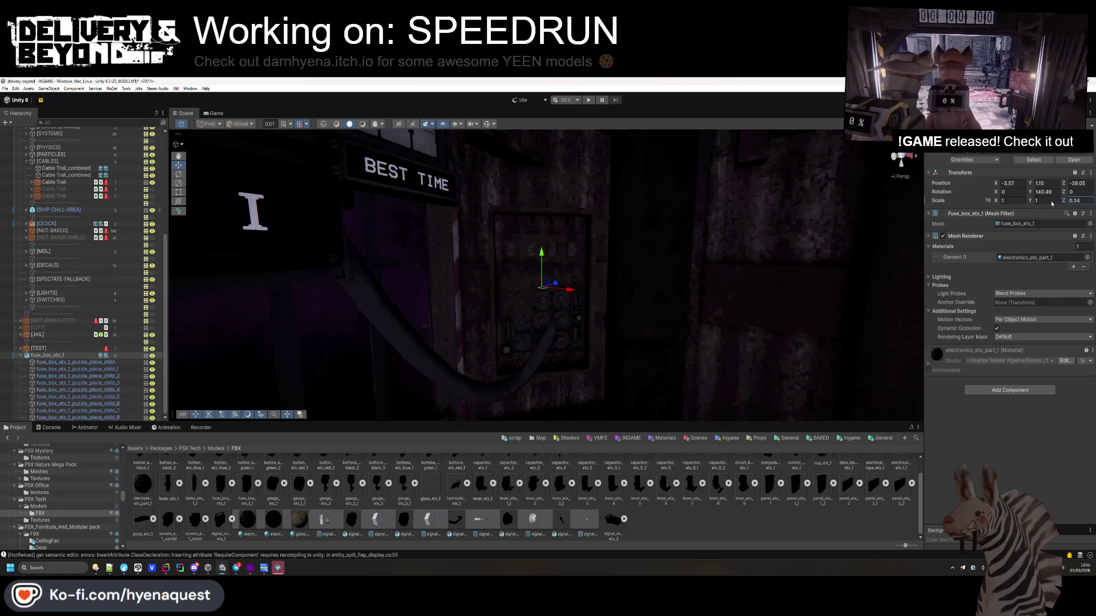
key(Return)
scroll(558, 227, up, 3)
drag(557, 227, 548, 233)
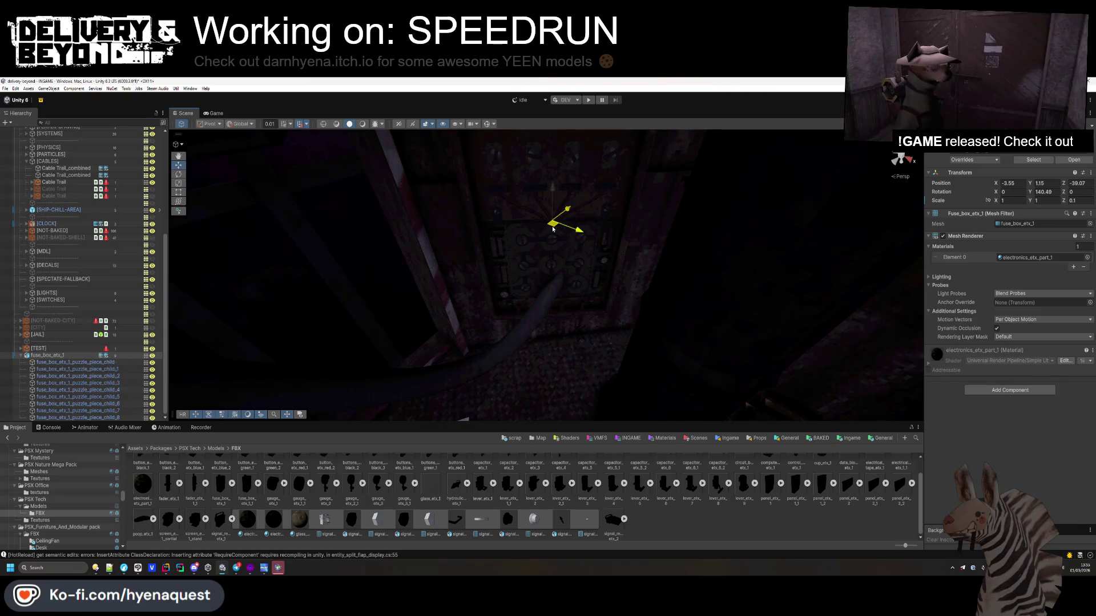
drag(552, 230, 552, 204)
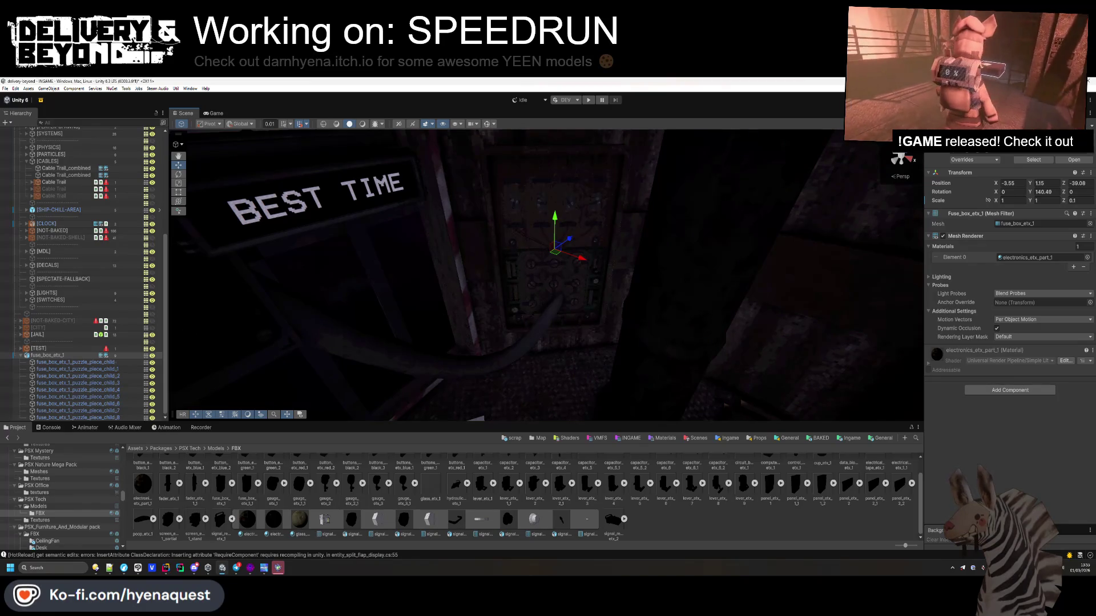
mouse_move(553, 204)
mouse_down()
mouse_move(733, 225)
mouse_move(875, 362)
mouse_move(890, 354)
mouse_up()
- Set the fuse box Z scale to 0.4 and rotate it to about 136.5 degrees
click(1075, 201)
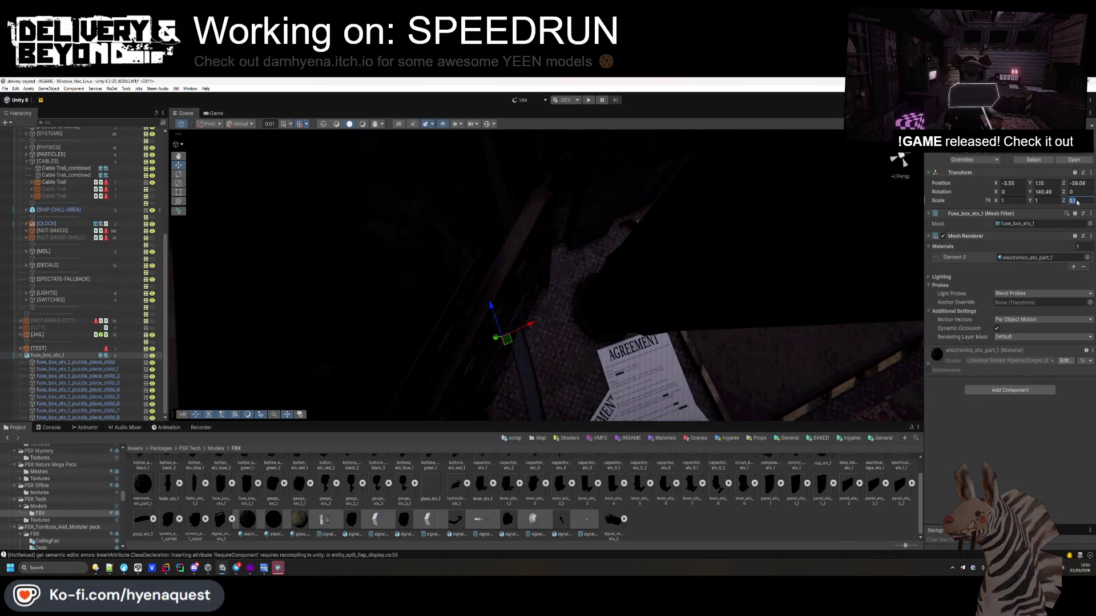
text(.4)
drag(434, 223, 445, 223)
mouse_move(511, 283)
mouse_down()
mouse_move(511, 293)
mouse_move(512, 207)
mouse_move(521, 251)
mouse_move(497, 237)
mouse_move(527, 305)
mouse_up()
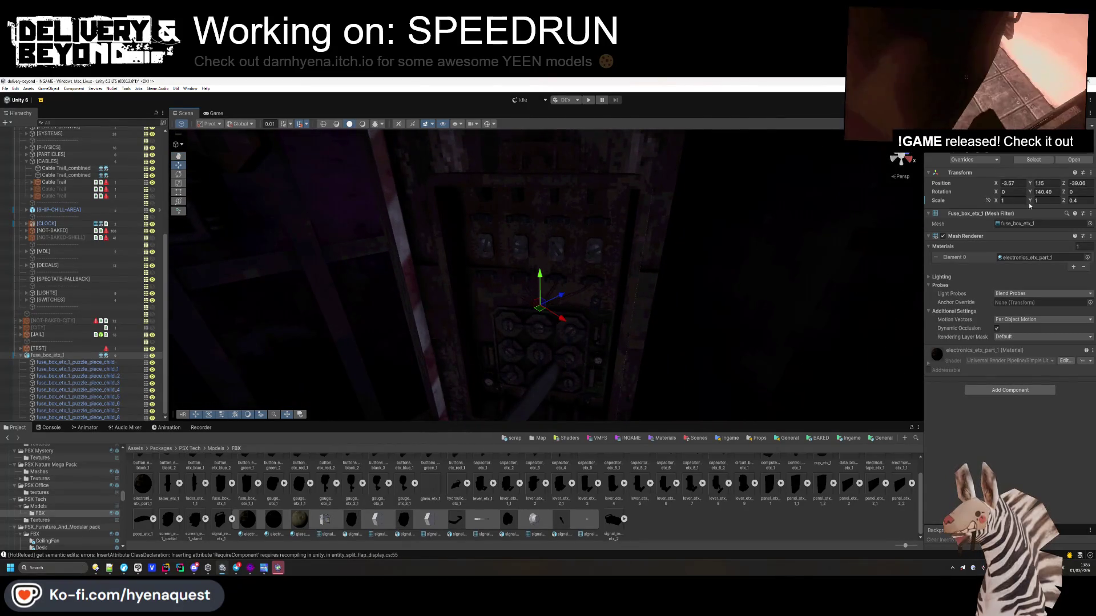
drag(1032, 193, 978, 199)
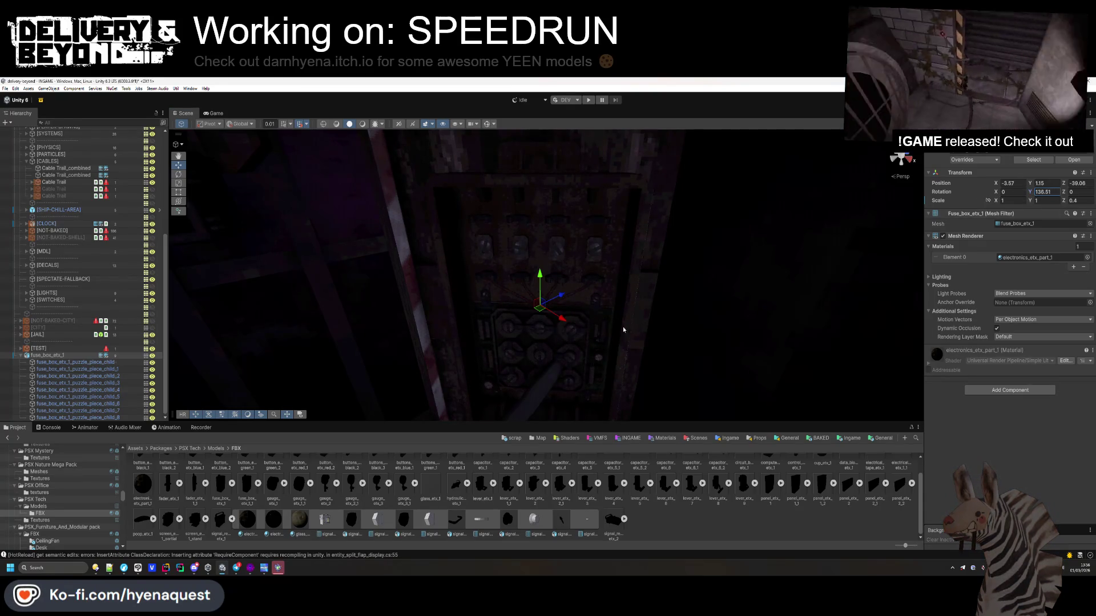
mouse_move(536, 309)
mouse_down()
mouse_move(546, 312)
mouse_move(350, 318)
mouse_move(381, 237)
mouse_move(559, 262)
mouse_up()
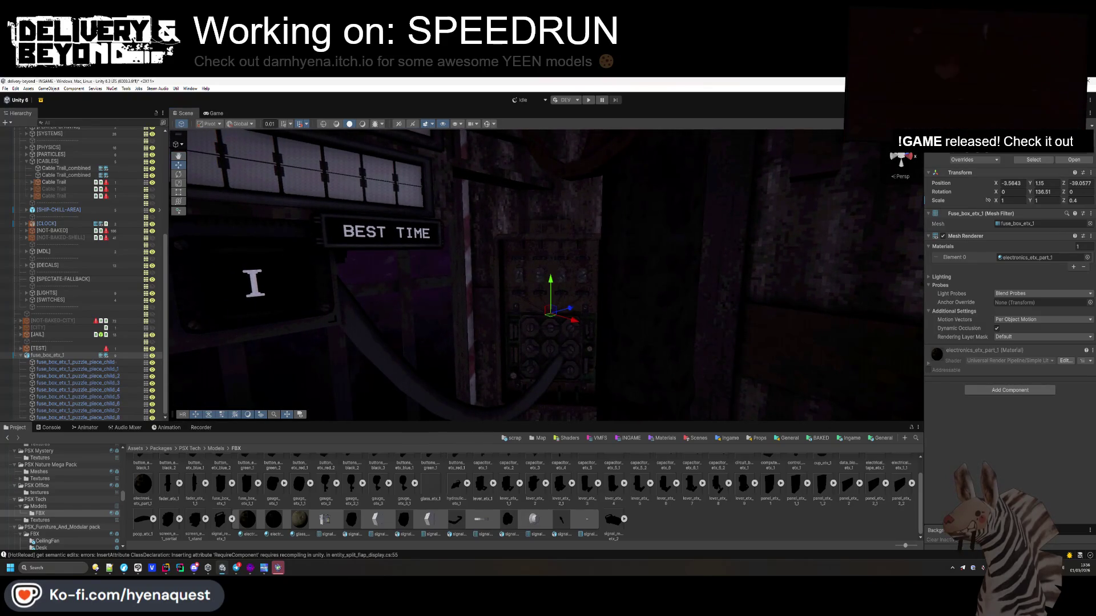
click(574, 331)
- Delete and restore the puzzle_piece_child parts, then fold up fuse_box_etx_1 in the Hierarchy
click(59, 363)
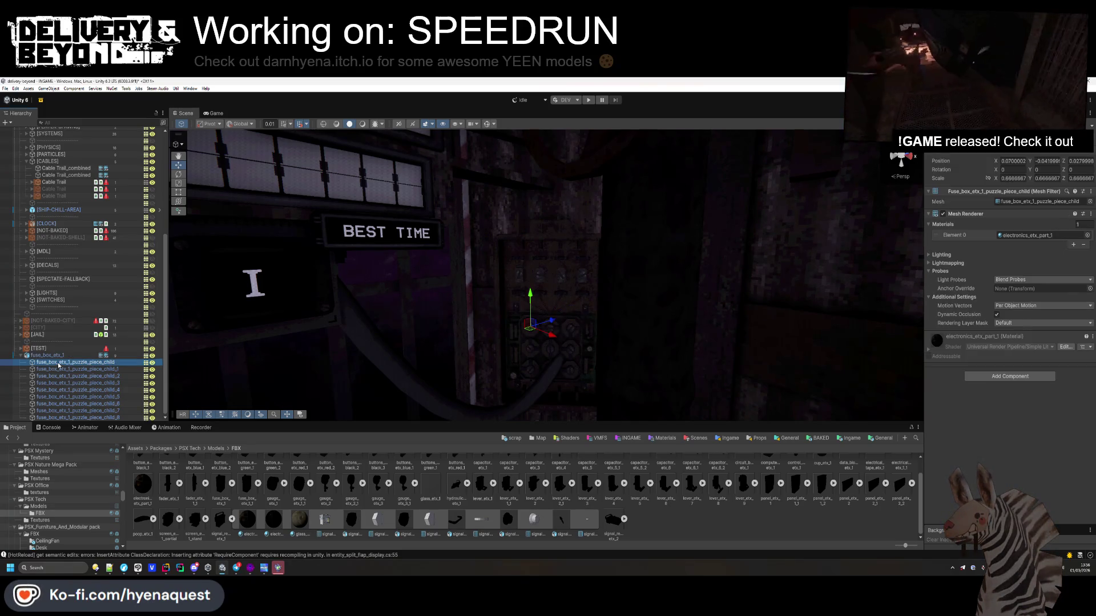
shift+click(74, 417)
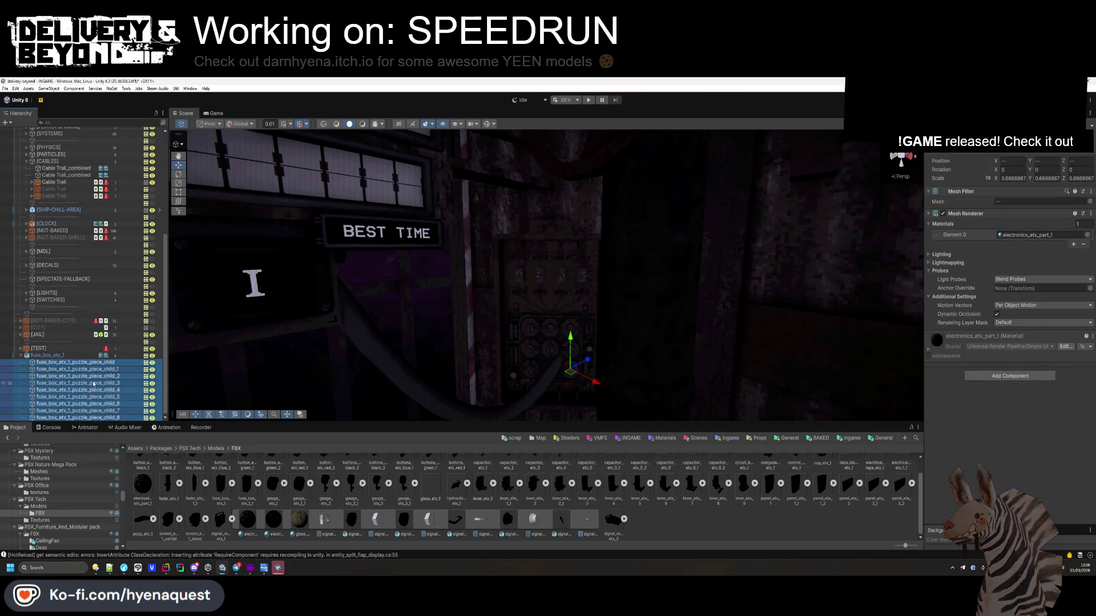
key(Delete)
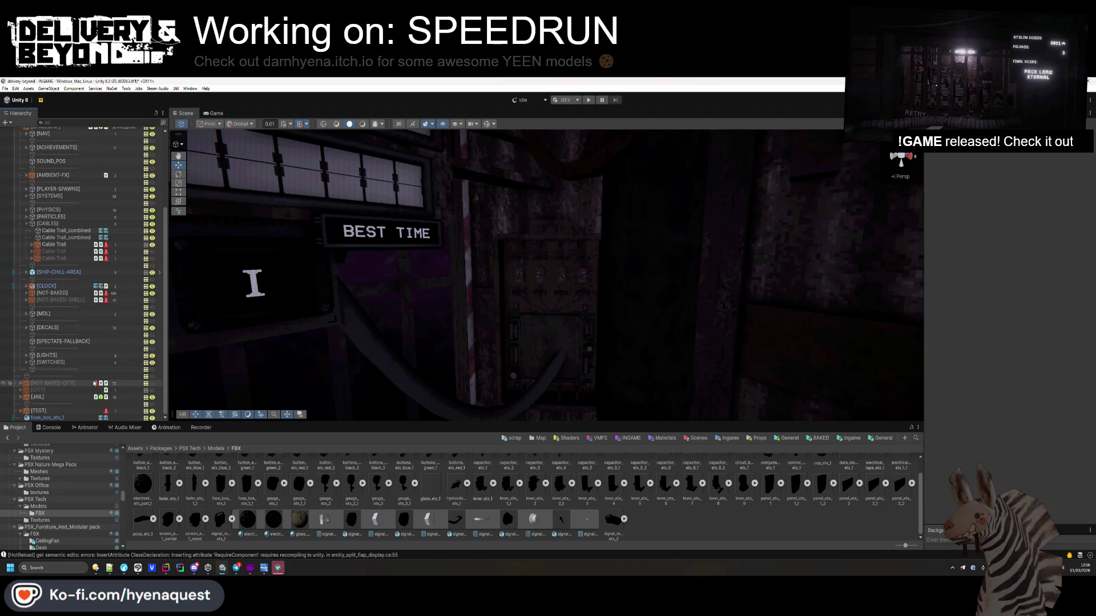
key(ctrl+z)
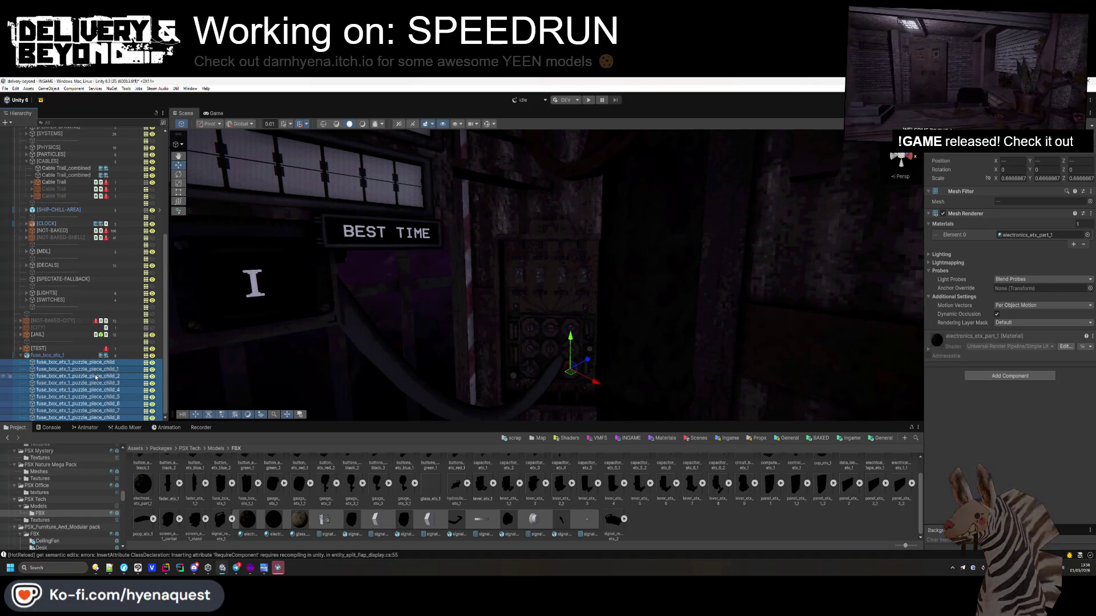
click(48, 355)
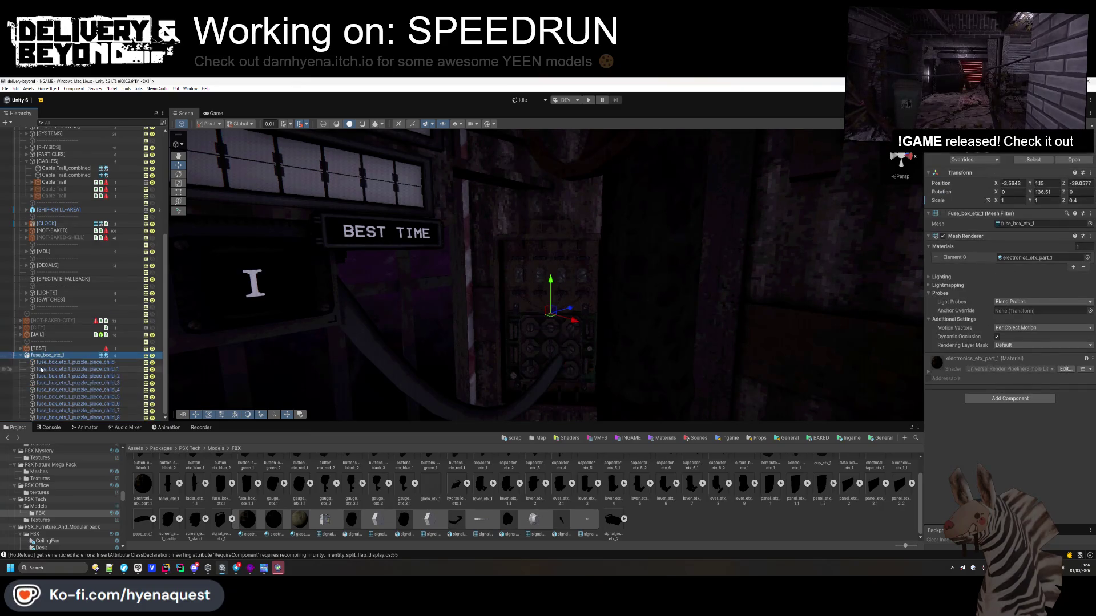
click(22, 356)
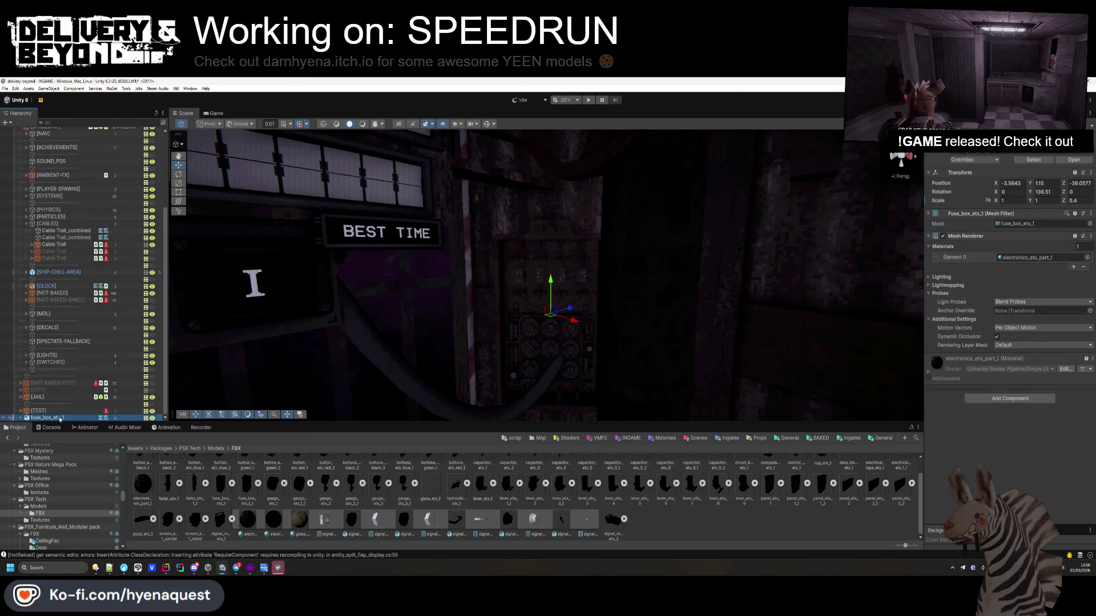
- Drag the Cable Trail's end point down toward the fuse box and frame it to check
click(74, 239)
click(74, 244)
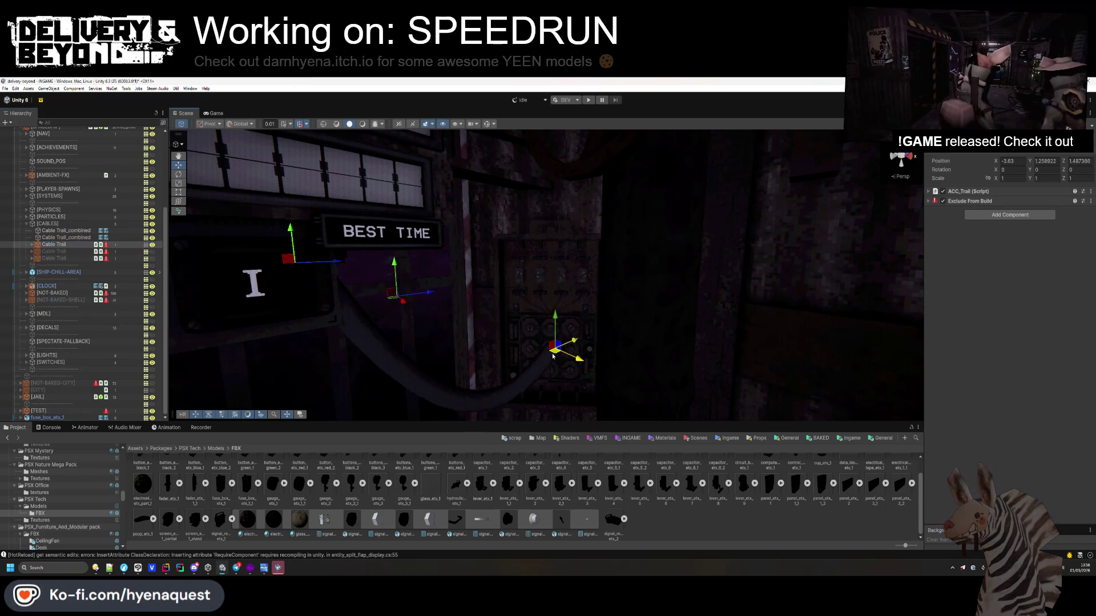
drag(532, 312, 528, 355)
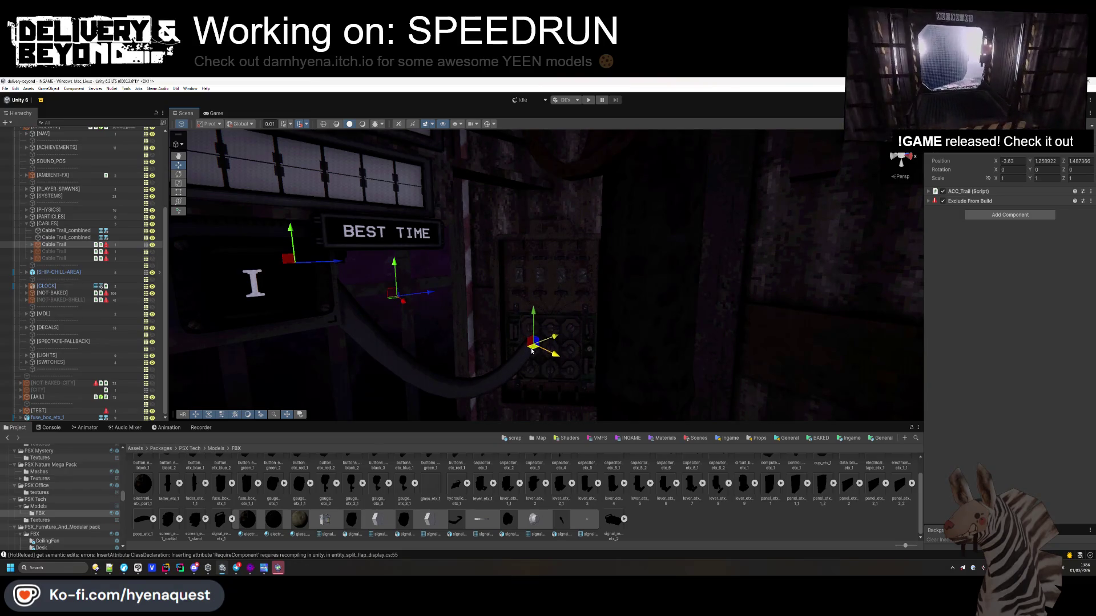
drag(536, 313, 530, 326)
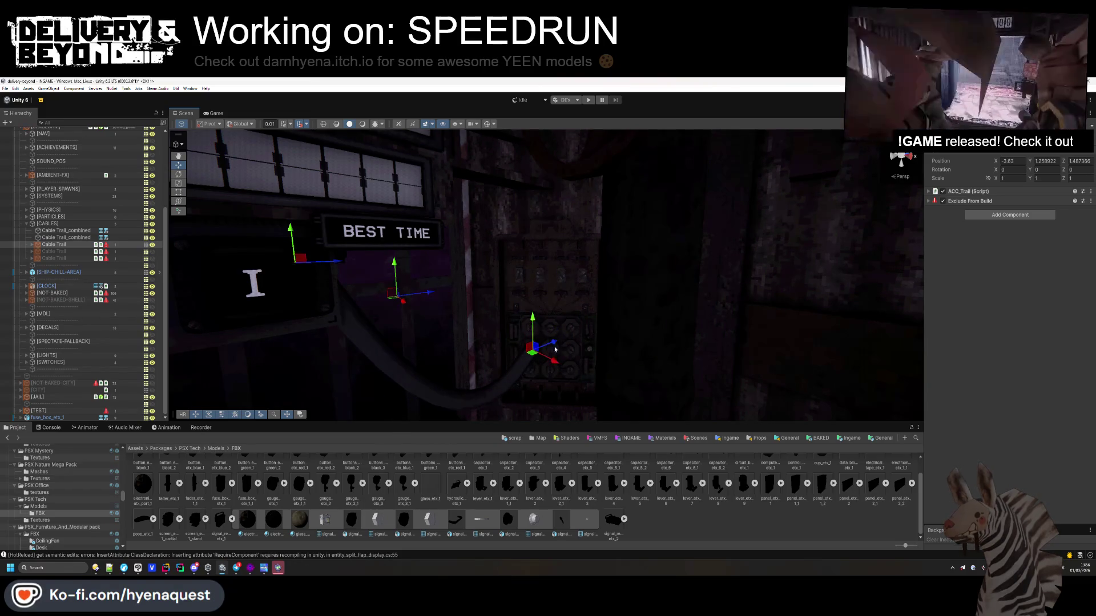
key(f)
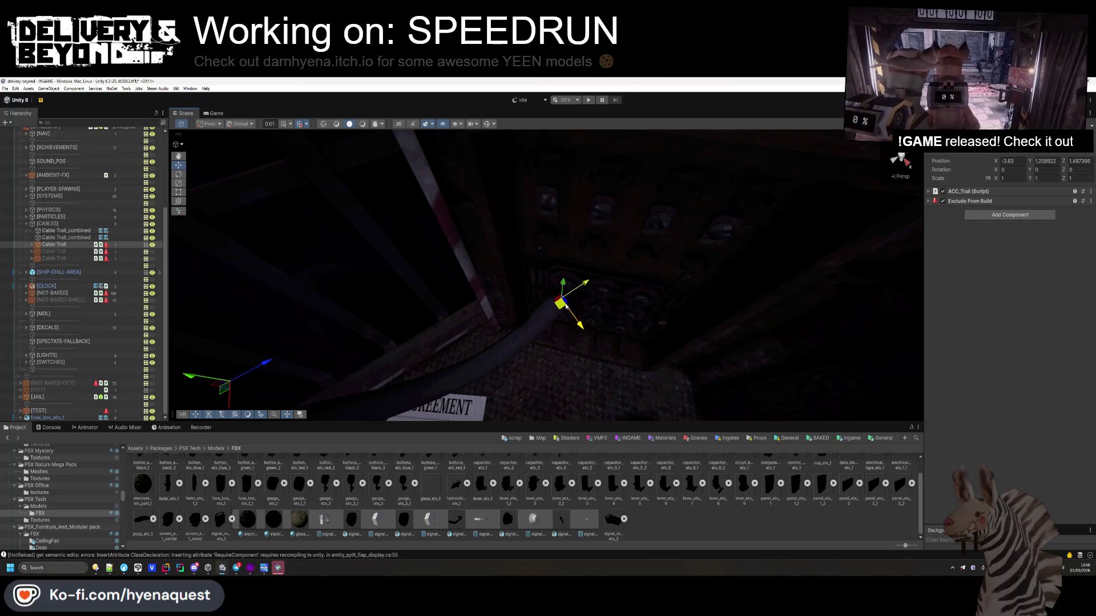
mouse_move(456, 285)
mouse_down()
mouse_move(345, 372)
mouse_move(409, 152)
mouse_move(623, 160)
mouse_move(362, 191)
mouse_move(511, 208)
mouse_up()
click(573, 248)
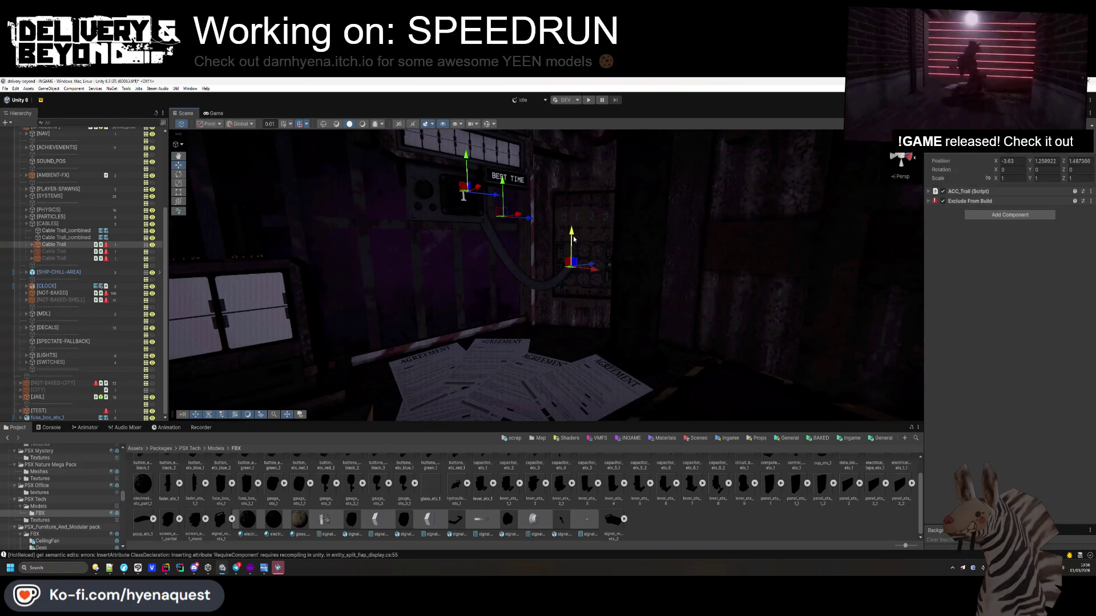
mouse_move(456, 285)
mouse_down()
mouse_move(485, 273)
mouse_move(515, 290)
mouse_move(583, 259)
mouse_move(581, 234)
mouse_move(591, 281)
mouse_move(562, 275)
mouse_move(585, 278)
mouse_move(575, 191)
mouse_move(495, 272)
mouse_move(523, 289)
mouse_move(491, 238)
mouse_move(618, 196)
mouse_move(553, 279)
mouse_up()
click(581, 234)
click(599, 282)
key(ctrl+z)
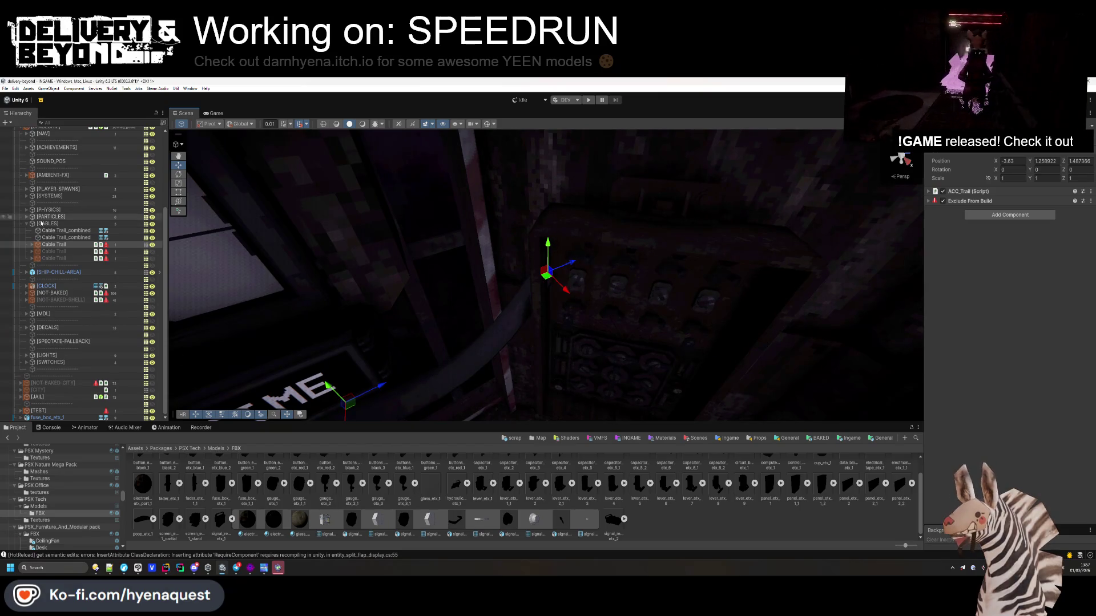
click(967, 191)
- Change the ACC_Trail Horizontal Curvature from 178.3 to 1
scroll(963, 249, down, 5)
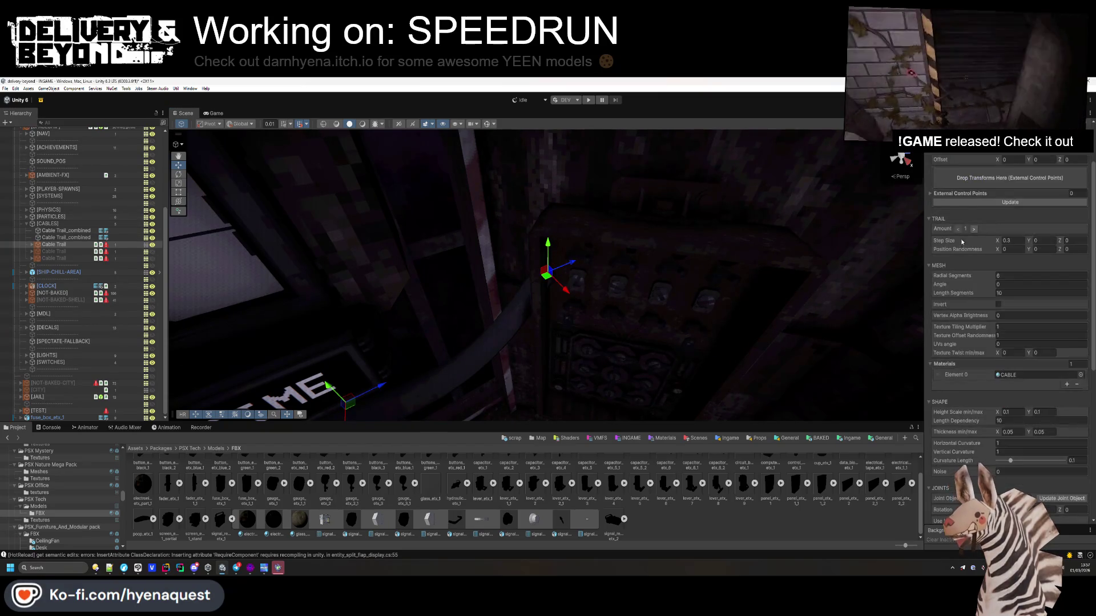
scroll(963, 249, down, 6)
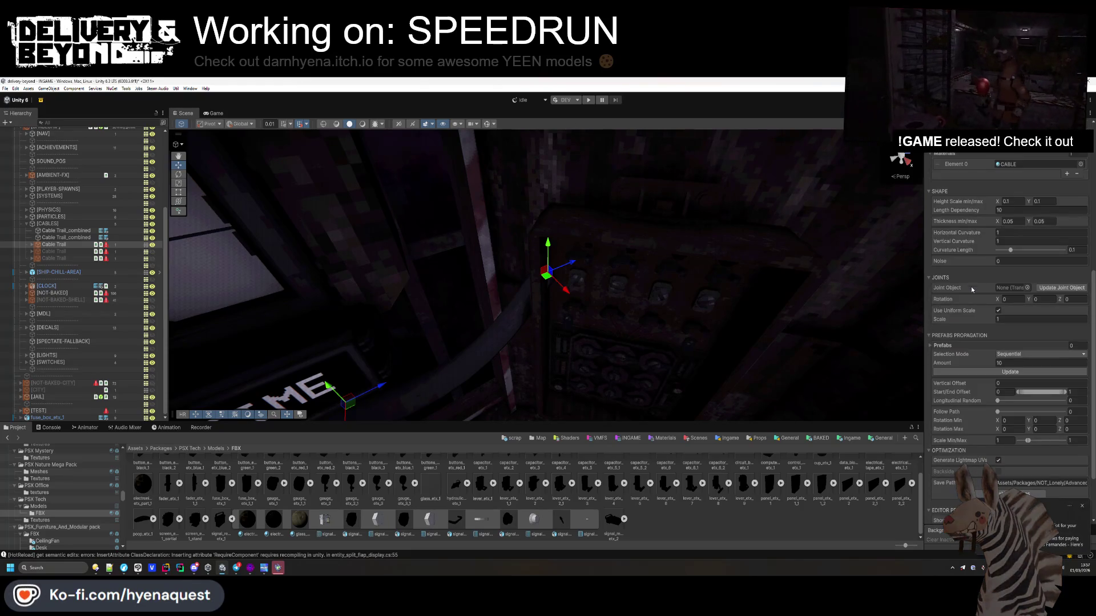
scroll(971, 372, down, 3)
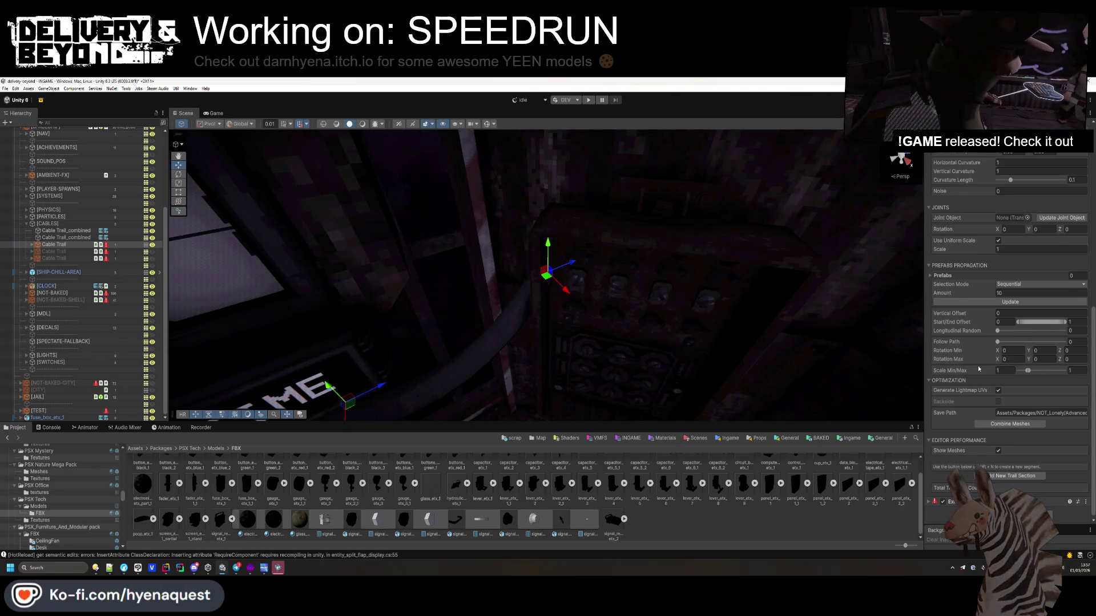
scroll(978, 369, up, 7)
scroll(969, 356, up, 4)
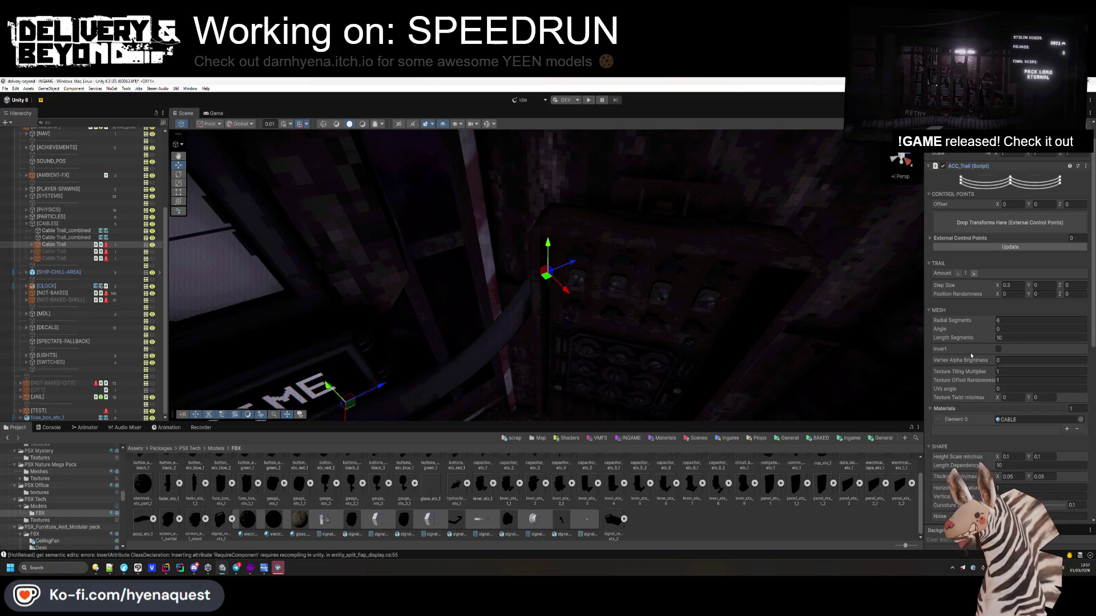
scroll(973, 360, down, 5)
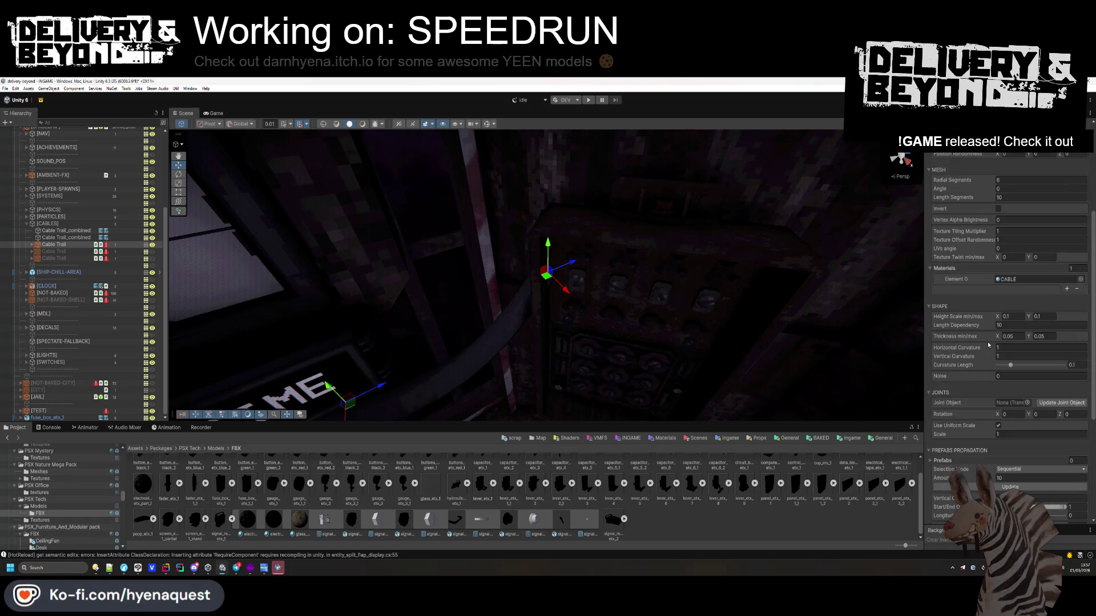
key(BackSpace)
key(BackSpace)
key(BackSpace)
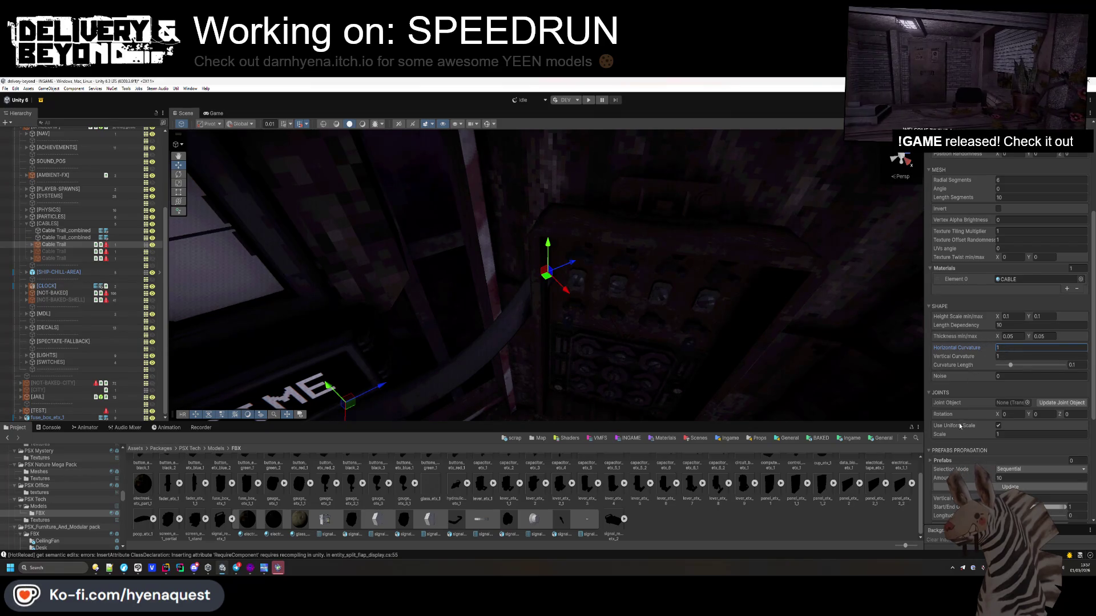
scroll(960, 425, down, 3)
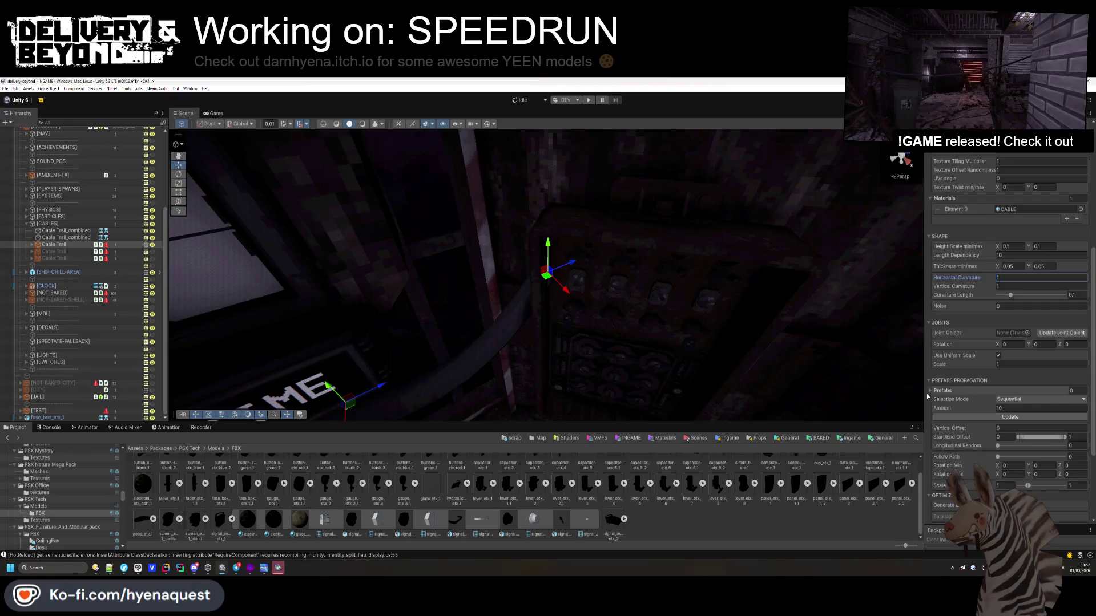
- Frame the cable points and raise the right-hand point slightly
click(178, 175)
drag(530, 313, 526, 295)
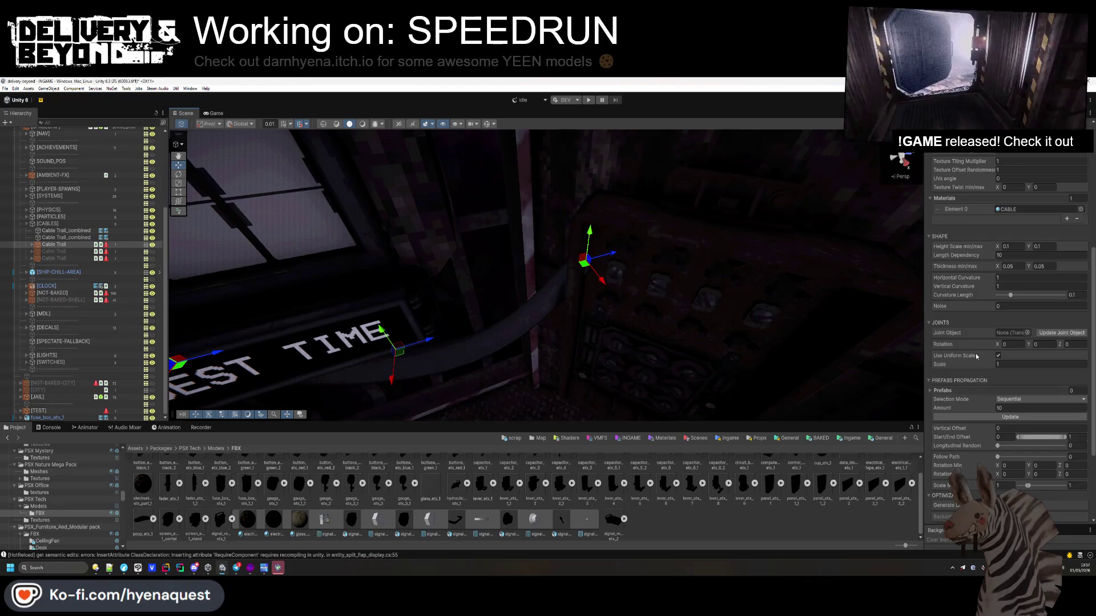
scroll(974, 390, down, 4)
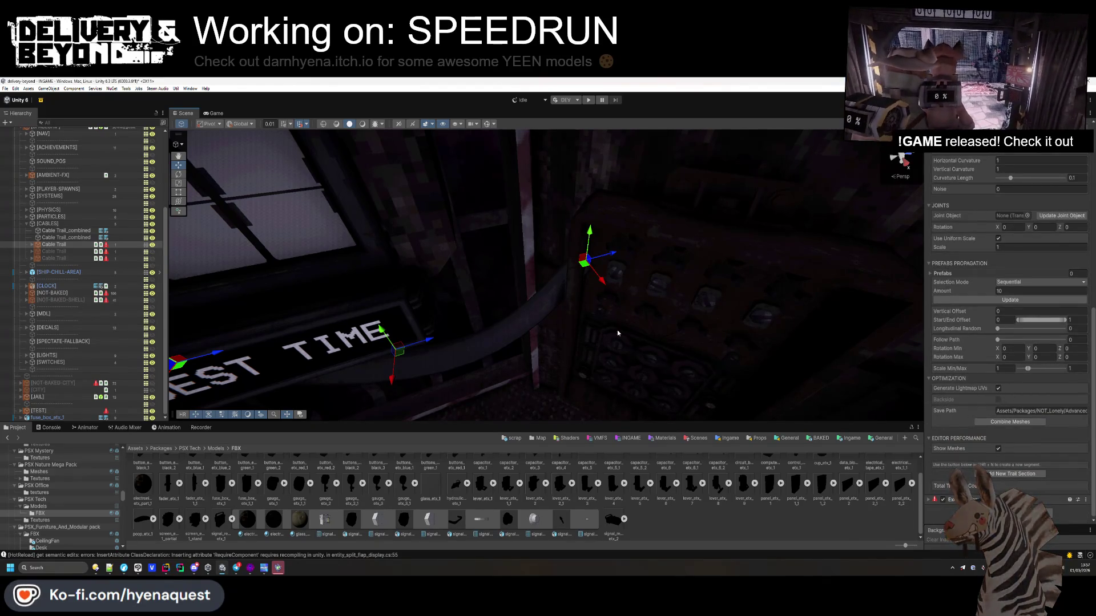
key(f)
drag(654, 272, 656, 264)
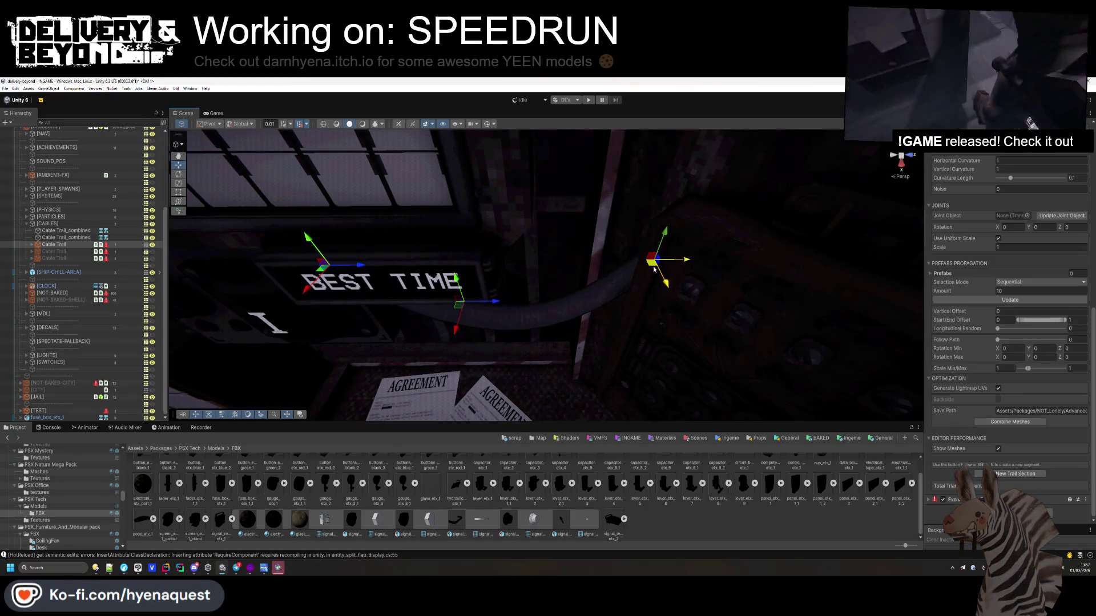
- Set the cable trail's maximum thickness to 0.03
click(635, 320)
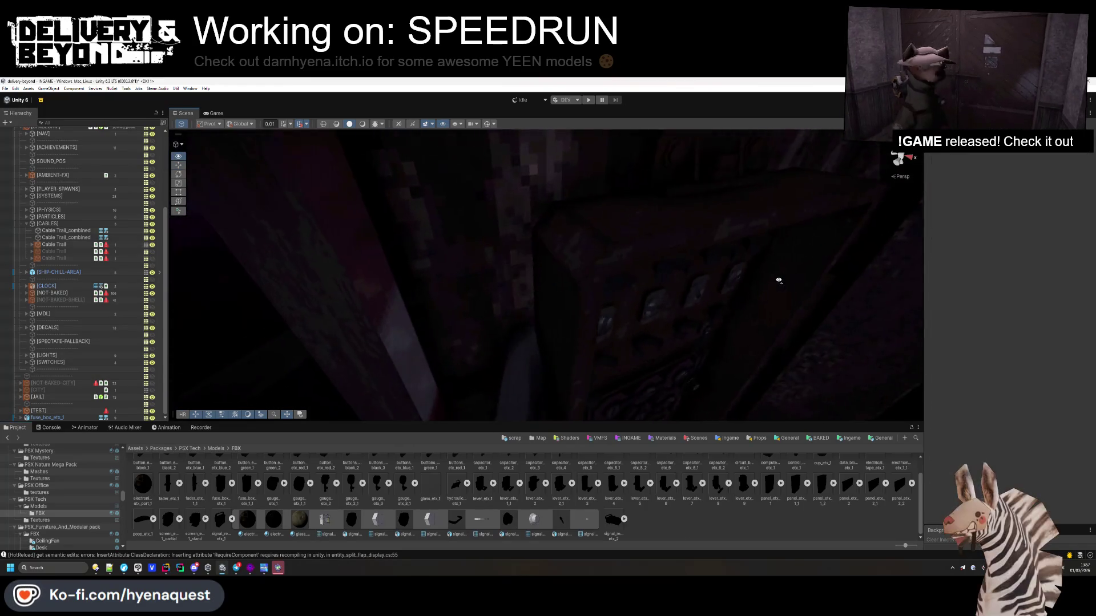
key(ctrl+z)
key(f)
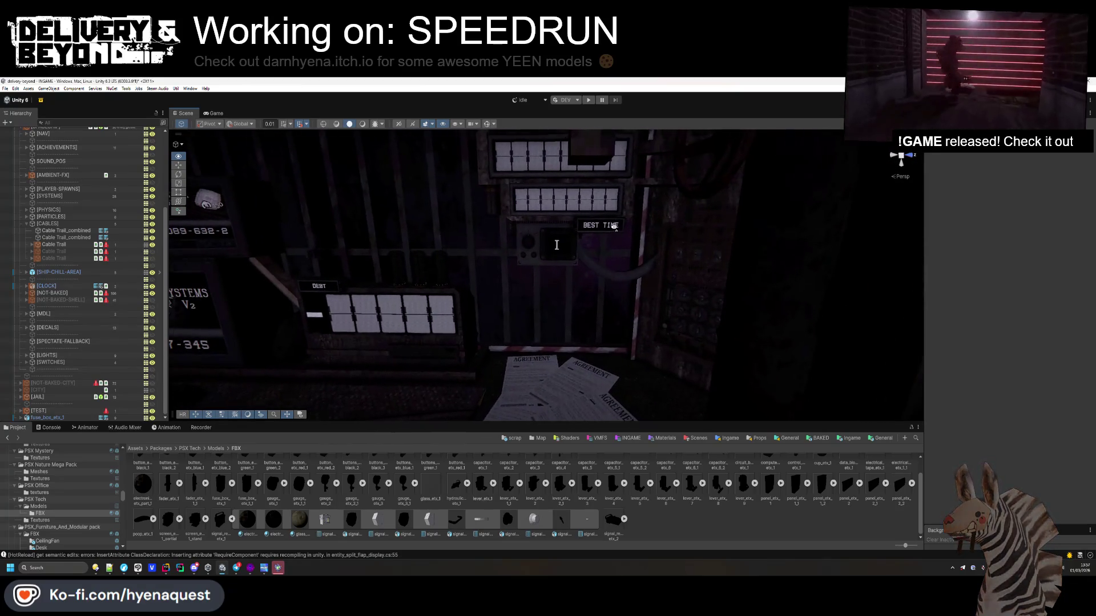
click(1008, 311)
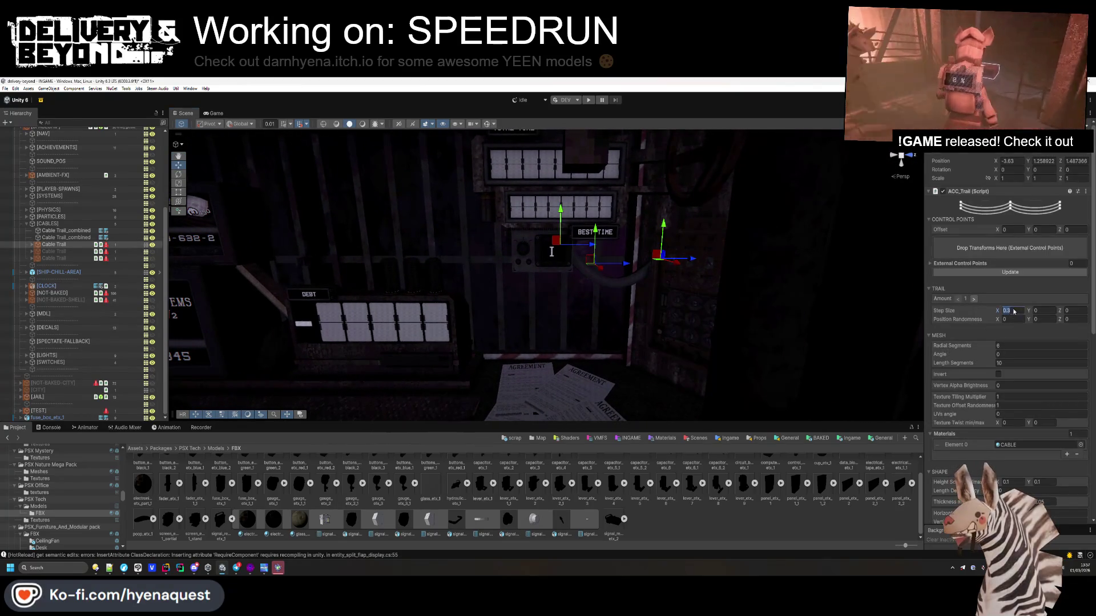
scroll(1007, 393, down, 3)
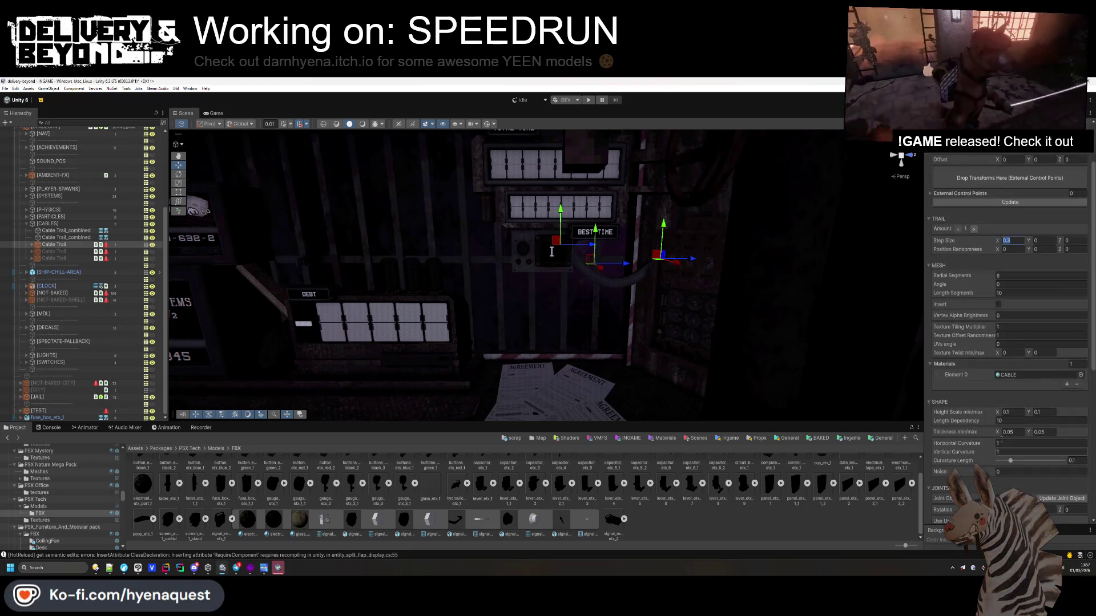
click(1015, 434)
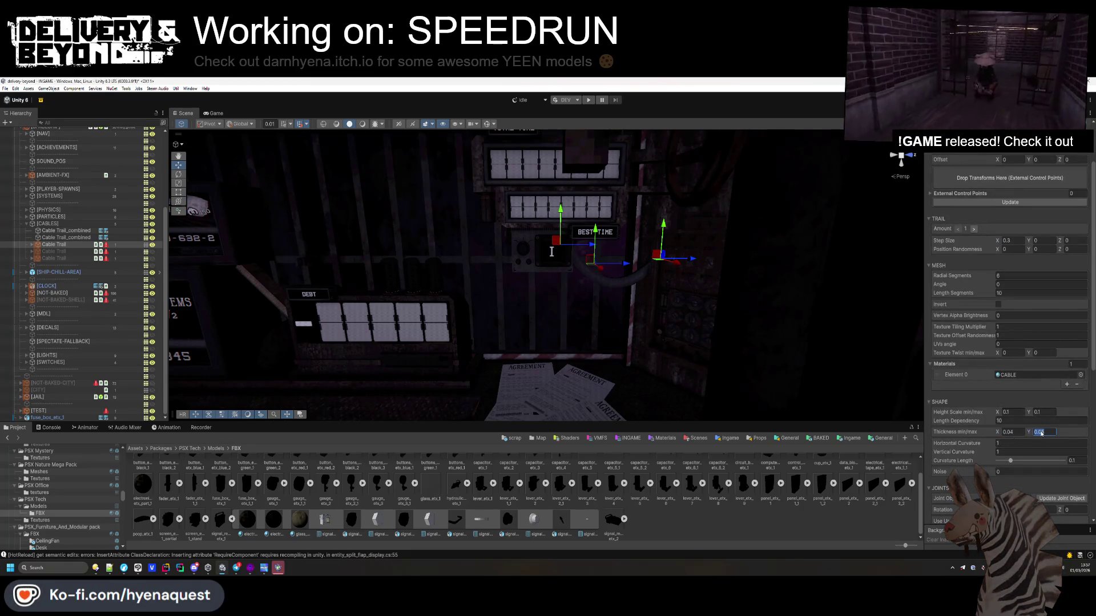
text(0.03)
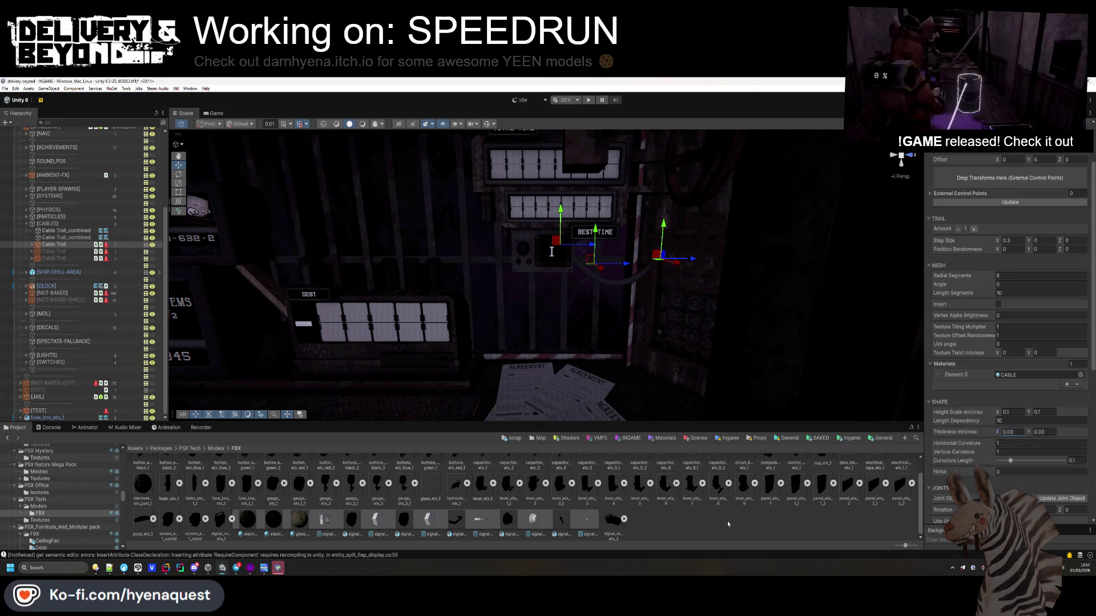
click(705, 369)
- Look over the time panels and hanging cable, then switch to Hammer++
drag(705, 369, 777, 350)
click(645, 298)
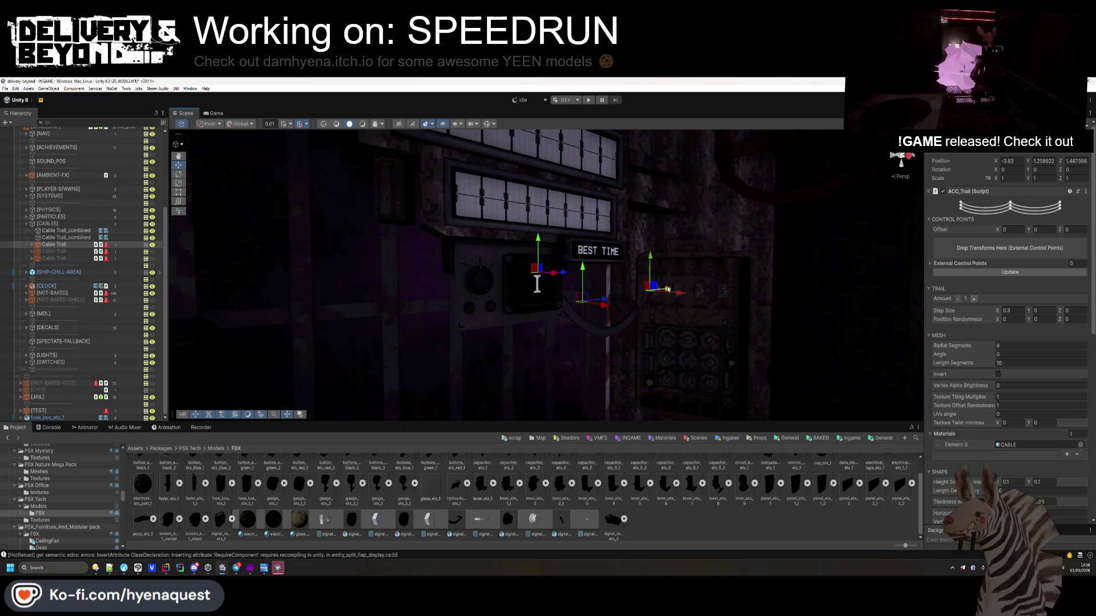
mouse_move(536, 284)
mouse_down()
mouse_move(599, 289)
mouse_move(579, 274)
mouse_up()
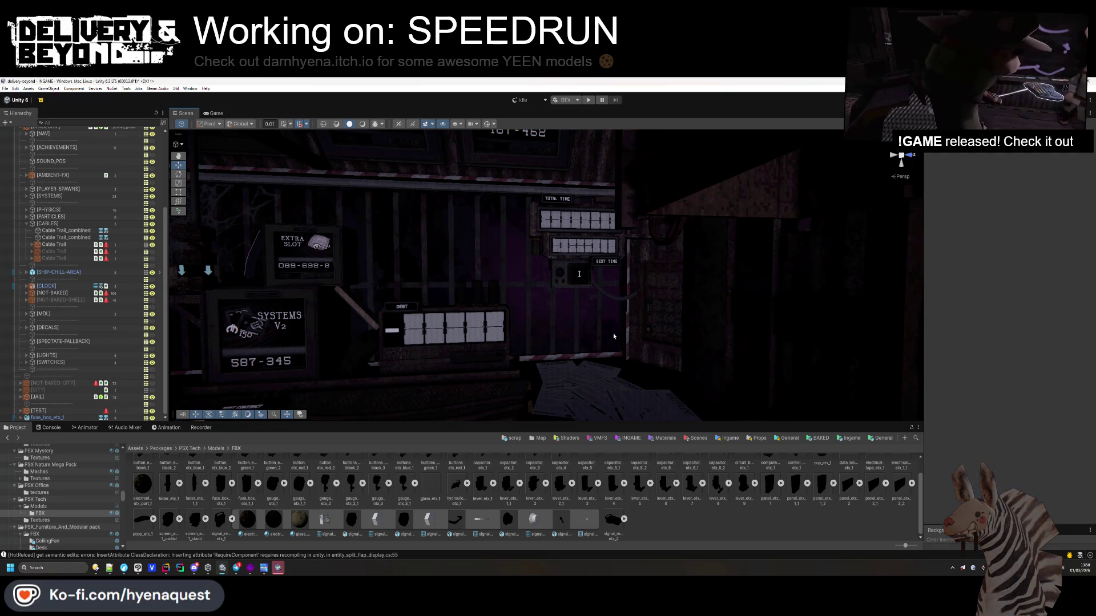
click(53, 244)
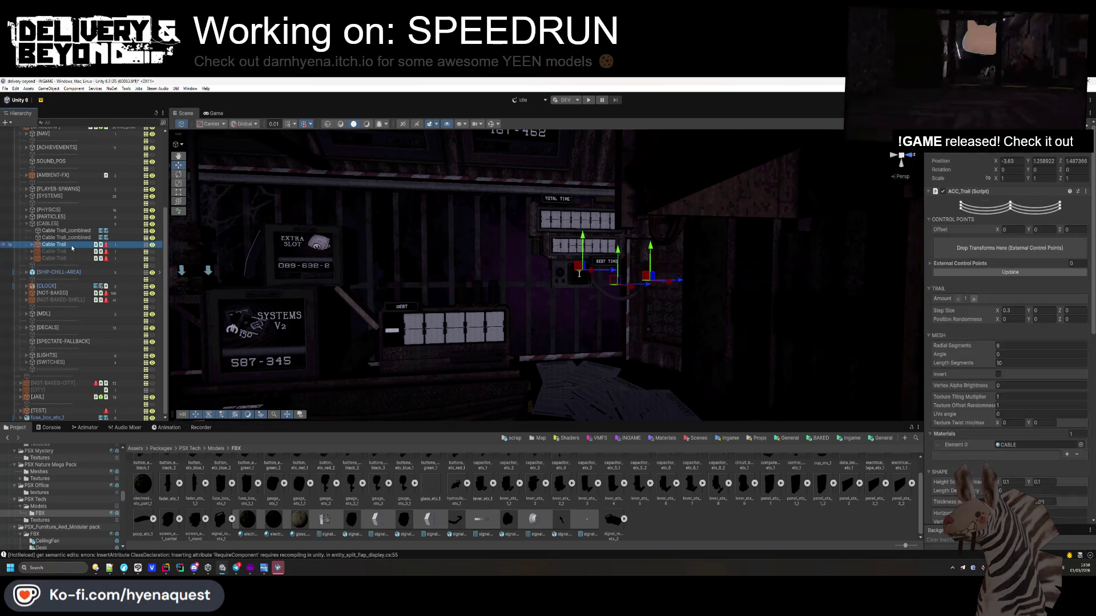
scroll(972, 422, down, 5)
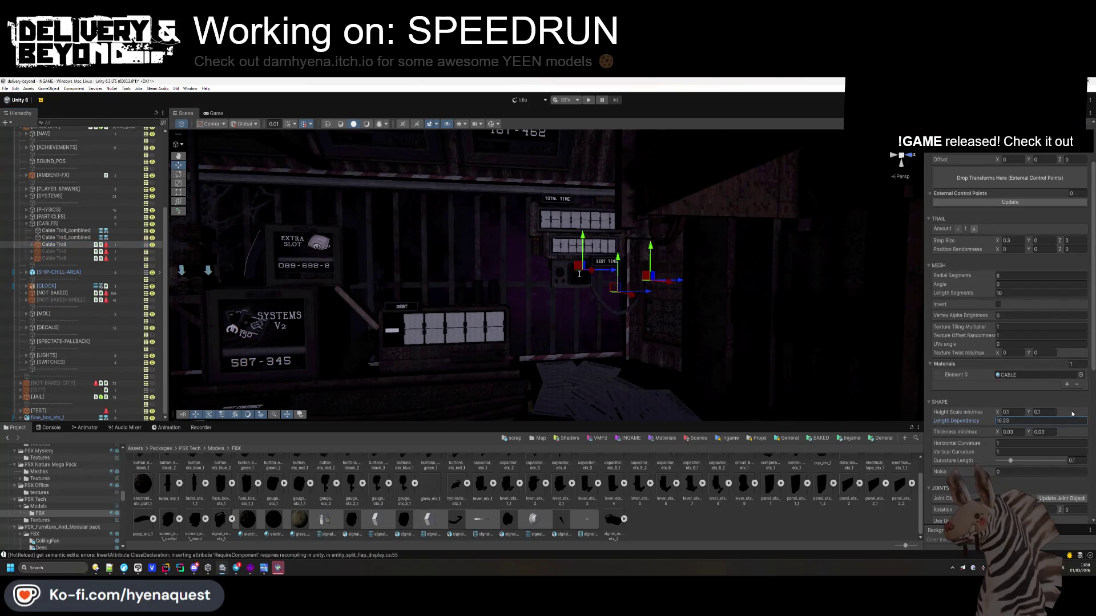
mouse_move(616, 365)
mouse_down()
mouse_move(758, 350)
mouse_move(798, 320)
mouse_move(817, 345)
mouse_move(782, 354)
mouse_move(736, 337)
mouse_move(647, 349)
mouse_move(659, 371)
mouse_move(834, 360)
mouse_up()
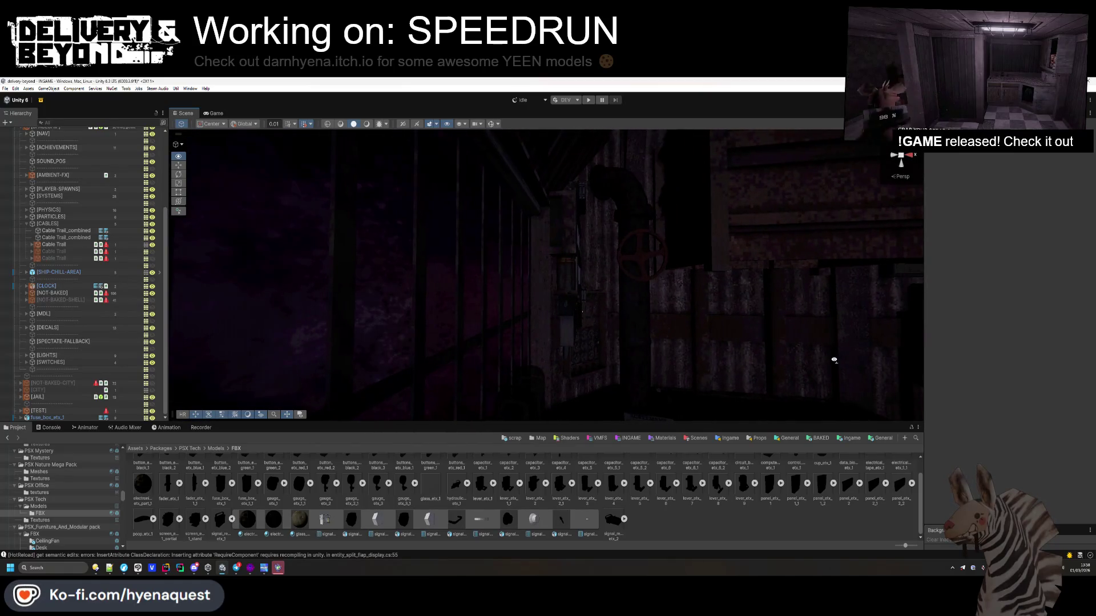
key(alt+Tab)
key(alt+Tab)
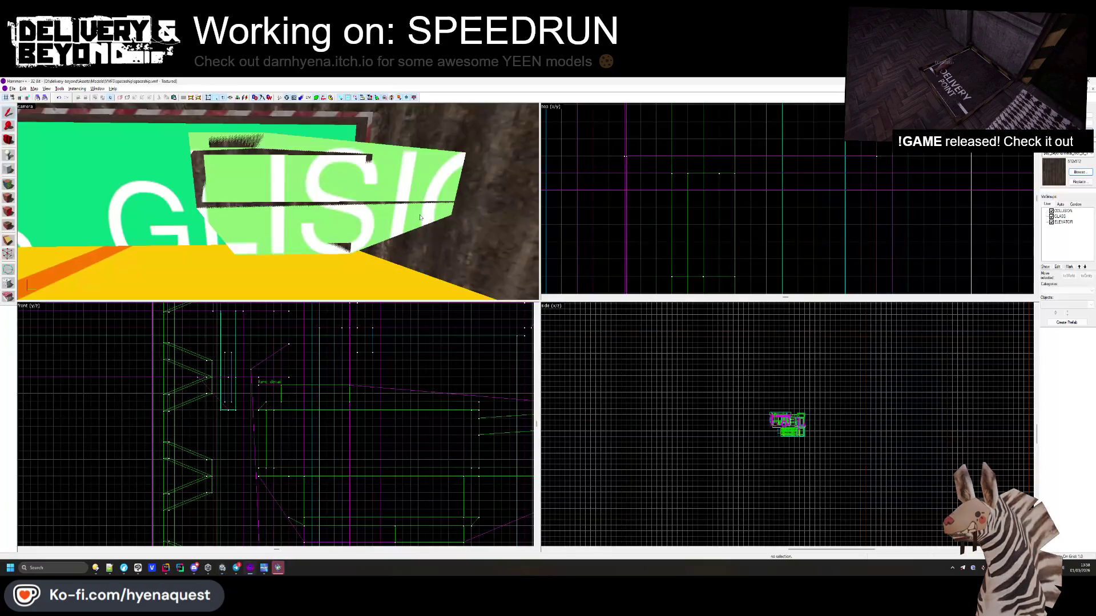
- Fly the 3D camera to the green sign and check the detail brush behind it
drag(421, 217, 436, 218)
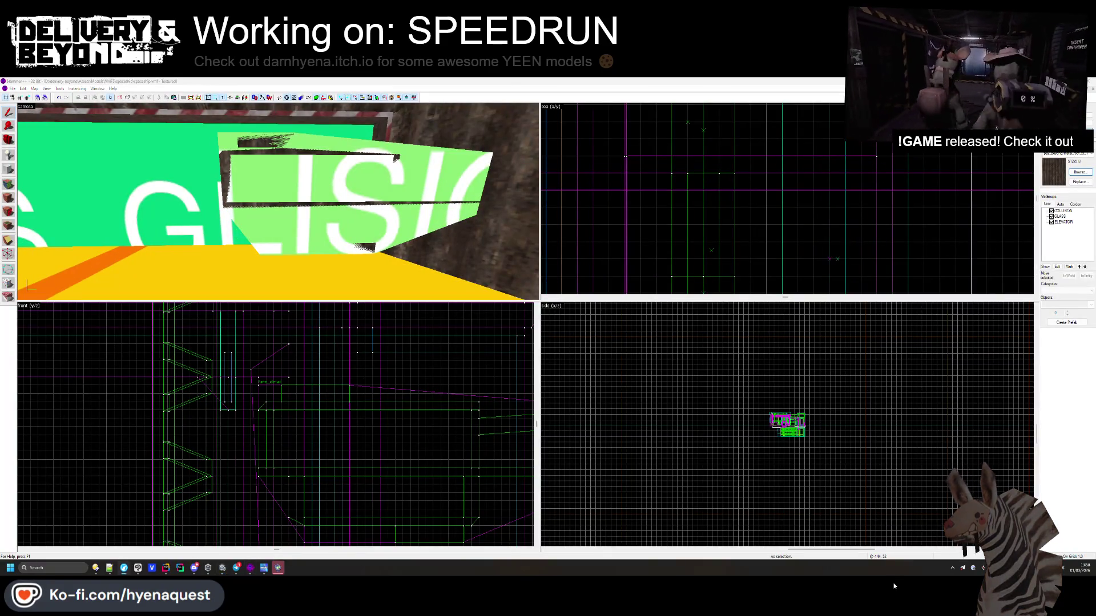
key(z)
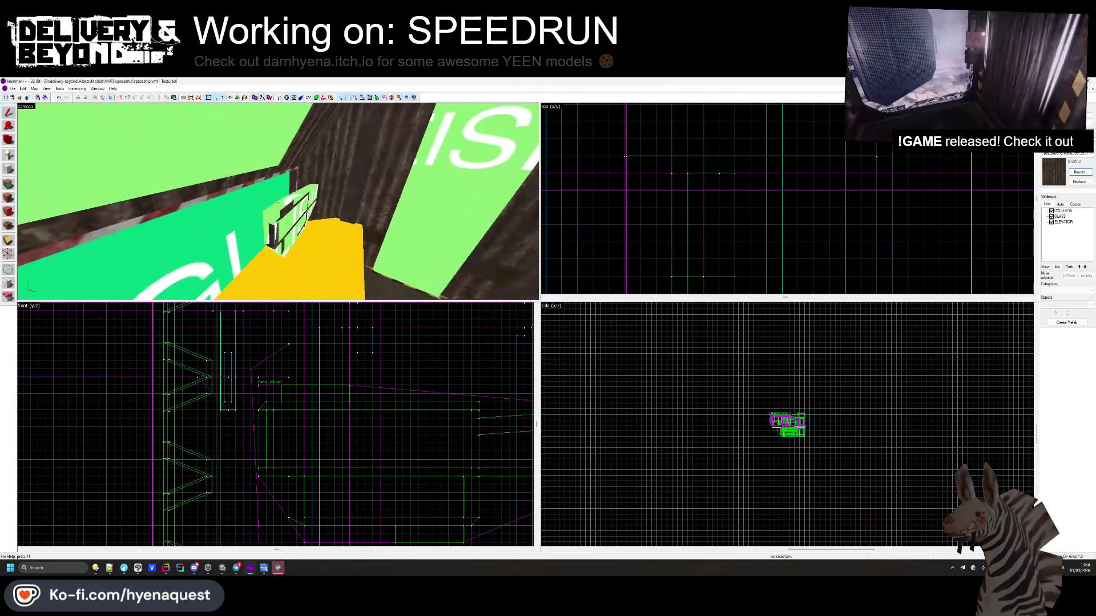
click(324, 229)
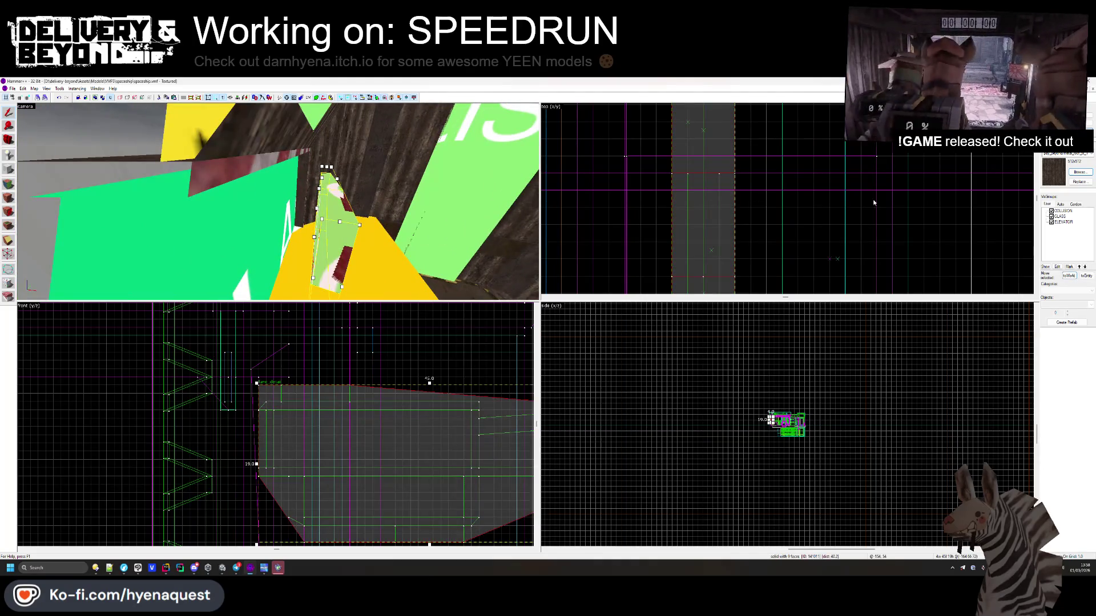
scroll(873, 203, down, 2)
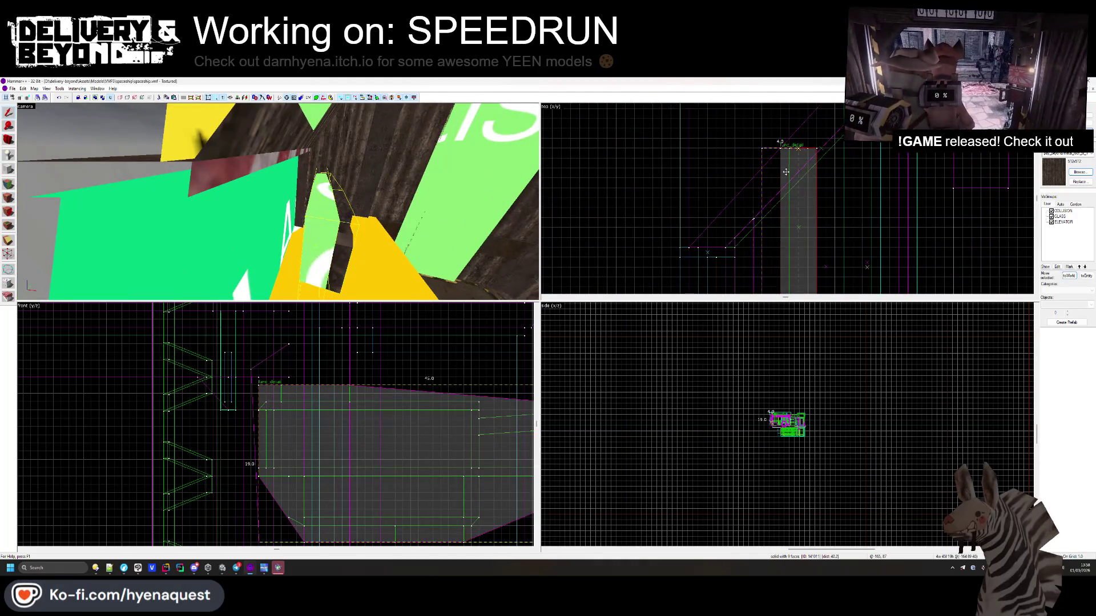
key(Escape)
- Gather the green sign's brushes, including the lower block and right bar, into one selection
click(336, 211)
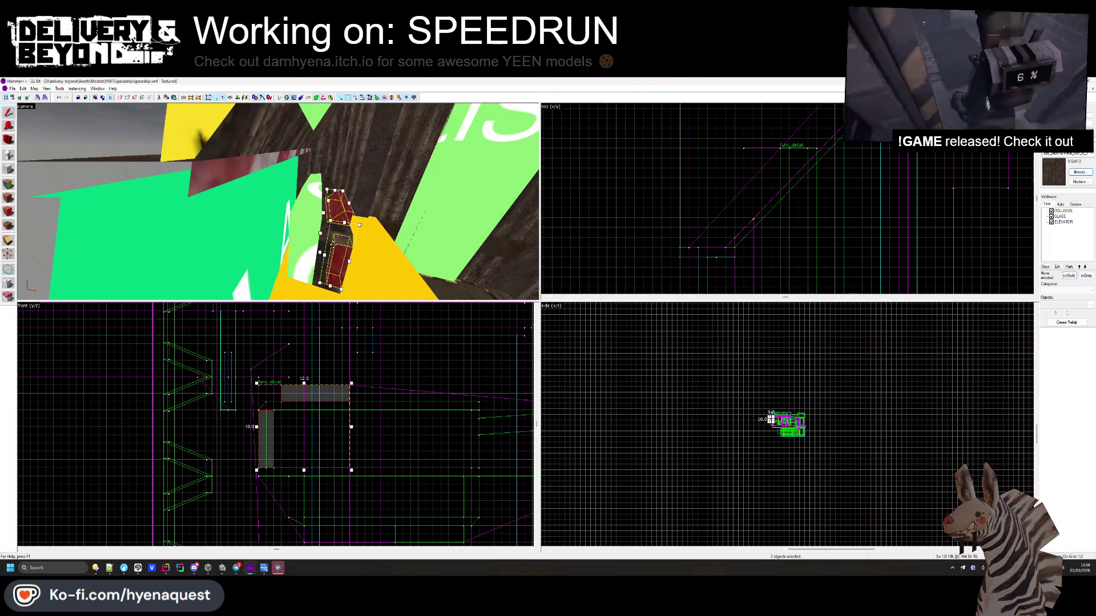
ctrl+click(328, 229)
ctrl+click(326, 234)
key(z)
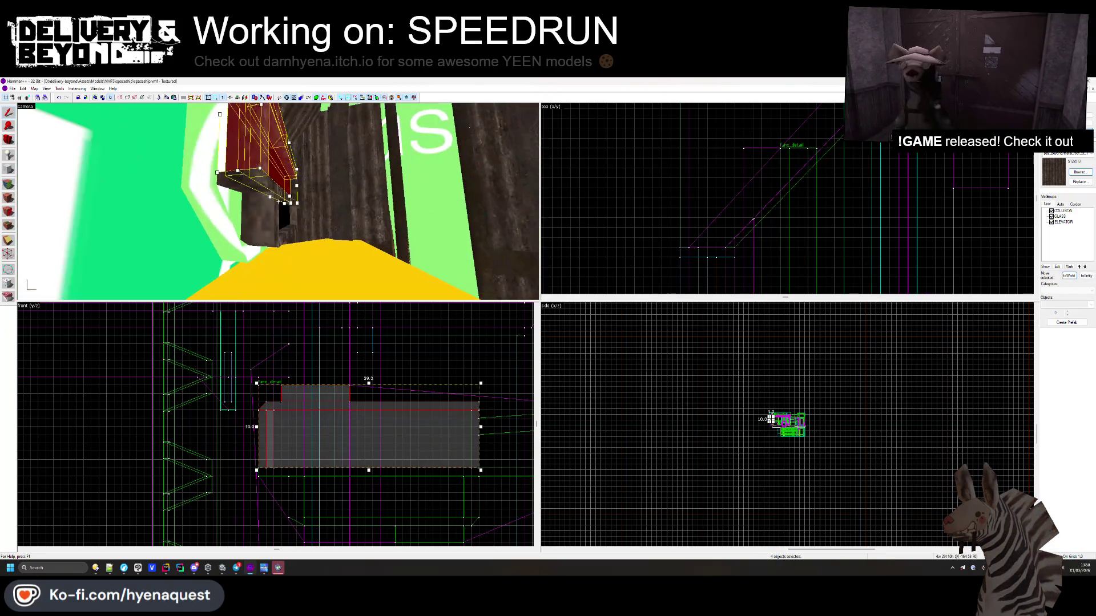
key(z)
ctrl+click(263, 215)
ctrl+click(285, 212)
key(z)
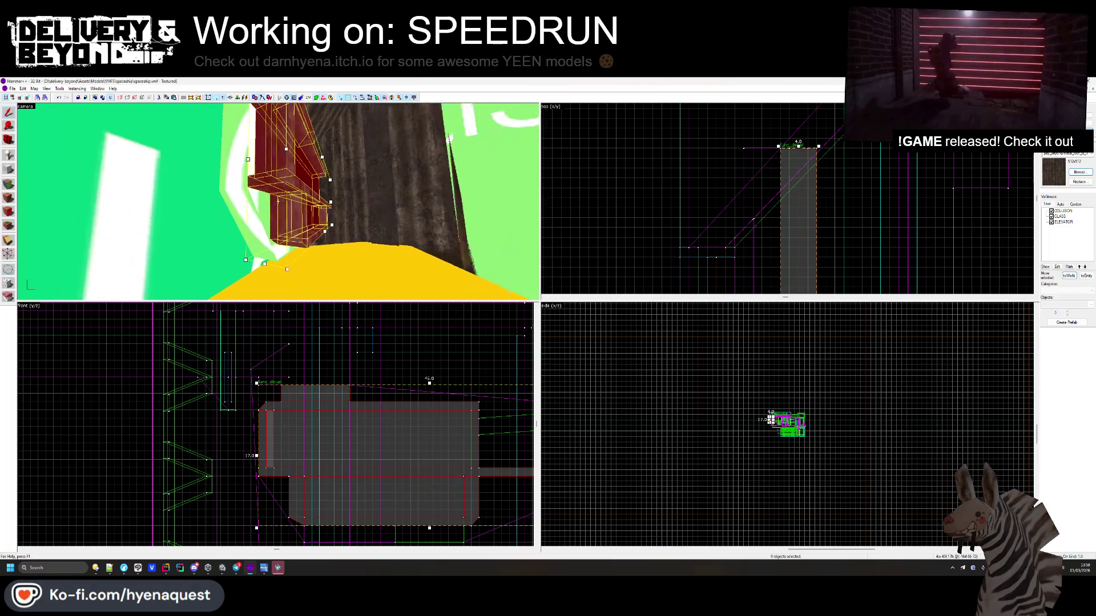
ctrl+click(262, 217)
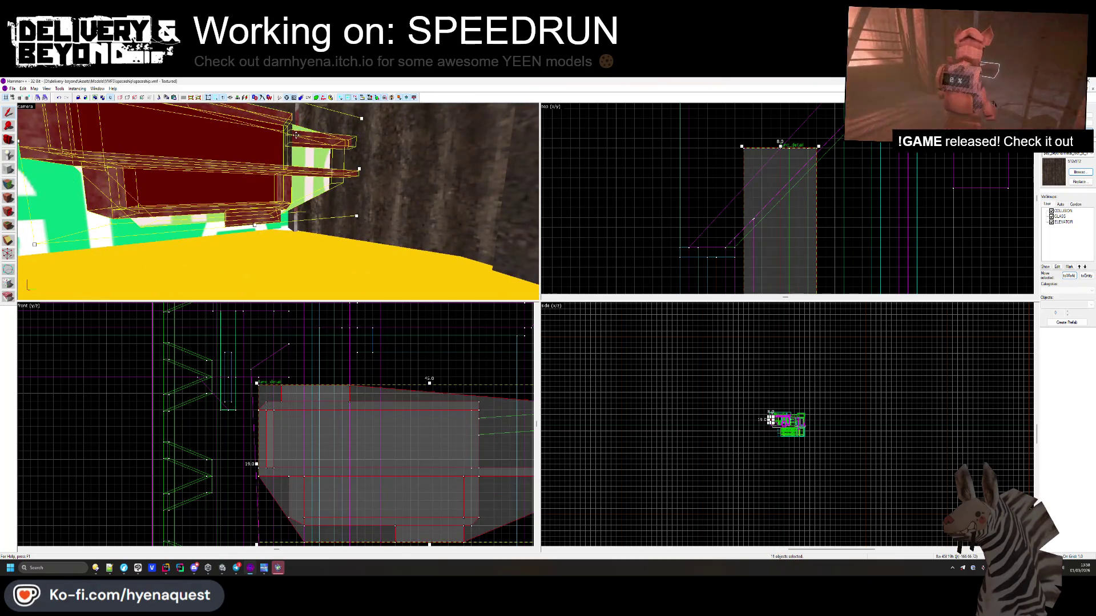
- Add the last sign brush, shift the selection left and up, and narrow it to one solid
ctrl+click(284, 141)
key(z)
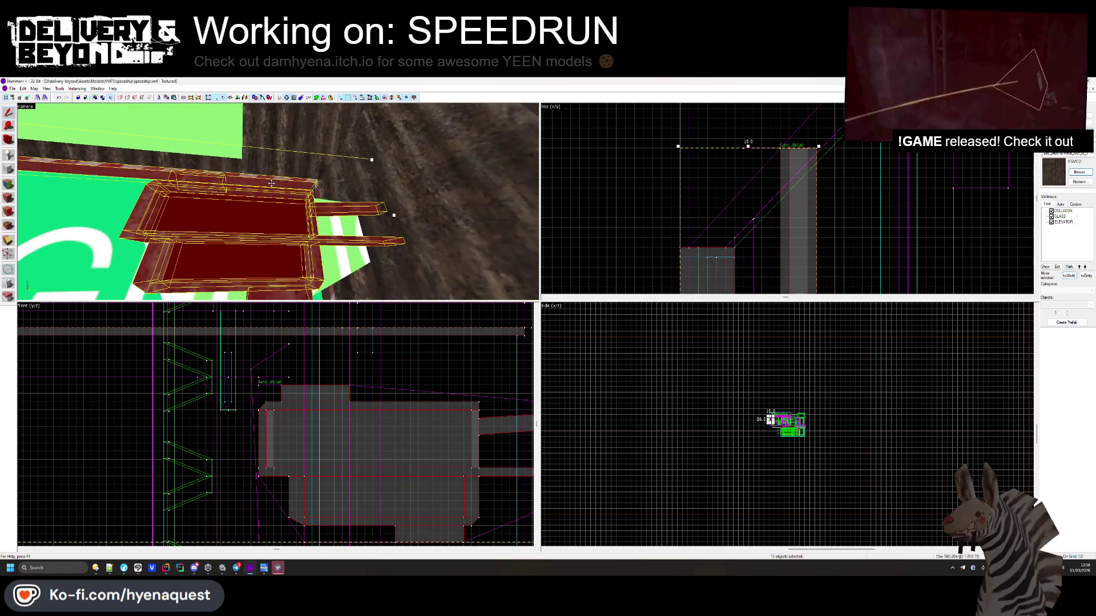
key(z)
drag(790, 171, 763, 158)
click(765, 159)
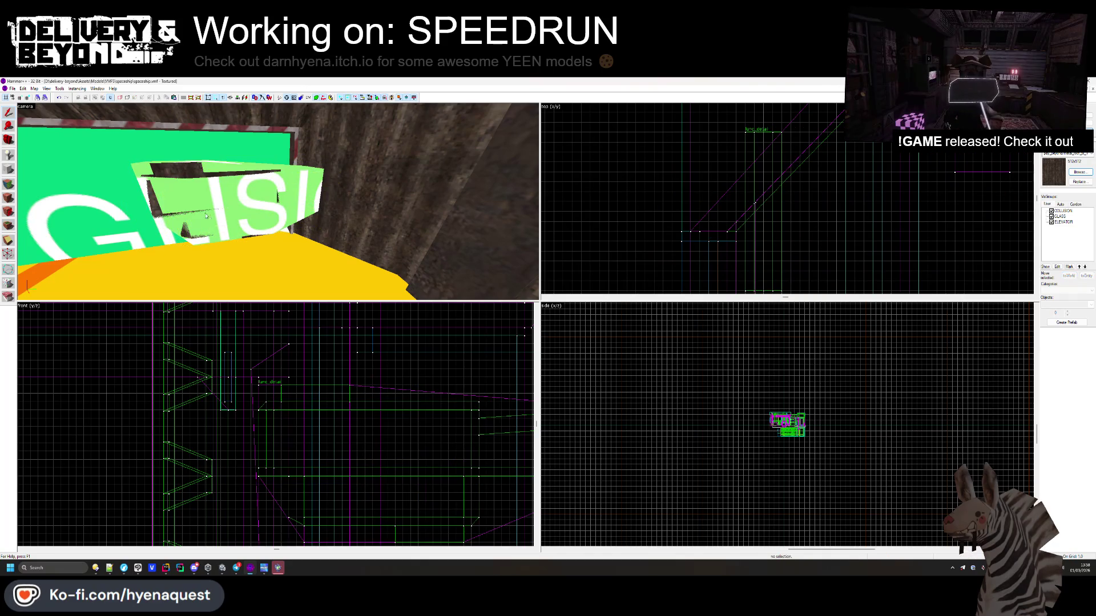
- Inspect the solid behind the green sign and another nearby solid, then deselect
click(770, 160)
scroll(775, 163, down, 2)
scroll(771, 201, up, 2)
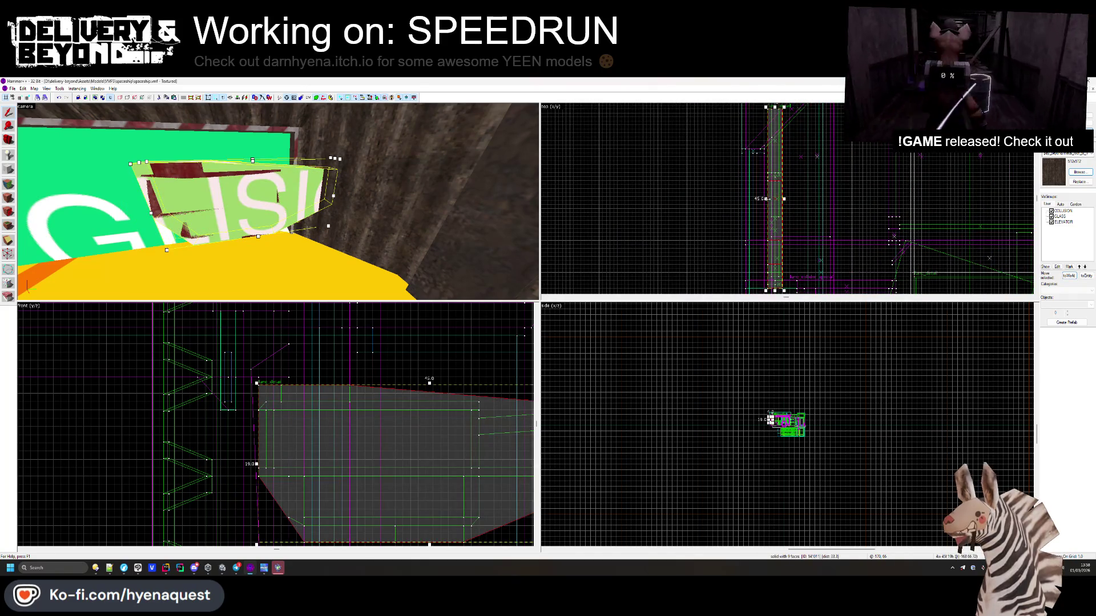
key(Escape)
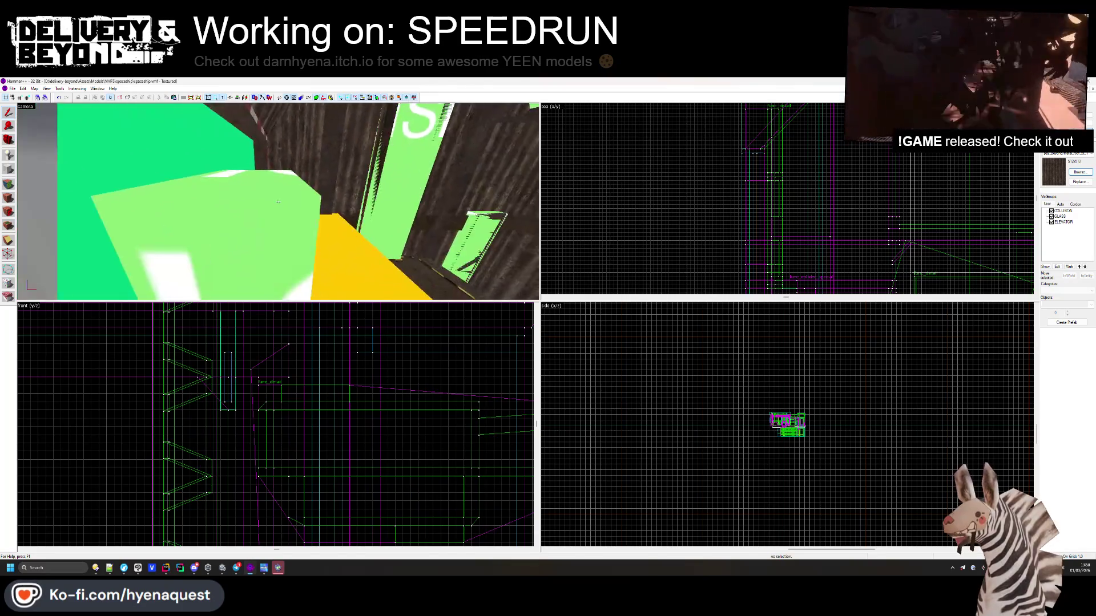
click(278, 201)
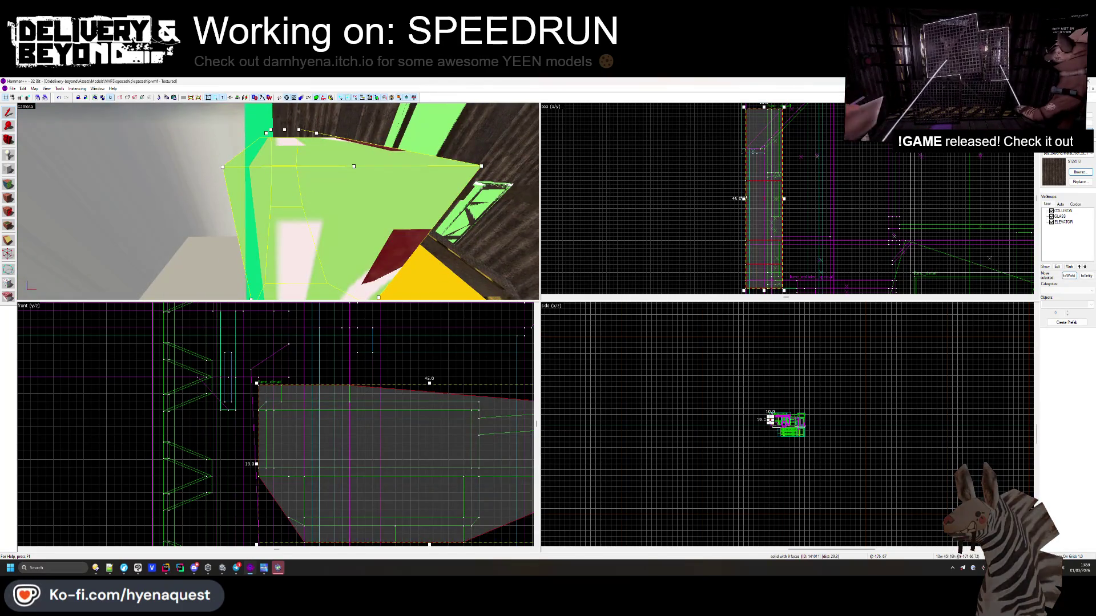
key(Escape)
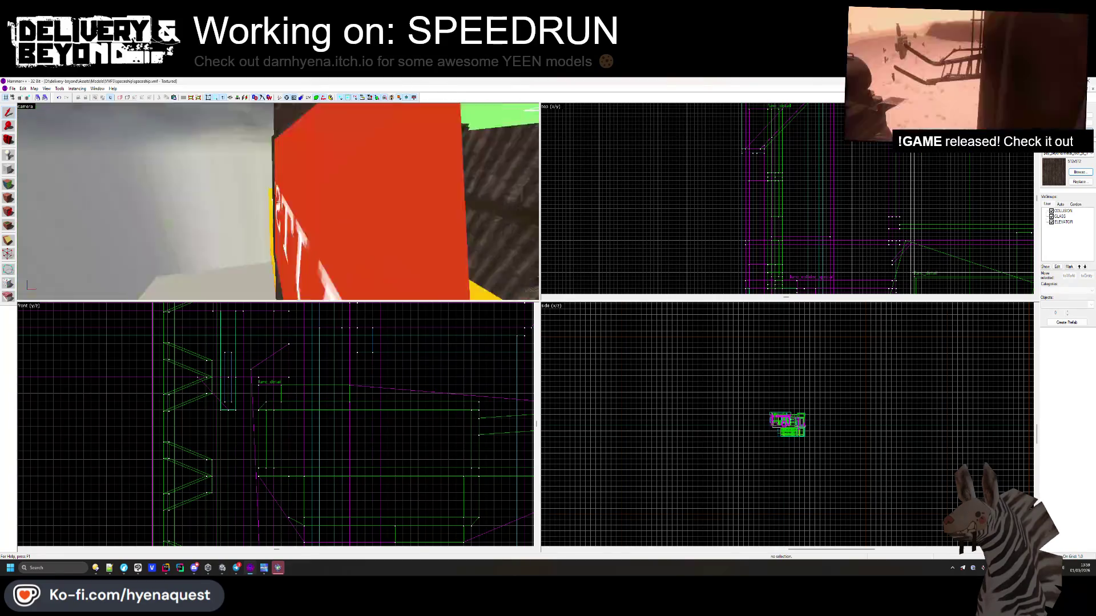
- Fly the camera across the sign and ramp, then return to Unity facing the TOTAL TIME board
key(w)
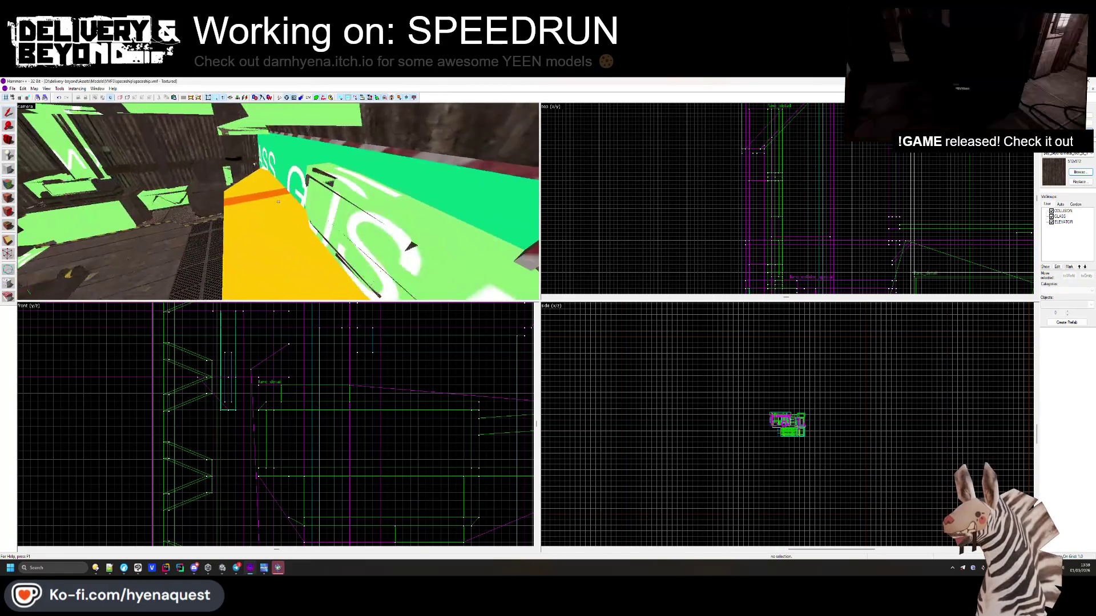
key(w)
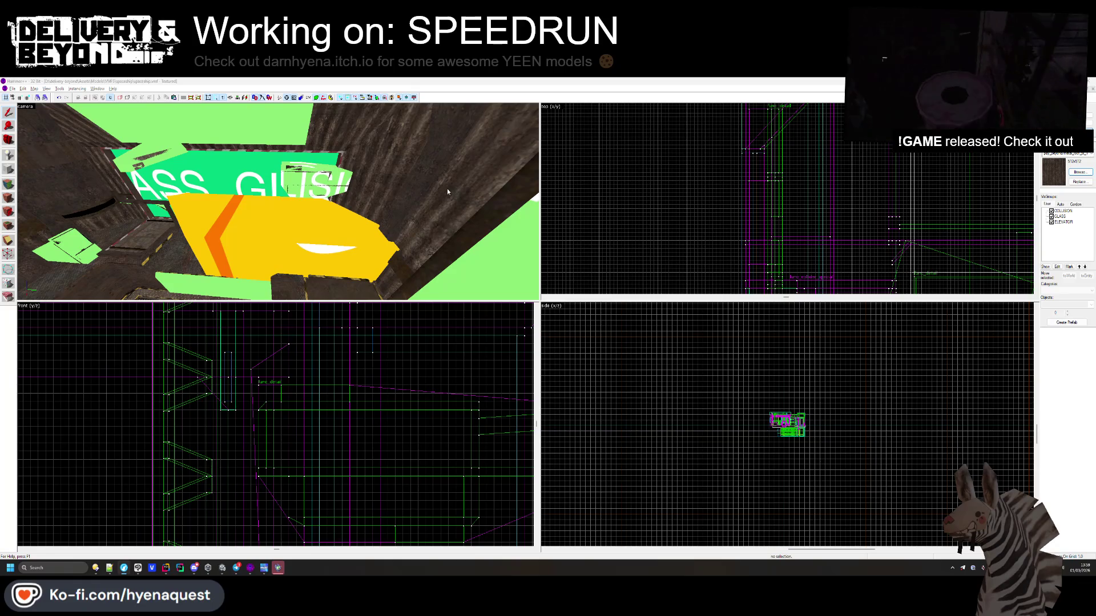
key(alt+Tab)
mouse_move(618, 278)
mouse_down()
mouse_move(600, 391)
mouse_move(568, 401)
mouse_up()
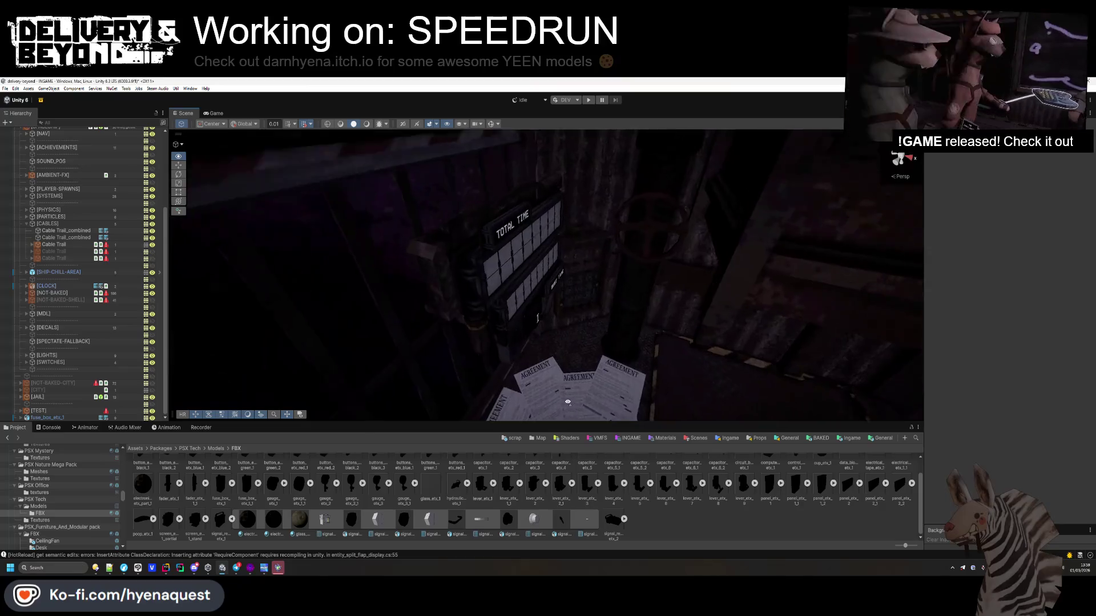
- Select the TOTAL TIME and BEST TIME boards, frame them, and nudge them along X
click(513, 263)
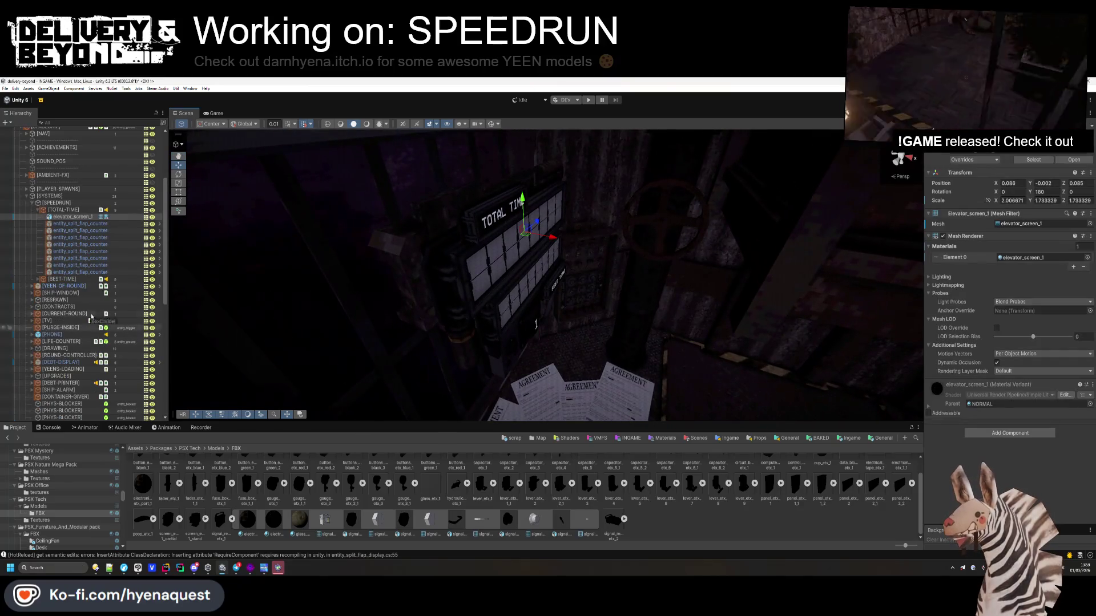
click(38, 210)
ctrl+click(63, 217)
key(f)
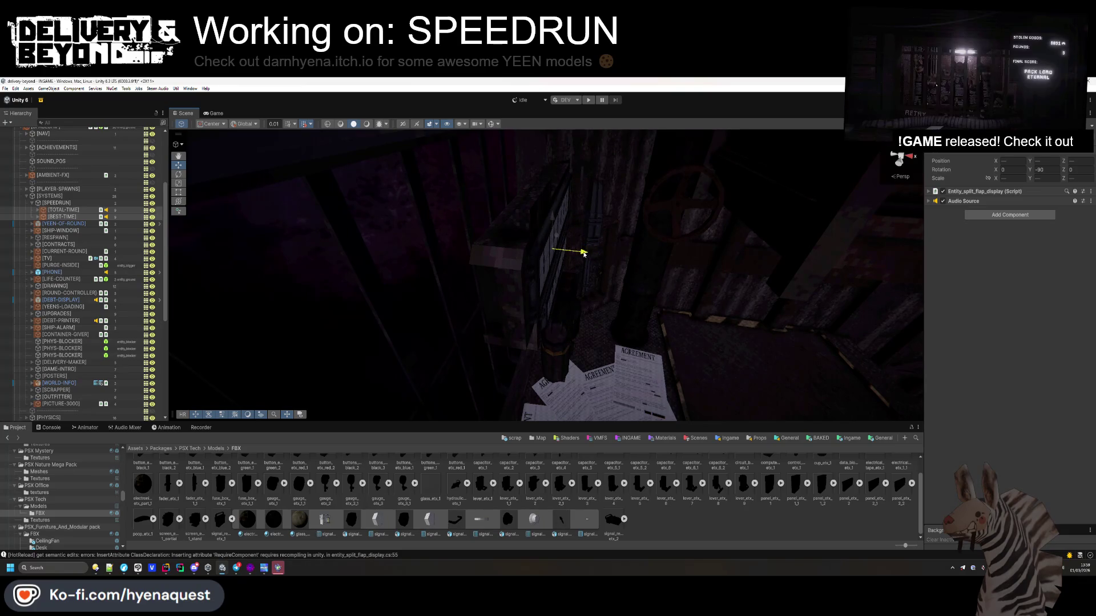
mouse_move(582, 254)
mouse_down()
mouse_move(570, 302)
mouse_move(449, 232)
mouse_up()
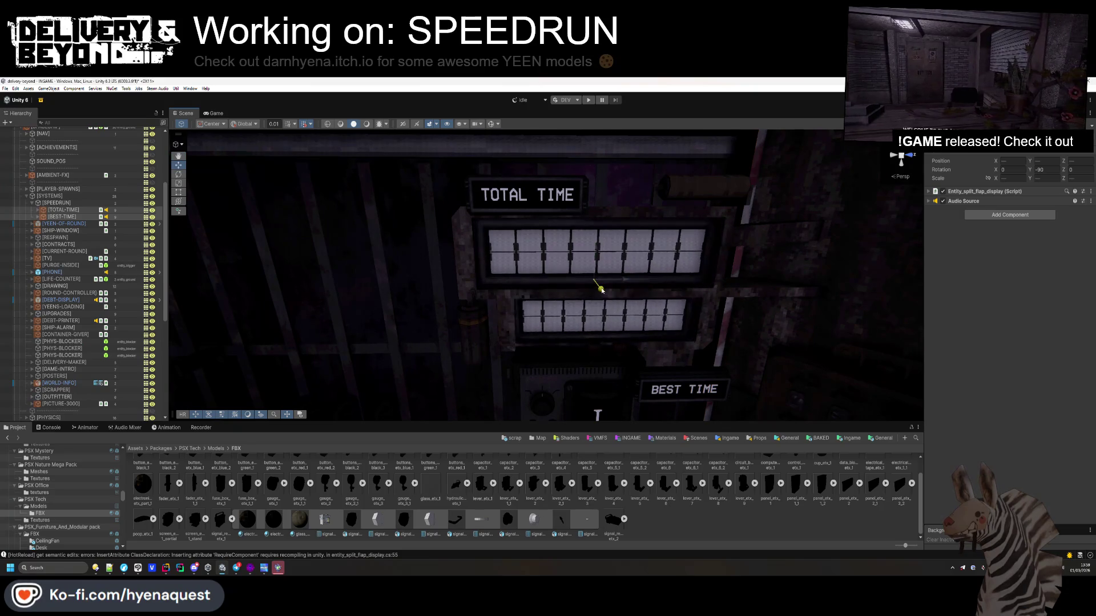
drag(604, 293, 604, 294)
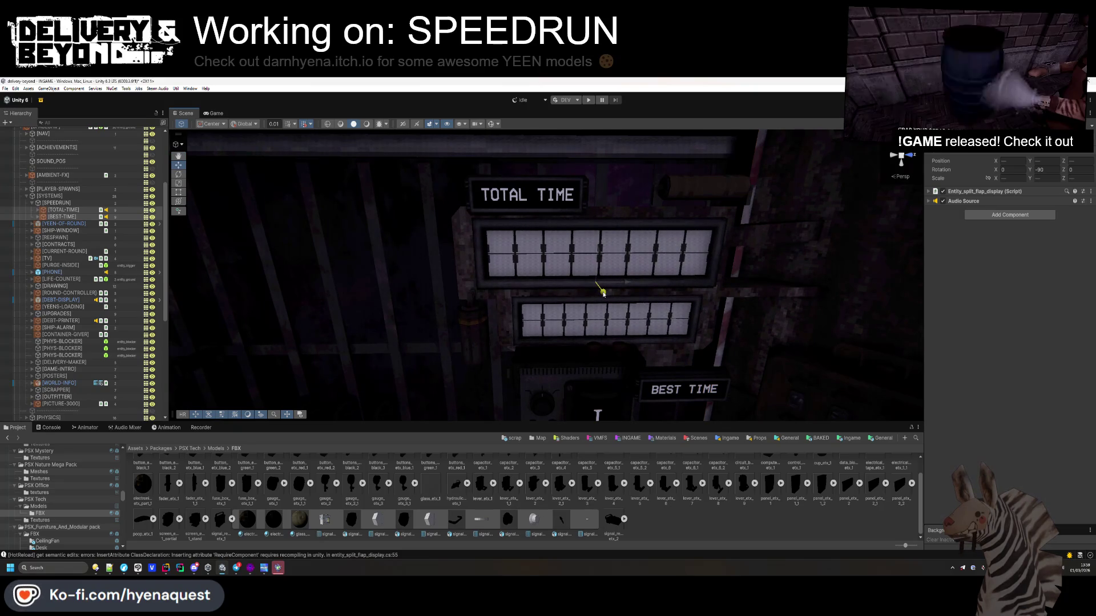
drag(603, 293, 604, 295)
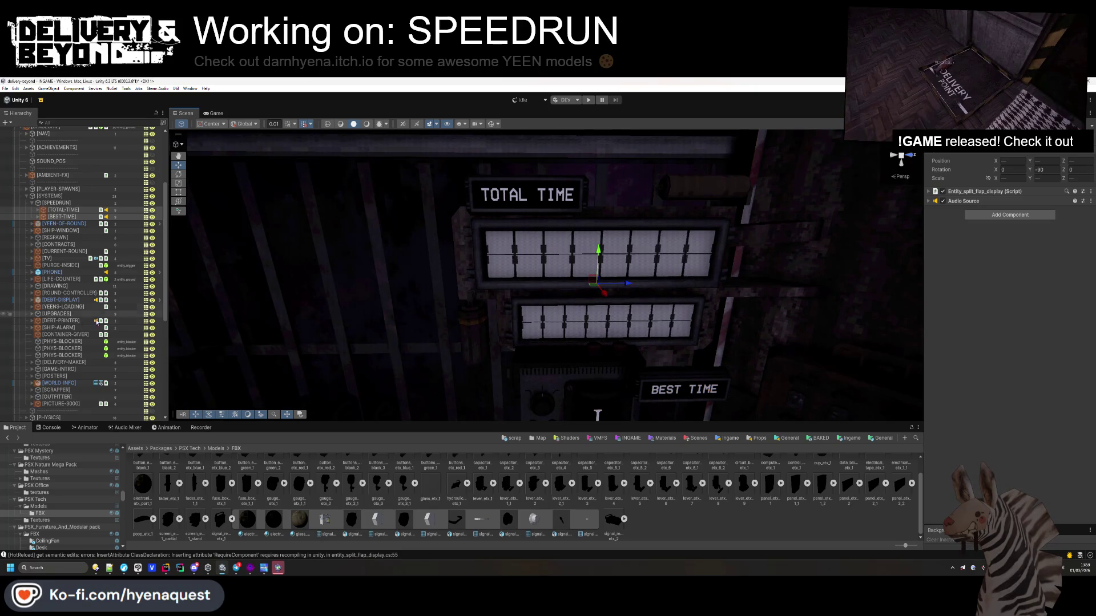
- Nudge TOTAL-TIME-LABEL slightly along X and frame it in the view
click(525, 195)
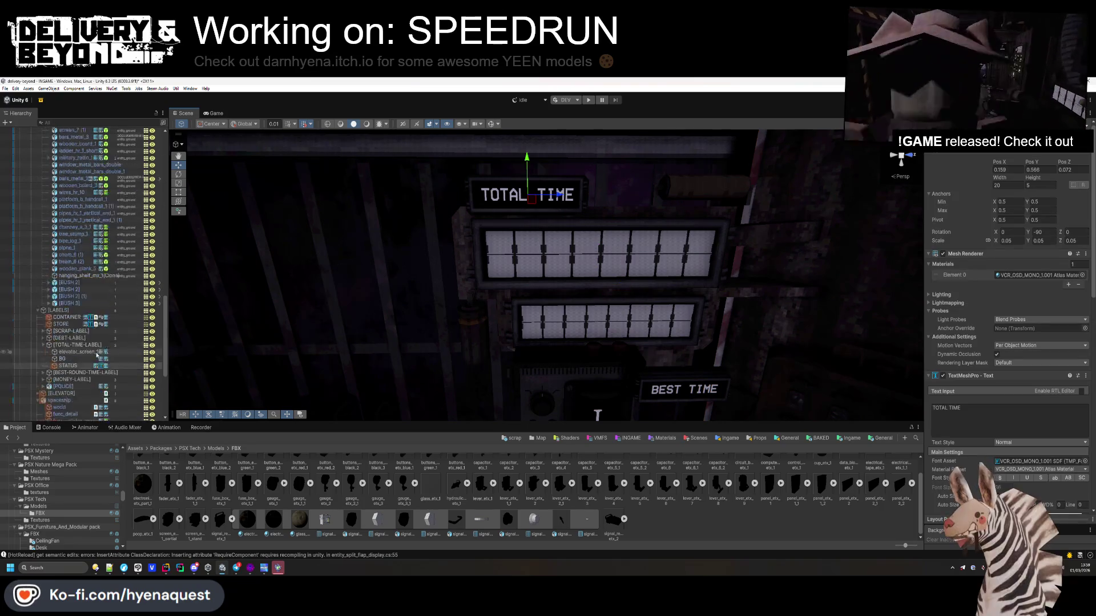
scroll(97, 354, down, 1)
click(77, 319)
click(43, 319)
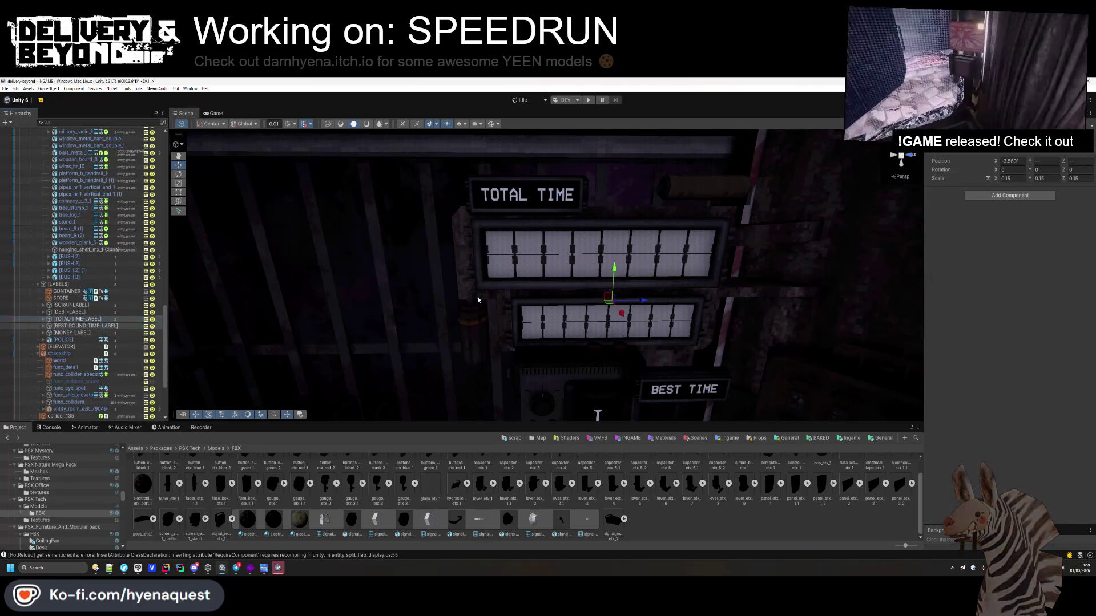
drag(644, 280, 633, 284)
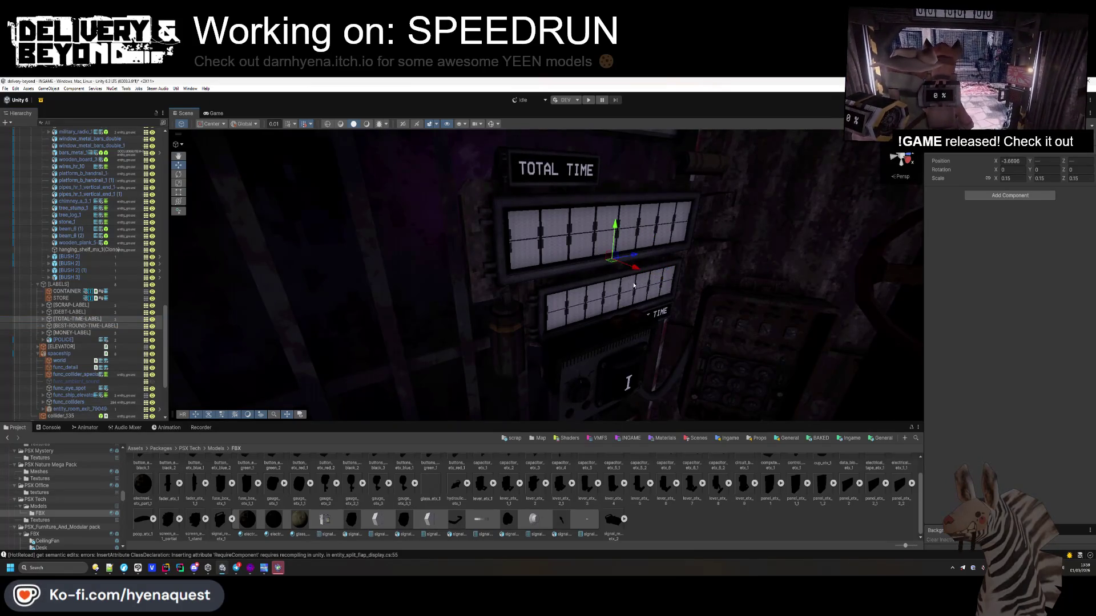
key(f)
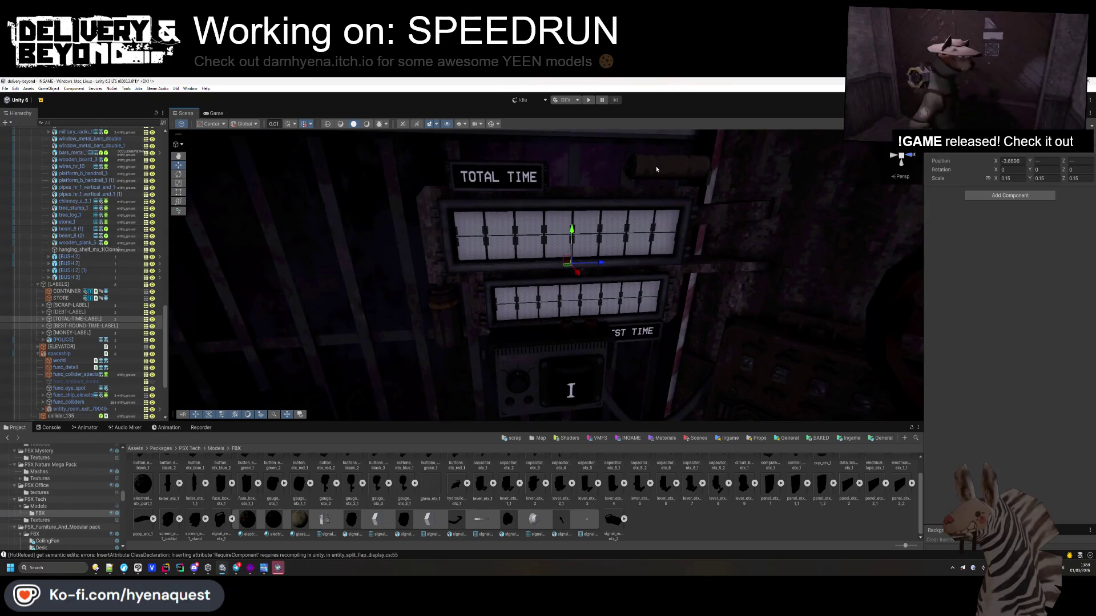
- Lift both capacitor props up on Y to uncover the BEST TIME sign
click(655, 169)
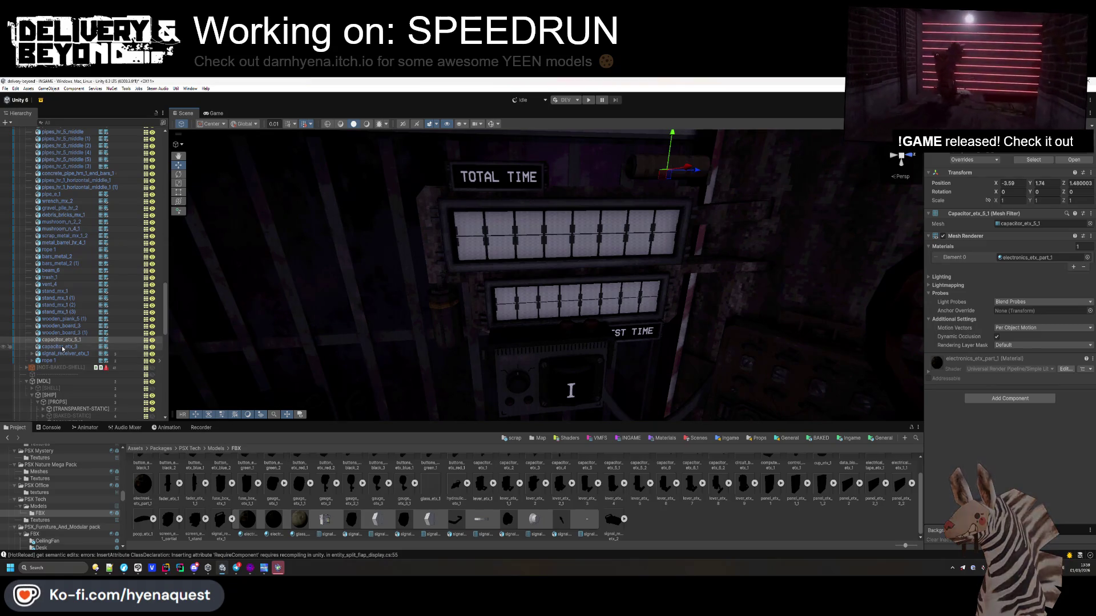
shift+click(61, 346)
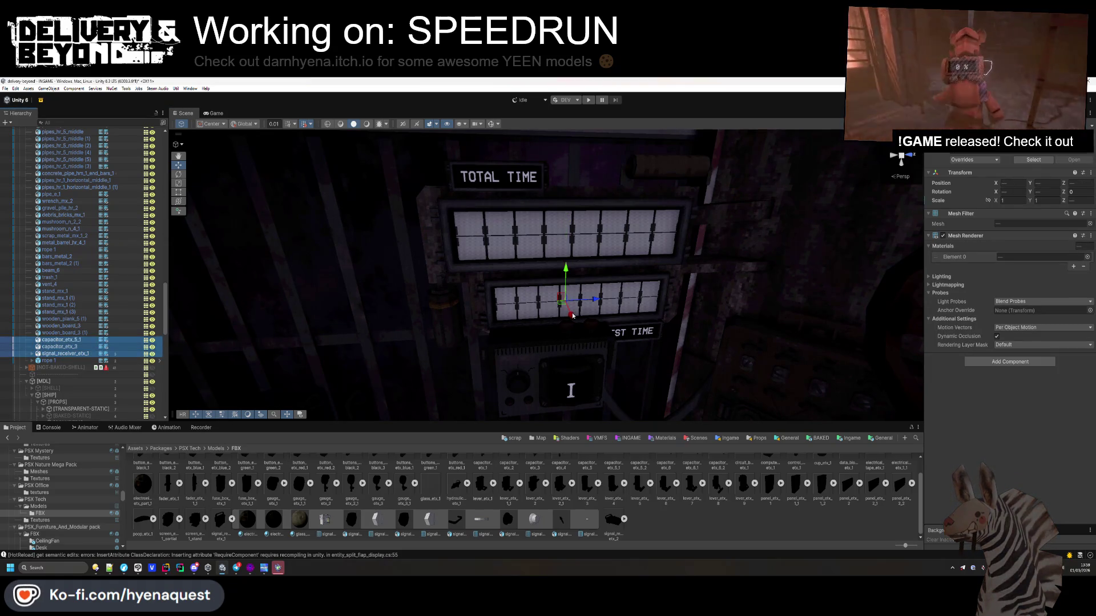
drag(561, 313, 547, 306)
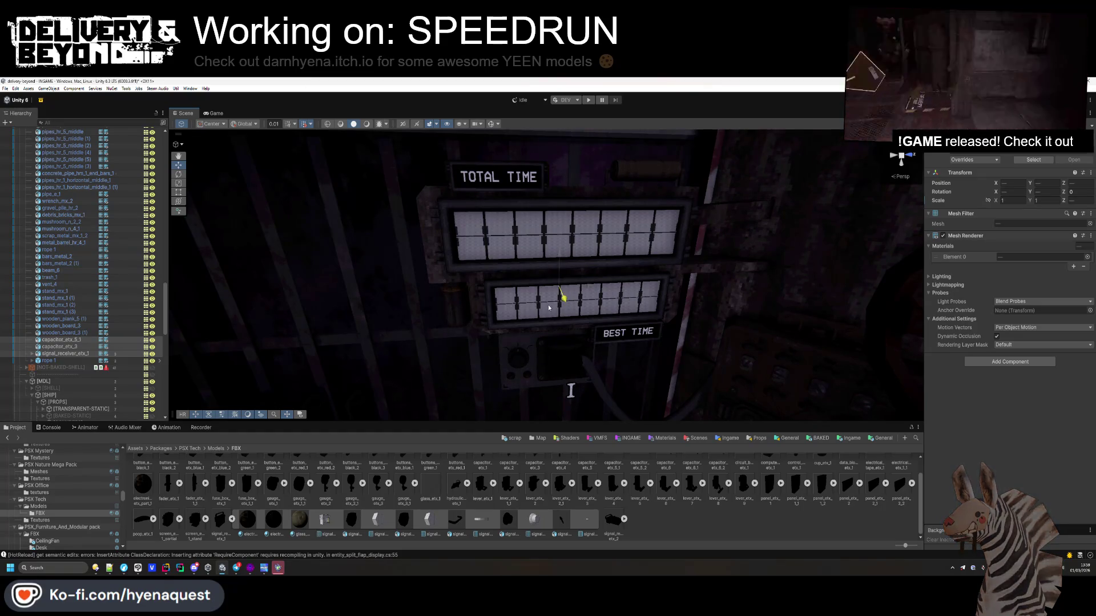
mouse_move(477, 341)
mouse_down()
mouse_move(538, 225)
mouse_move(540, 199)
mouse_up()
click(574, 210)
click(575, 210)
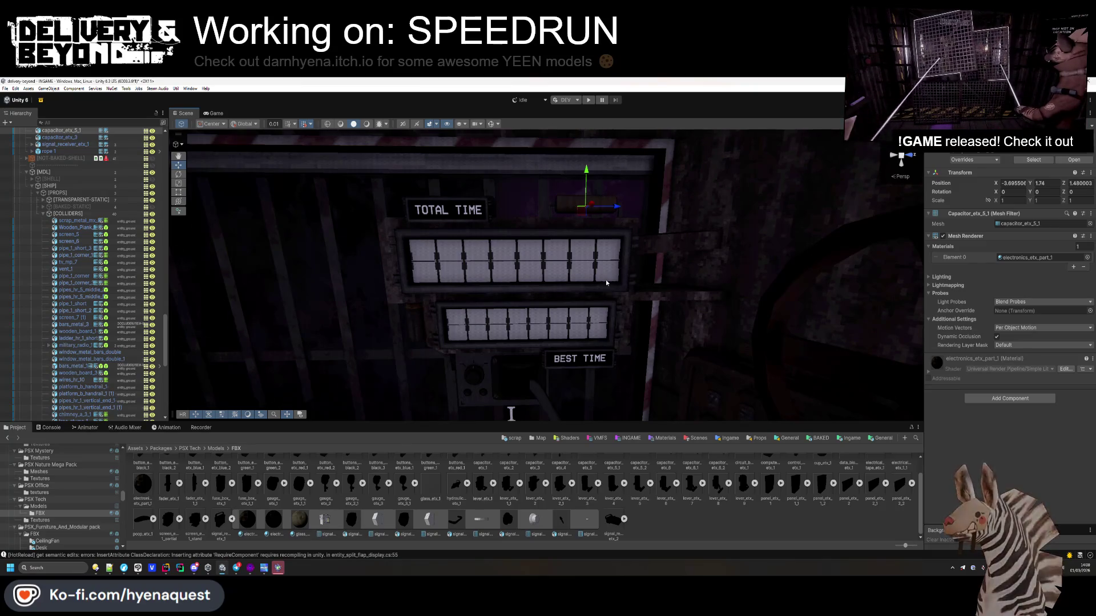
- Frame the Cable Sequence and drag a Cable Trail control point up toward BEST TIME
scroll(588, 251, down, 5)
click(556, 237)
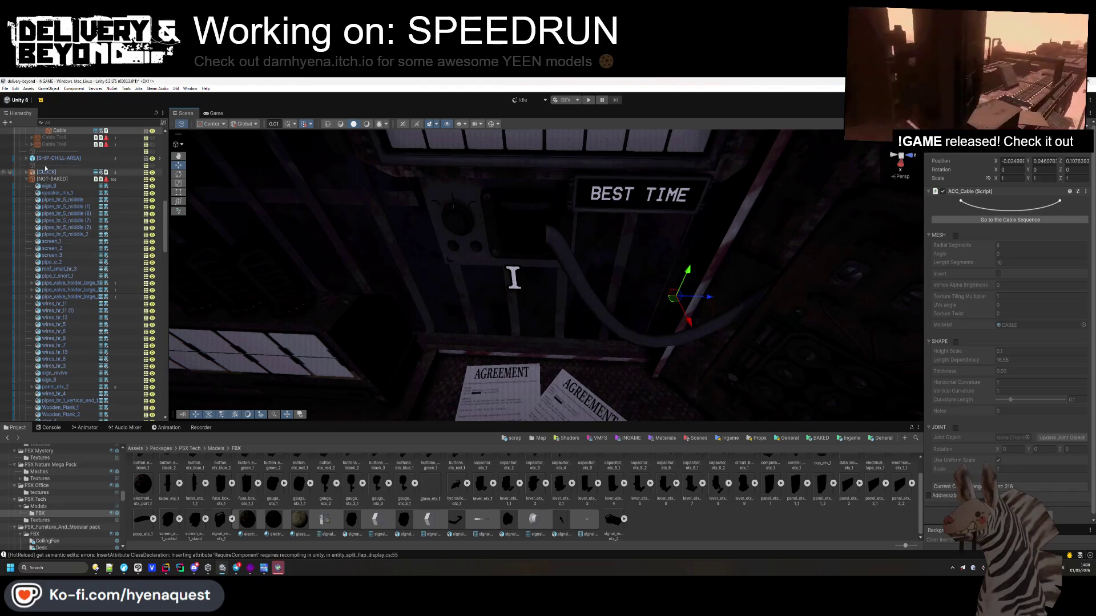
scroll(69, 223, up, 5)
click(62, 253)
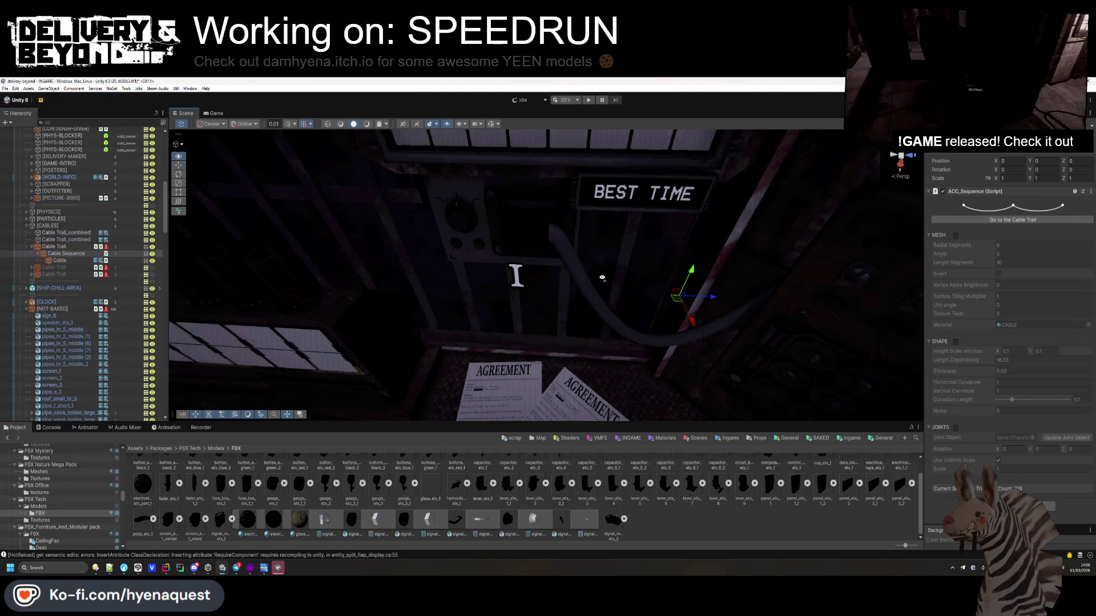
key(f)
click(85, 247)
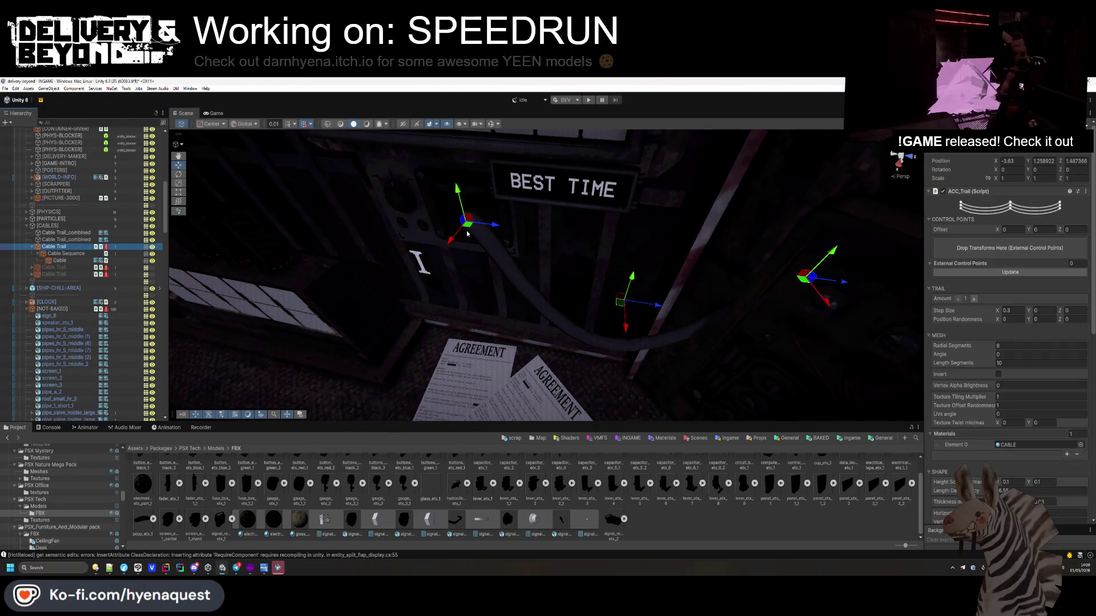
mouse_move(453, 237)
mouse_down()
mouse_move(499, 207)
mouse_move(502, 192)
mouse_move(549, 192)
mouse_move(521, 238)
mouse_move(538, 233)
mouse_move(589, 259)
mouse_up()
- Select the CURRENT-ROUND display beside BEST TIME, reframe the sign, and deselect everything
click(538, 232)
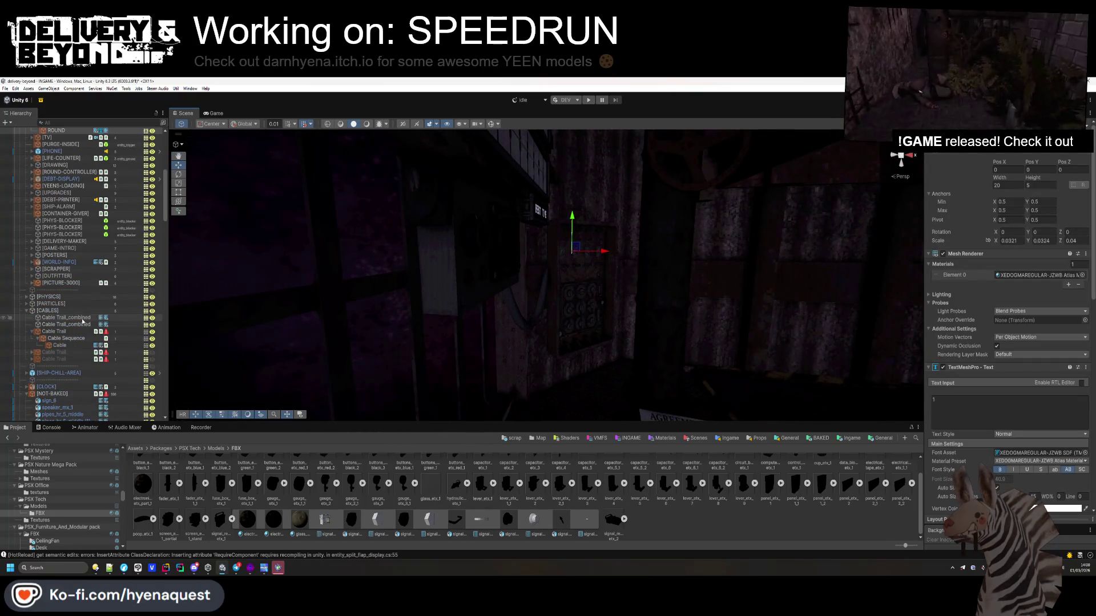
scroll(74, 274, up, 5)
click(67, 228)
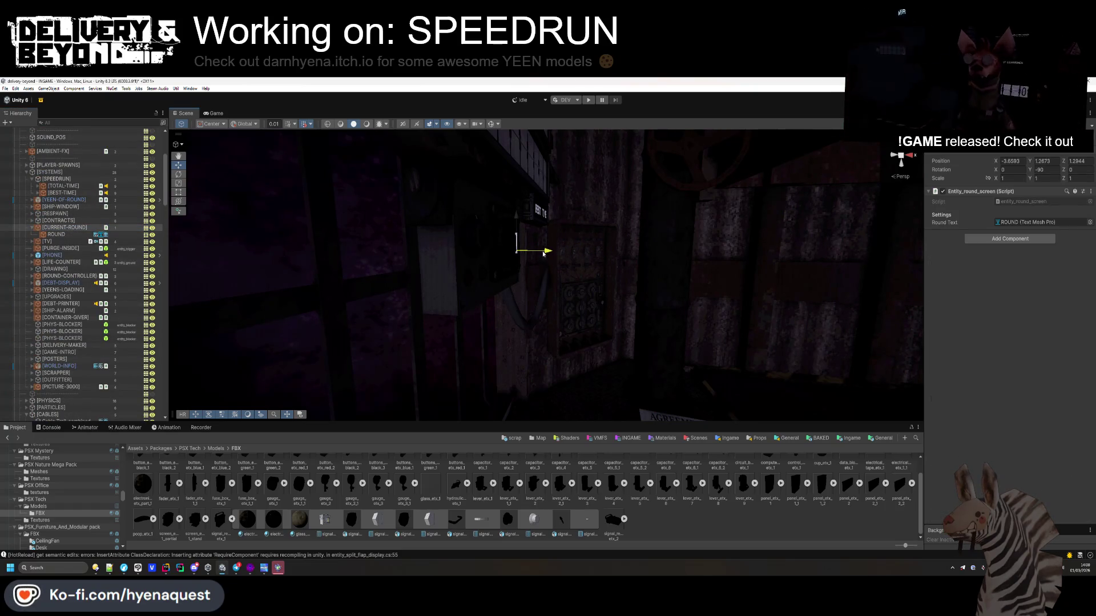
mouse_move(544, 253)
mouse_down()
mouse_move(391, 276)
mouse_move(415, 279)
mouse_up()
click(415, 278)
scroll(415, 278, down, 6)
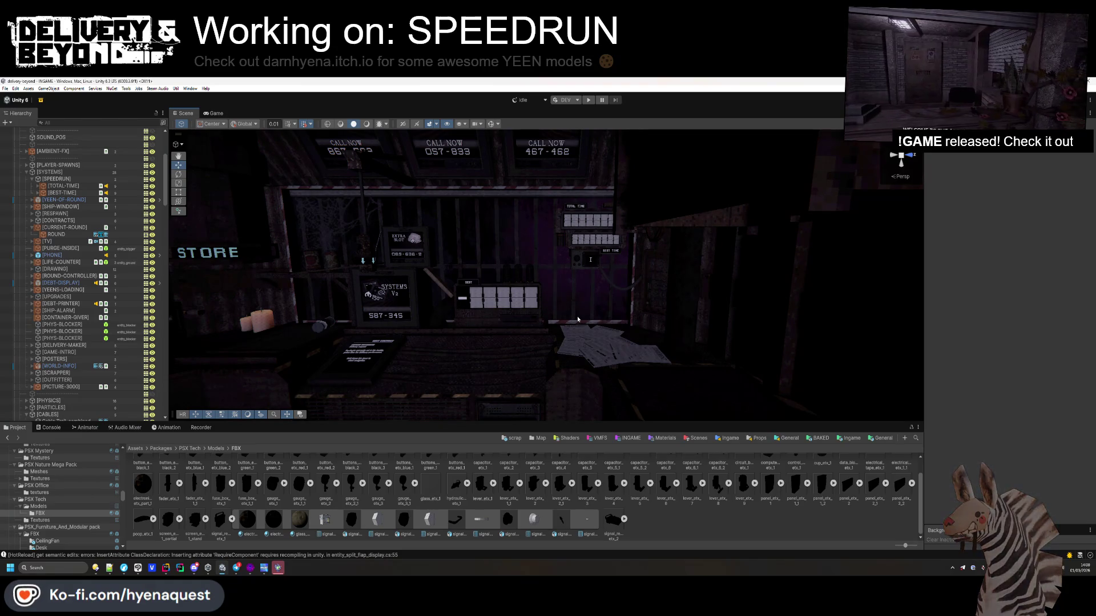
mouse_move(594, 304)
mouse_down()
mouse_move(632, 277)
mouse_move(604, 282)
mouse_up()
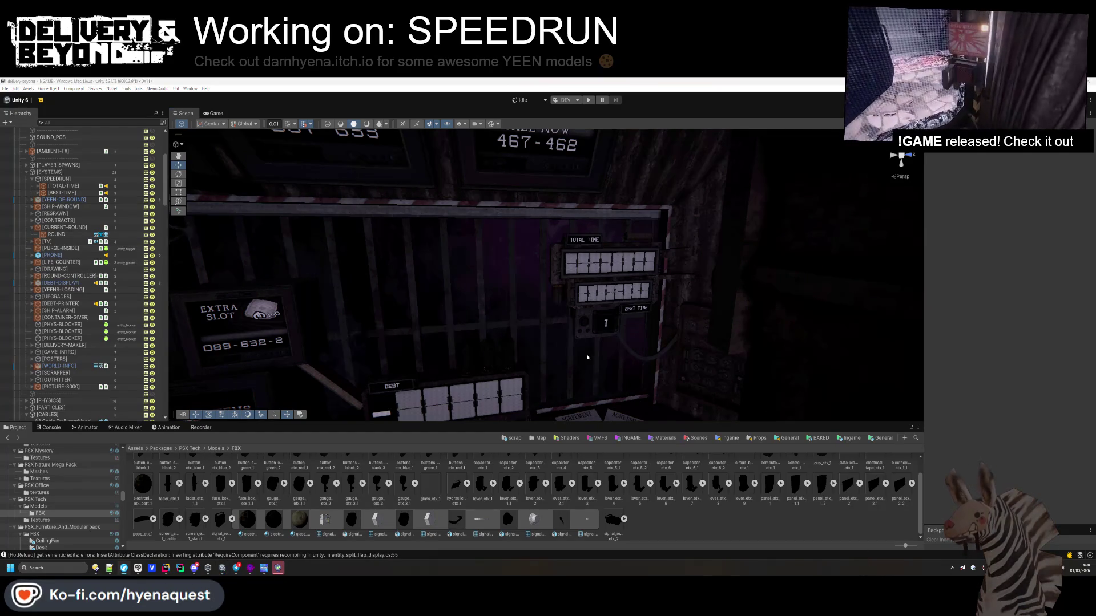
click(369, 125)
drag(607, 280, 609, 279)
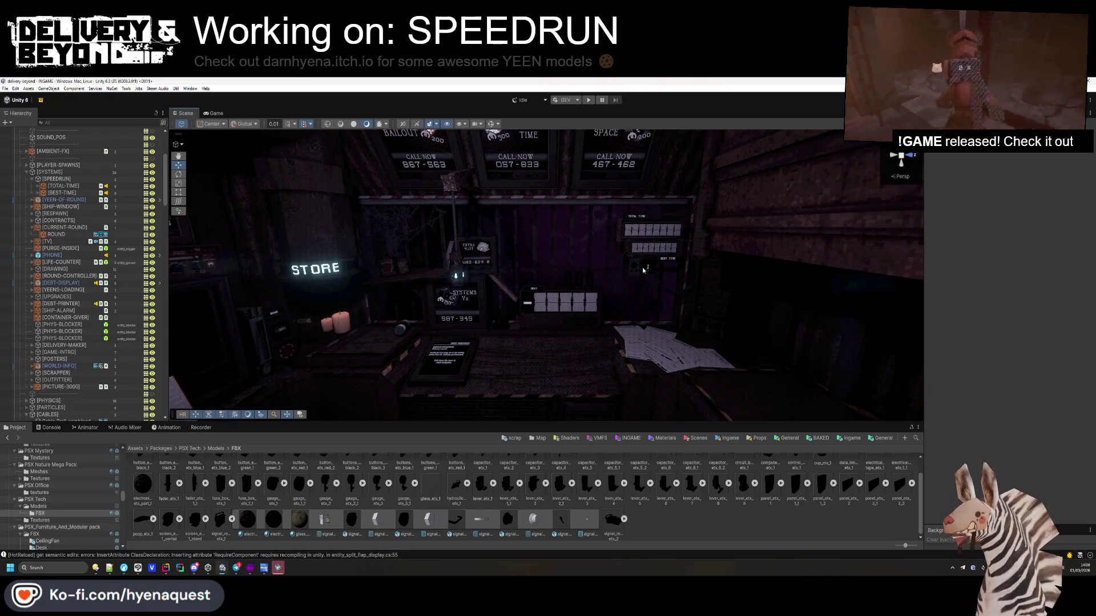
scroll(649, 281, up, 5)
- Combine the Cable Trail's meshes into a Cable Trail_combined object, confirming the dialog
scroll(72, 257, down, 5)
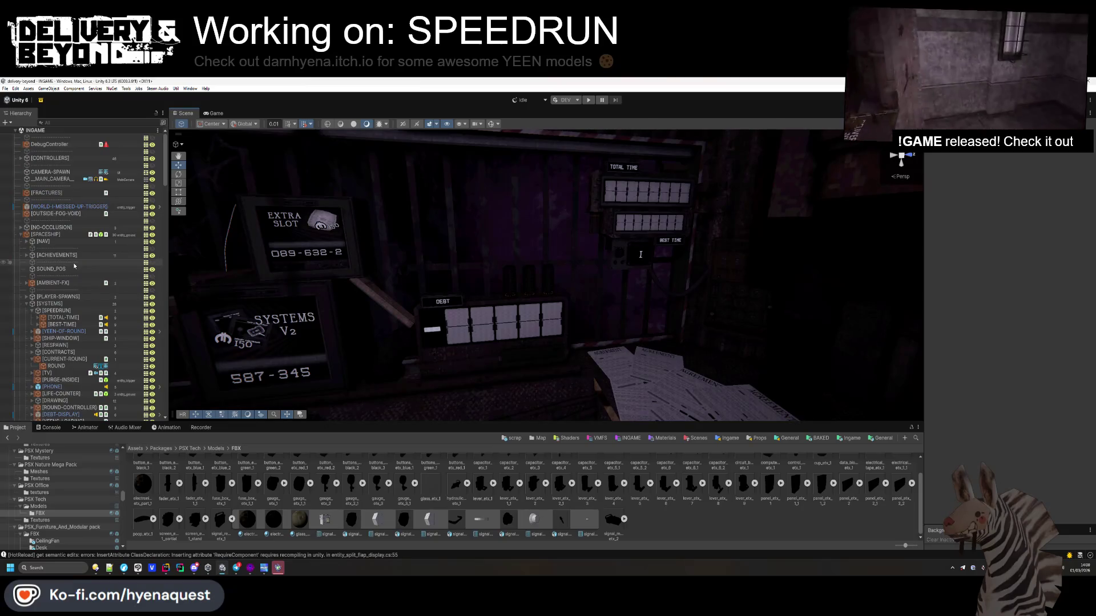
scroll(72, 256, up, 1)
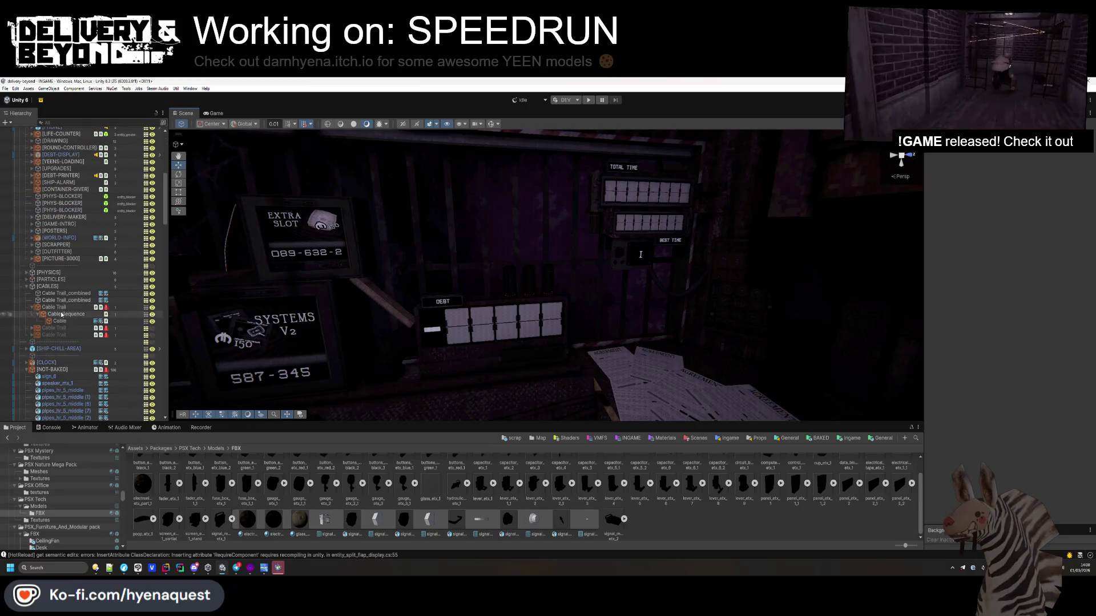
click(57, 308)
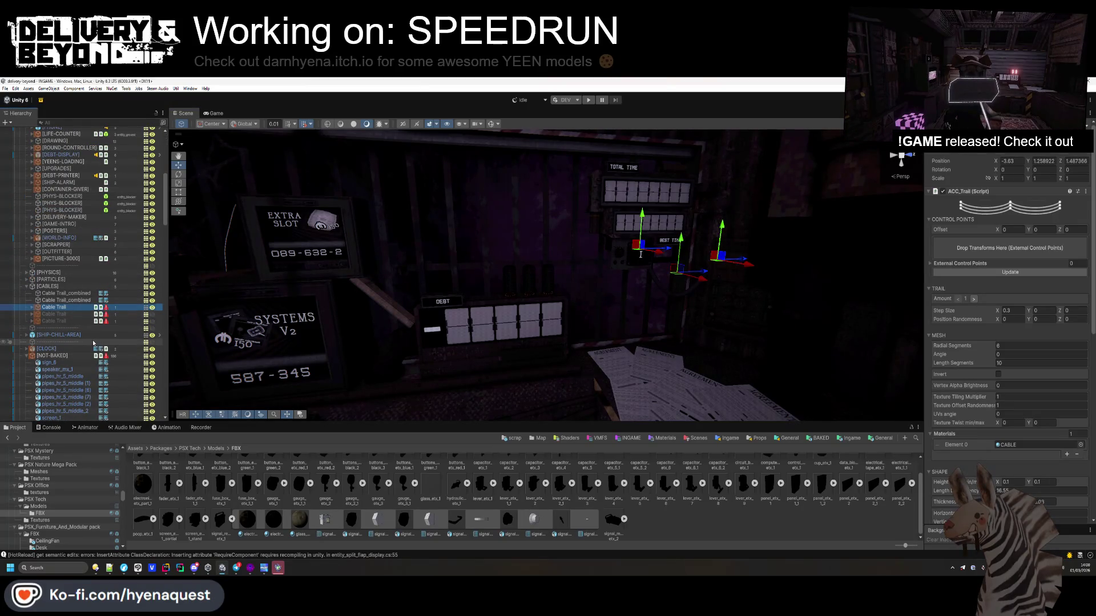
scroll(1016, 403, down, 10)
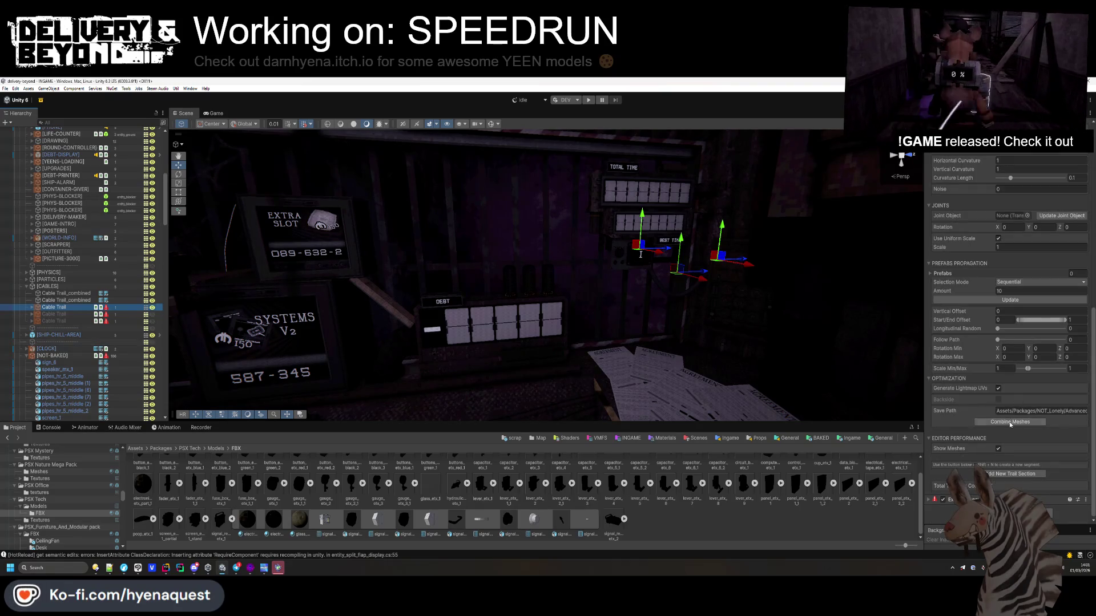
click(1010, 423)
click(562, 348)
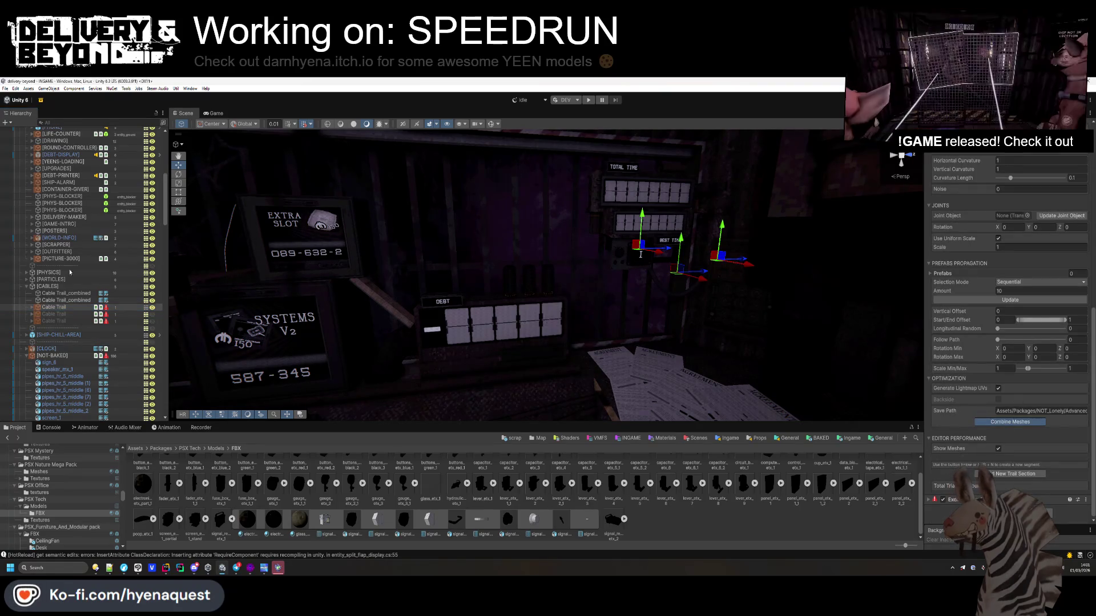
- Collapse the NOT-BAKED and SHIP groups, then select the combined cable and another Cable Trail
scroll(63, 322, down, 10)
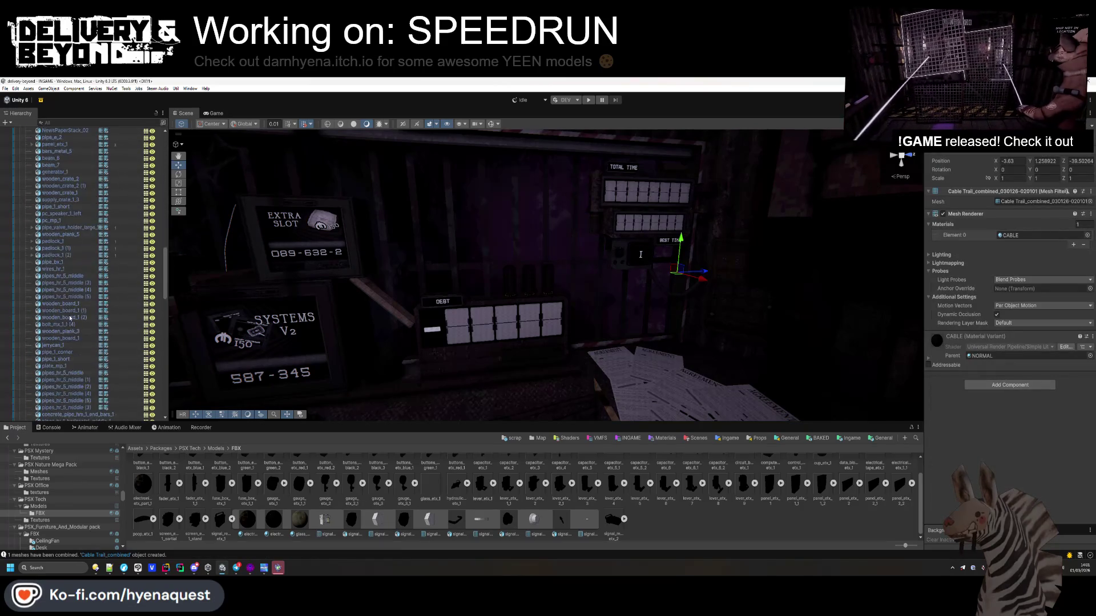
click(27, 204)
scroll(42, 201, down, 1)
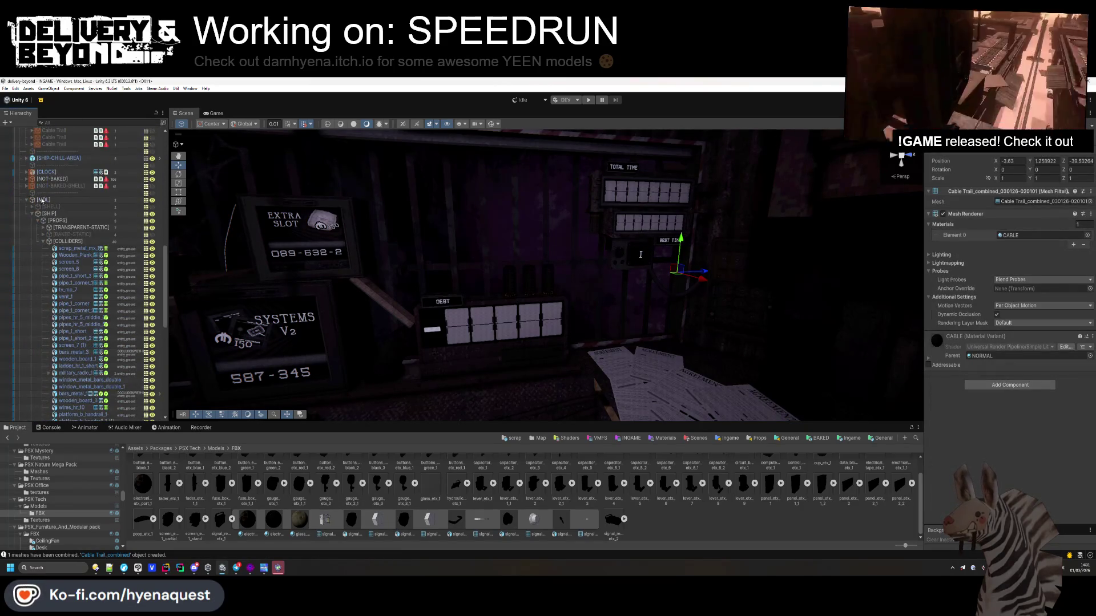
click(32, 214)
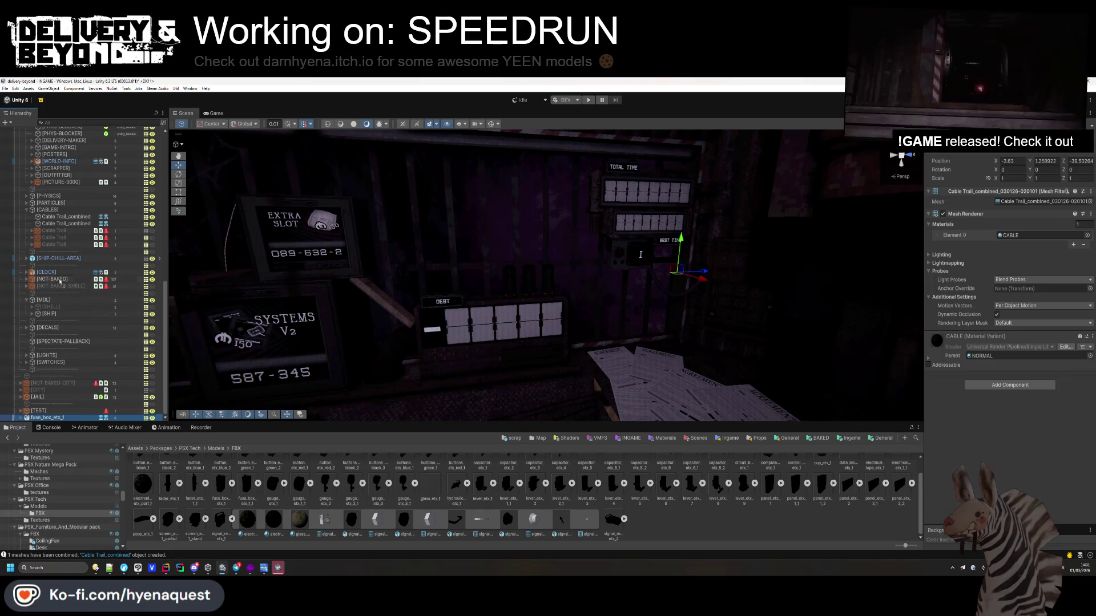
scroll(60, 283, up, 3)
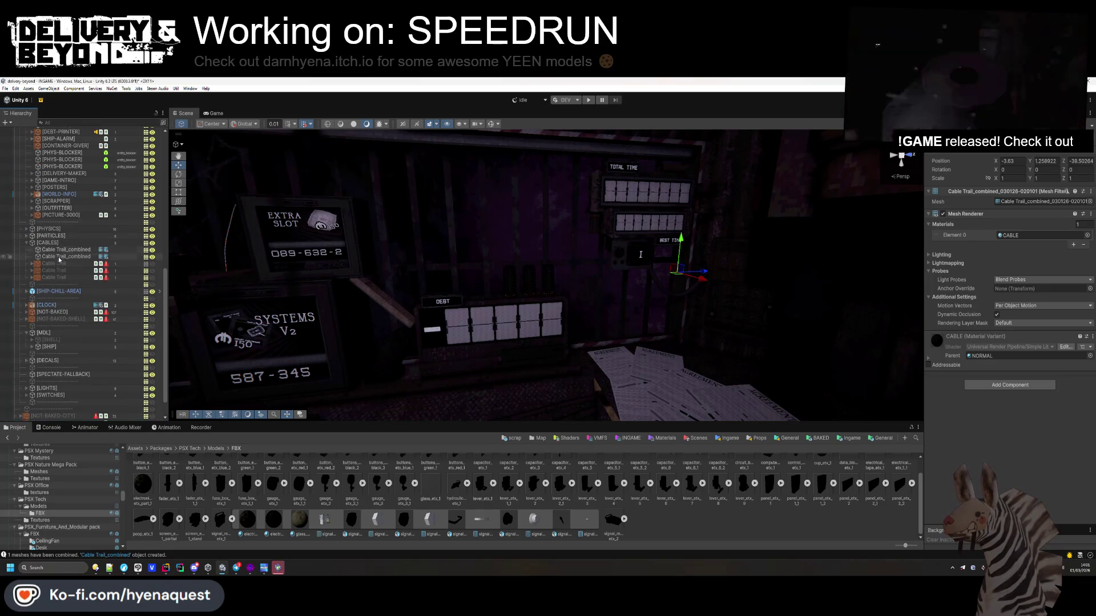
scroll(59, 261, up, 10)
click(55, 158)
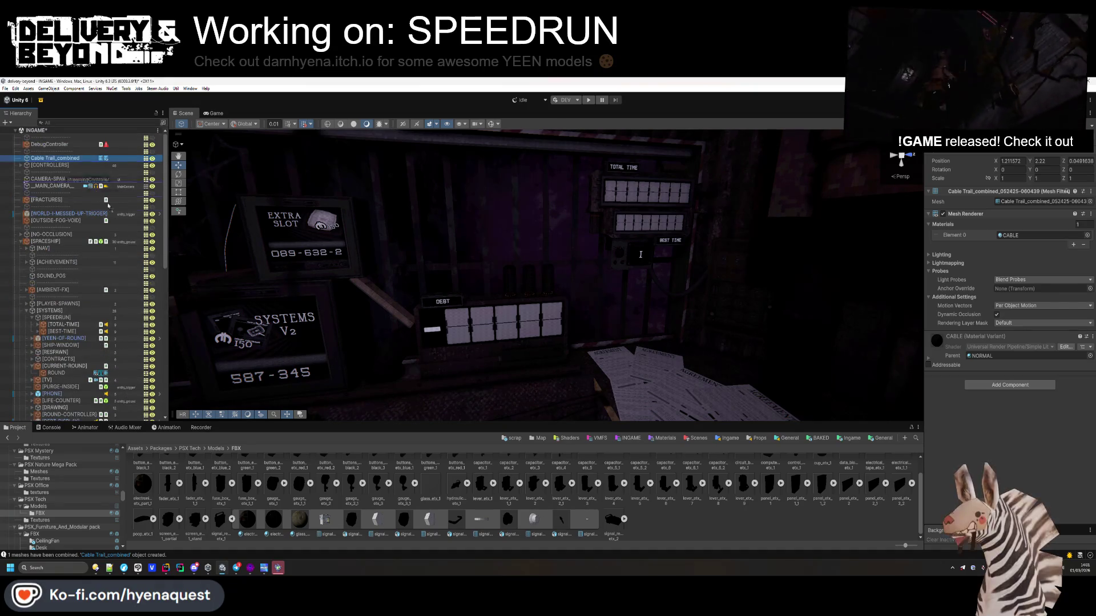
scroll(75, 417, down, 12)
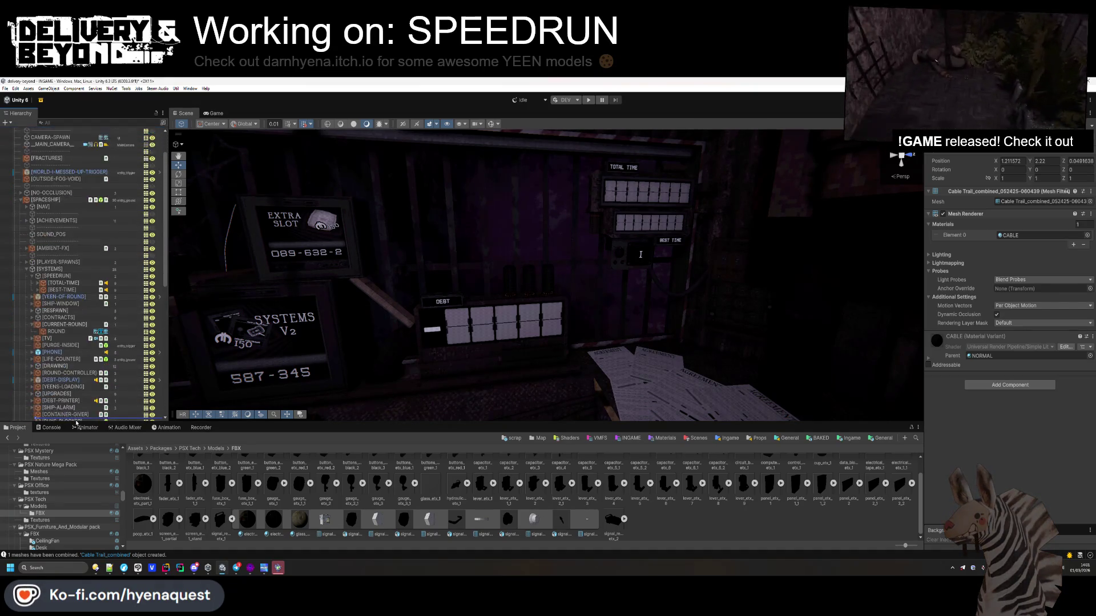
scroll(68, 388, down, 6)
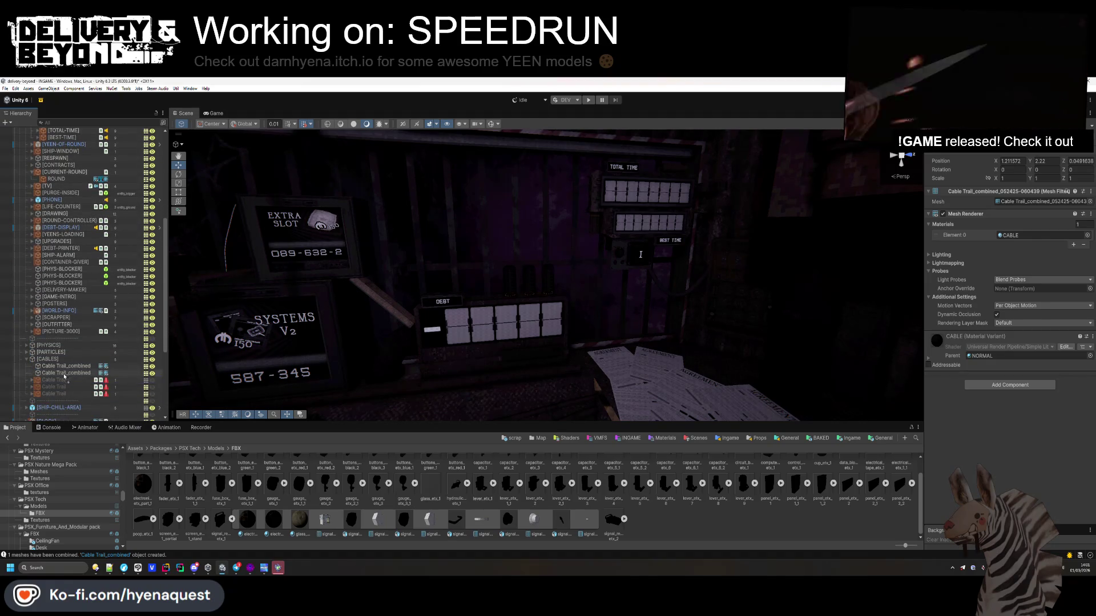
click(68, 394)
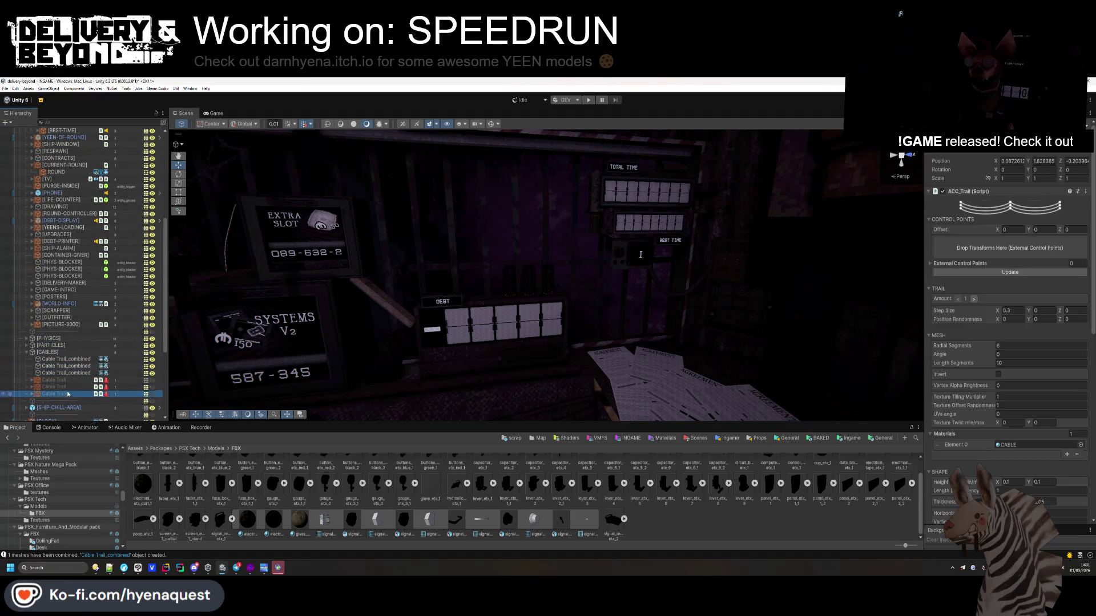
right_click(52, 353)
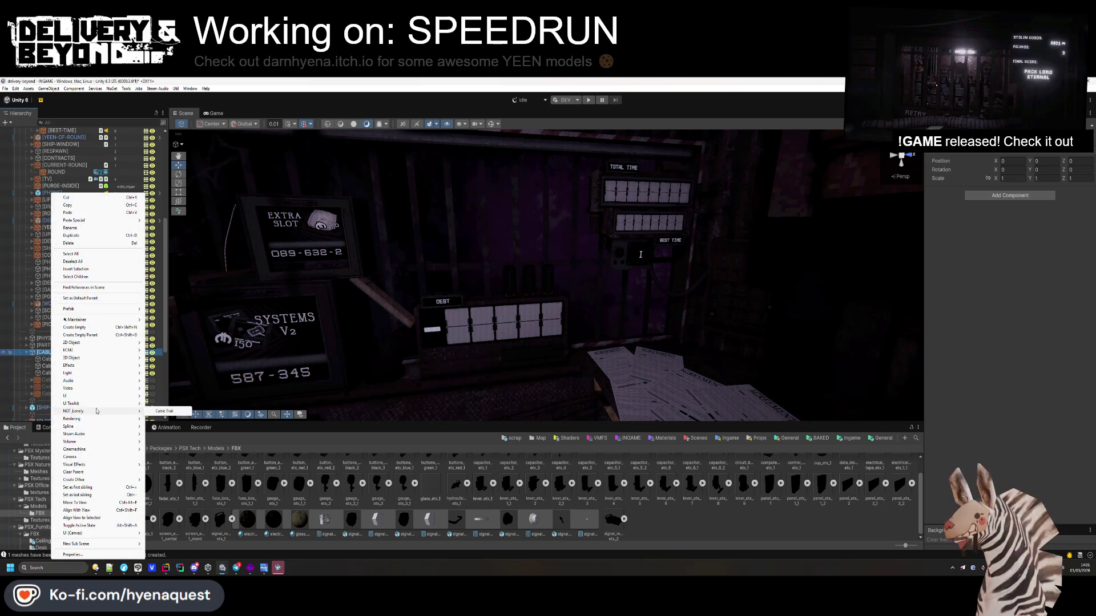
- Create a new Cable Trail under [CABLES] and assign it the CABLE material
click(153, 409)
drag(153, 410, 153, 412)
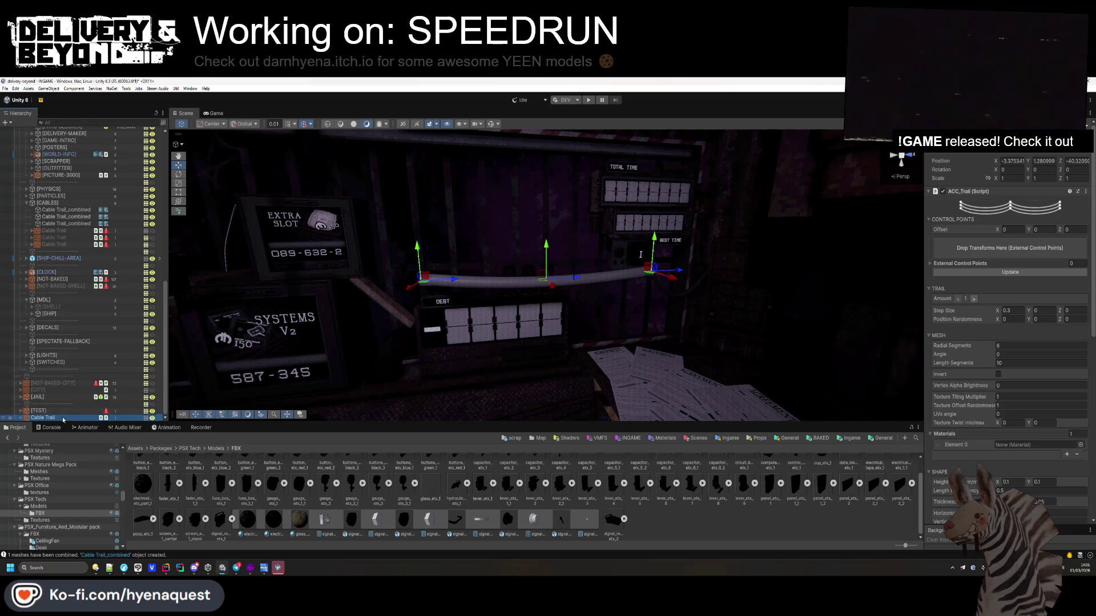
drag(65, 228, 65, 231)
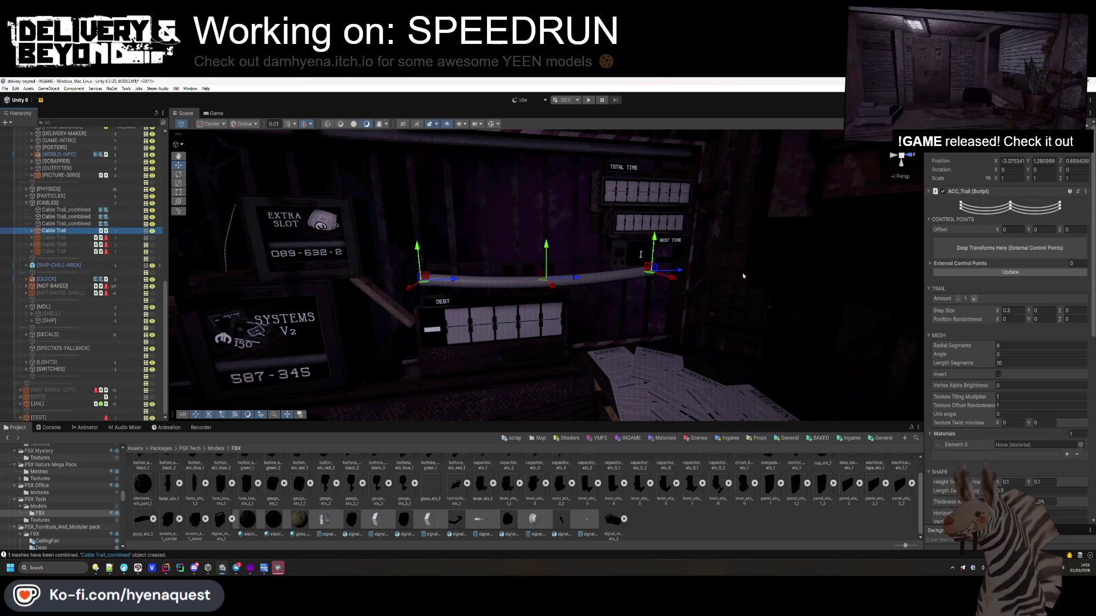
scroll(948, 437, down, 5)
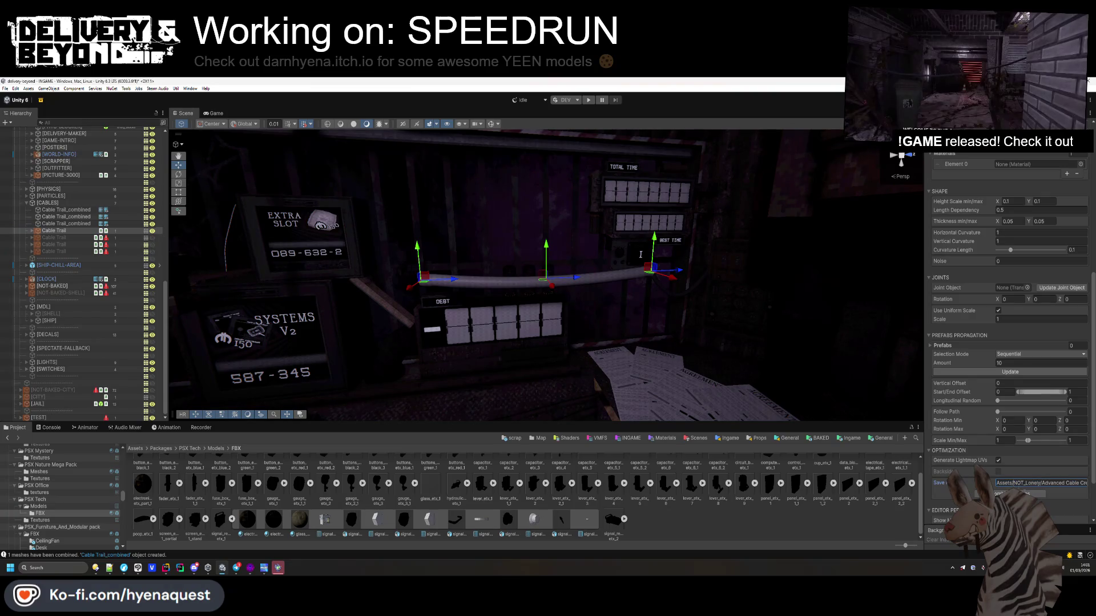
text(Pad)
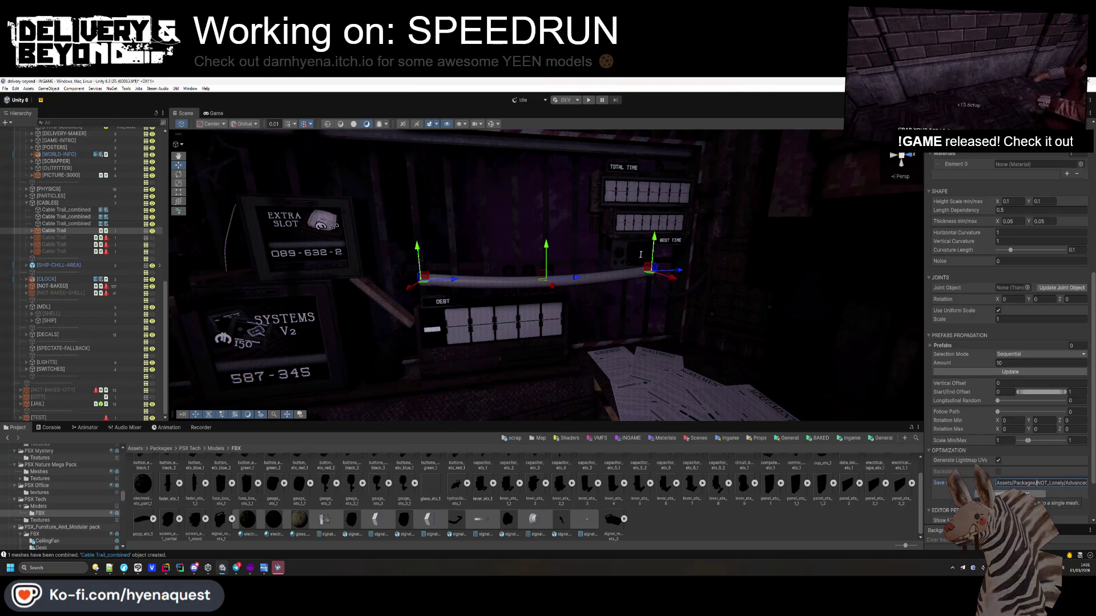
scroll(968, 435, up, 3)
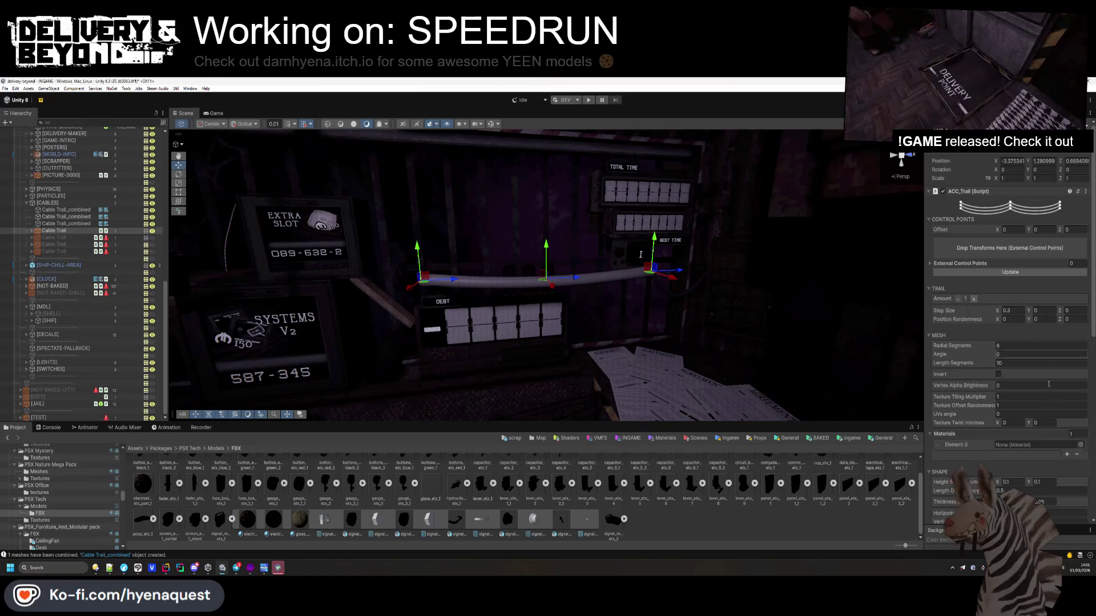
click(1080, 445)
text(cable)
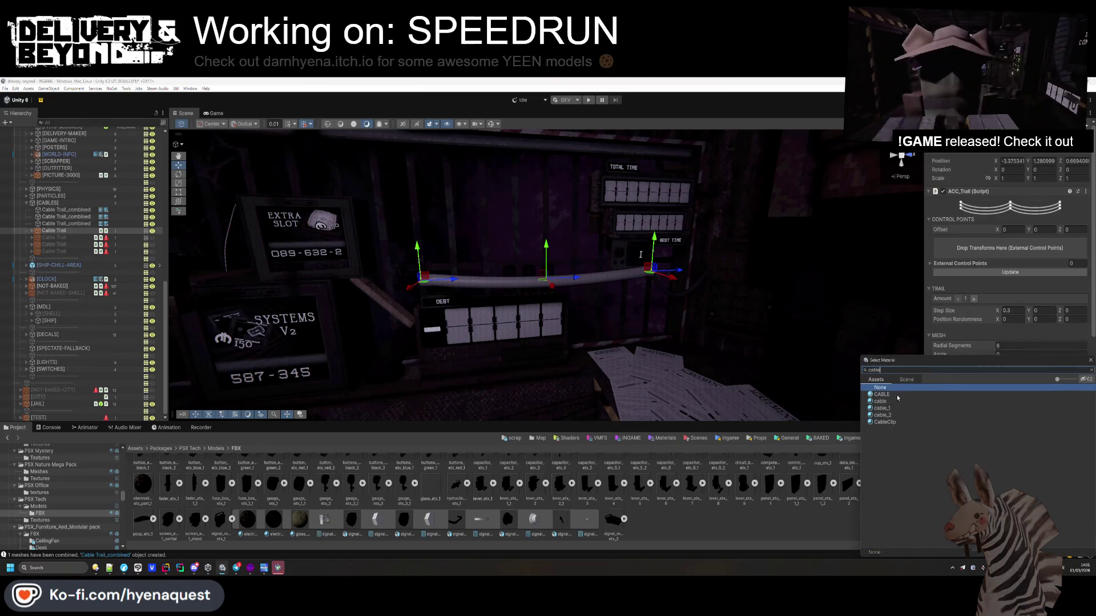
double_click(882, 491)
- Orbit the view around the new cable near the BEST TIME sign and DEBT lockers
mouse_move(571, 268)
mouse_down()
mouse_move(593, 279)
mouse_move(588, 241)
mouse_up()
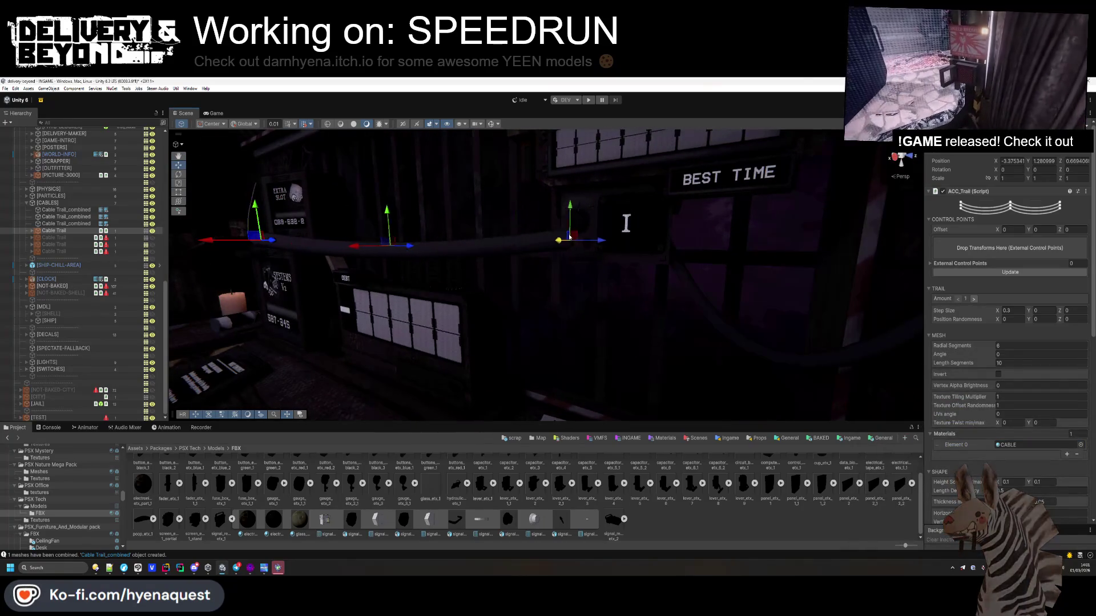
mouse_move(580, 235)
mouse_down()
mouse_move(634, 263)
mouse_move(416, 283)
mouse_up()
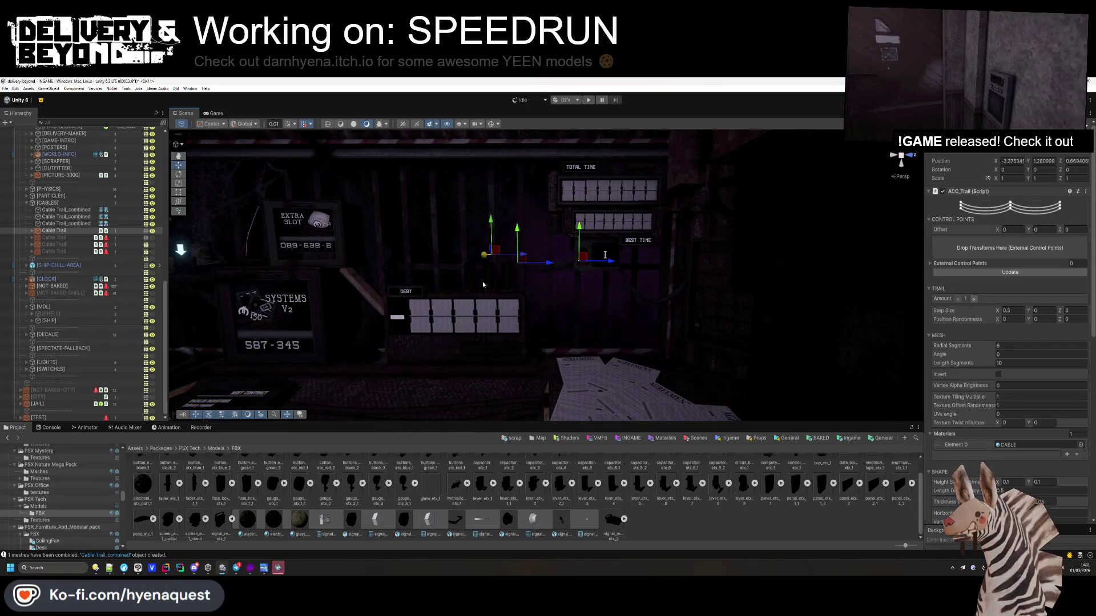
drag(509, 301, 444, 304)
scroll(444, 305, down, 5)
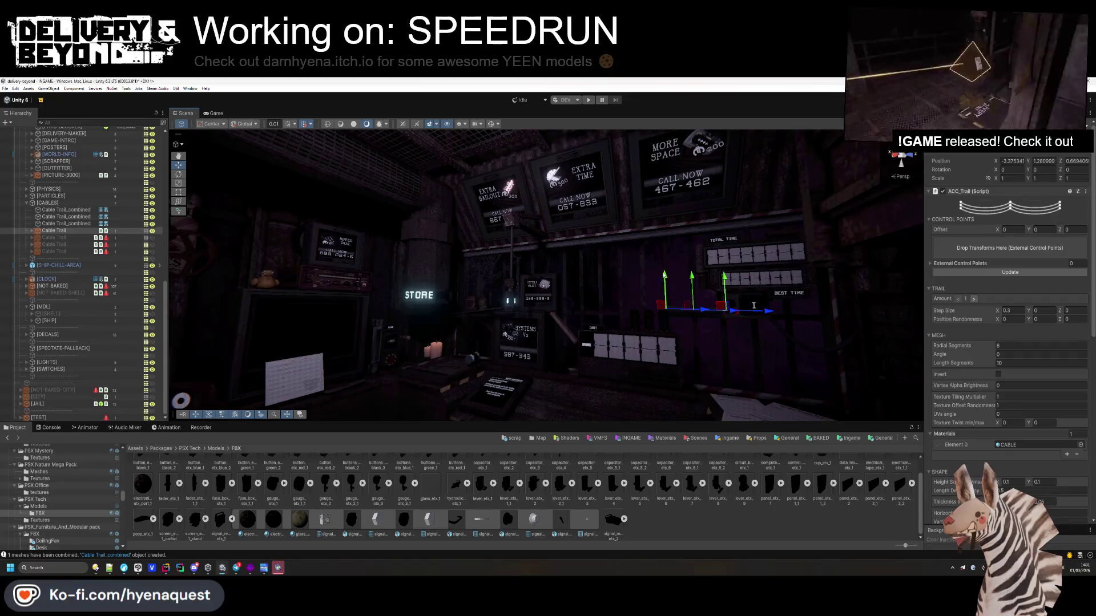
mouse_move(669, 320)
mouse_down()
mouse_move(607, 375)
mouse_move(556, 392)
mouse_move(514, 385)
mouse_move(607, 269)
mouse_move(542, 281)
mouse_move(564, 283)
mouse_move(514, 271)
mouse_move(748, 138)
mouse_up()
- Raise the new cable's Length Dependency to 15.5 and frame it beside the timer panels
scroll(1000, 375, down, 5)
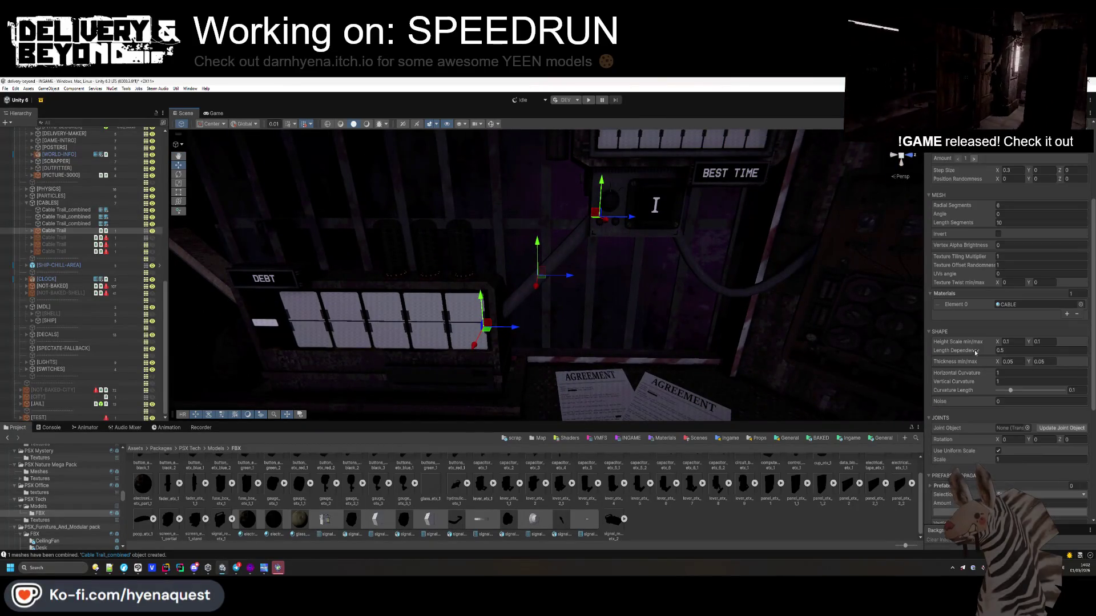
drag(1010, 358, 1040, 359)
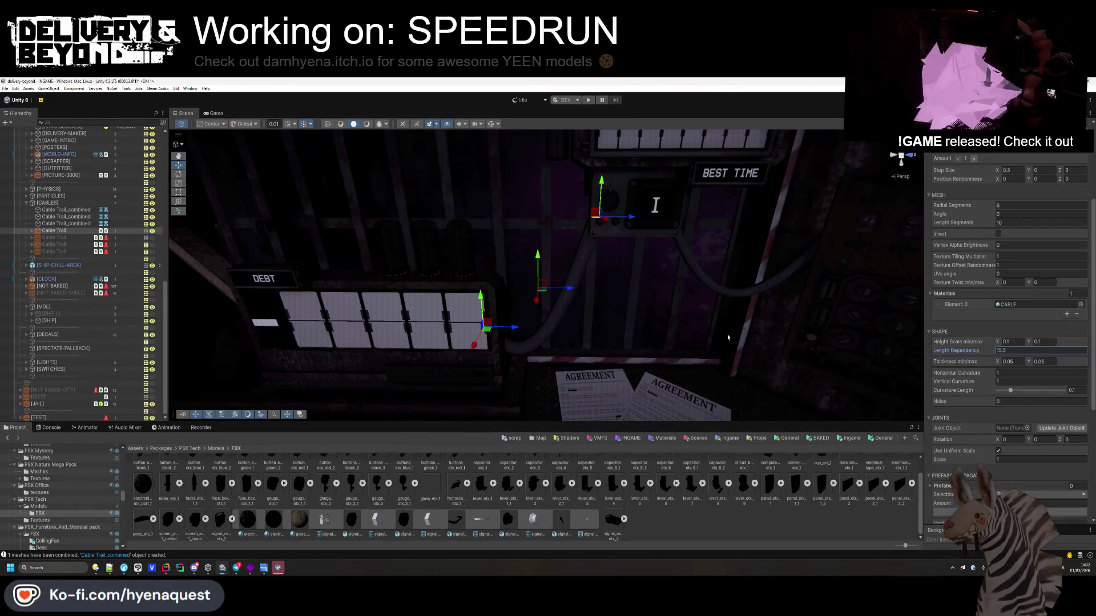
mouse_move(591, 131)
mouse_down()
mouse_move(600, 266)
mouse_move(556, 265)
mouse_up()
mouse_move(555, 220)
mouse_down()
mouse_move(642, 282)
mouse_move(582, 264)
mouse_up()
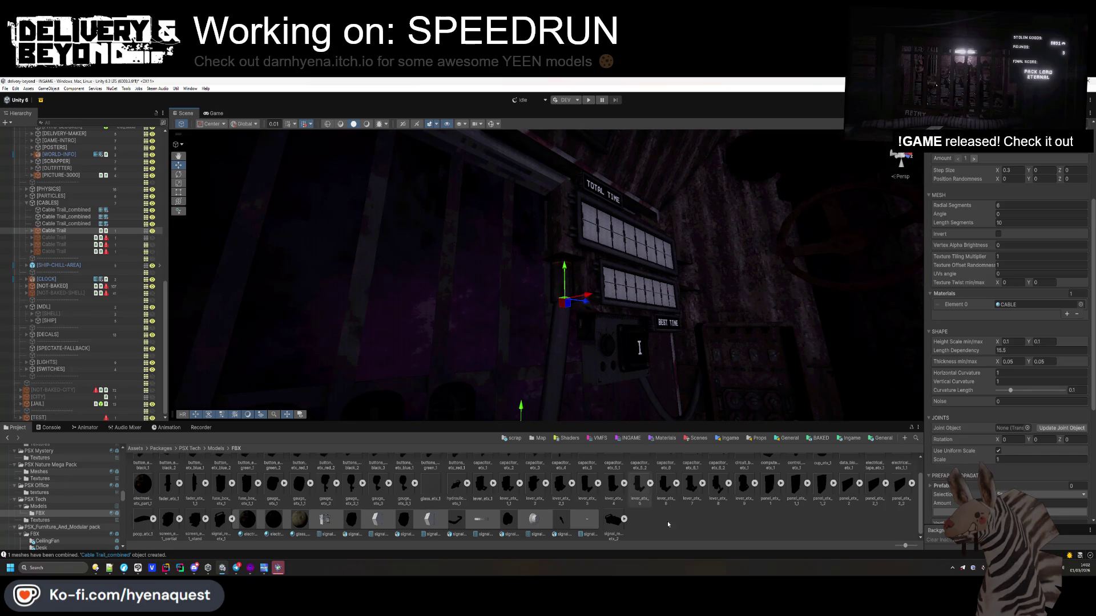
scroll(566, 316, up, 5)
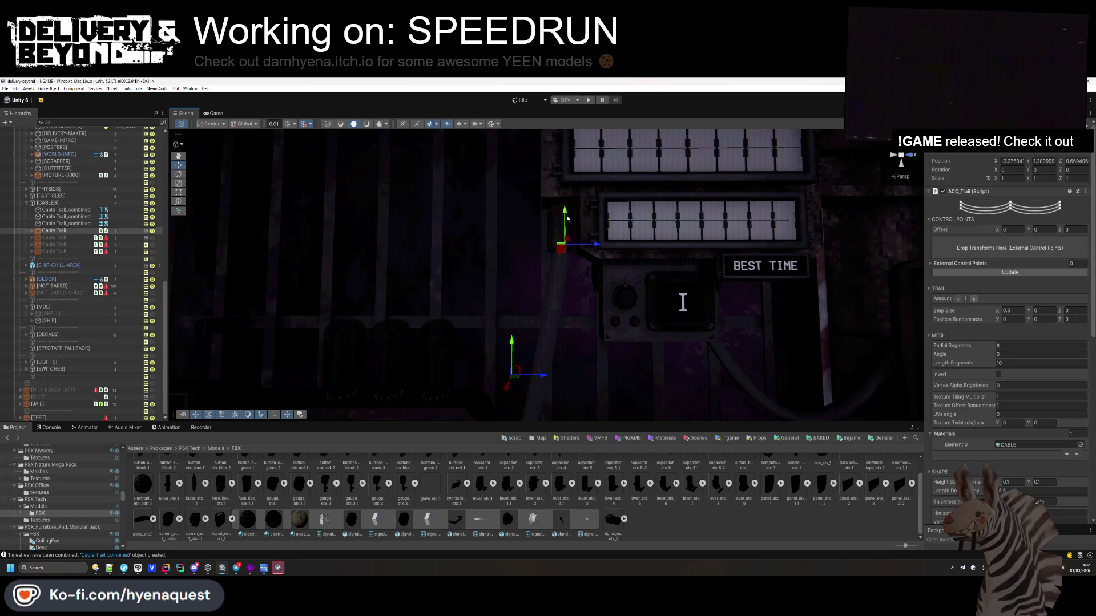
key(f)
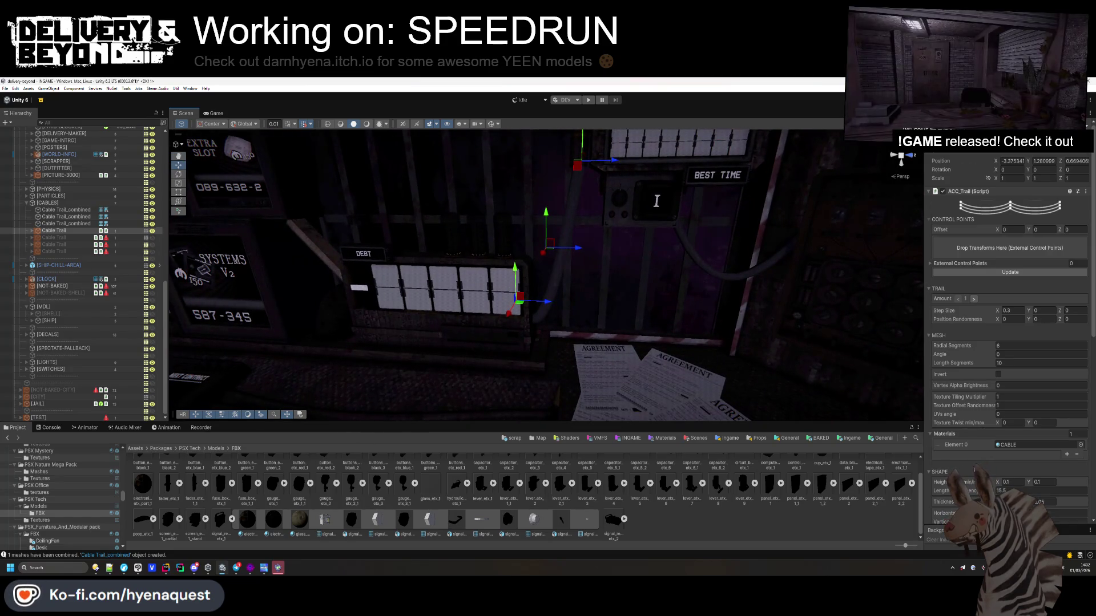
scroll(993, 442, down, 3)
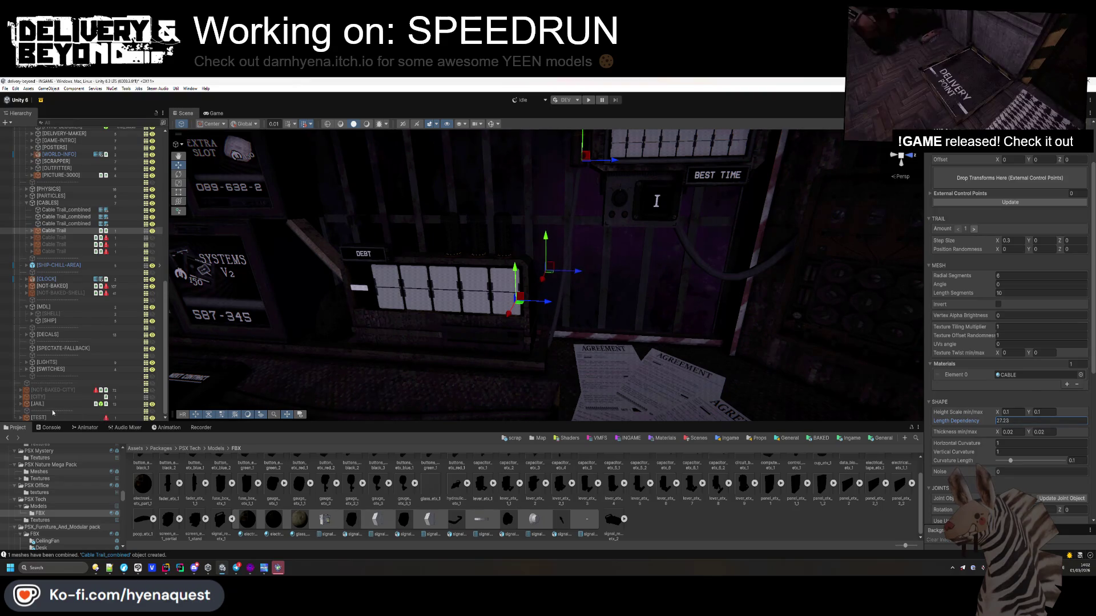
drag(578, 285, 520, 252)
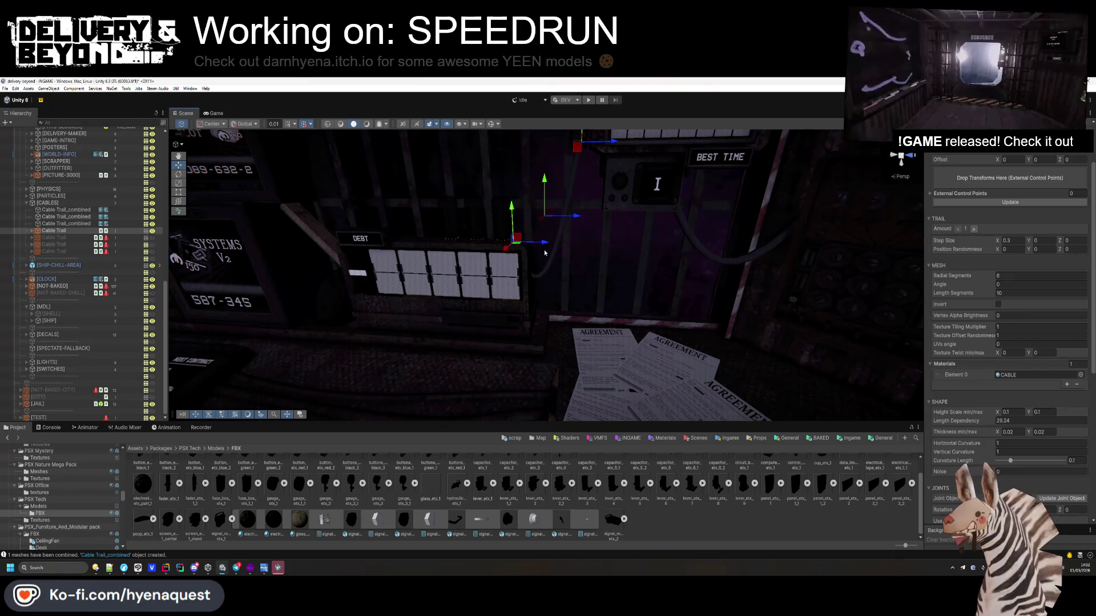
- Shift the cable slightly along X and bring its Length Dependency down to 8
drag(554, 250, 562, 251)
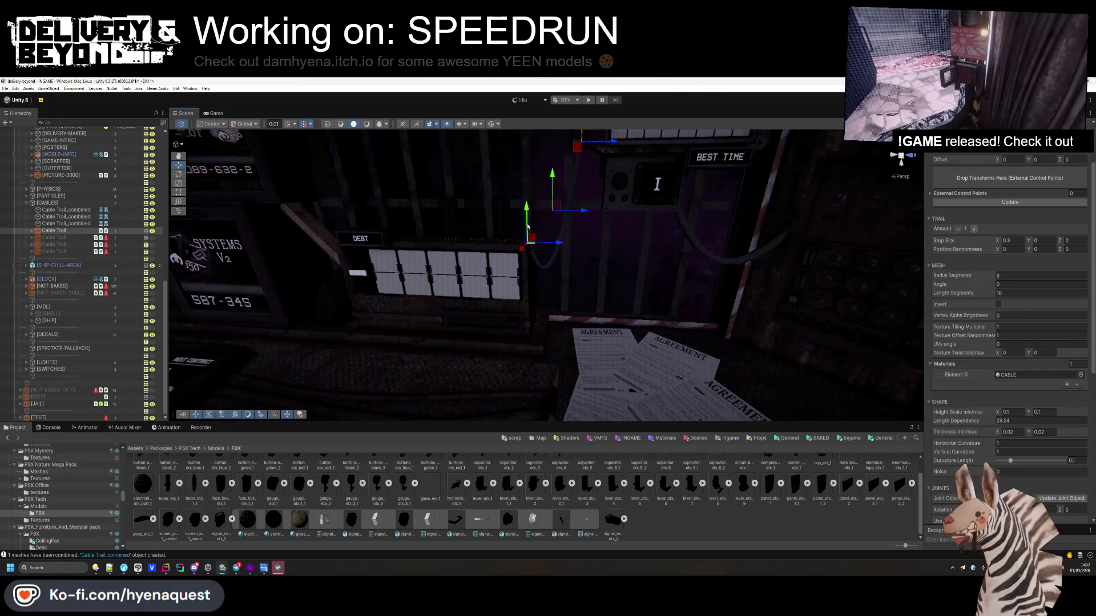
scroll(513, 200, down, 5)
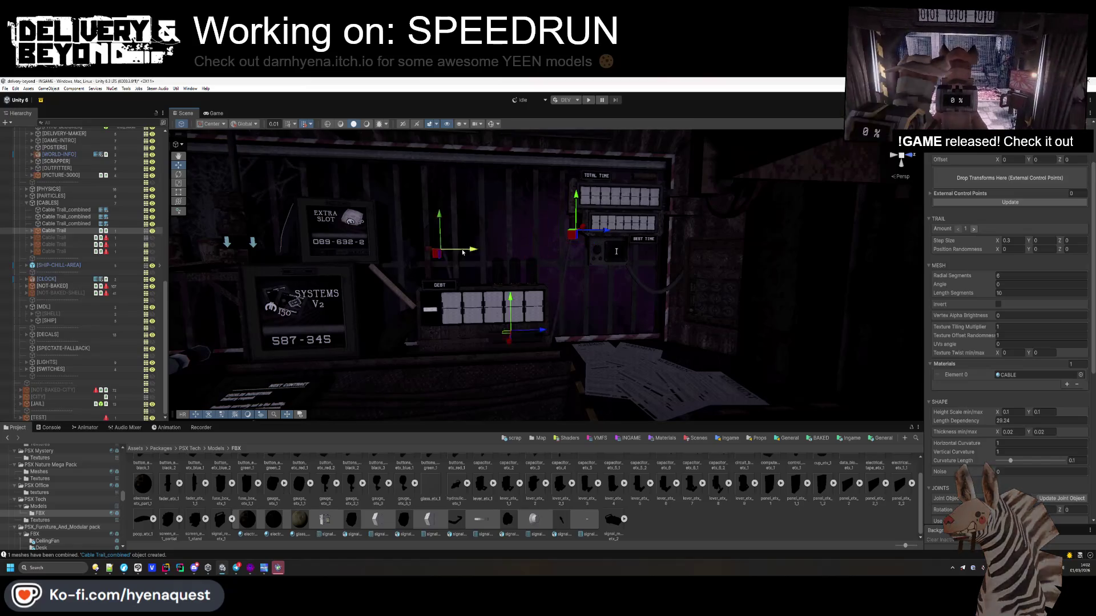
key(Left)
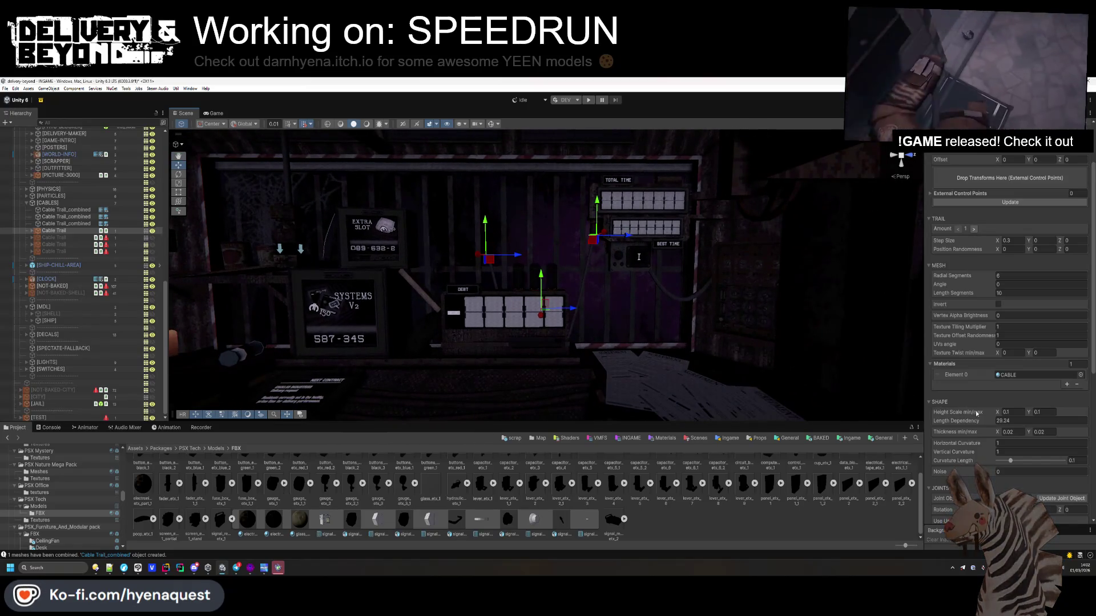
drag(981, 419, 947, 423)
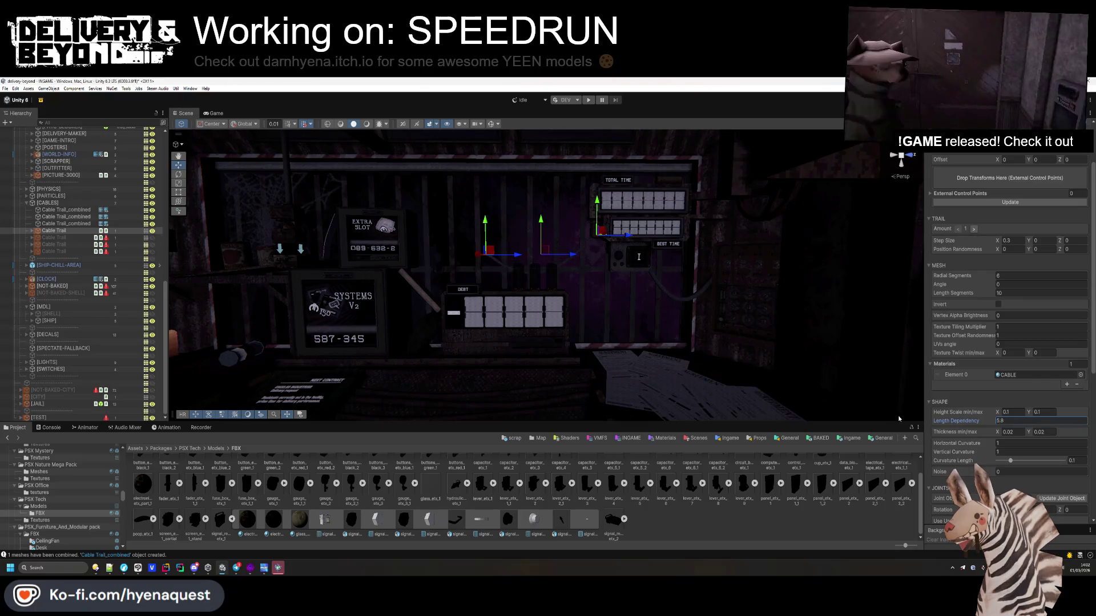
mouse_move(742, 353)
mouse_down()
mouse_move(595, 280)
mouse_move(534, 268)
mouse_move(515, 141)
mouse_move(585, 263)
mouse_move(587, 248)
mouse_up()
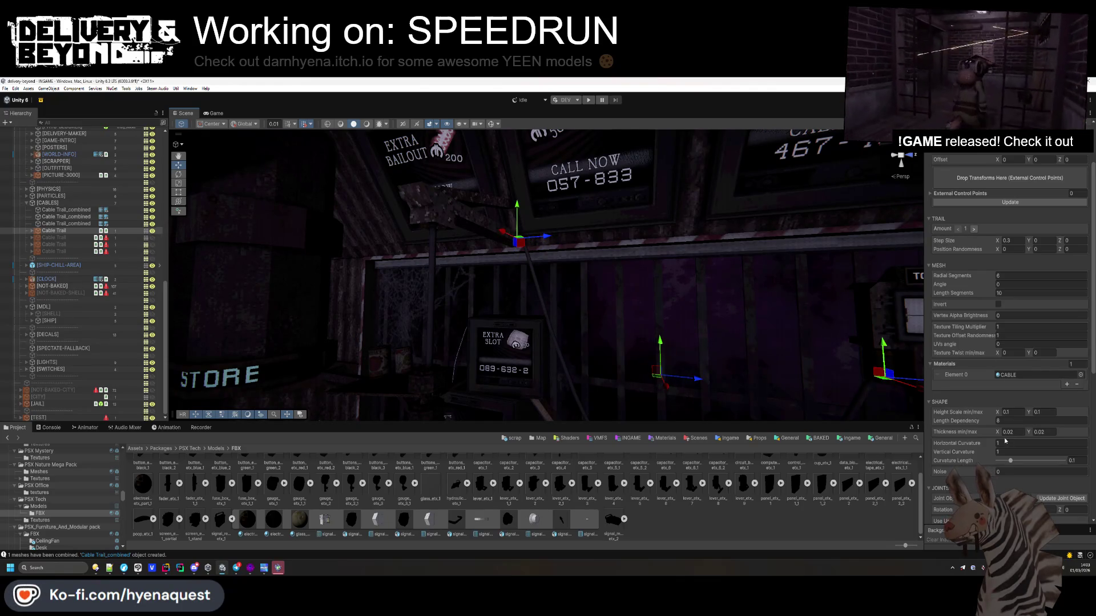
- Reselect the cable near the timer boards and inspect it from the side
mouse_move(842, 398)
mouse_down()
mouse_move(669, 365)
mouse_move(660, 383)
mouse_up()
click(659, 385)
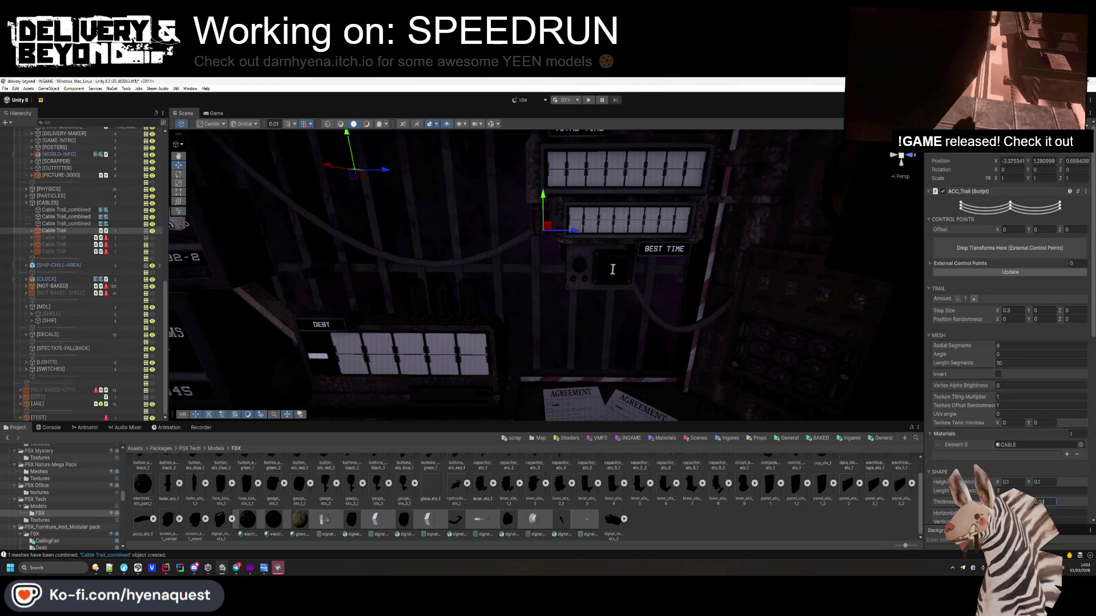
key(f)
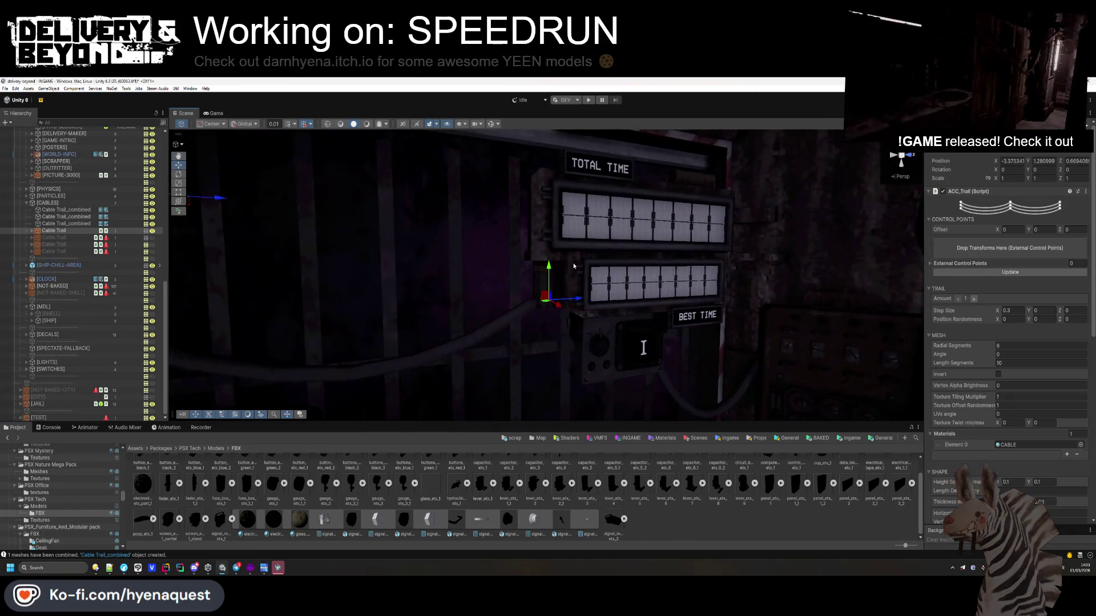
mouse_move(544, 198)
mouse_down()
mouse_move(653, 191)
mouse_move(656, 225)
mouse_move(621, 262)
mouse_up()
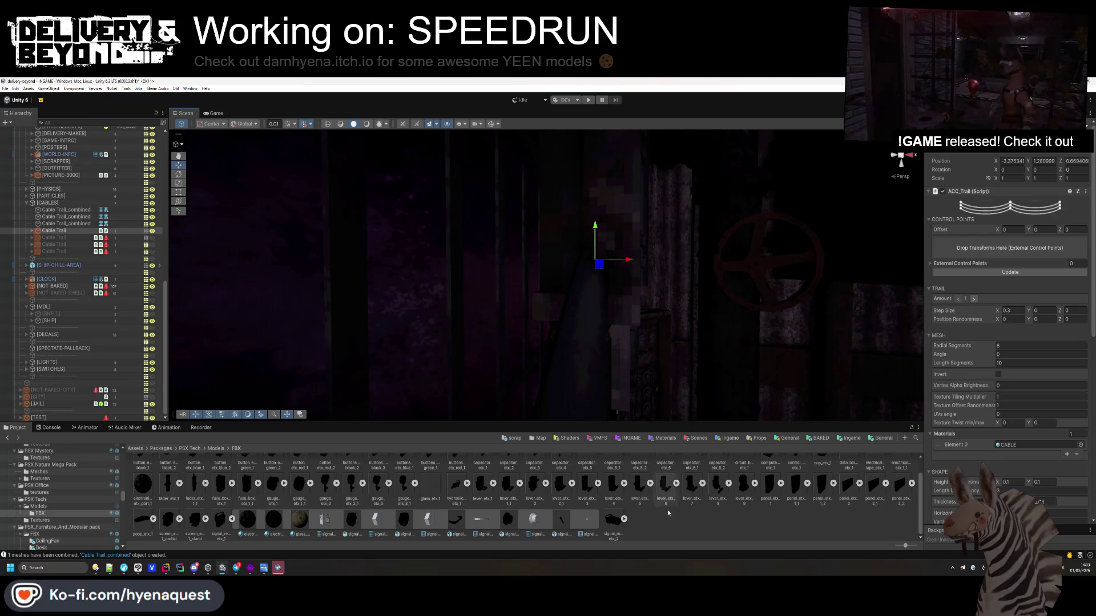
mouse_move(550, 283)
mouse_down()
mouse_move(575, 341)
mouse_move(459, 303)
mouse_up()
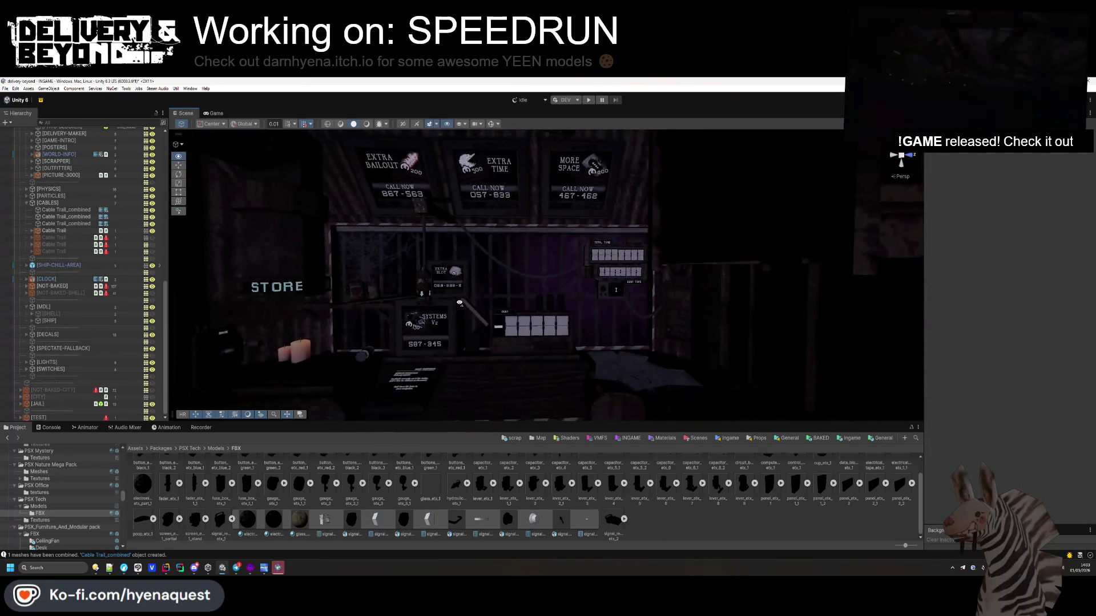
scroll(461, 298, up, 2)
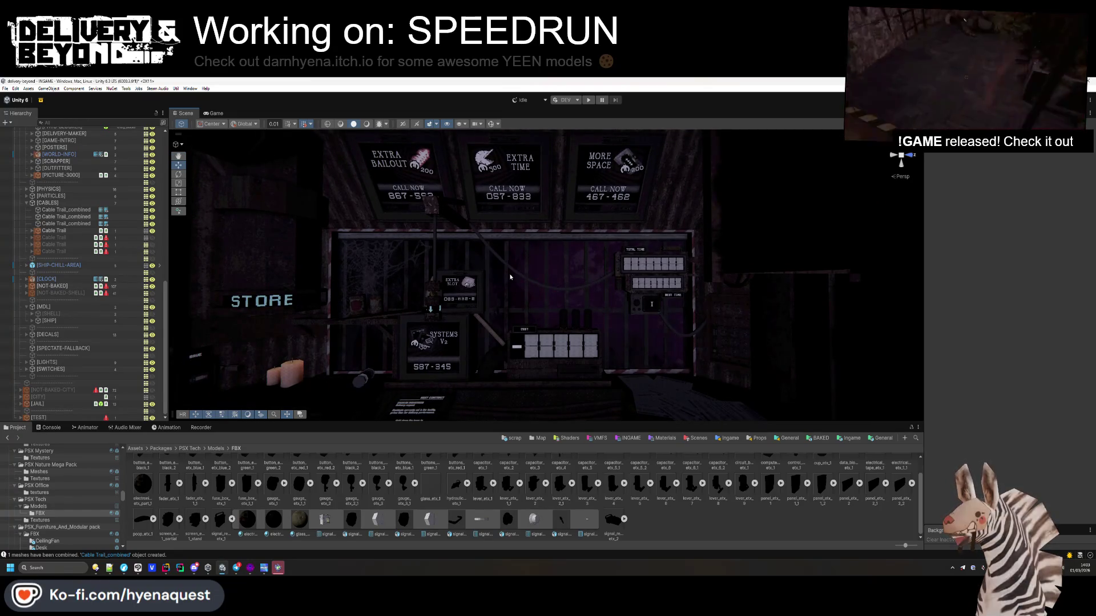
click(530, 268)
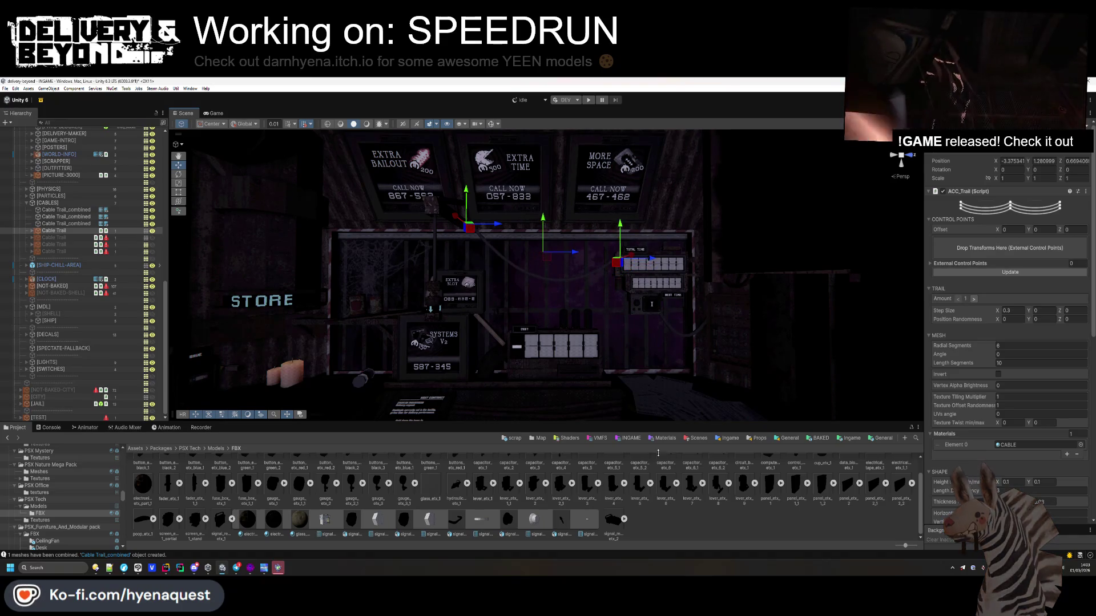
click(580, 328)
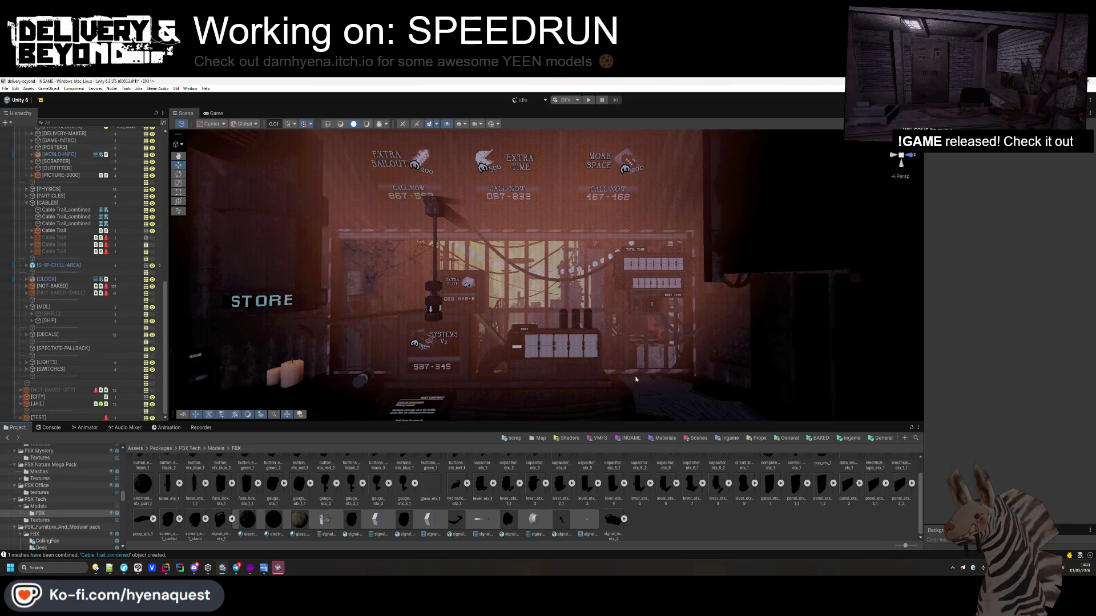
mouse_move(605, 325)
mouse_down()
mouse_move(625, 332)
mouse_move(604, 295)
mouse_move(516, 268)
mouse_move(614, 339)
mouse_up()
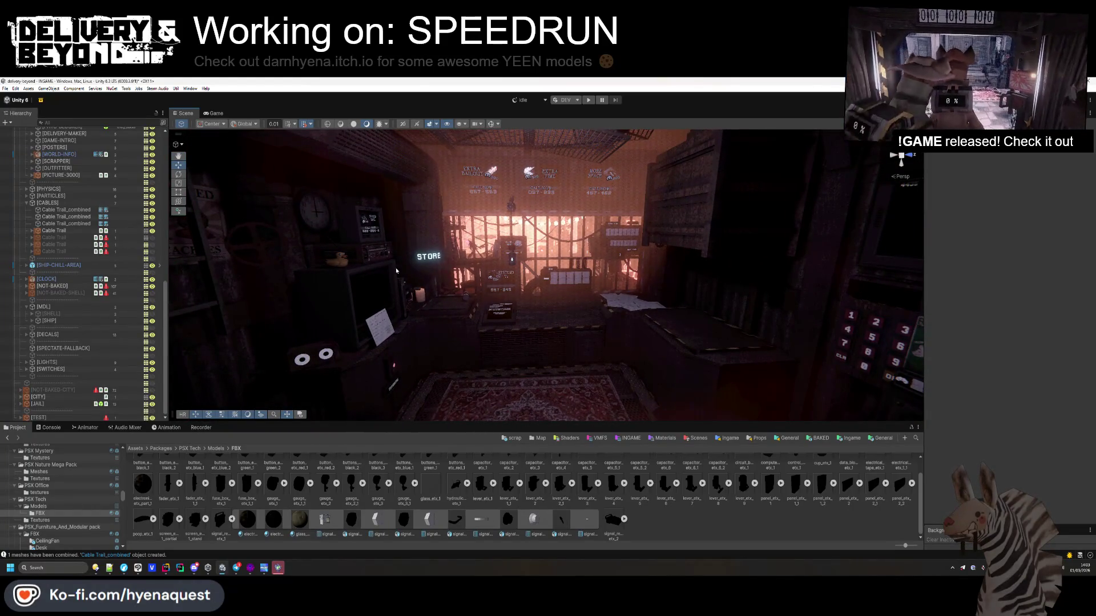
- Combine the remaining Cable Trail into a new Cable Trail_combined mesh, confirming Yes
click(67, 231)
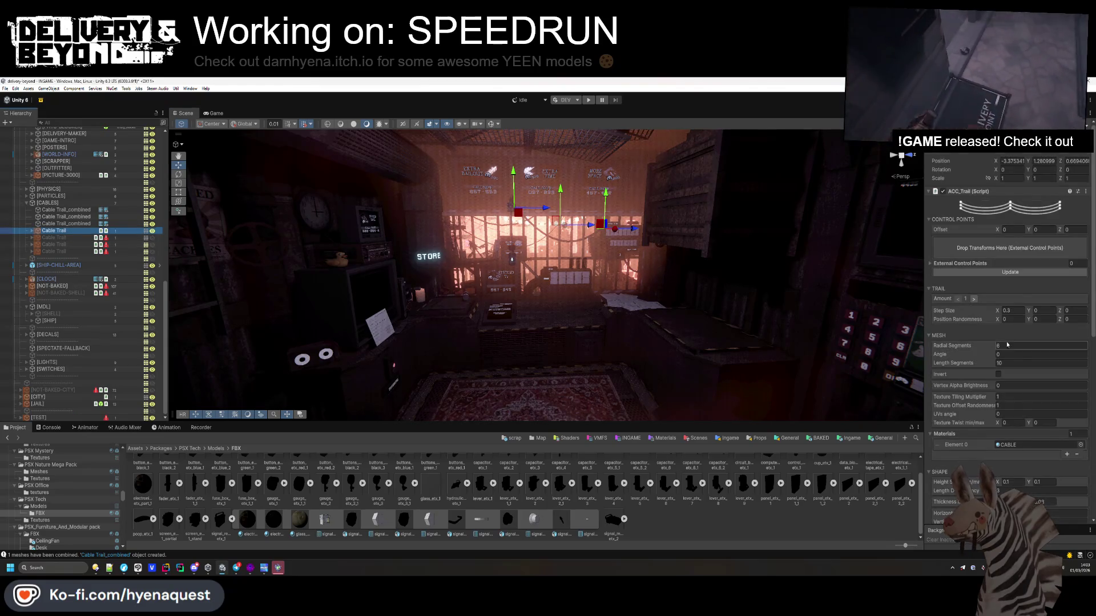
click(994, 191)
click(1002, 213)
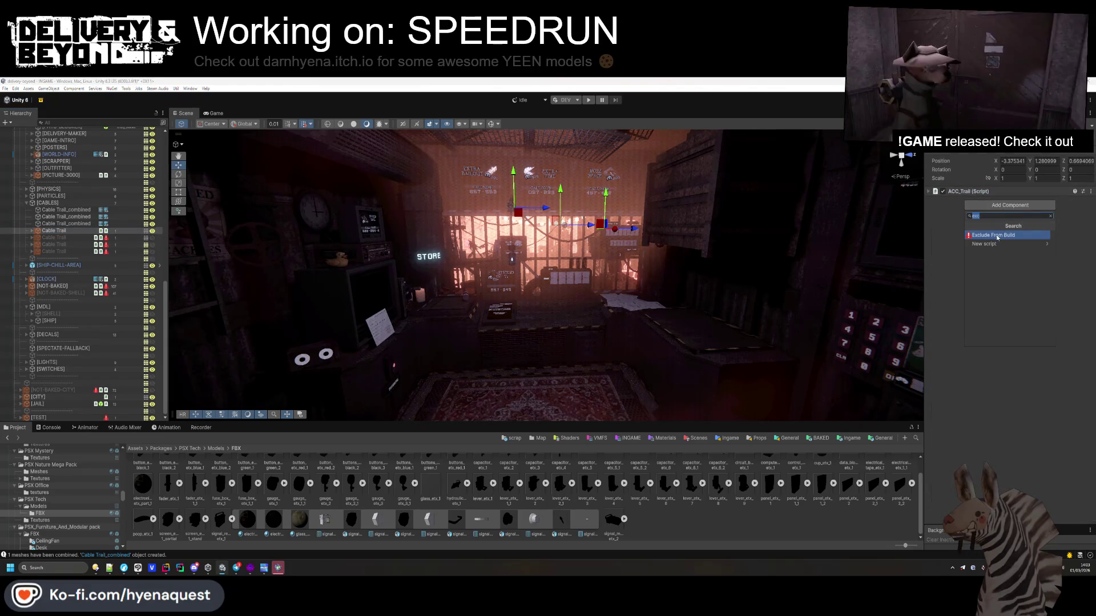
click(998, 257)
click(1002, 193)
scroll(1021, 342, down, 10)
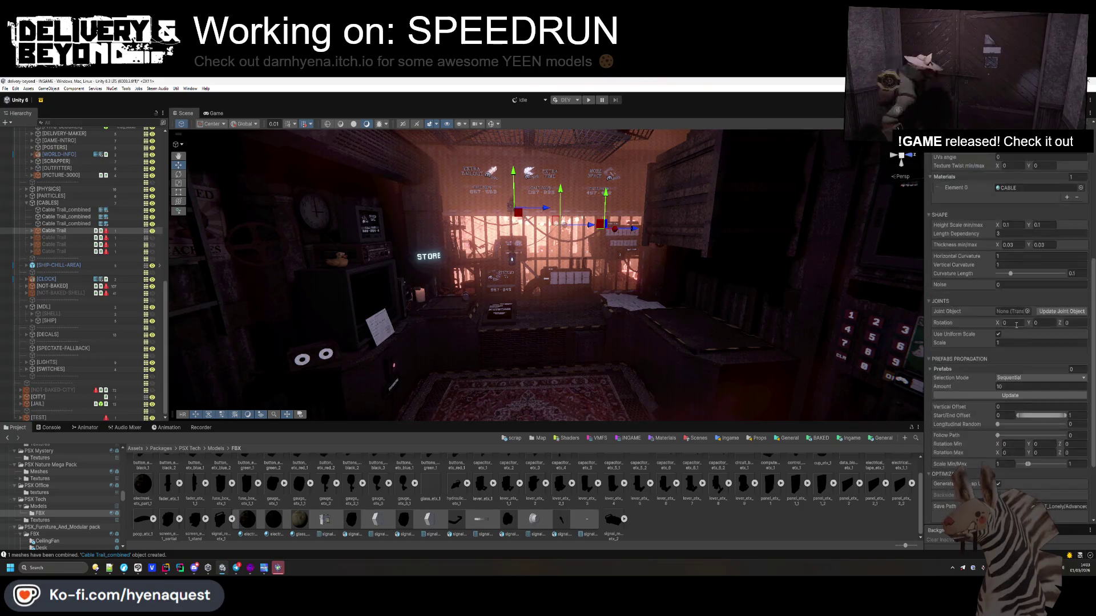
click(1023, 423)
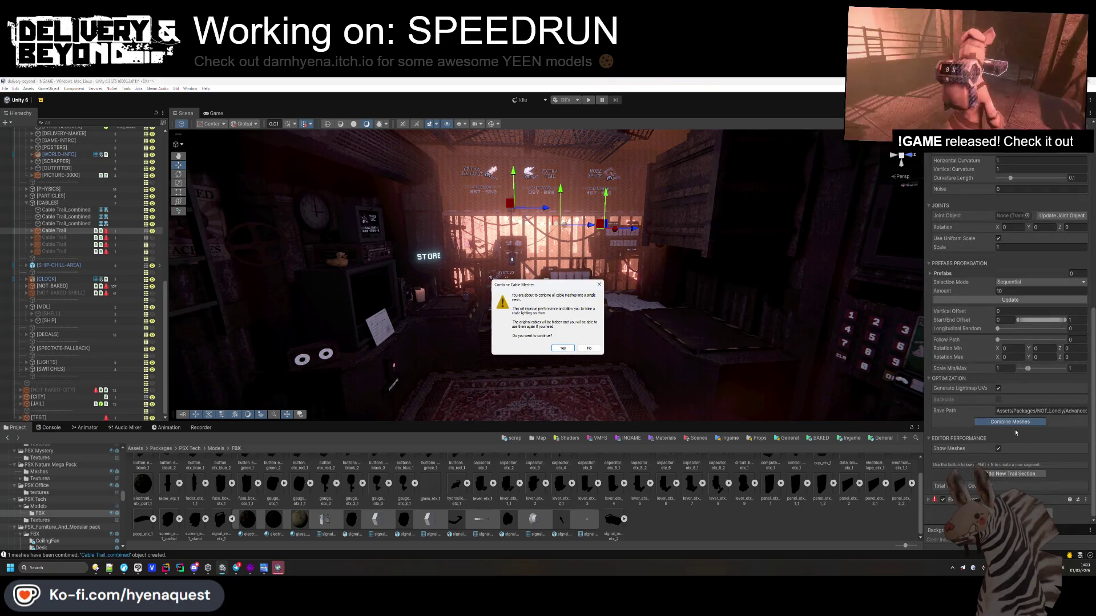
click(579, 344)
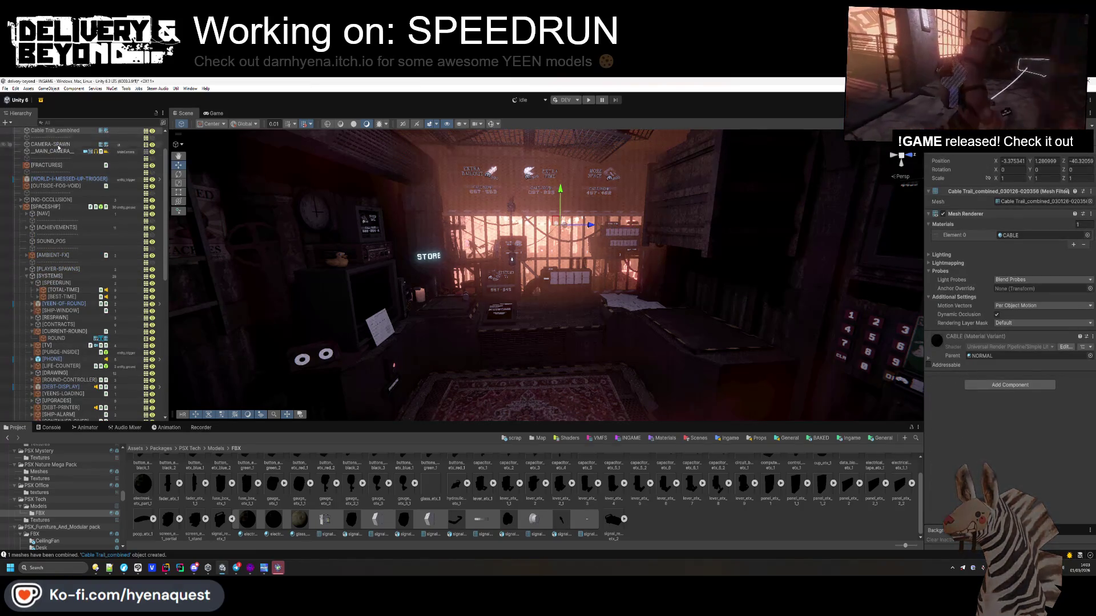
- Expand the ship model, select the spaceship object, and collapse the LABELS and PROPS groups
drag(85, 382, 67, 378)
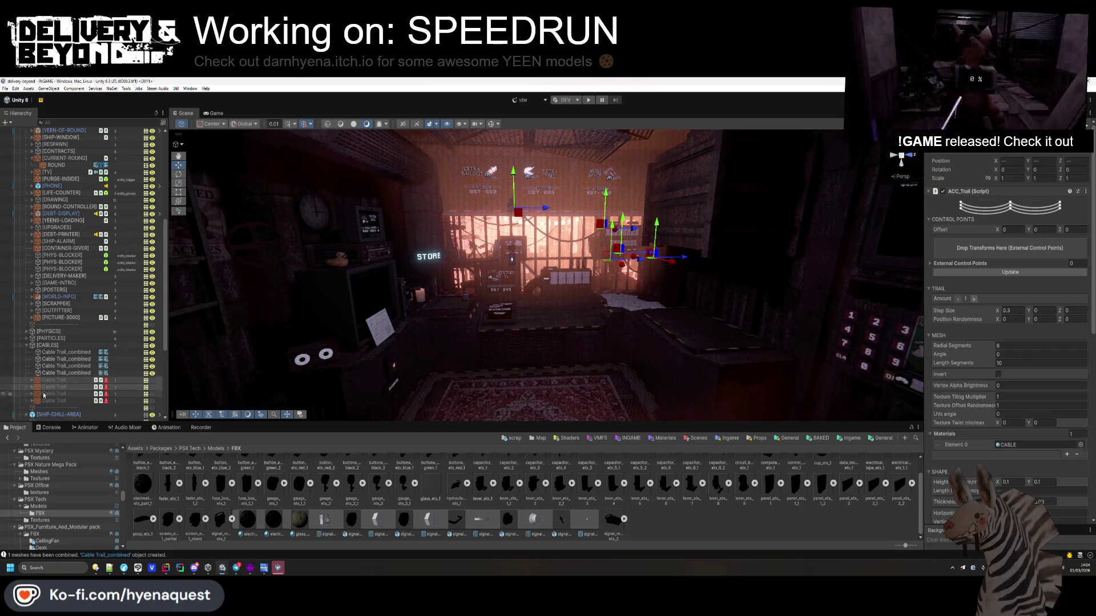
scroll(67, 345, down, 2)
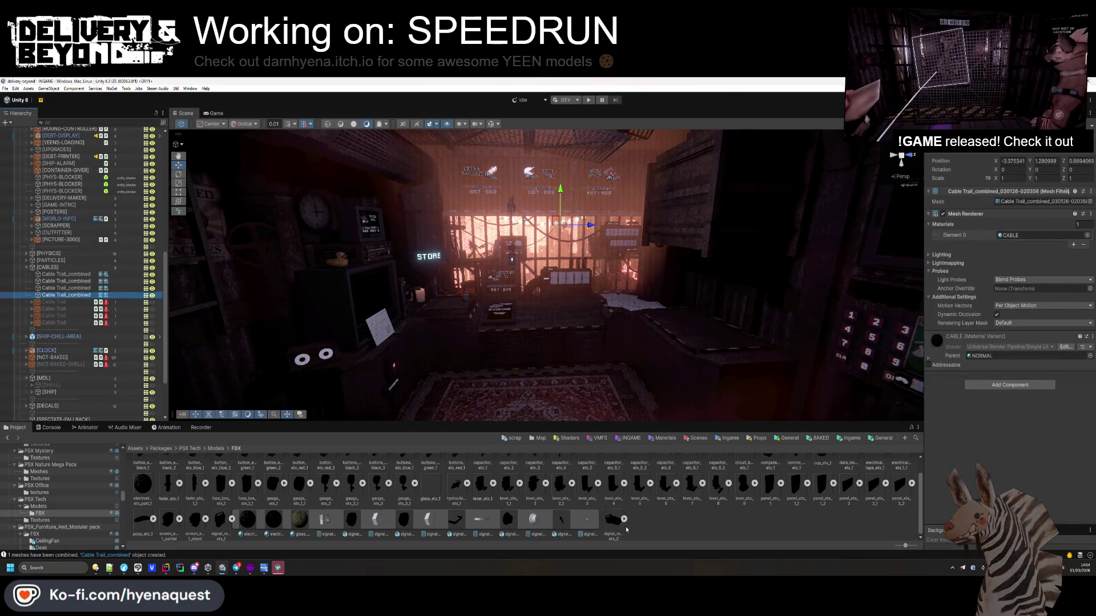
drag(593, 268, 637, 268)
scroll(637, 268, up, 5)
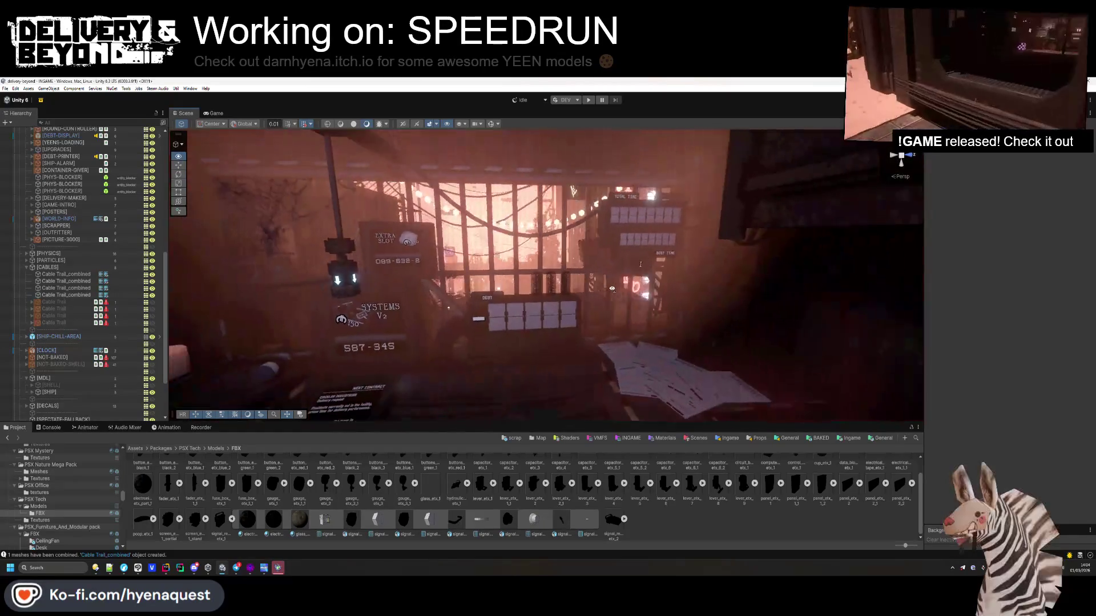
scroll(47, 328, down, 3)
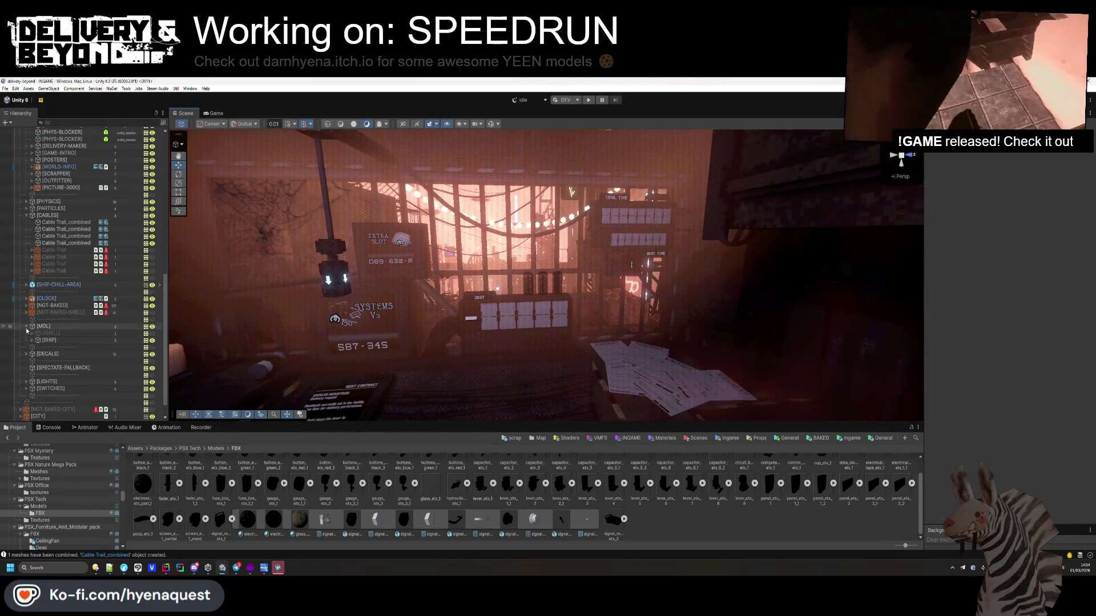
click(634, 210)
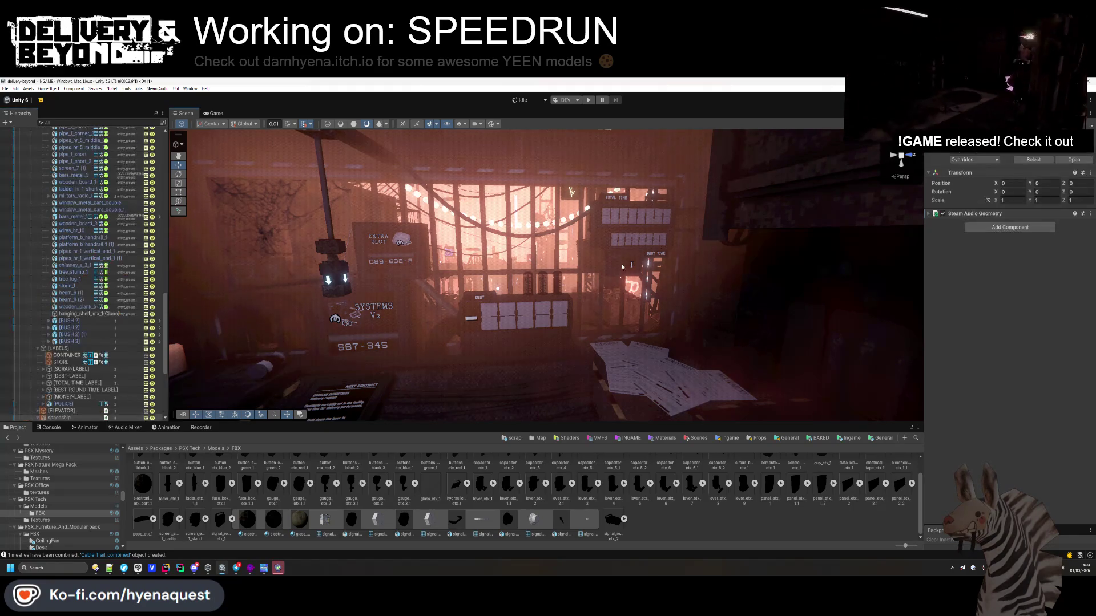
scroll(90, 339, down, 3)
scroll(69, 296, up, 5)
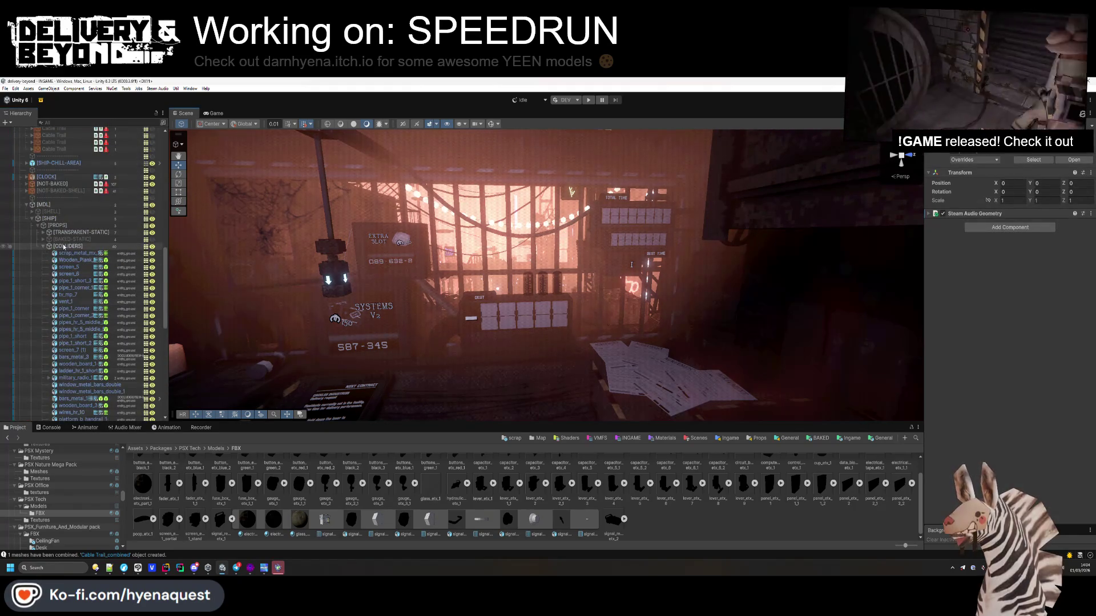
click(43, 246)
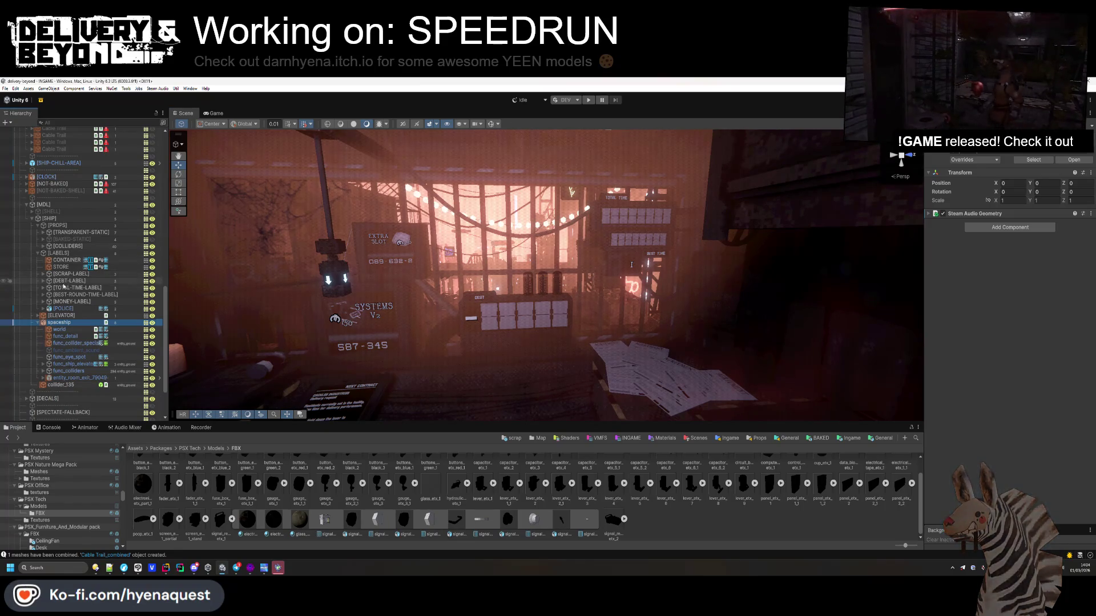
click(38, 254)
click(38, 247)
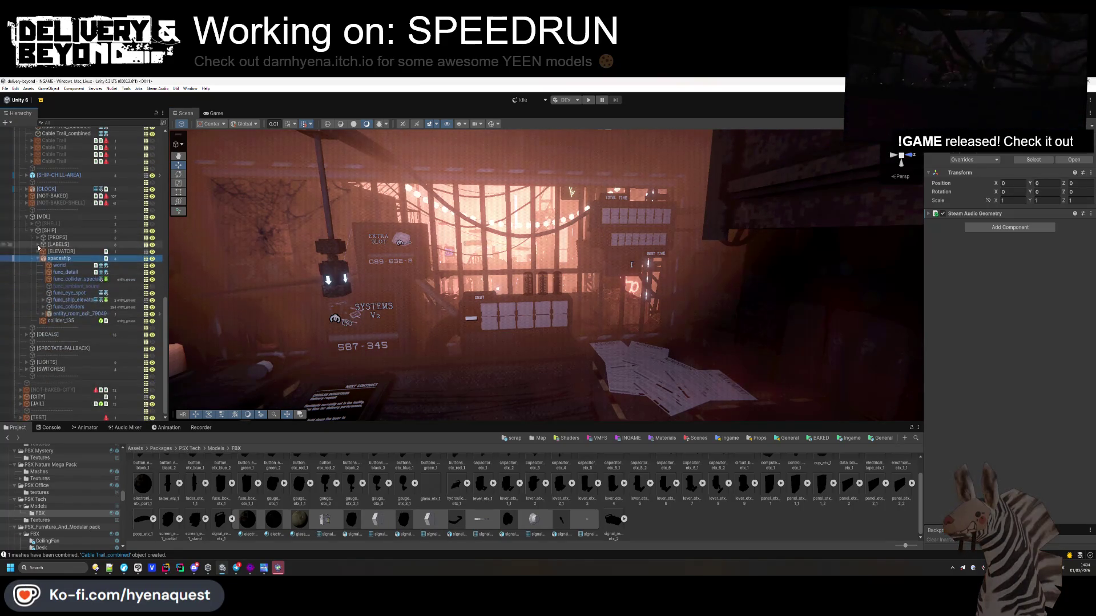
- Resize the MB3 Texture Baker object list to 1 and add all NOT-BAKED children to it
scroll(38, 260, up, 3)
click(34, 251)
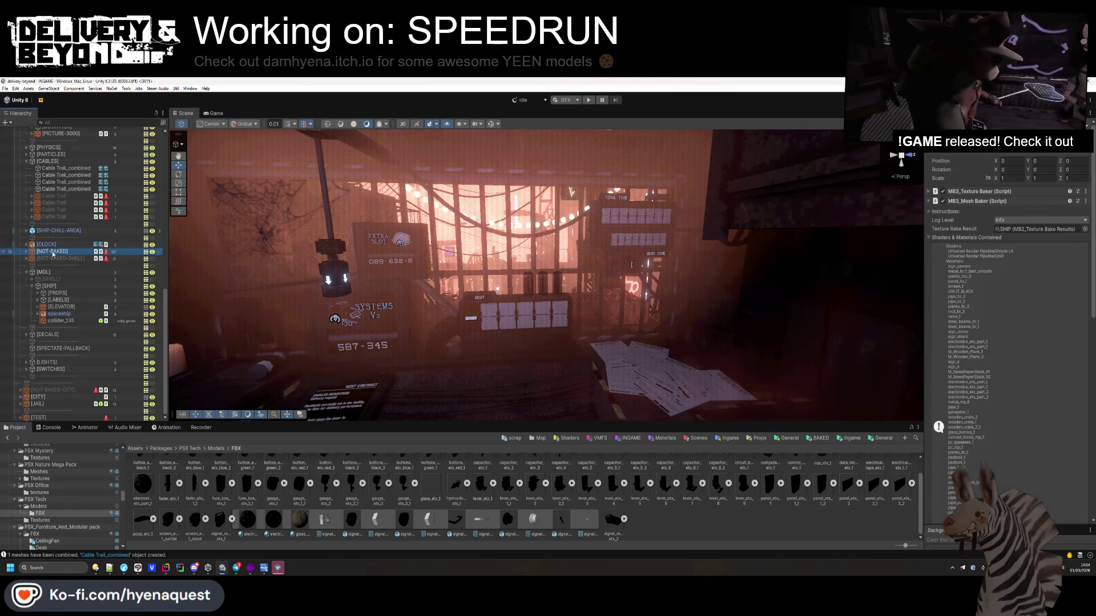
click(25, 251)
click(1021, 236)
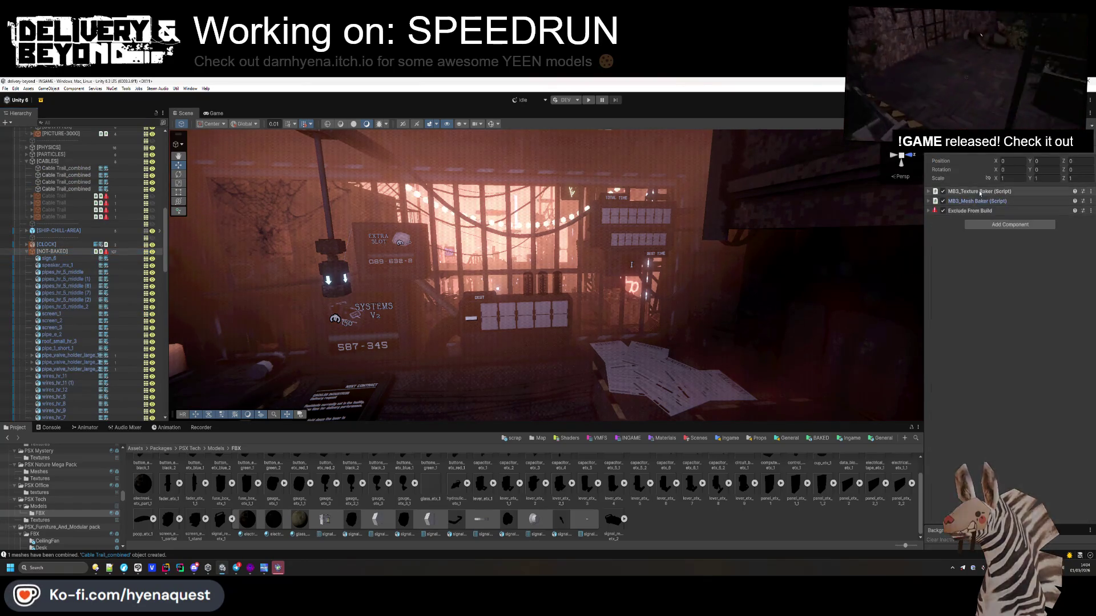
double_click(1038, 270)
text(1)
key(Return)
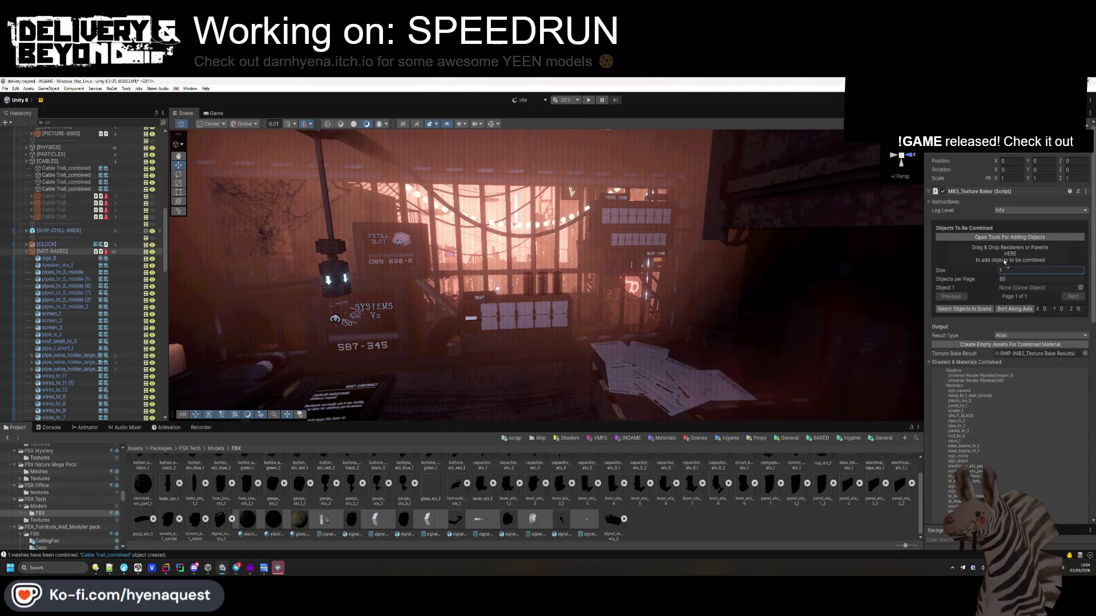
drag(1004, 261, 1004, 262)
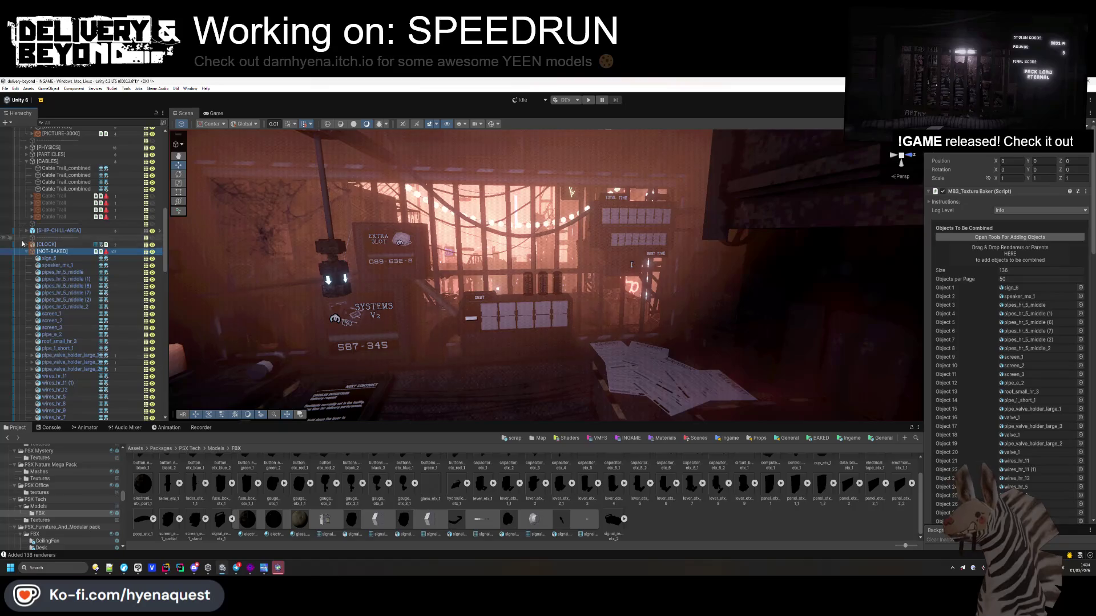
click(27, 251)
- Bake the 136 objects into one combined atlas material, then switch to Rider
scroll(55, 323, up, 5)
scroll(56, 323, down, 5)
scroll(990, 360, down, 9)
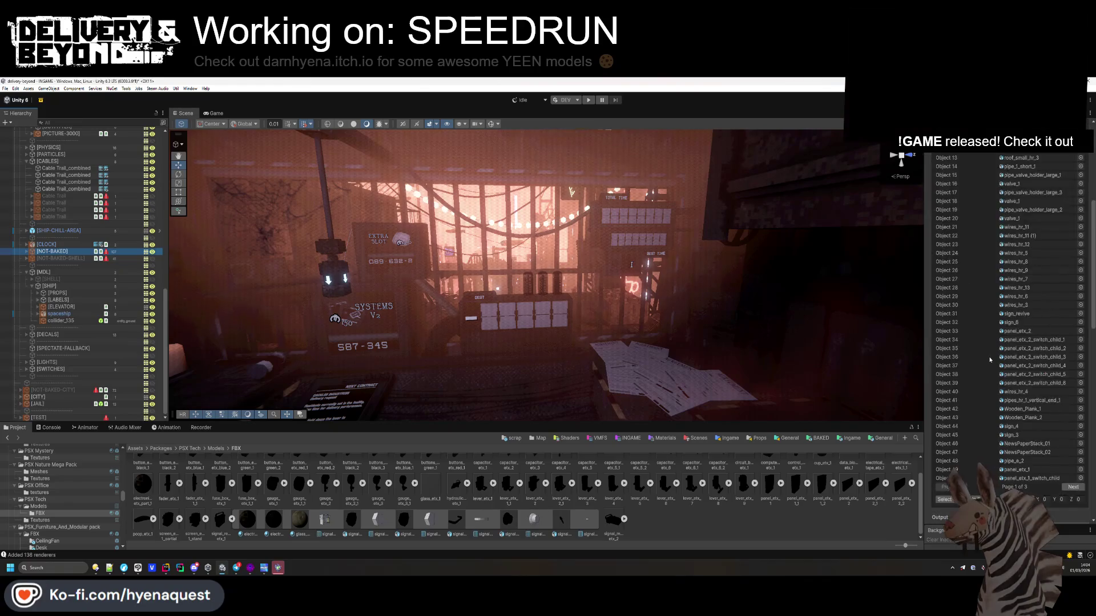
scroll(990, 360, down, 20)
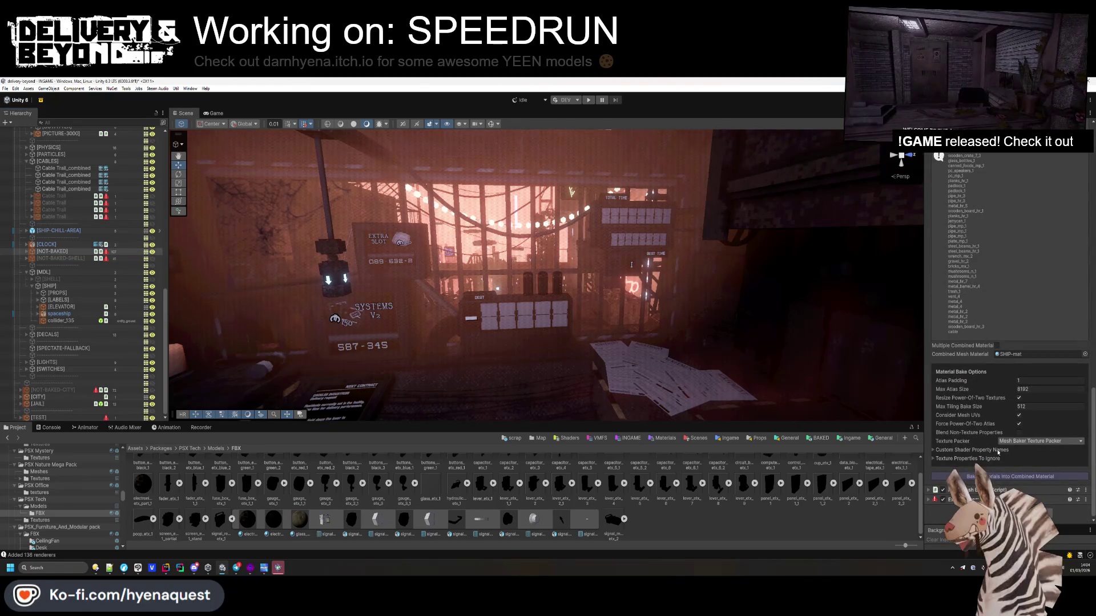
click(997, 477)
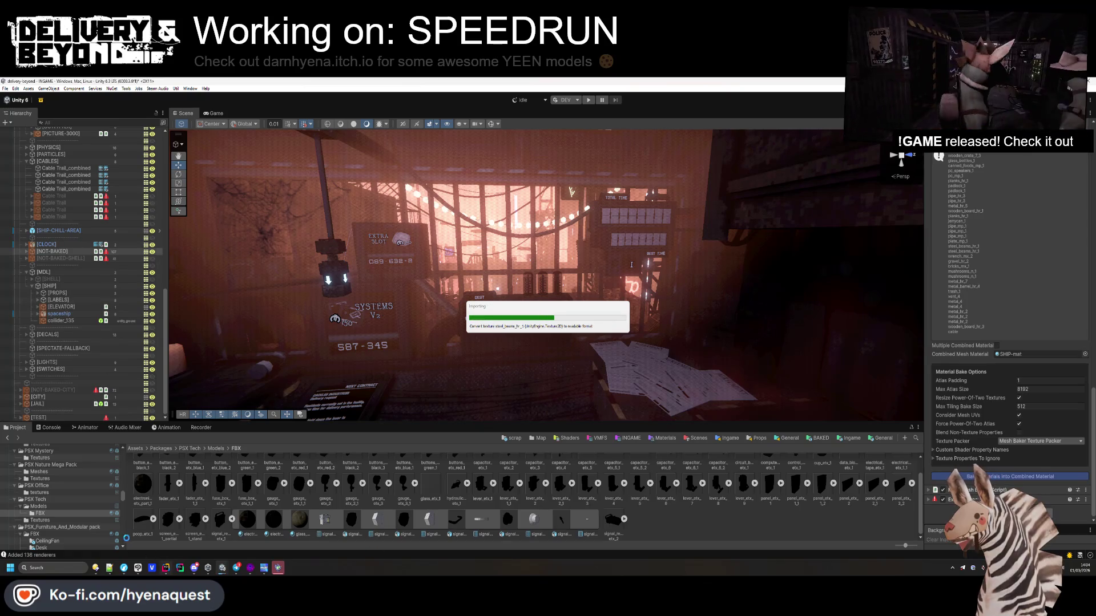
click(162, 572)
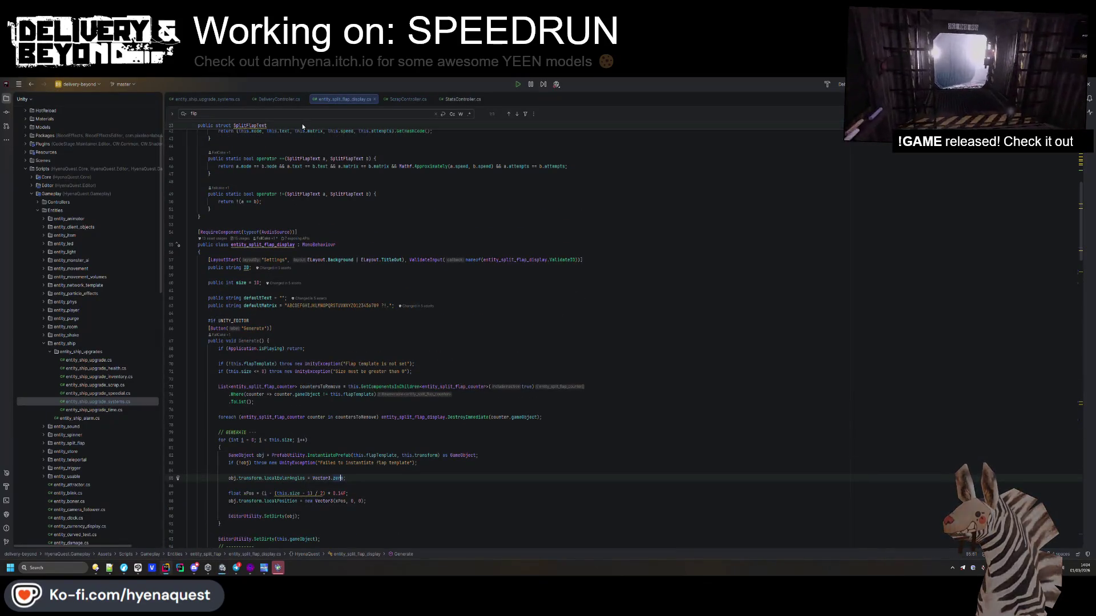
- Open SettingsController.cs via Ctrl+E search for 'settings'
key(ctrl+e)
text(settings)
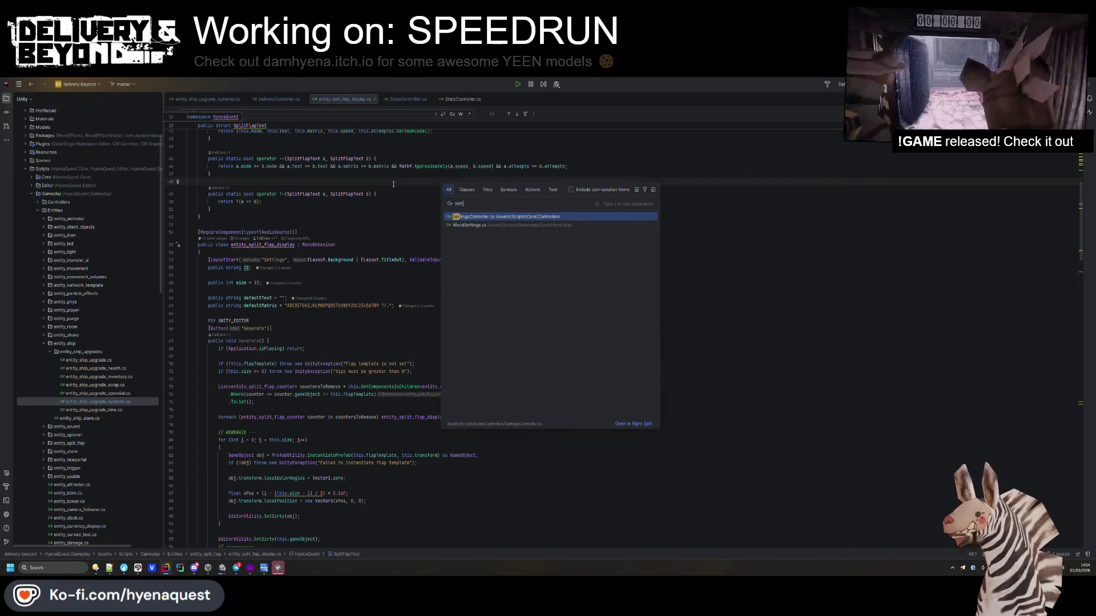
key(Return)
ctrl+scroll(429, 290, up, 8)
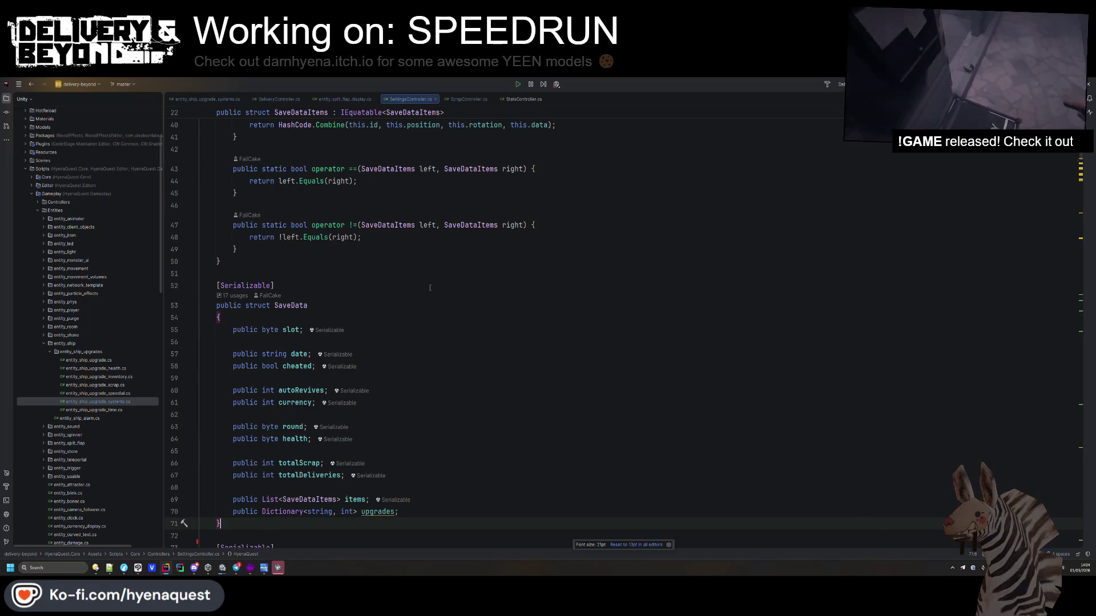
scroll(430, 287, up, 10)
scroll(420, 314, down, 15)
- Insert a blank line after totalDeliveries in the SaveData struct
click(467, 384)
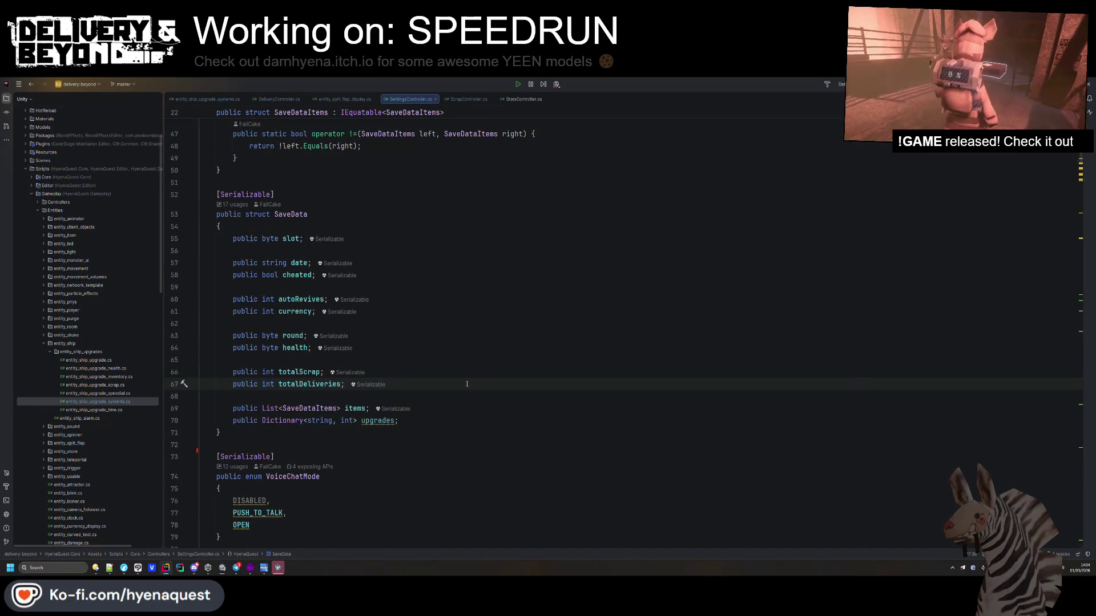
key(Return)
key(Return)
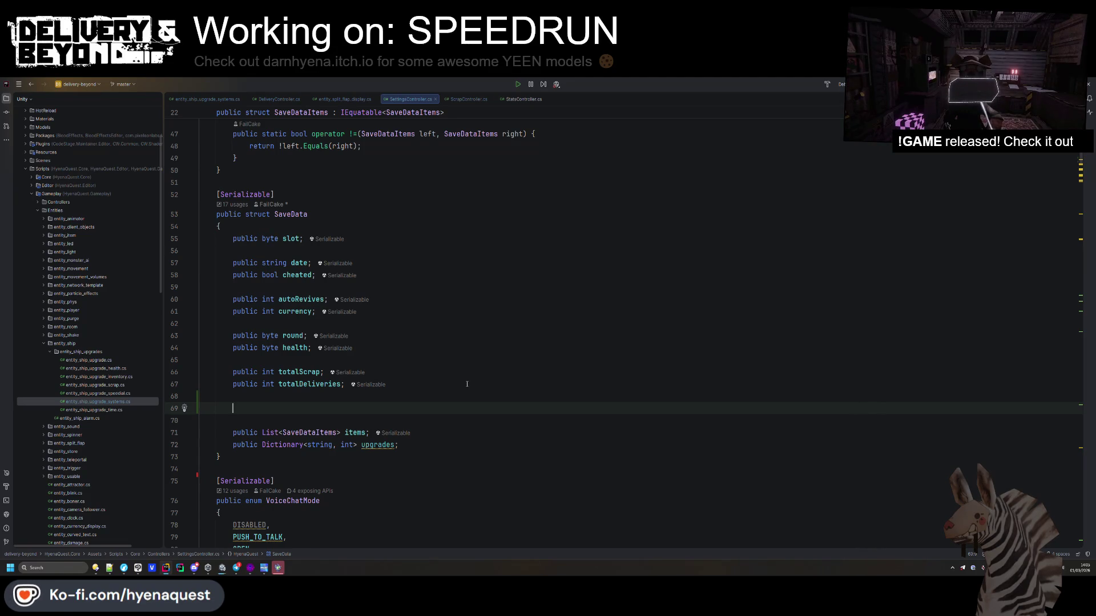
scroll(467, 384, down, 15)
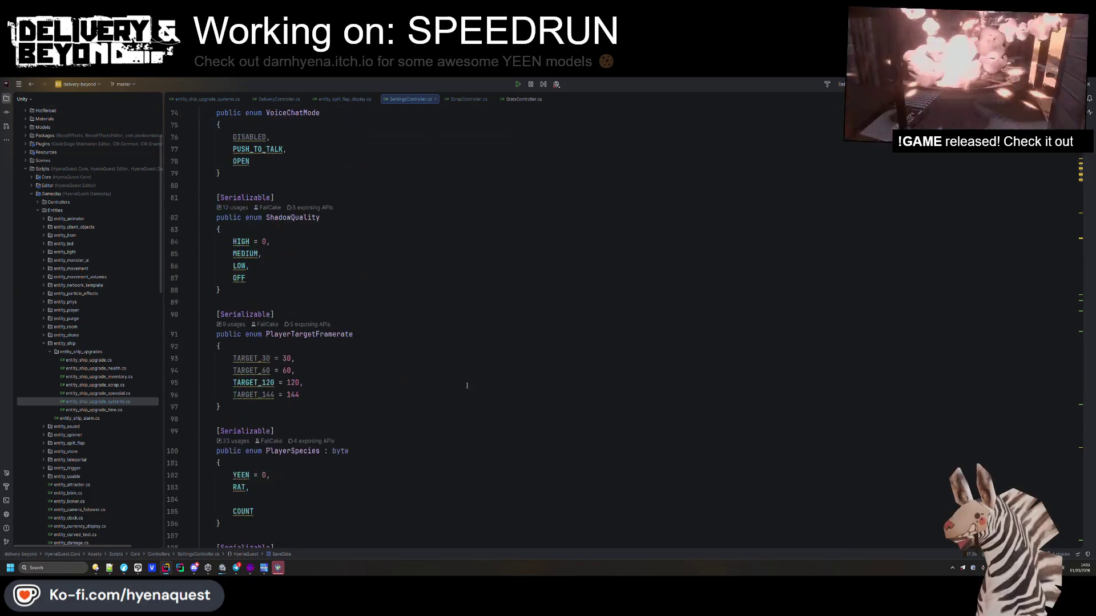
scroll(391, 386, down, 2)
scroll(342, 400, up, 3)
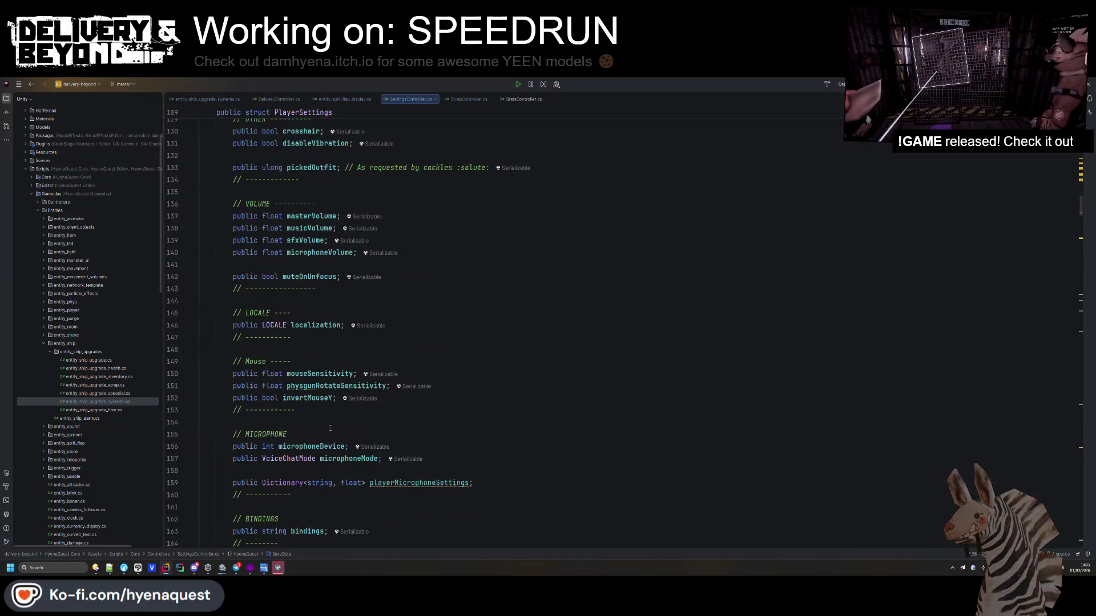
- Add a '// SPEEDRUN --' heading with a divider below the mouse settings in PlayerSettings
click(329, 412)
key(Return)
key(Return)
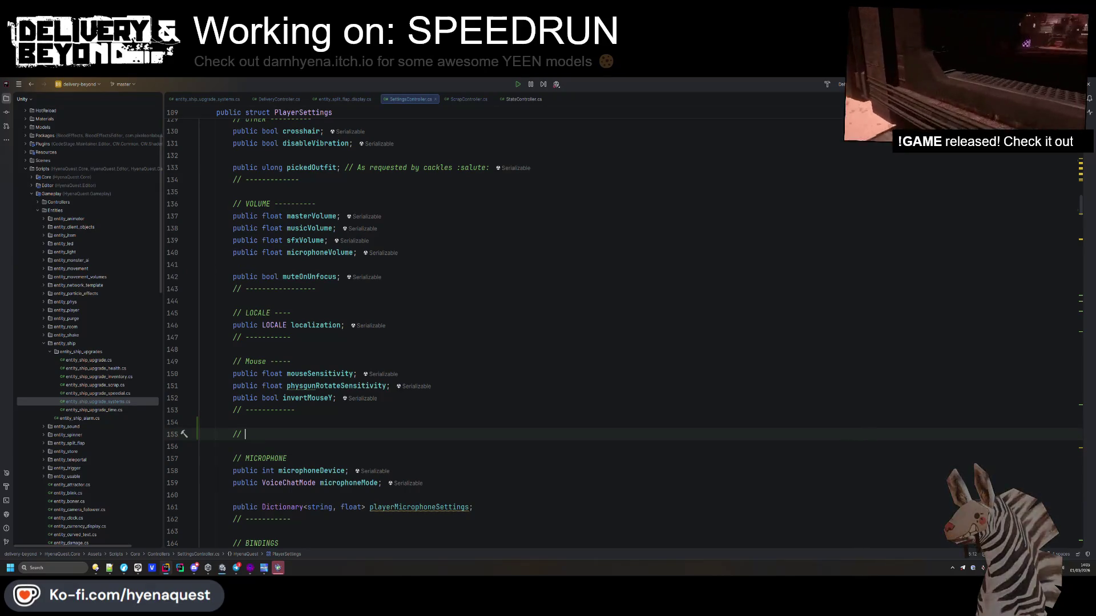
text(SPEEDRUN --)
key(Return)
key(Return)
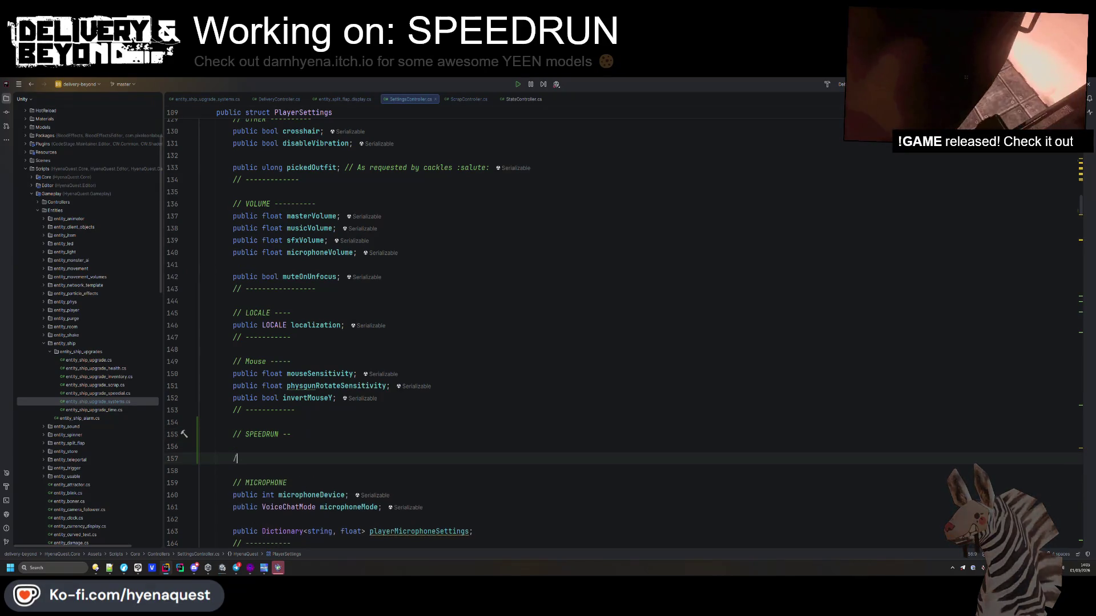
text(// -----------)
- Declare public float bestTime; in the SPEEDRUN section, adding and then deleting a totalTime field
click(234, 446)
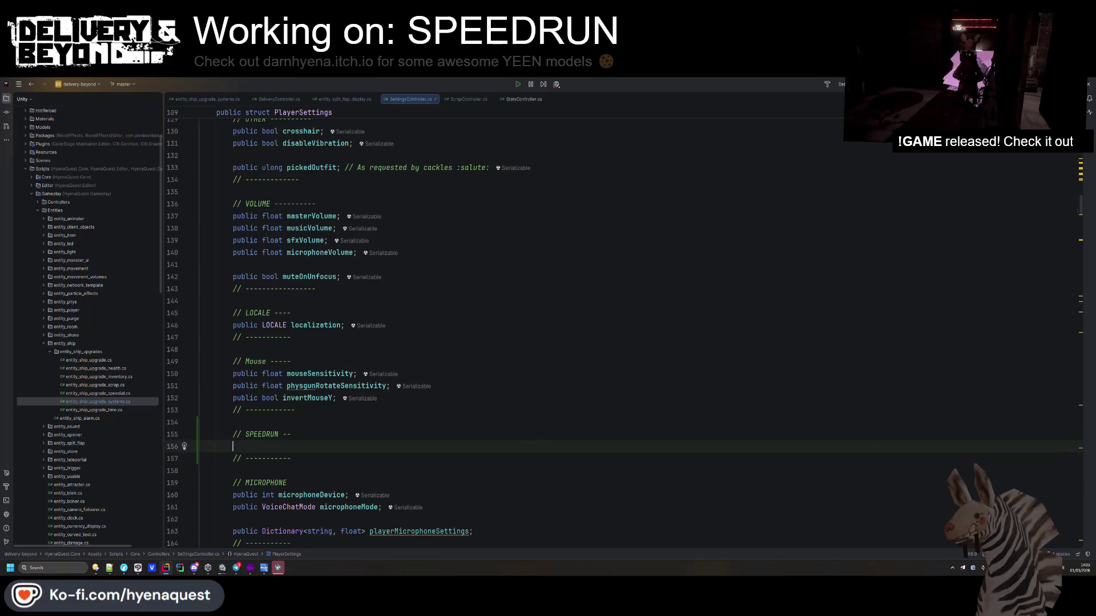
text(public float bestTime;)
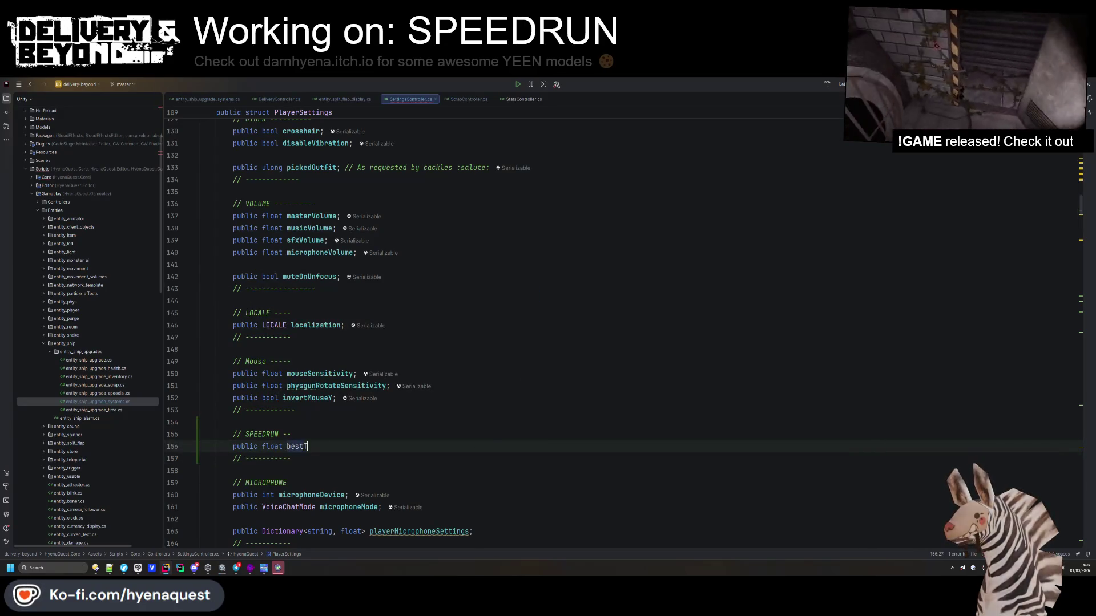
key(Return)
text(public float tota)
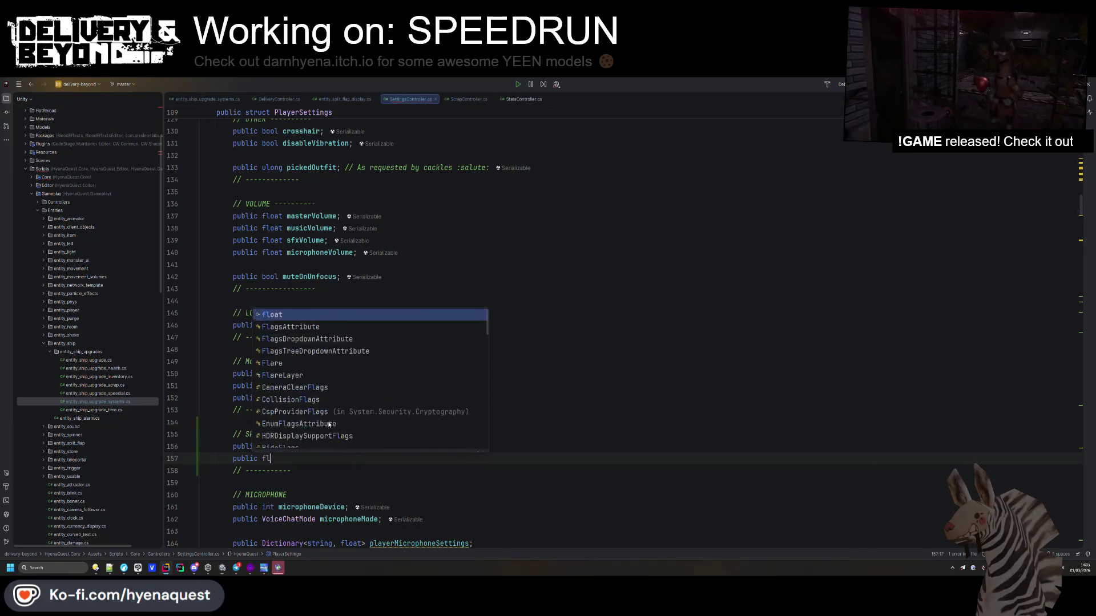
text(lTime;)
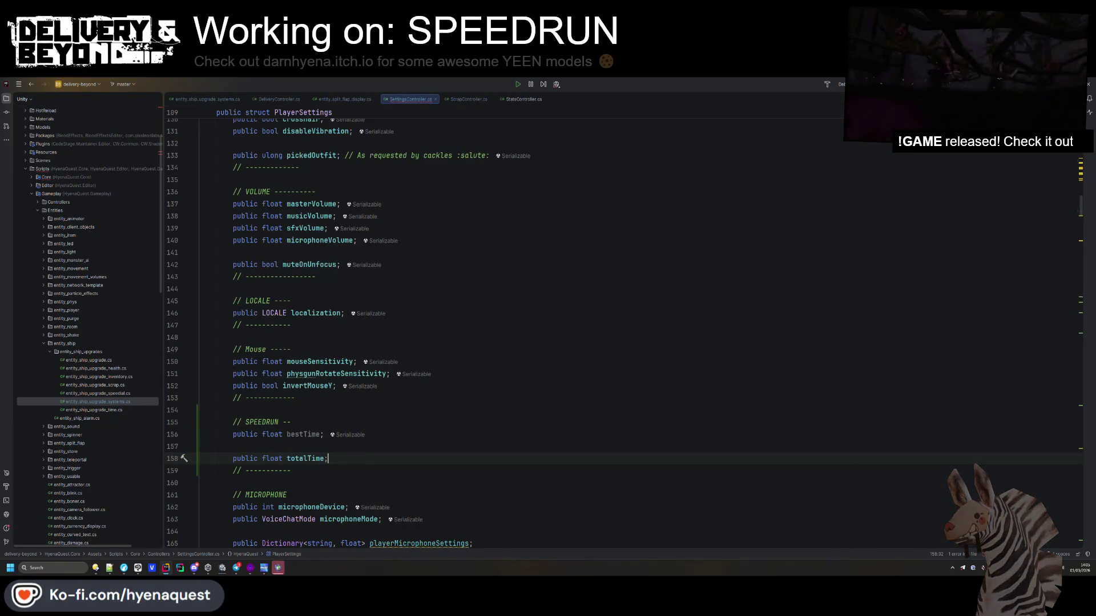
key(Home)
key(Return)
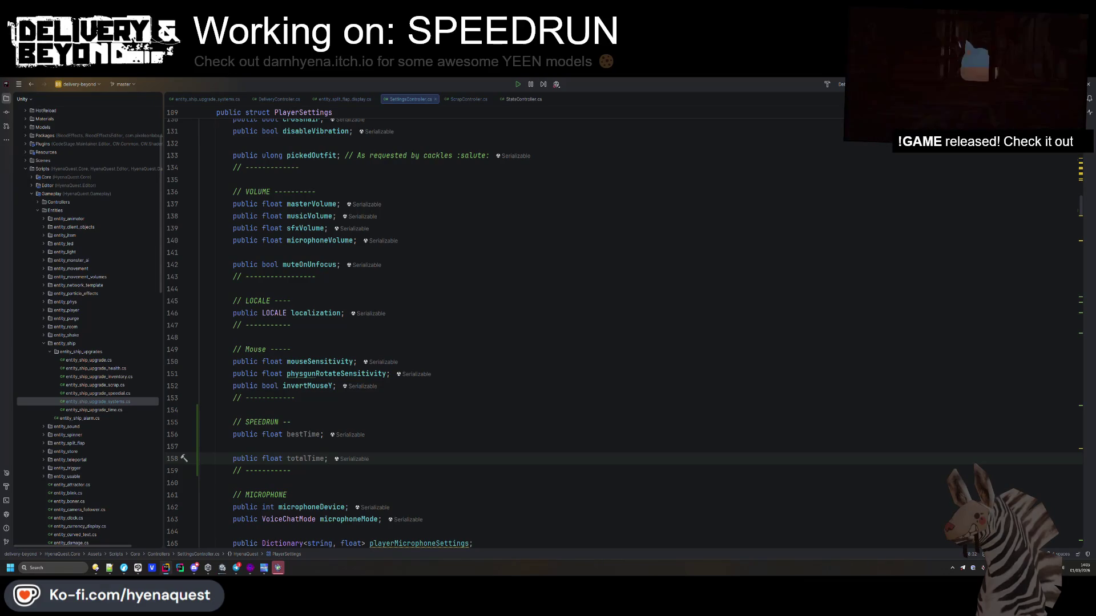
drag(413, 459, 413, 449)
key(BackSpace)
- Change the bestTime field's type from float to ulong
click(277, 422)
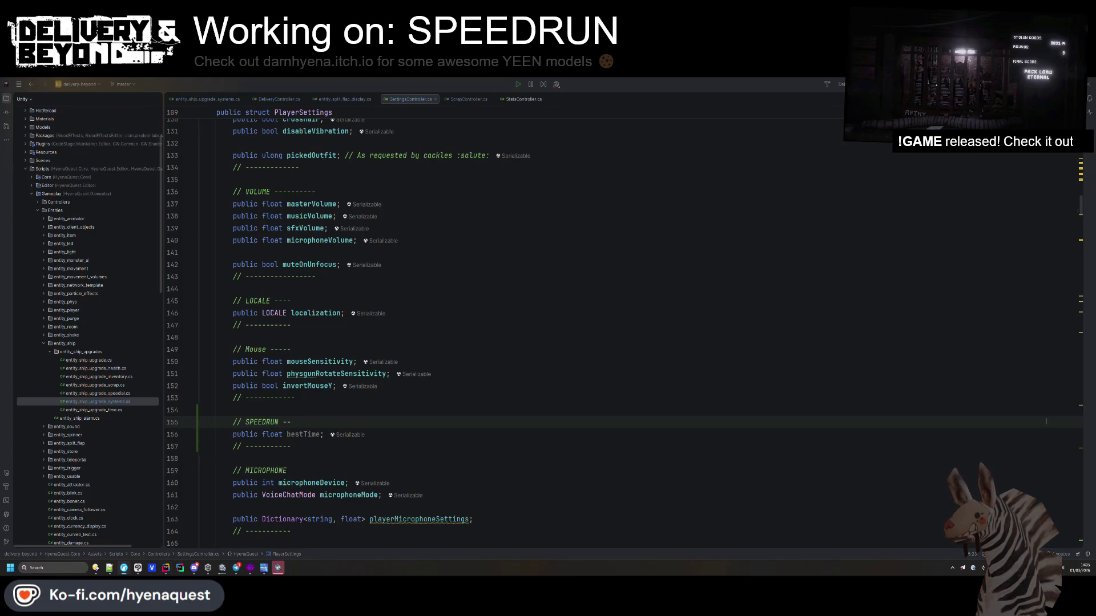
double_click(263, 434)
text(ulong)
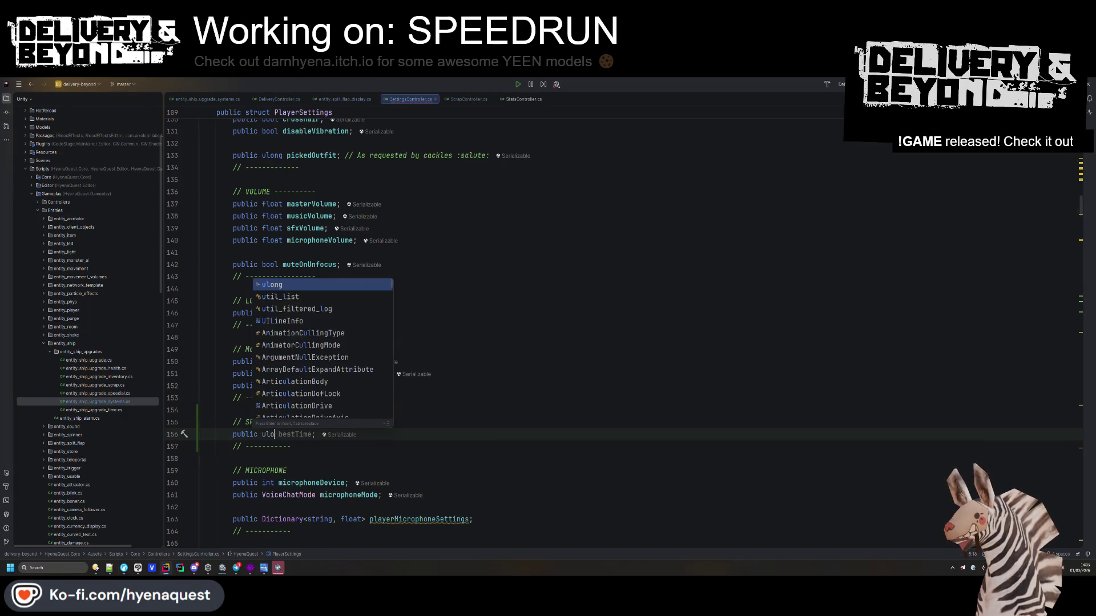
double_click(304, 433)
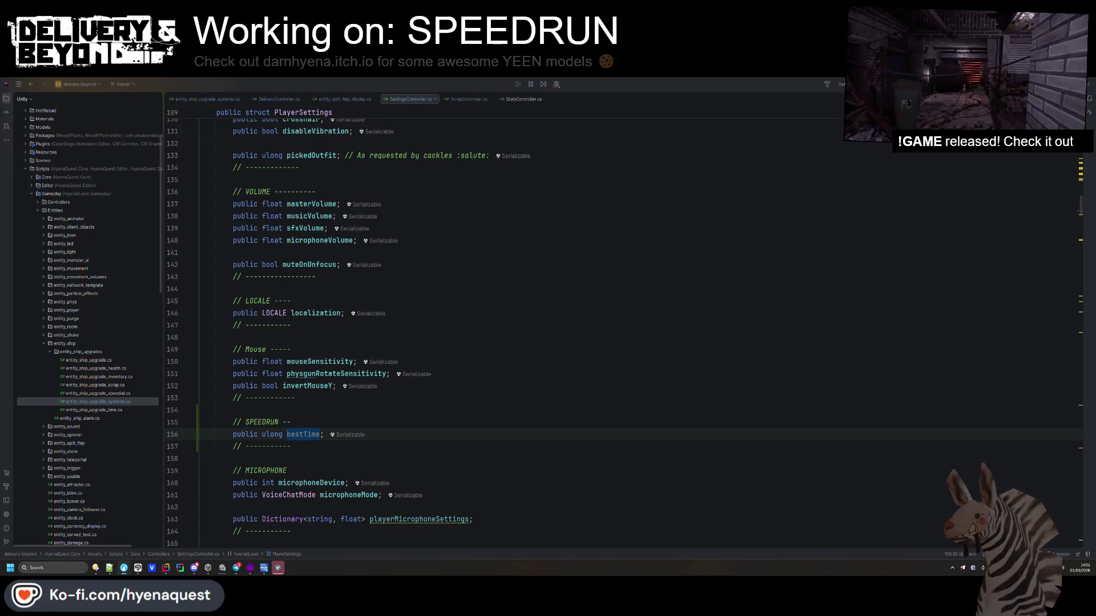
click(503, 353)
mouse_move(302, 436)
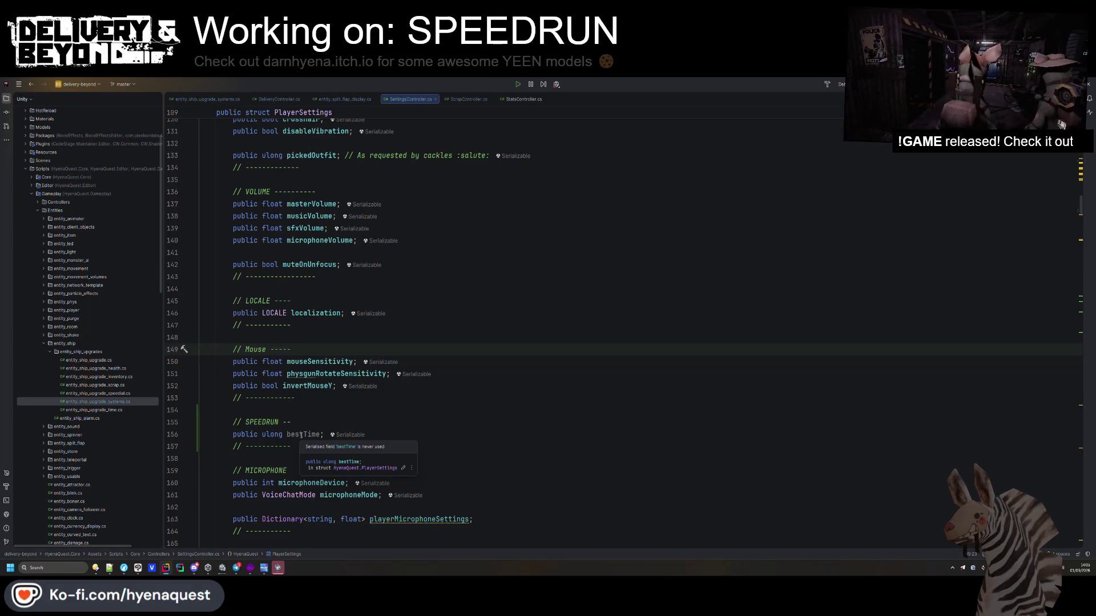
scroll(353, 343, up, 20)
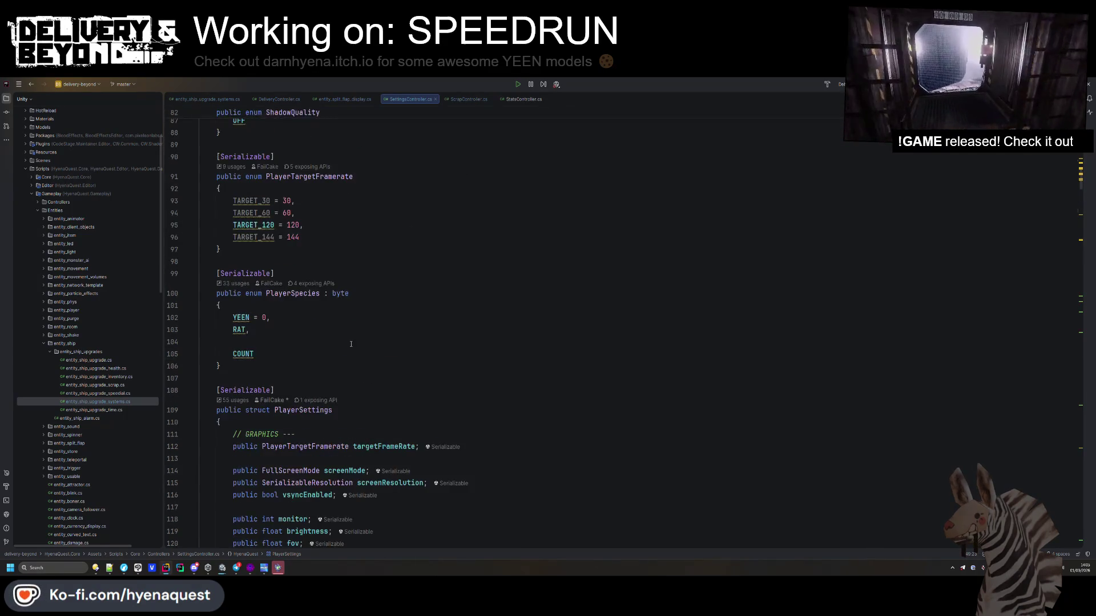
- Add public ulong totalTime; below the health field in SaveData, then select the line for deletion
scroll(354, 343, up, 6)
scroll(356, 337, down, 13)
click(423, 286)
click(419, 278)
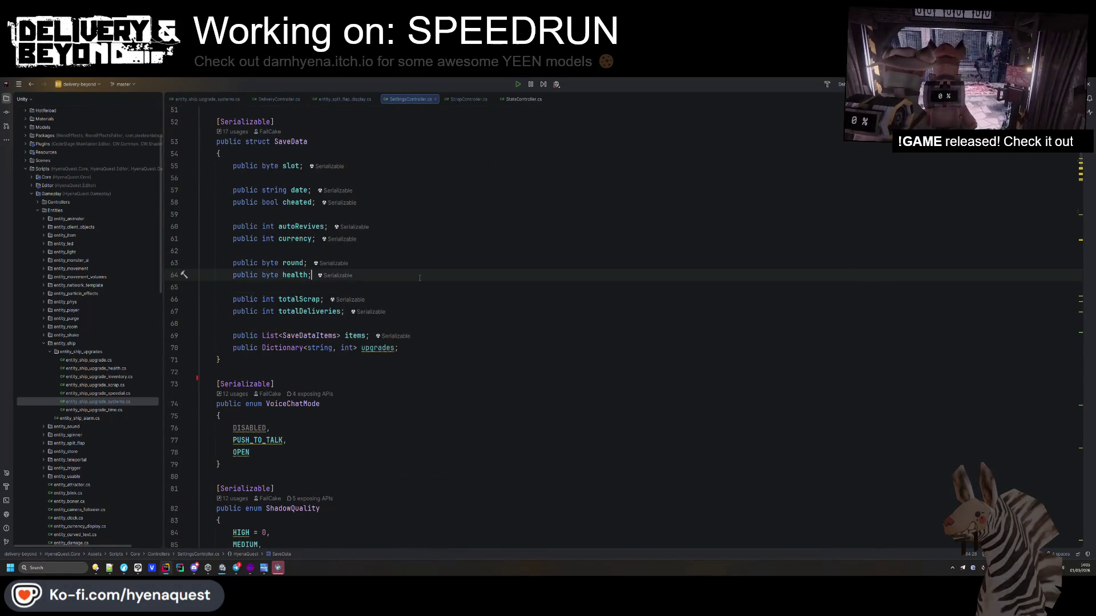
key(Return)
key(Return)
text(public ulong )
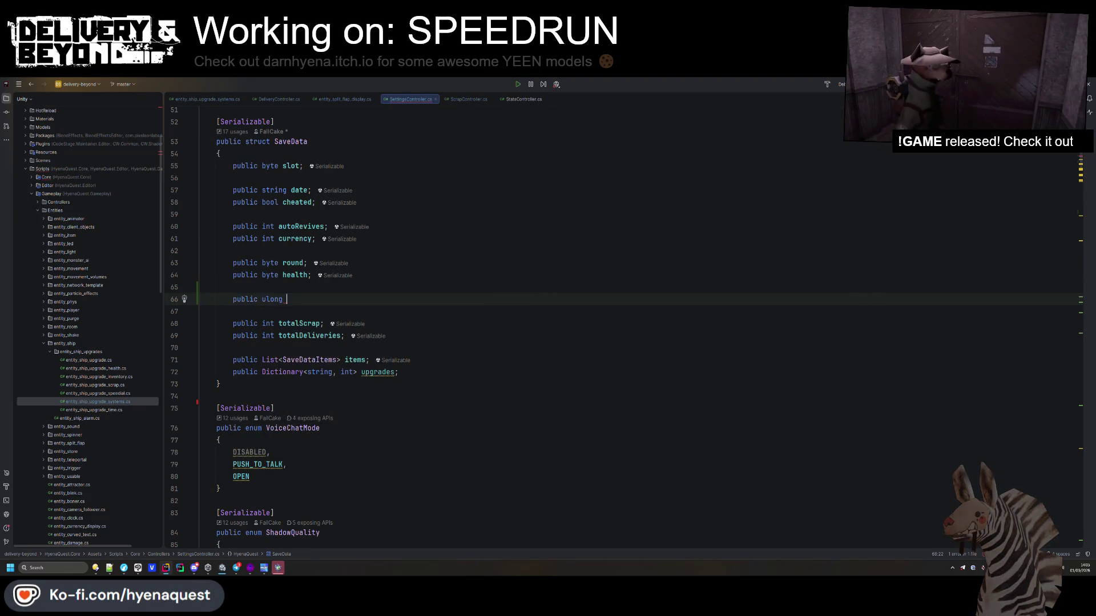
text(totalTime;)
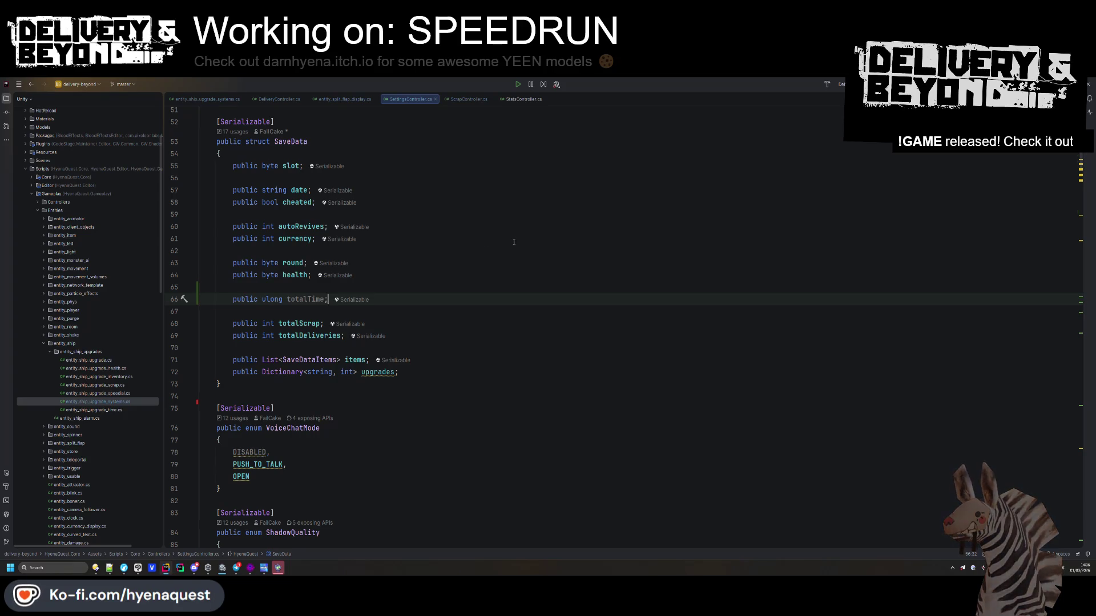
key(shift+Up)
key(shift+Up)
key(BackSpace)
- Find the invertMouseY default in the Load() defaults using Ctrl+F
scroll(490, 234, down, 1)
scroll(491, 234, down, 15)
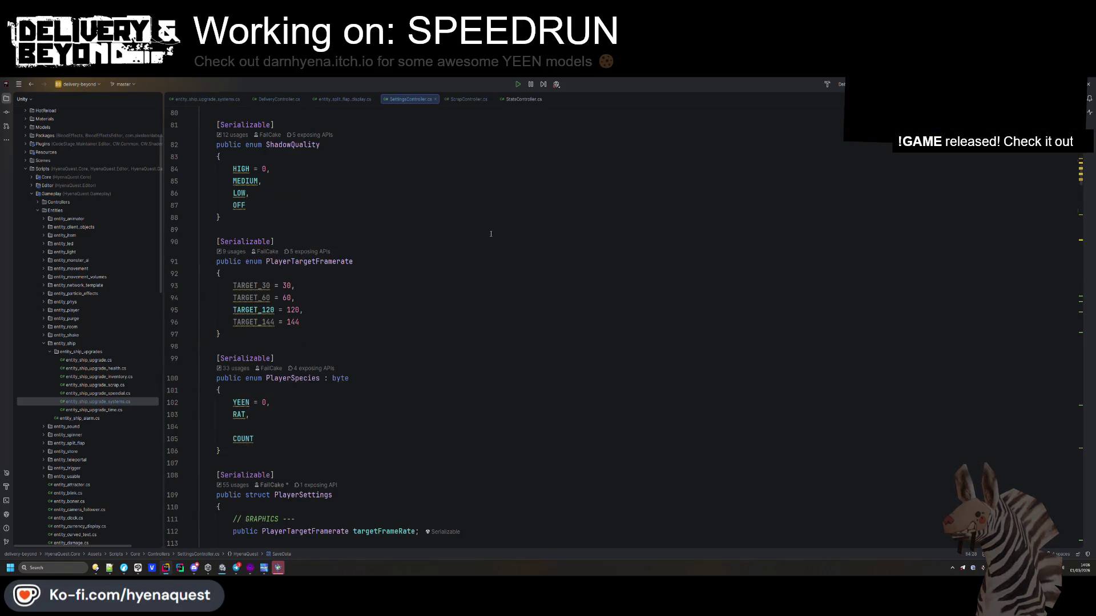
scroll(395, 245, down, 13)
scroll(395, 245, down, 2)
double_click(307, 264)
key(ctrl+f)
key(Return)
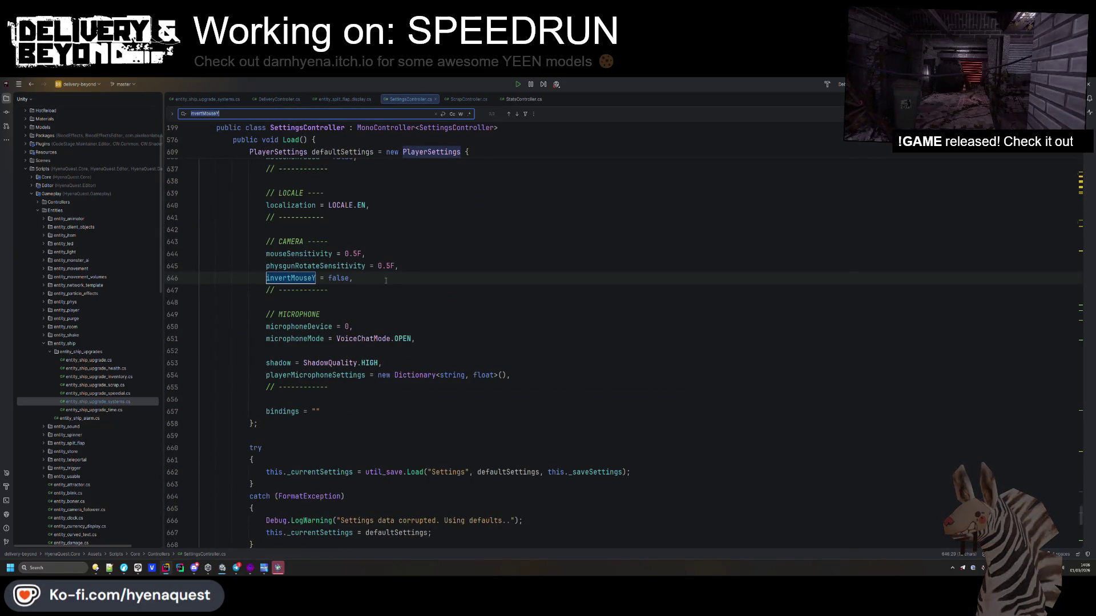
- Add a '// SPEEDRUN --' defaults block with bestTime = 0 between CAMERA and MICROPHONE
click(266, 302)
key(Return)
text(// SPE)
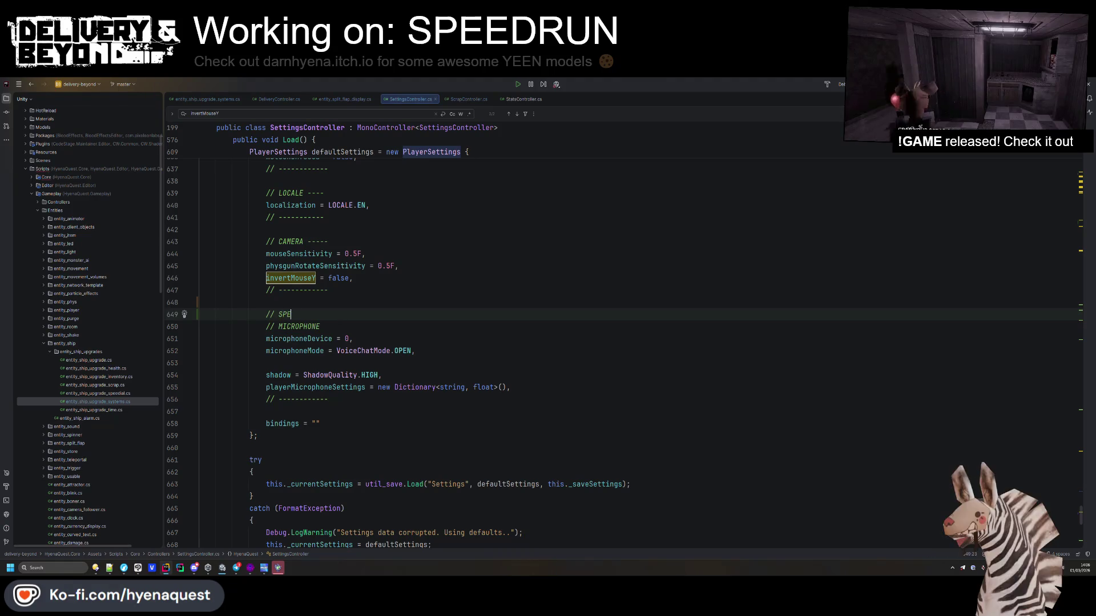
text(EDRUN --)
key(Return)
text(// ----------)
key(ctrl+alt+Return)
text(bestTime = 0,)
key(Down)
key(Return)
click(328, 290)
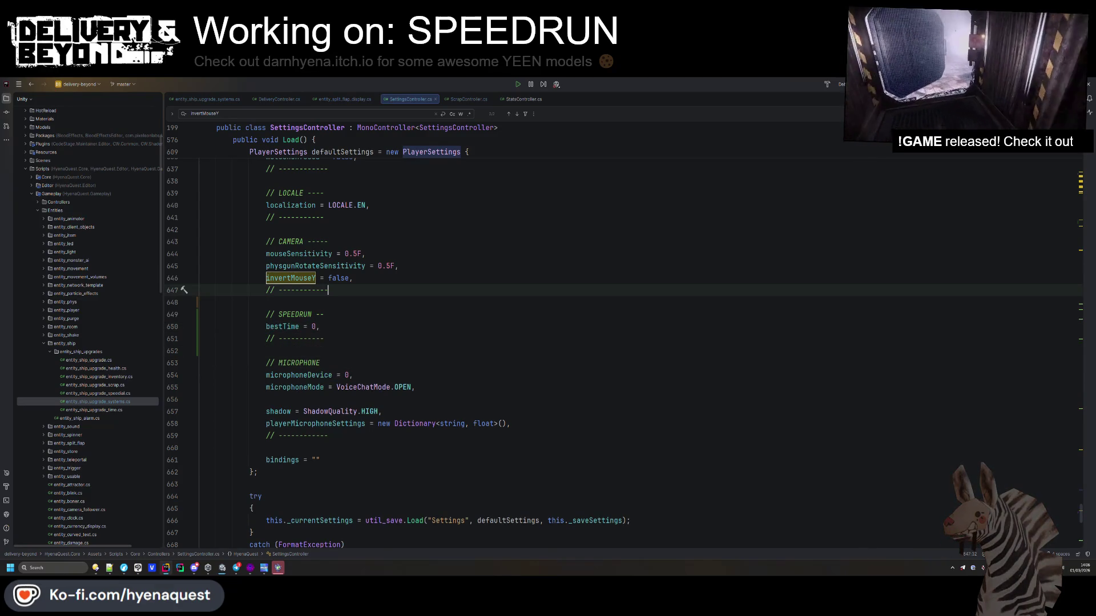
click(402, 254)
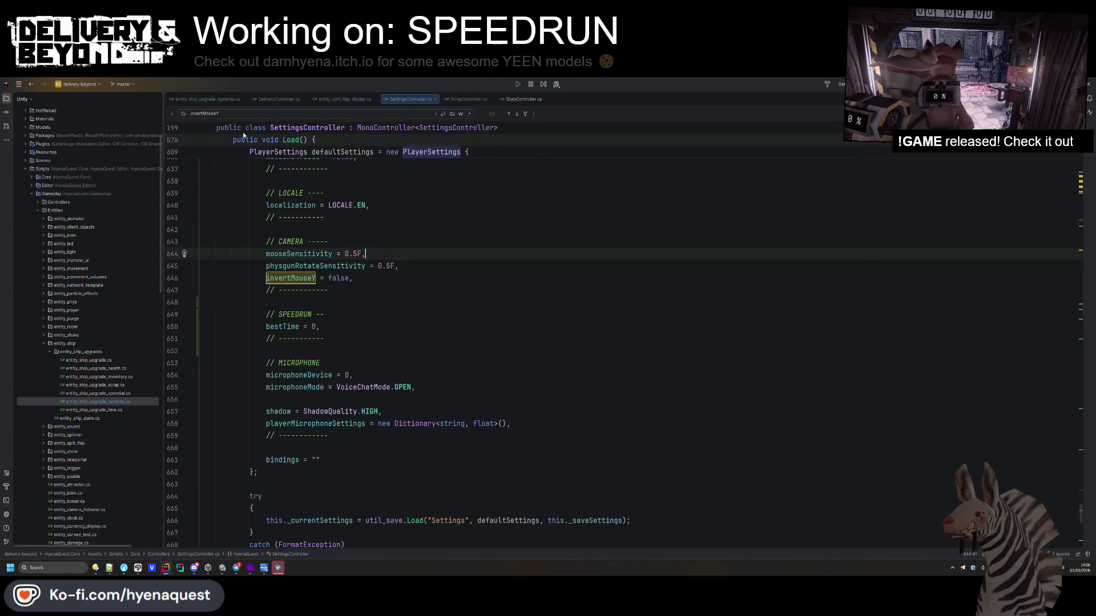
click(38, 202)
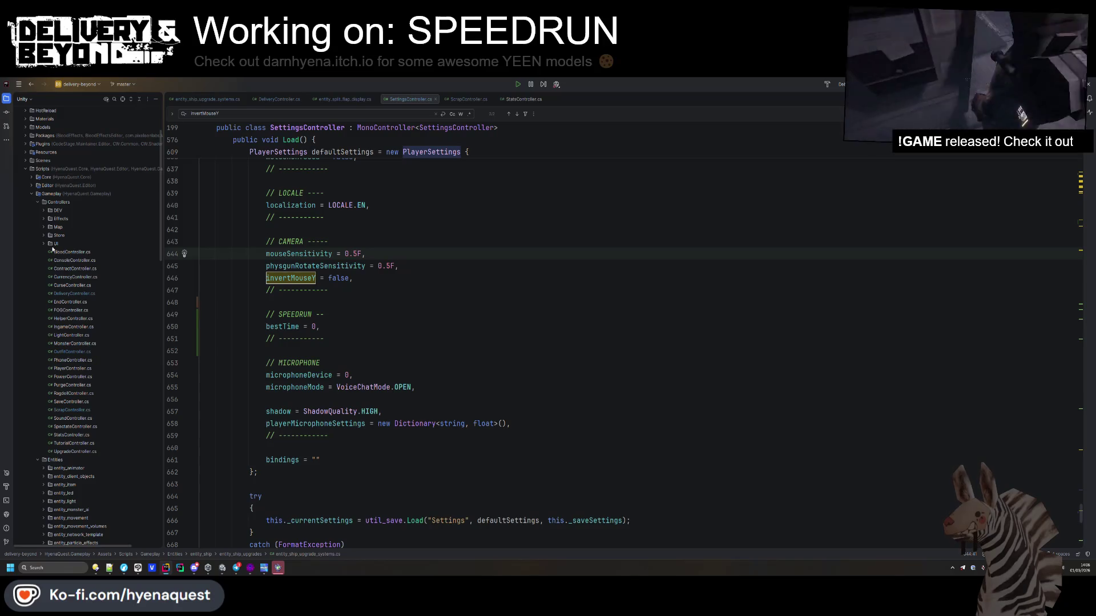
- Create a new SpeedrunController class in the Controllers folder
right_click(55, 206)
mouse_move(84, 211)
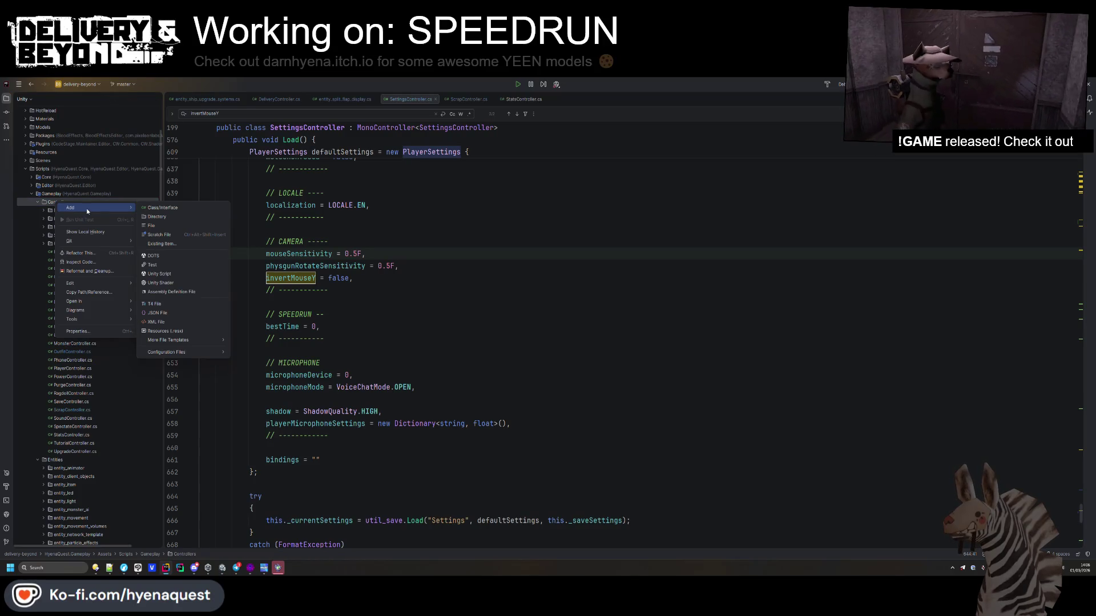
click(157, 207)
text(peedrUN)
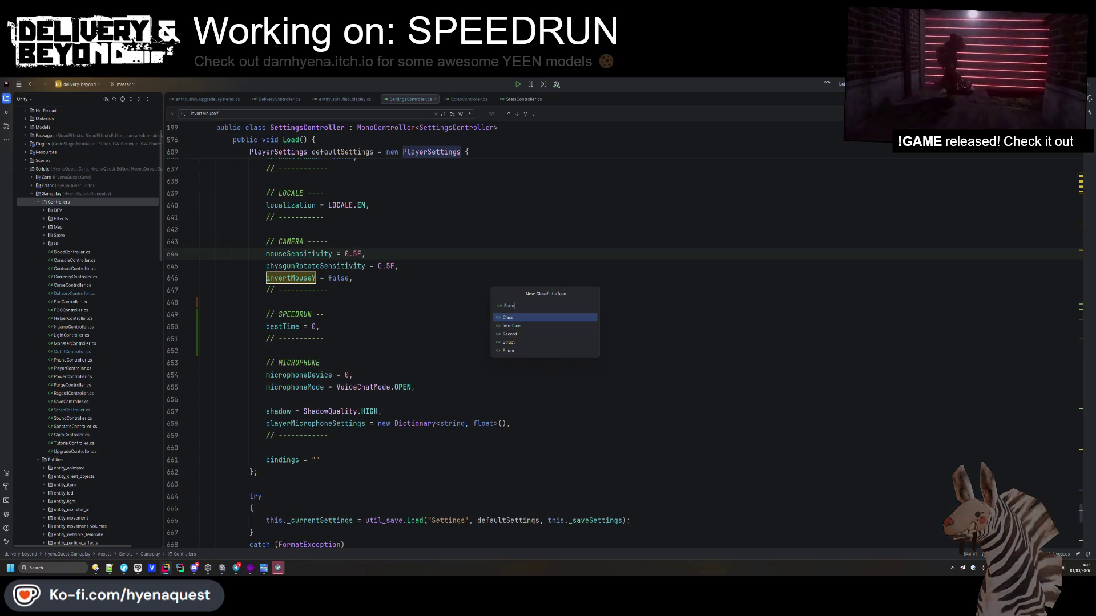
key(BackSpace)
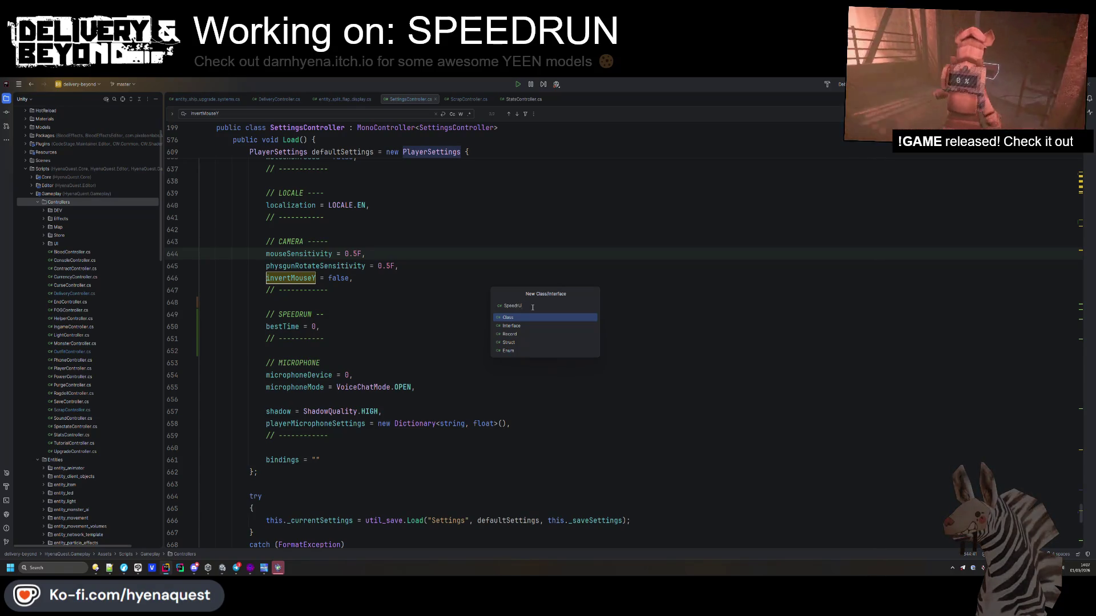
text(Controller)
key(Return)
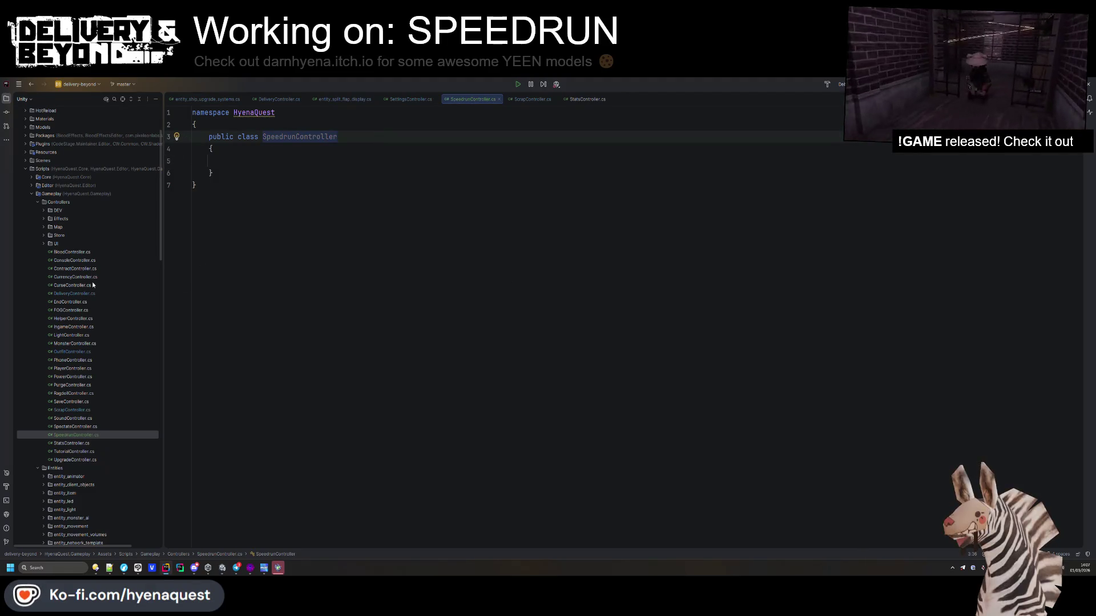
- Copy DeliveryController's attributes and class declaration into SpeedrunController.cs
double_click(74, 294)
scroll(359, 330, up, 5)
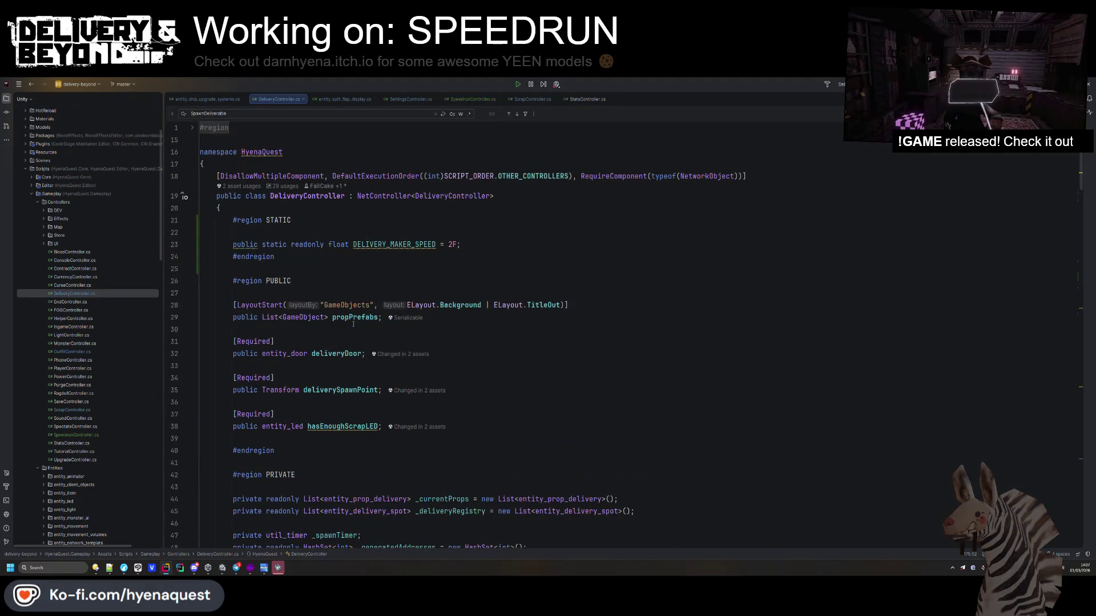
drag(509, 202, 224, 176)
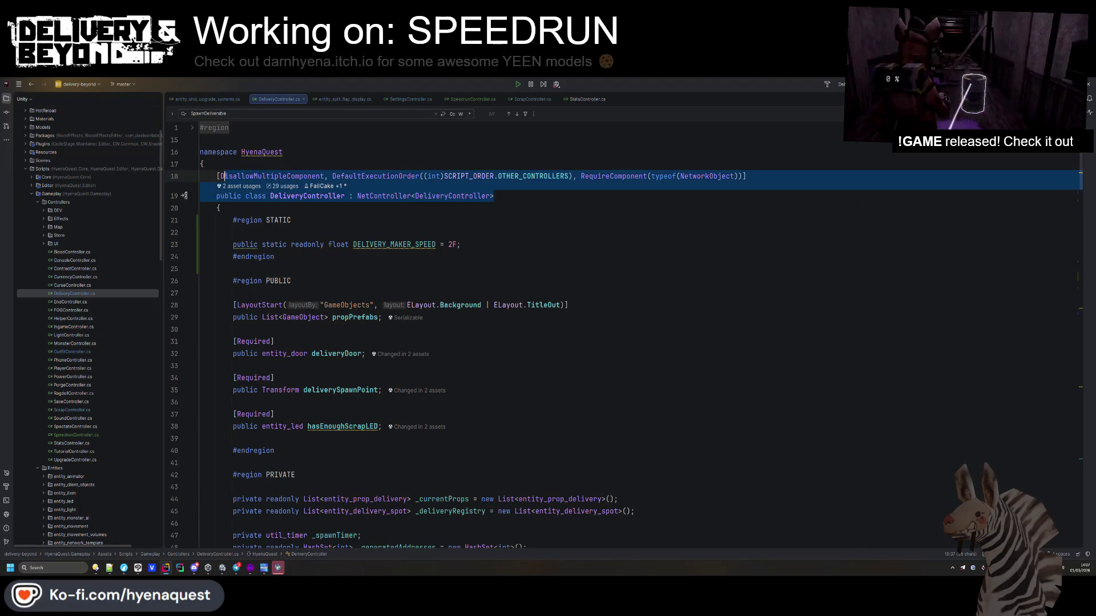
click(471, 99)
drag(209, 139, 365, 140)
text([DisallowMultipleComponent, DefaultExecutionOrder((int)SCRIPT_ORDER.OTHER_CONTROLLERS), RequireComponent(typeof(NetworkObject))]     public class DeliveryController : NetController<DeliveryController>)
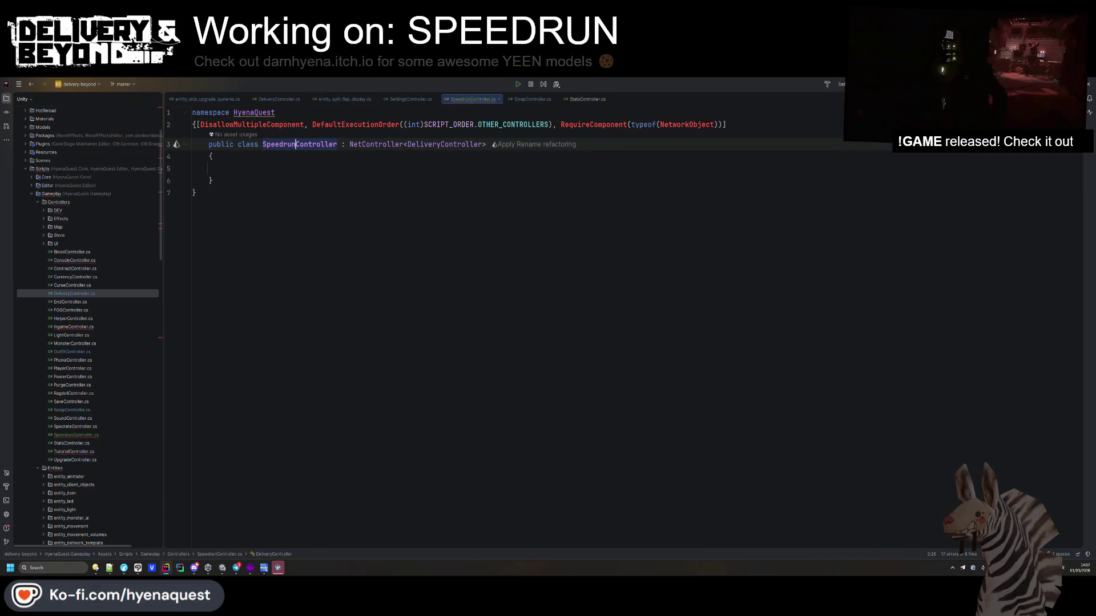
- Fix the indentation, import the missing usings, and make it extend NetController<SpeedrunController>
click(194, 124)
key(Return)
key(Return)
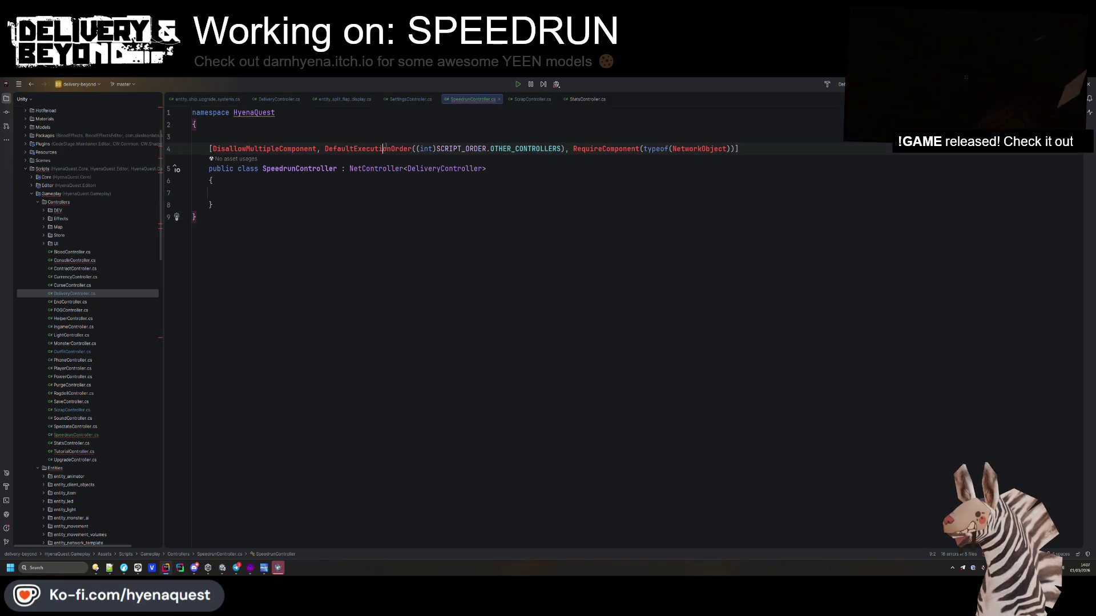
key(alt+Return)
click(432, 205)
double_click(432, 205)
text(SpeedrunController)
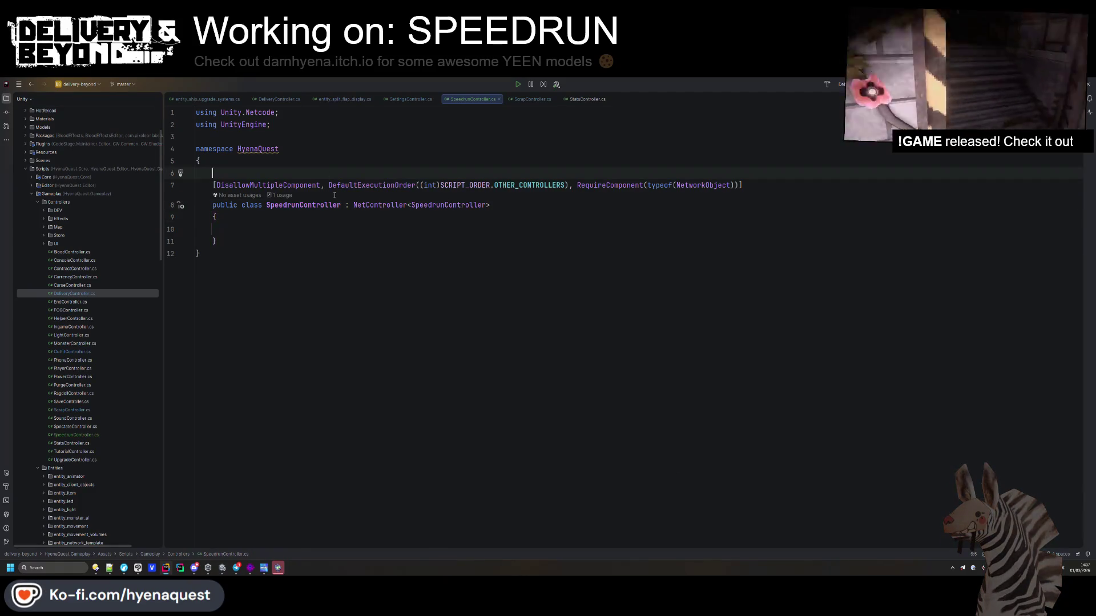
click(299, 209)
click(277, 216)
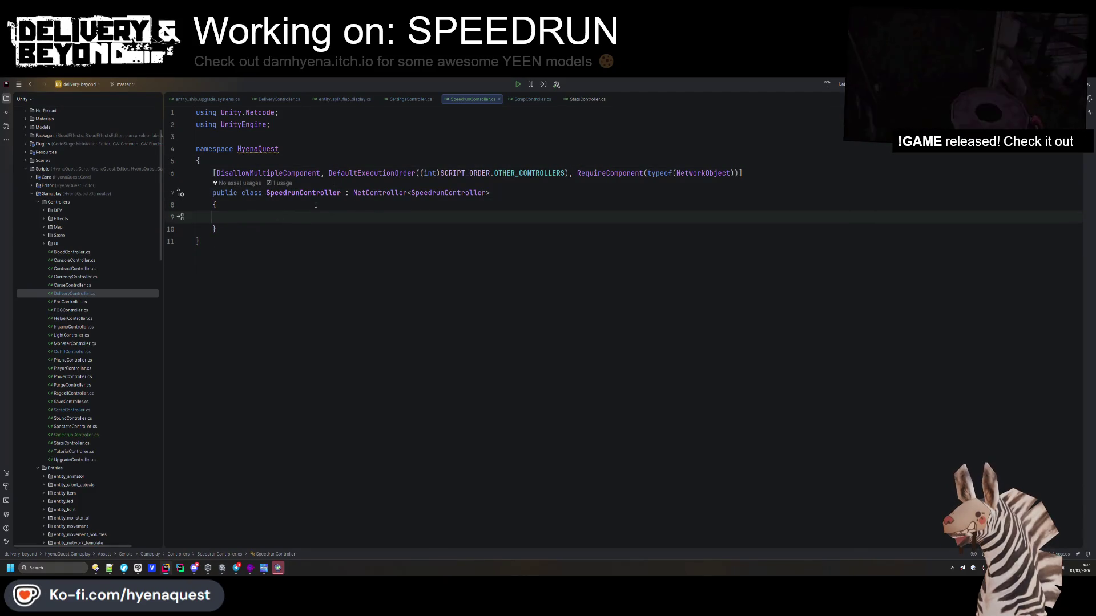
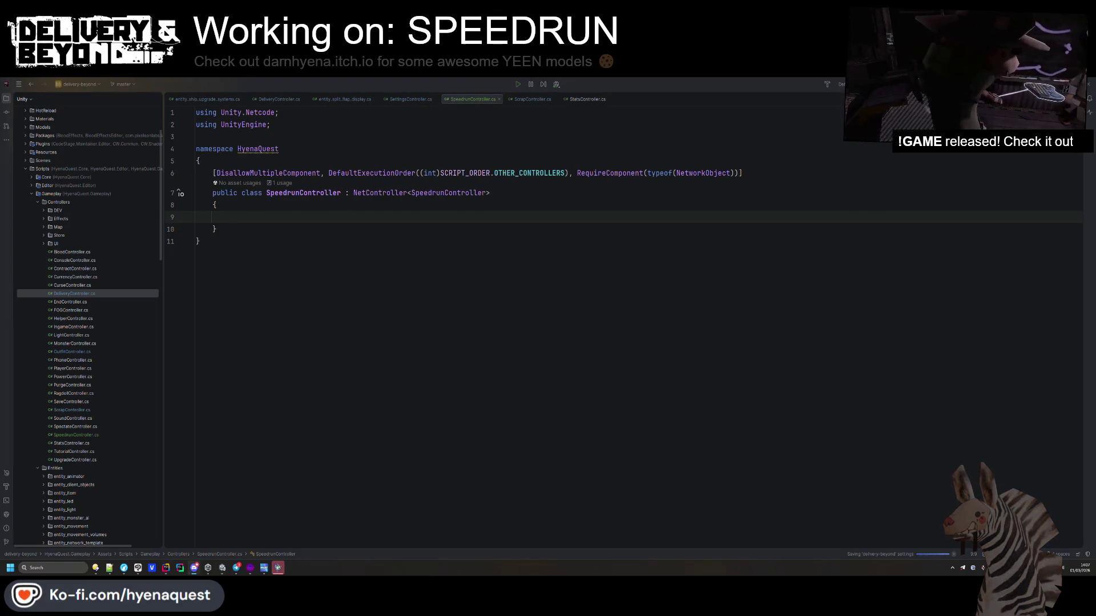
- Copy StatsController's #if UNITY_EDITOR OnValidate block into the SpeedrunController class body
click(588, 256)
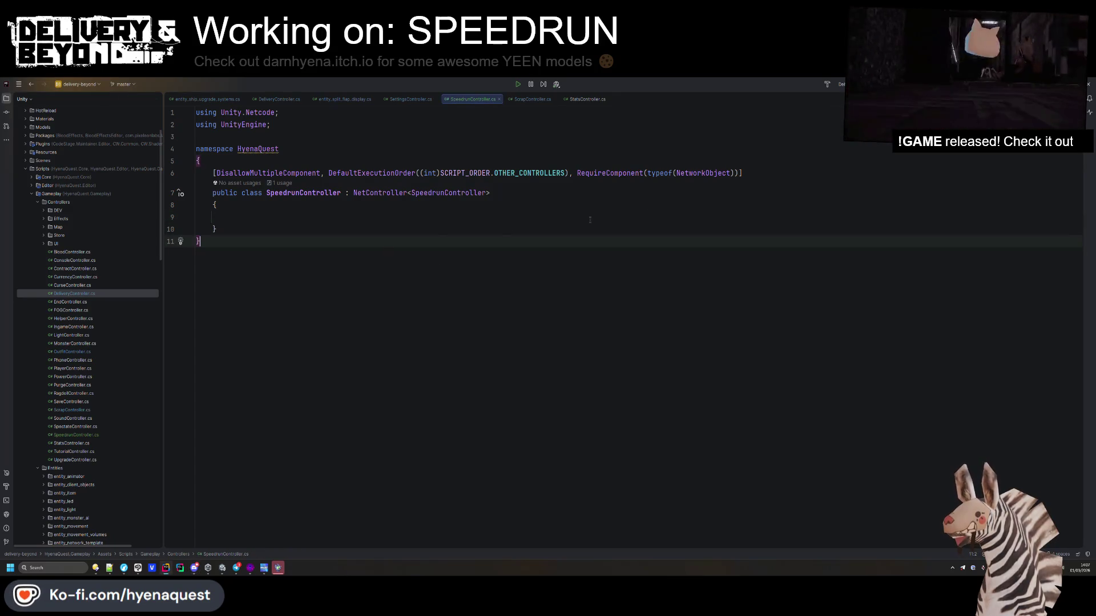
click(482, 214)
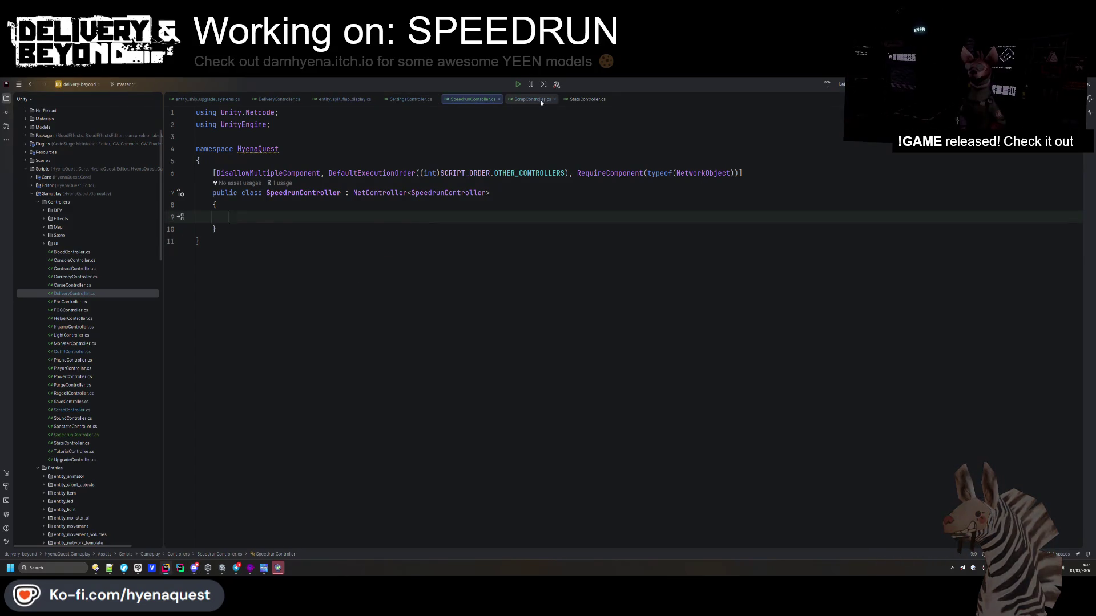
click(588, 100)
scroll(422, 304, down, 20)
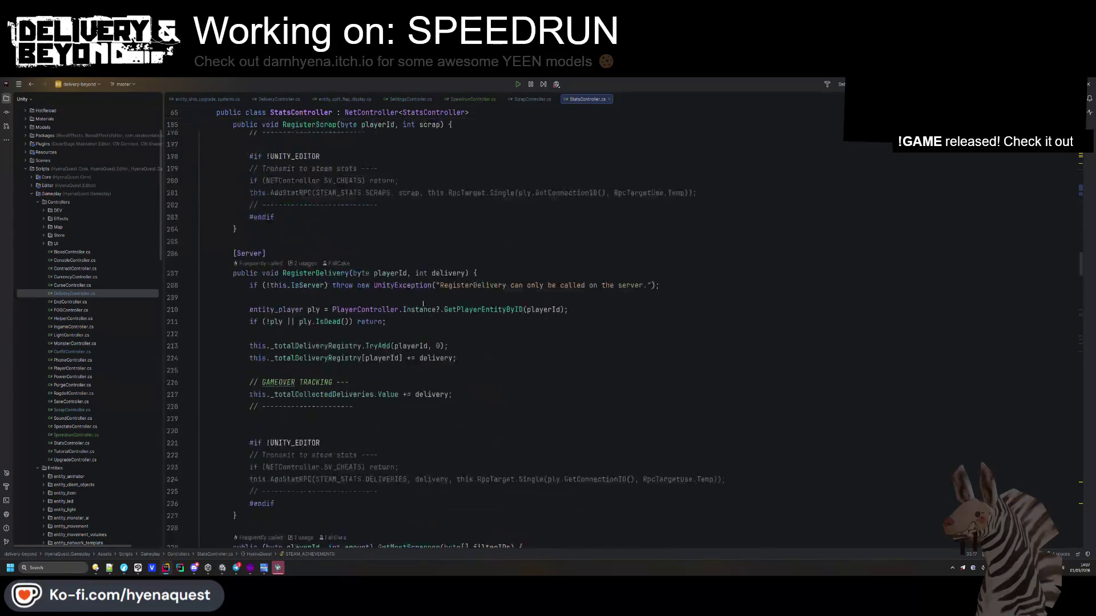
scroll(422, 303, down, 20)
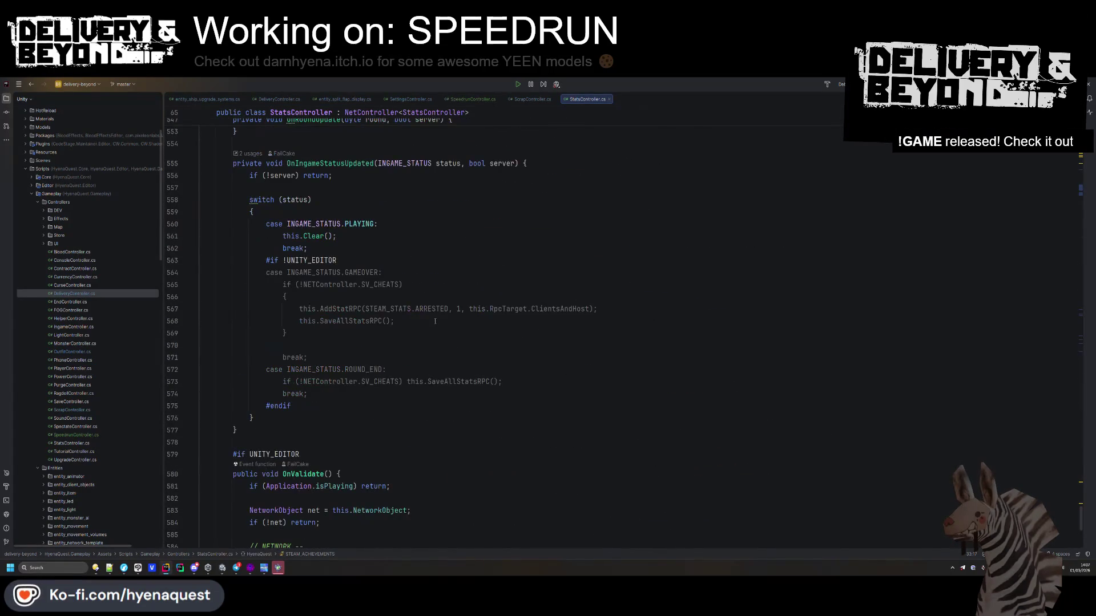
scroll(435, 322, down, 10)
mouse_move(270, 426)
mouse_down()
mouse_move(249, 469)
mouse_move(225, 329)
mouse_up()
key(ctrl+c)
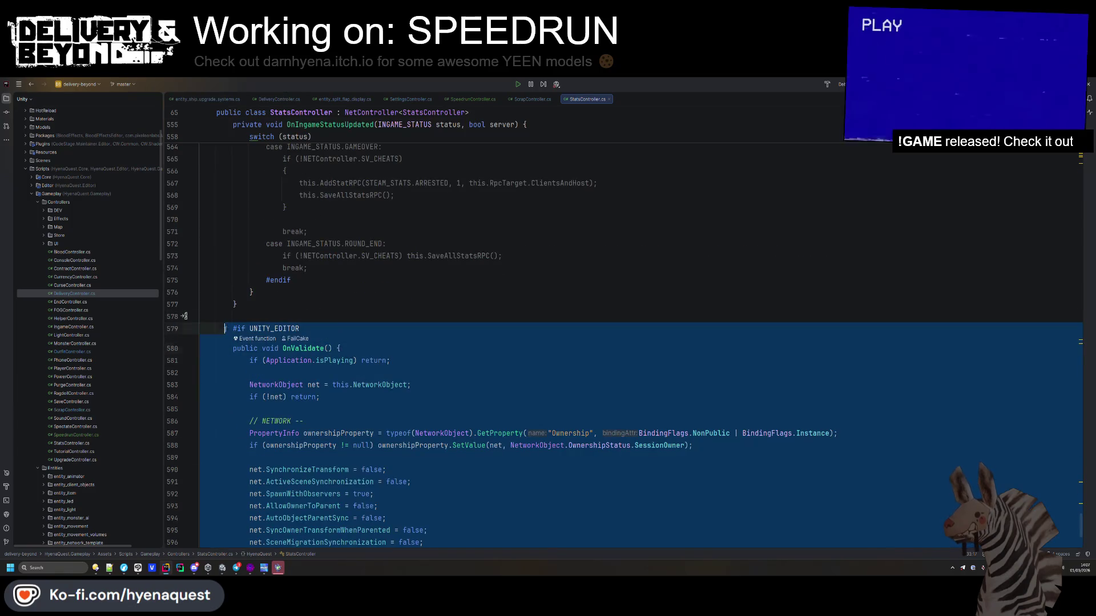
scroll(539, 276, down, 5)
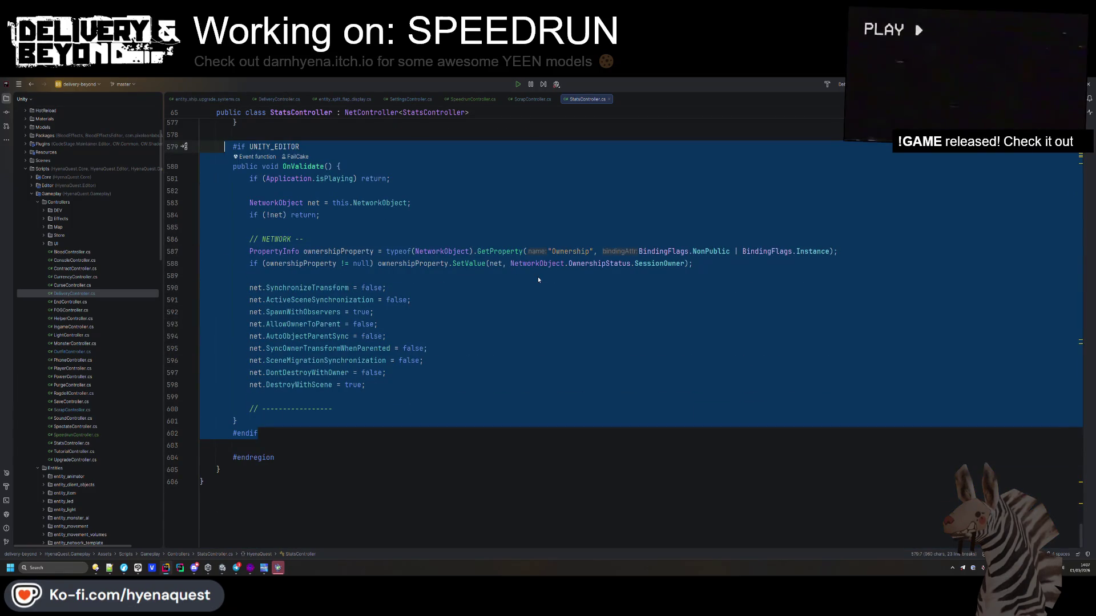
key(ctrl+Tab)
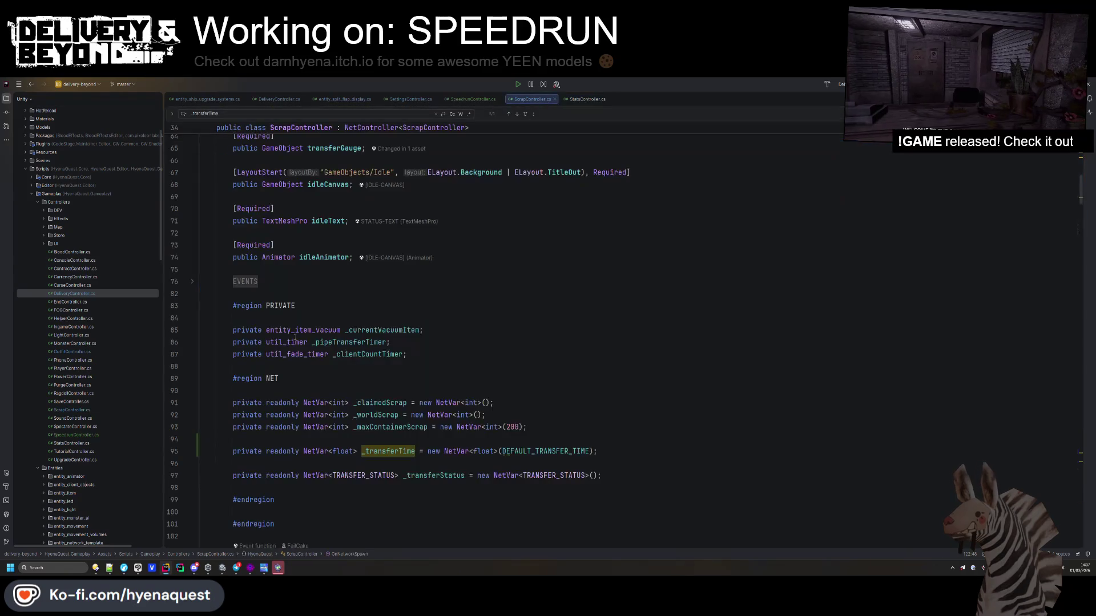
click(469, 101)
key(ctrl+v)
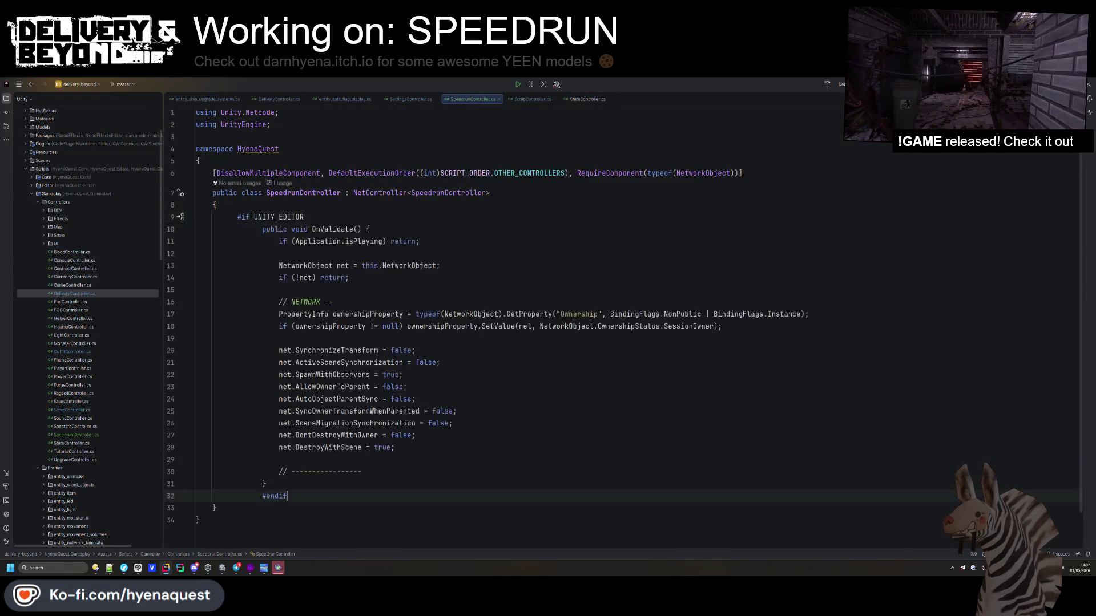
- Wrap the OnValidate block in #region PRIVATE / #endregion and leave blank lines above it
click(251, 217)
text(#region PRIVATE)
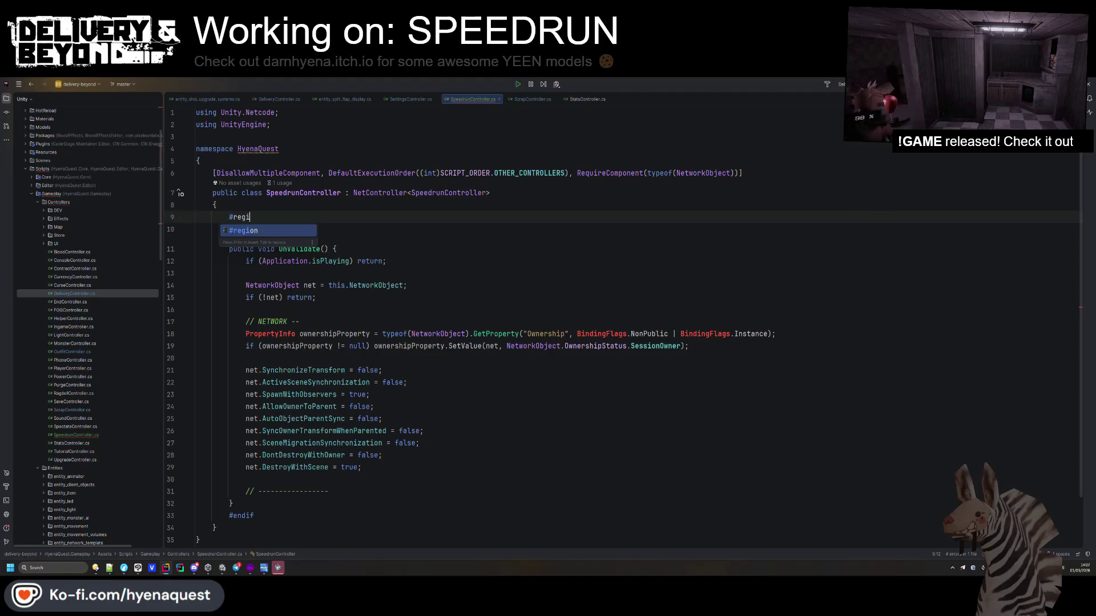
click(270, 513)
key(Return)
text(#endre)
key(Return)
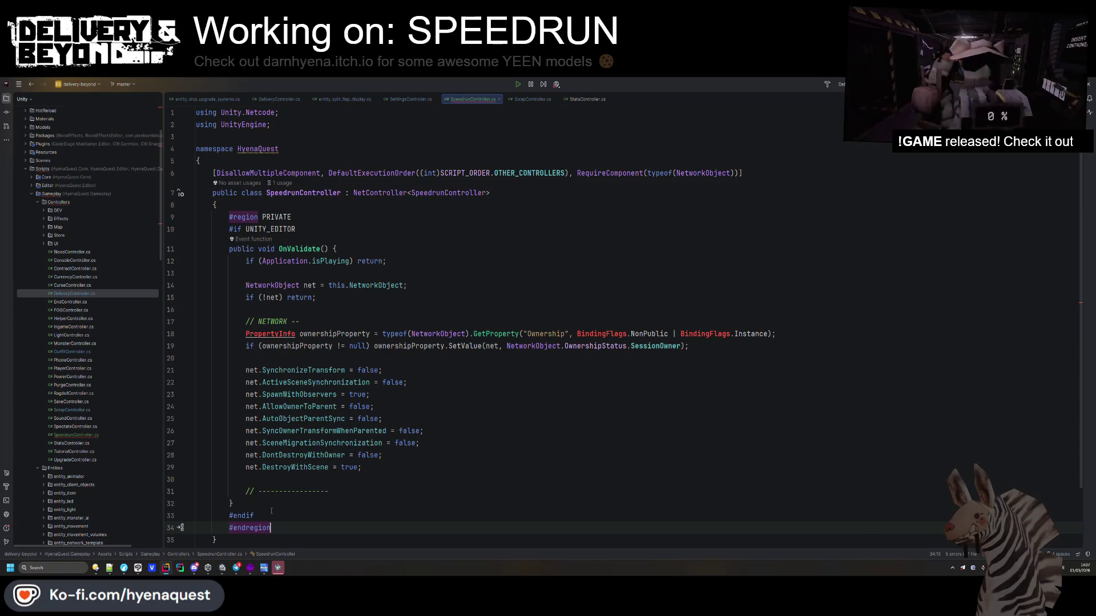
click(270, 334)
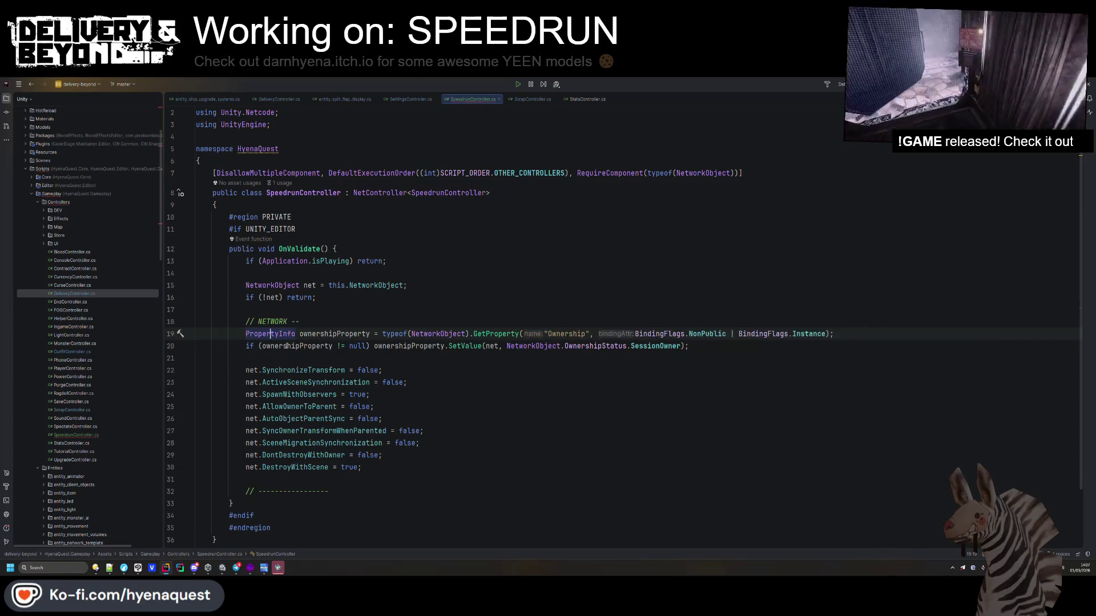
click(290, 218)
key(Up)
key(Return)
key(Return)
key(Up)
- Find an existing LayoutStart attribute in the project and paste it into SpeedrunController
key(ctrl+shift+f)
text(Layo)
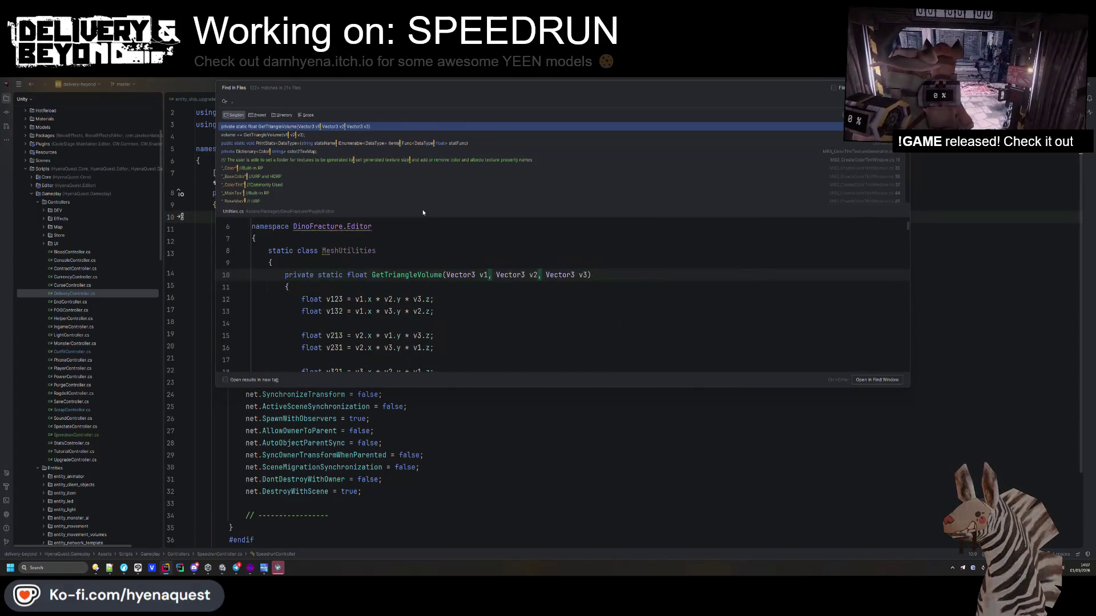
text(utStart)
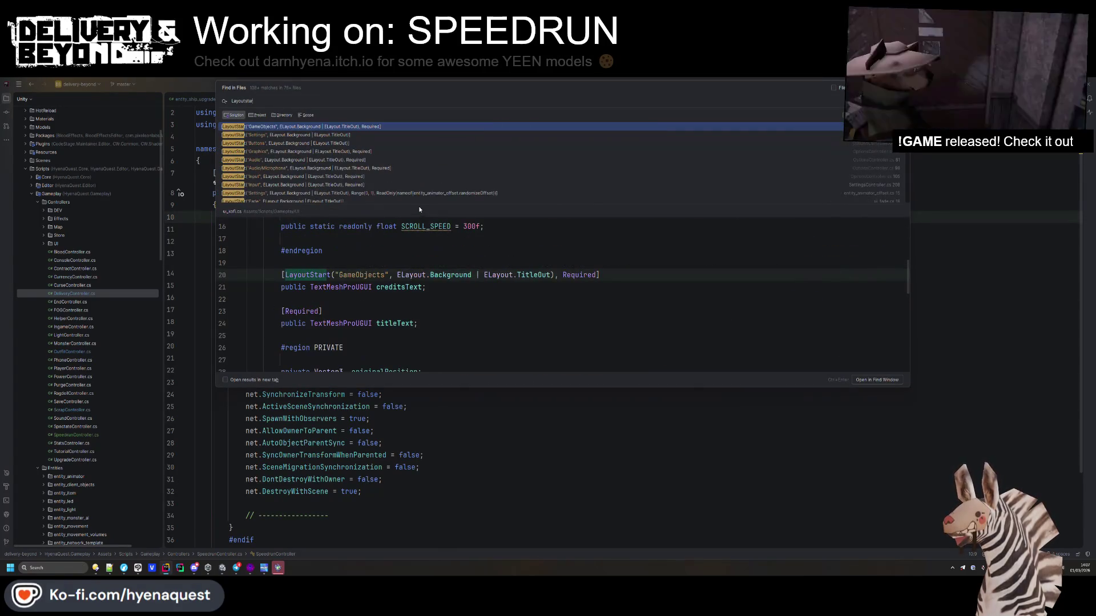
key(ctrl+c)
key(Escape)
key(ctrl+v)
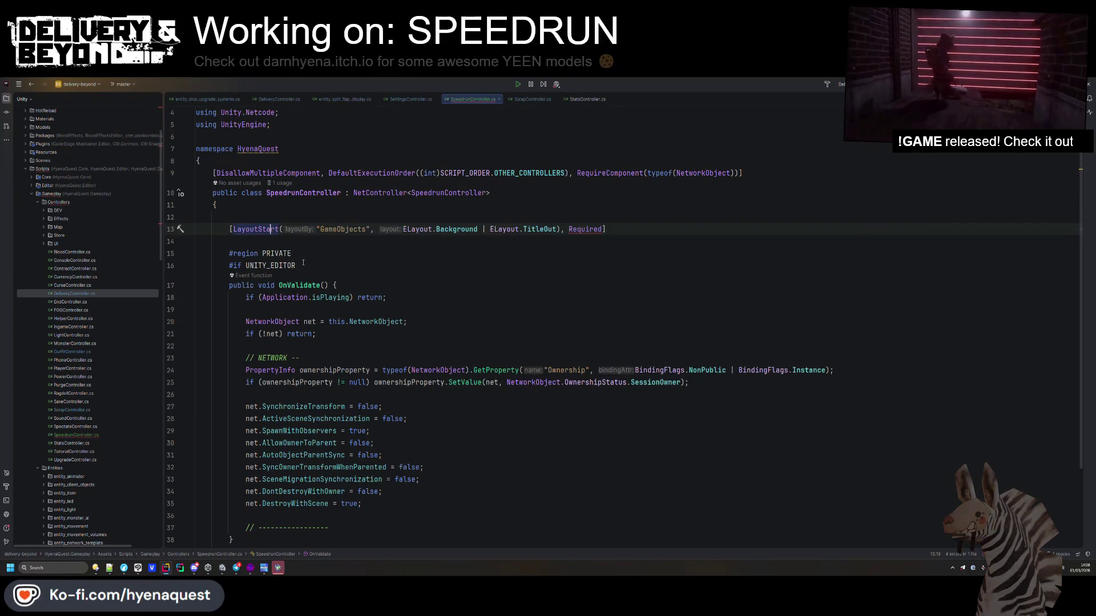
click(604, 226)
key(Return)
- Declare a public entity_split_flap_display totalTime field under the LayoutStart attribute
text(public )
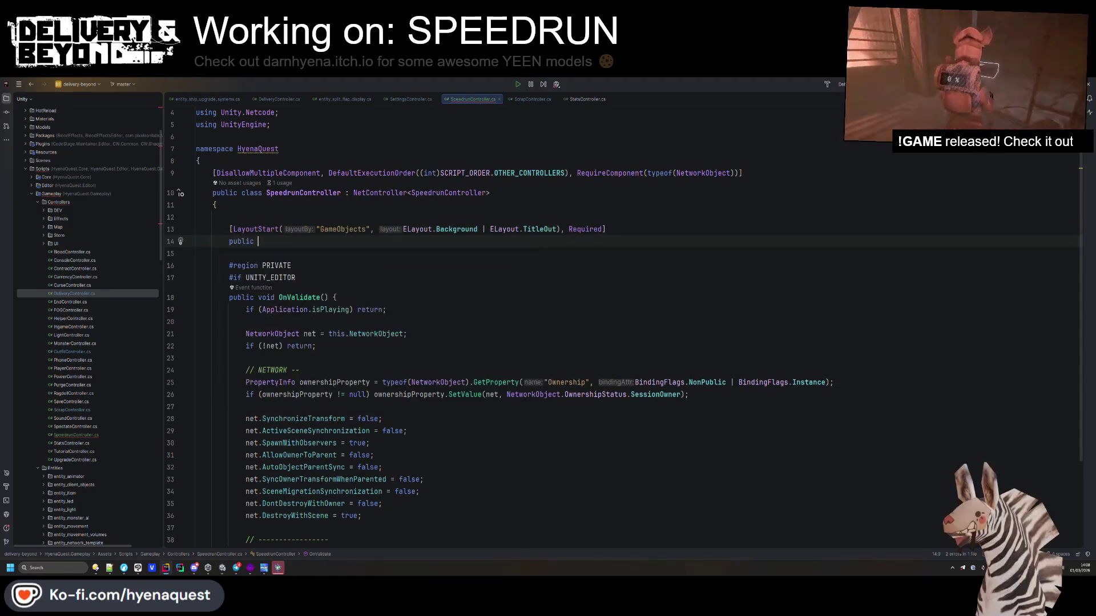
text(entity_spli)
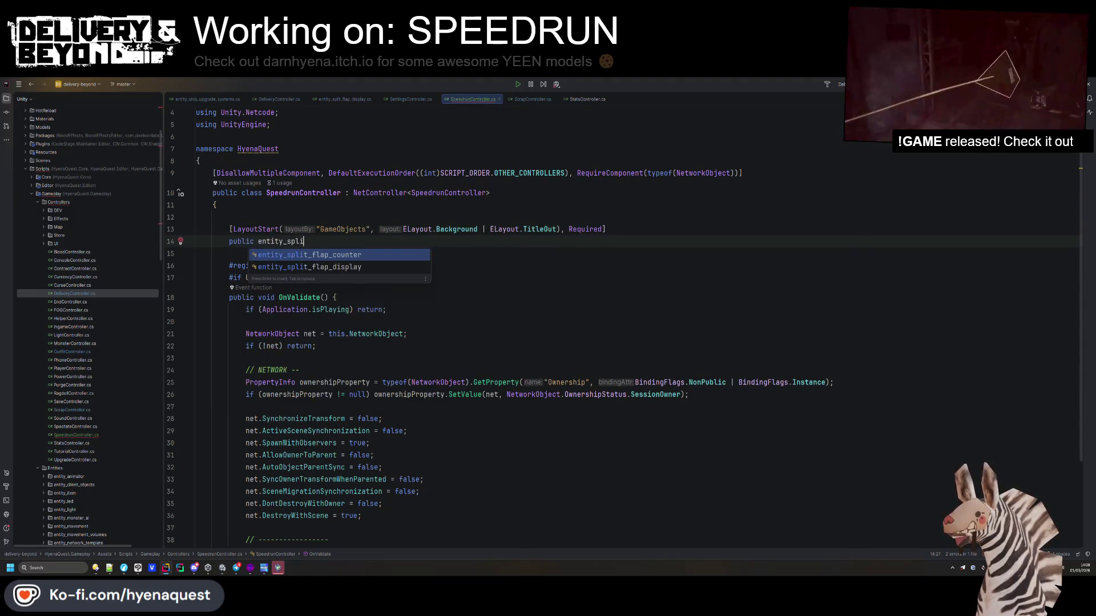
key(Down)
key(Return)
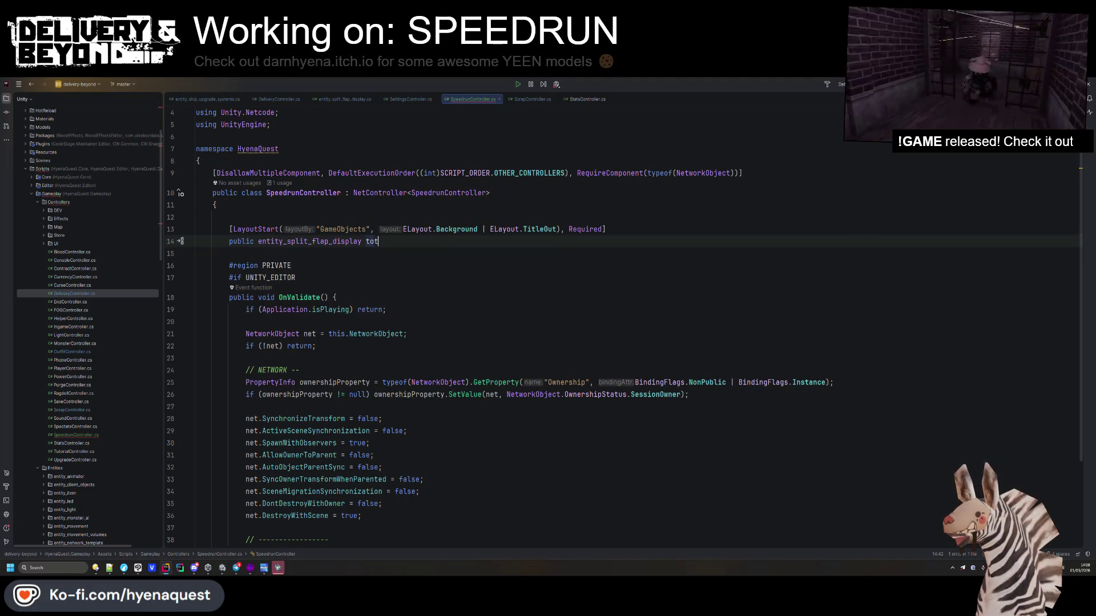
text(alTime;)
key(Return)
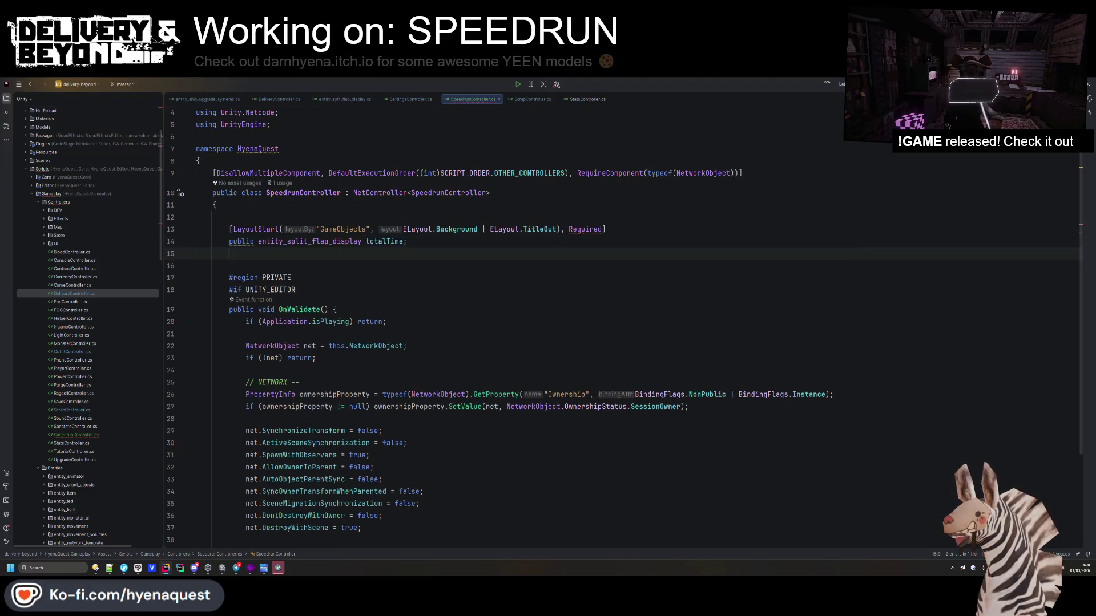
- Duplicate it as a [Required] bestTime field and add blank lines after the fields
key(Up)
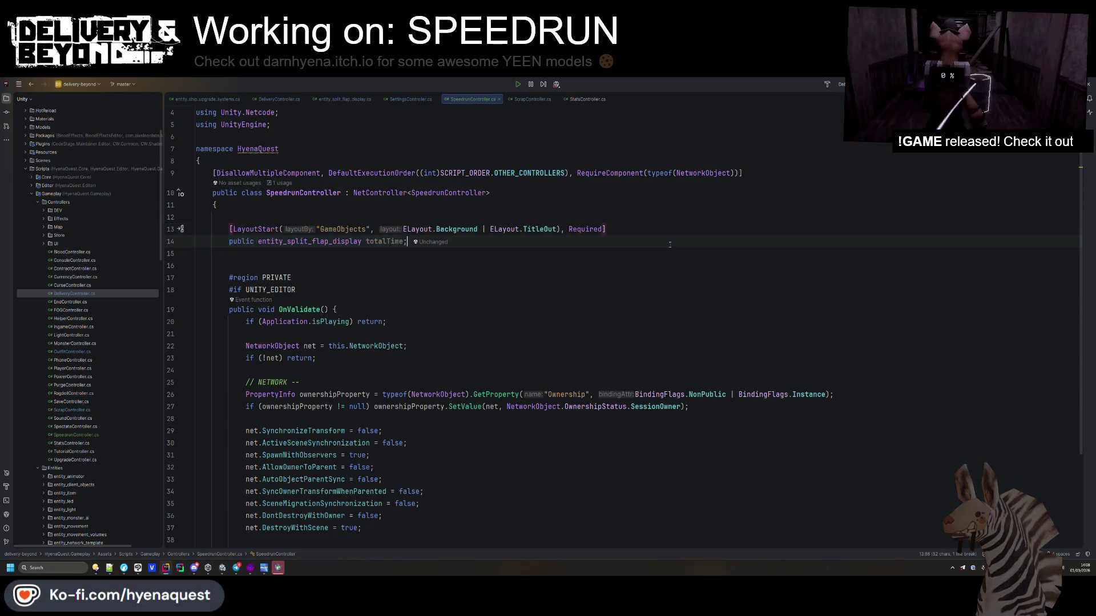
key(ctrl+d)
double_click(367, 256)
text(bestTime)
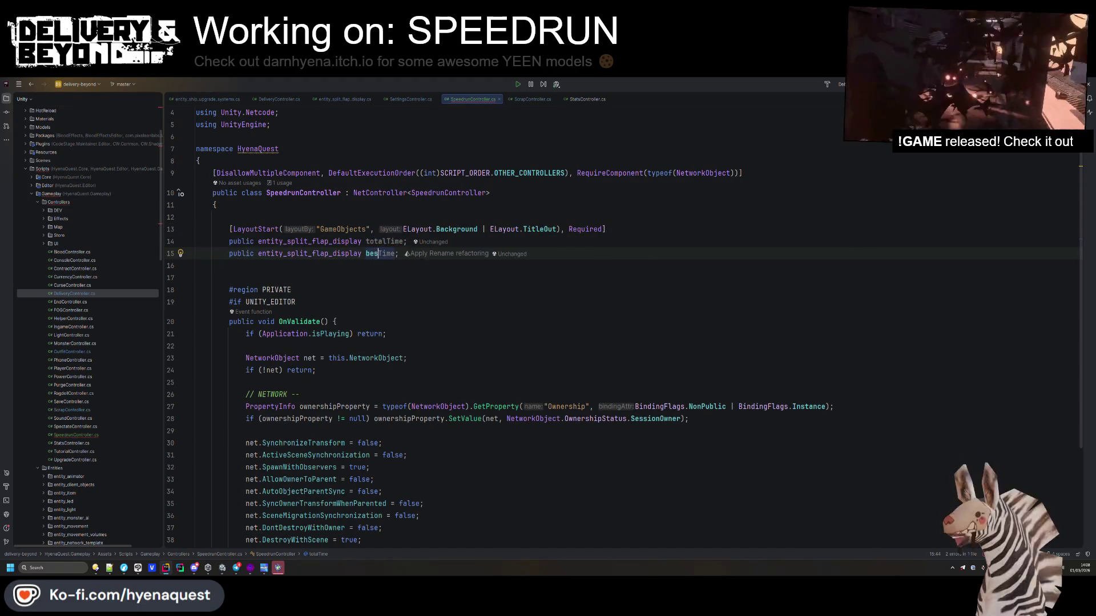
key(ctrl+alt+Return)
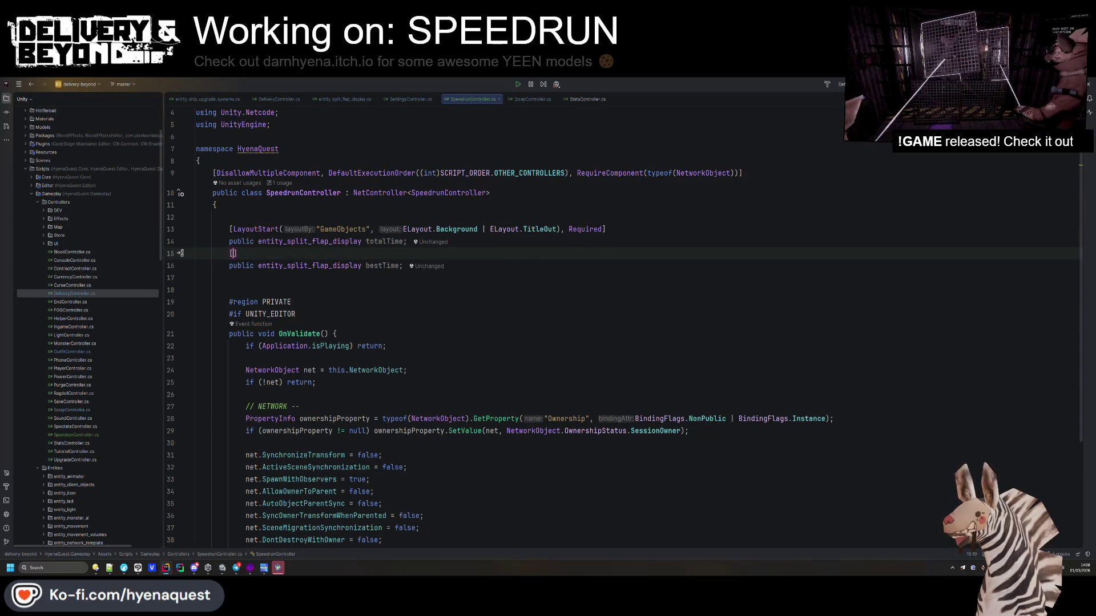
text(Required)
click(529, 237)
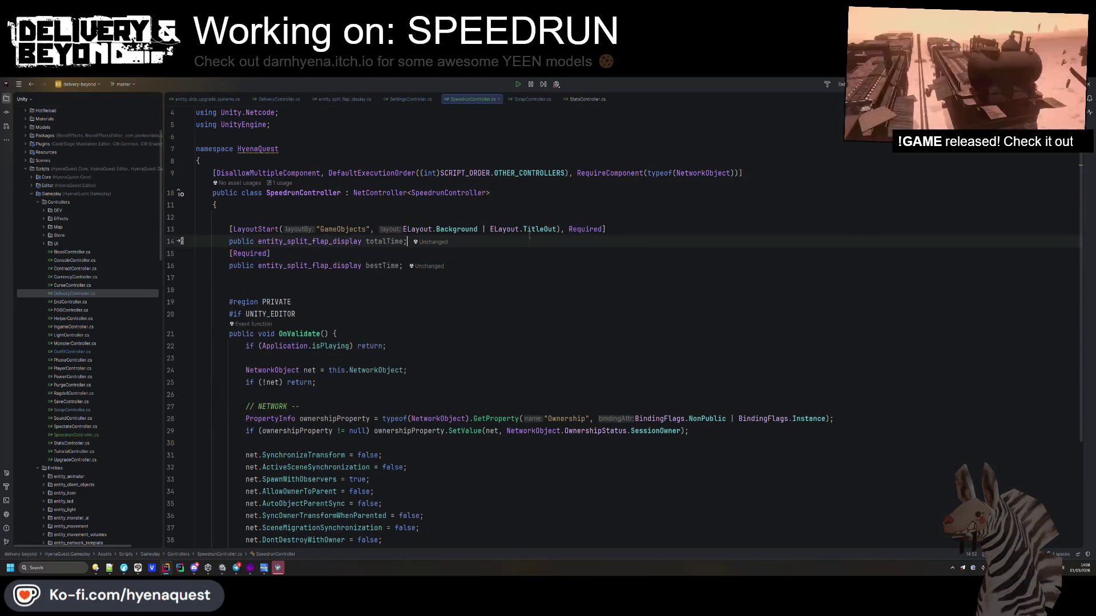
key(Return)
key(Down)
key(Down)
key(Down)
scroll(406, 254, down, 4)
key(Return)
key(Return)
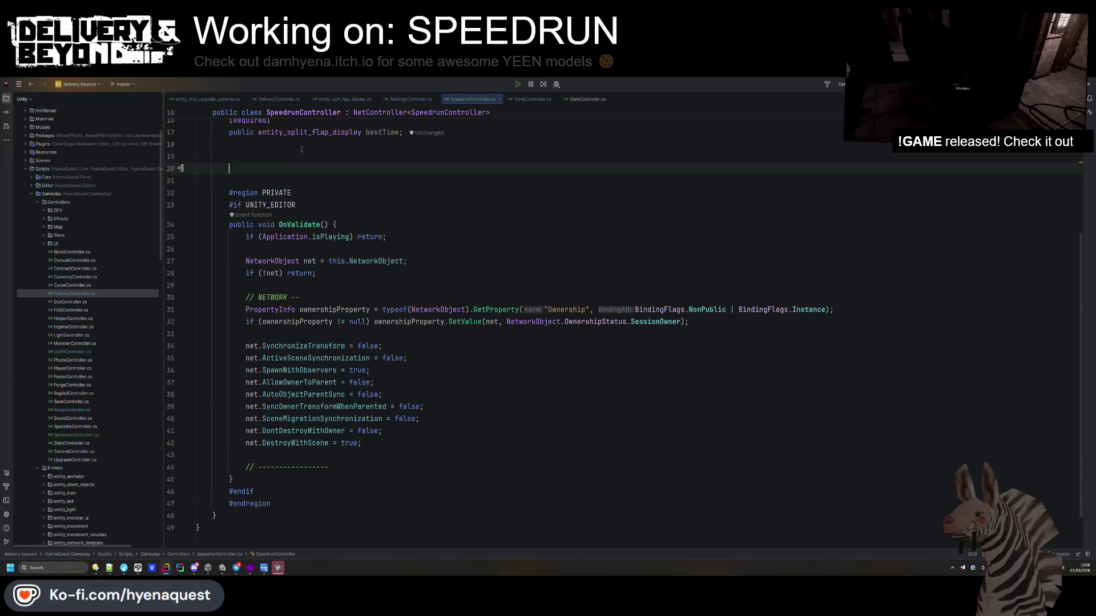
- Tidy the blank lines below bestTime and put the caret after a public keyword
scroll(389, 356, up, 5)
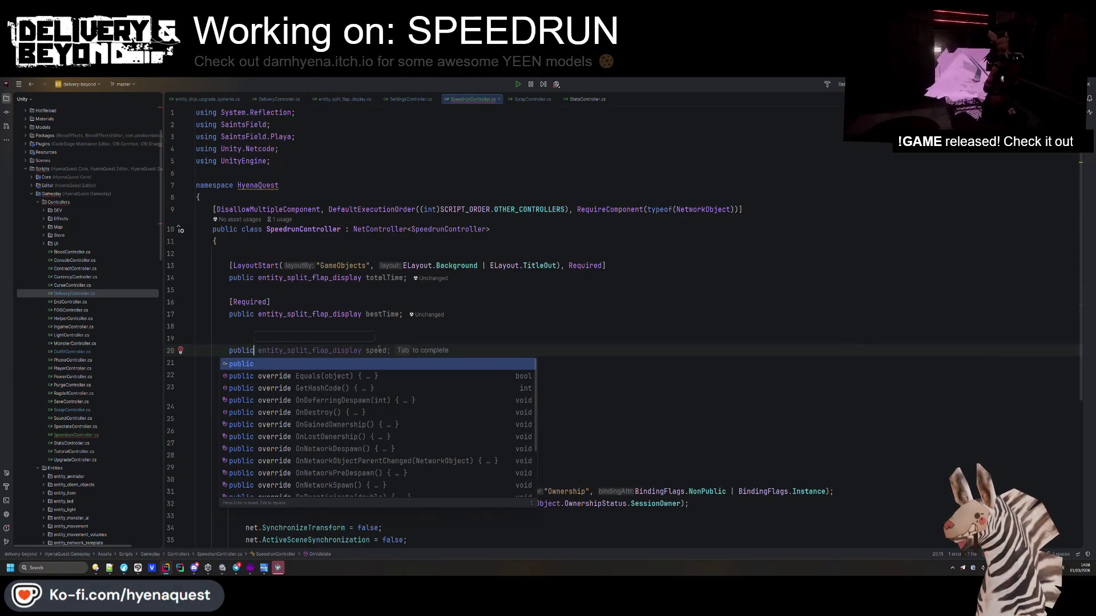
key(Escape)
click(234, 253)
key(BackSpace)
click(298, 329)
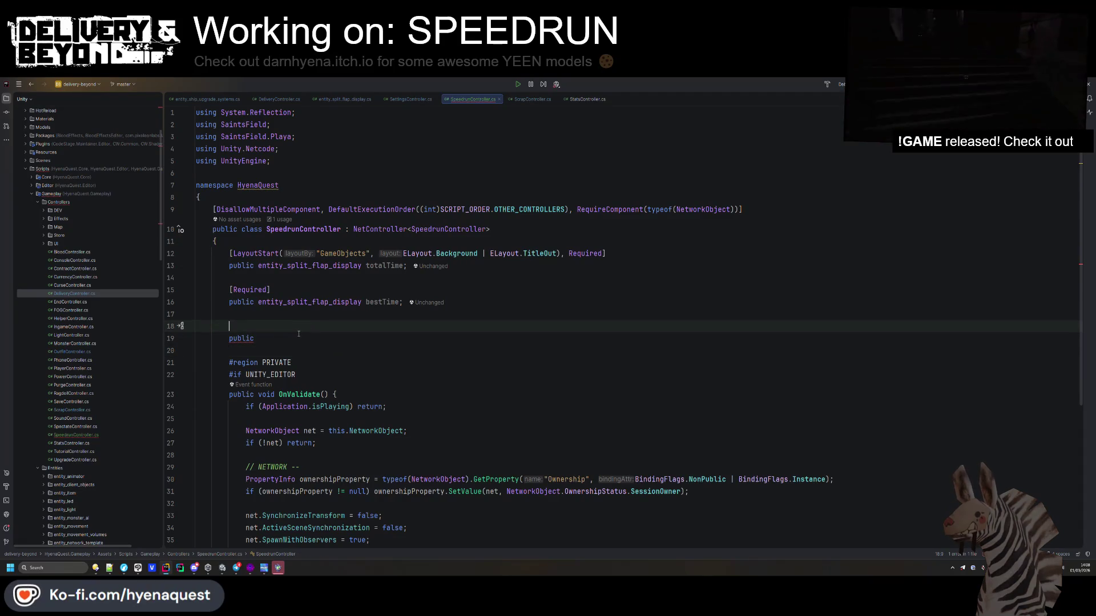
key(Delete)
key(End)
- Type a new method stub after public, with empty parentheses and a body
text(override )
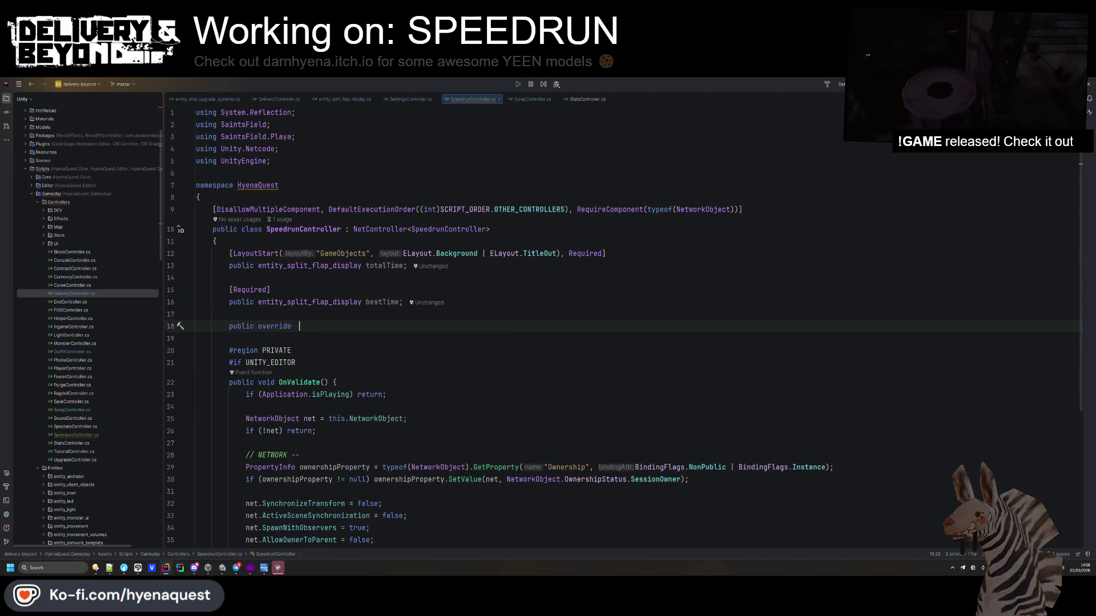
text(onv)
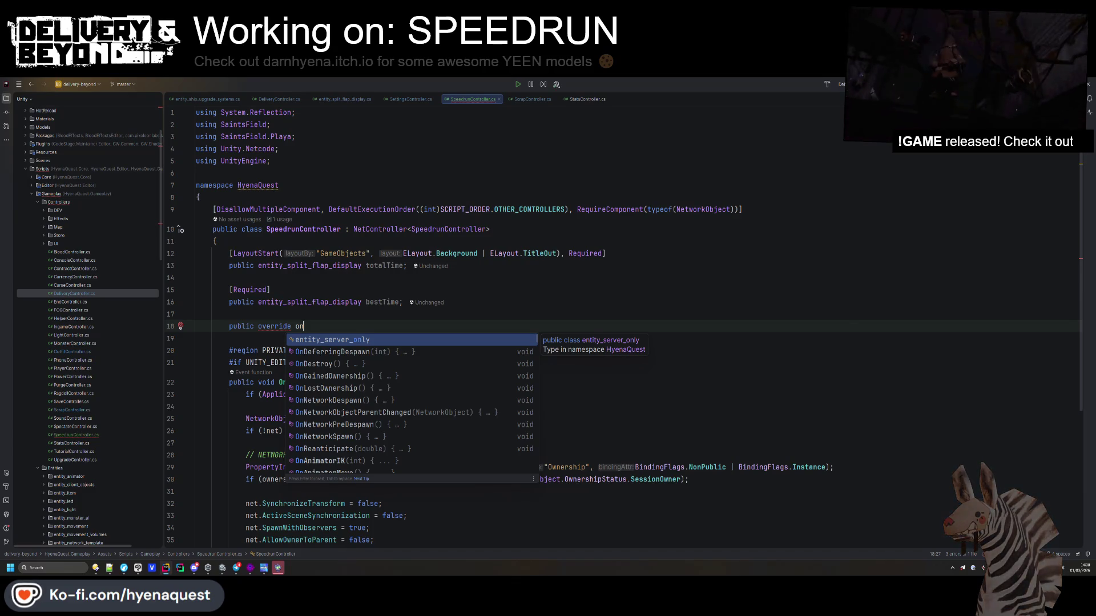
key(BackSpace)
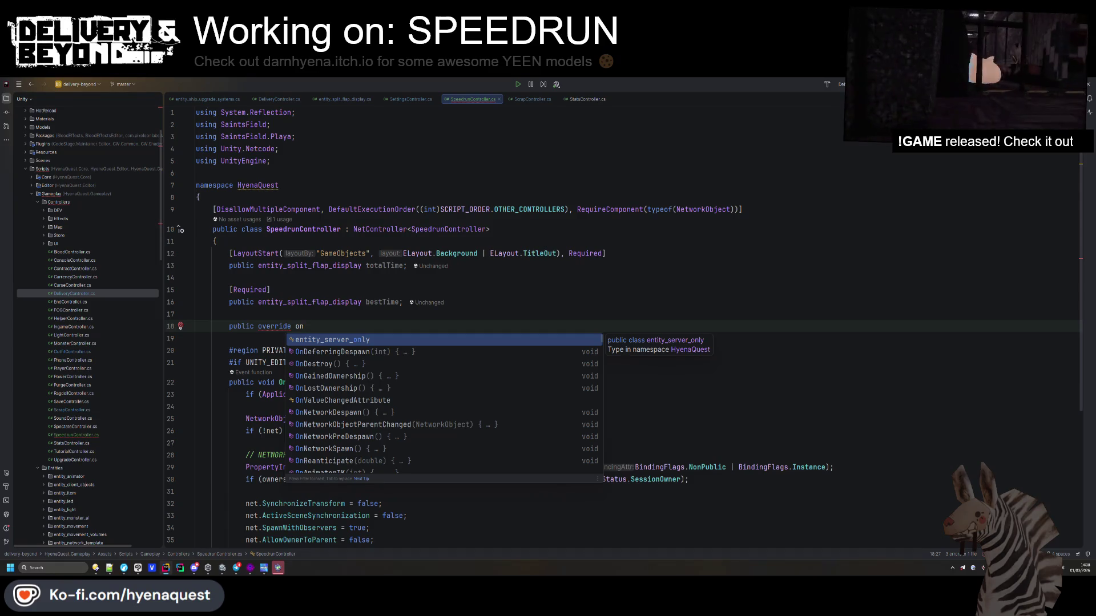
key(BackSpace)
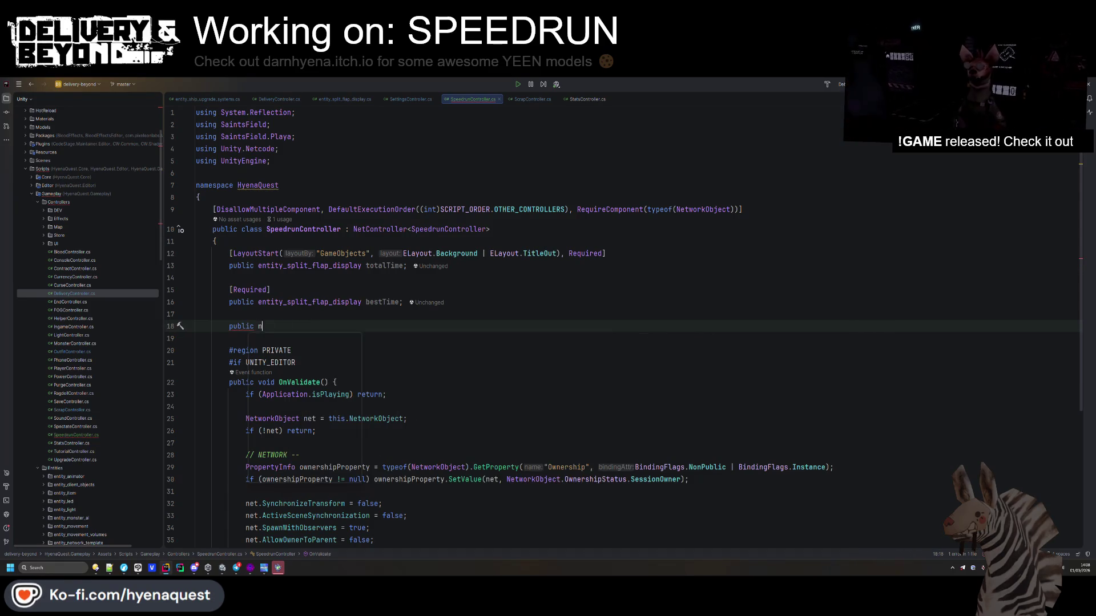
text(ew)
key(BackSpace)
key(BackSpace)
key(Escape)
key(BackSpace)
text(void new A)
text(sync)
key(Return)
text(() {)
key(Return)
- Correct the signature to public new void Awake() and move into its empty body
double_click(266, 326)
key(BackSpace)
click(279, 326)
text(voi)
key(Return)
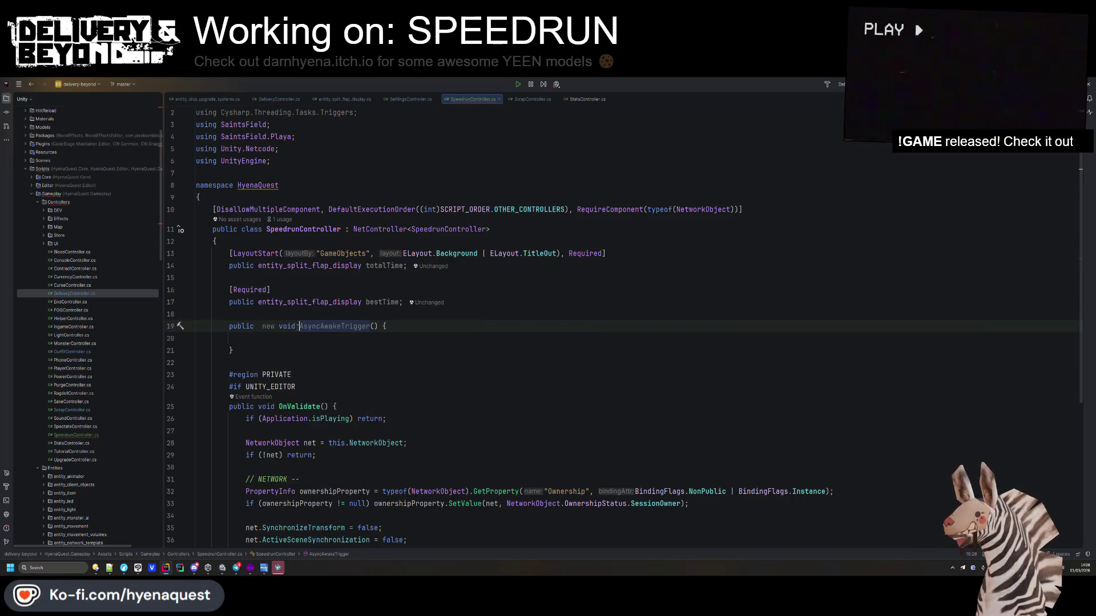
key(Return)
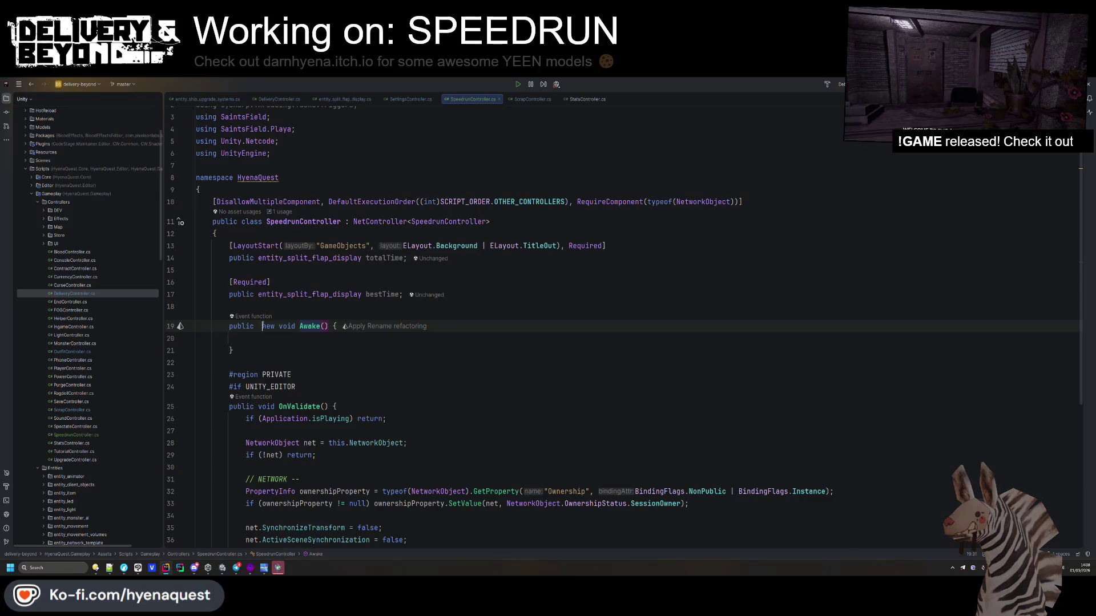
click(273, 338)
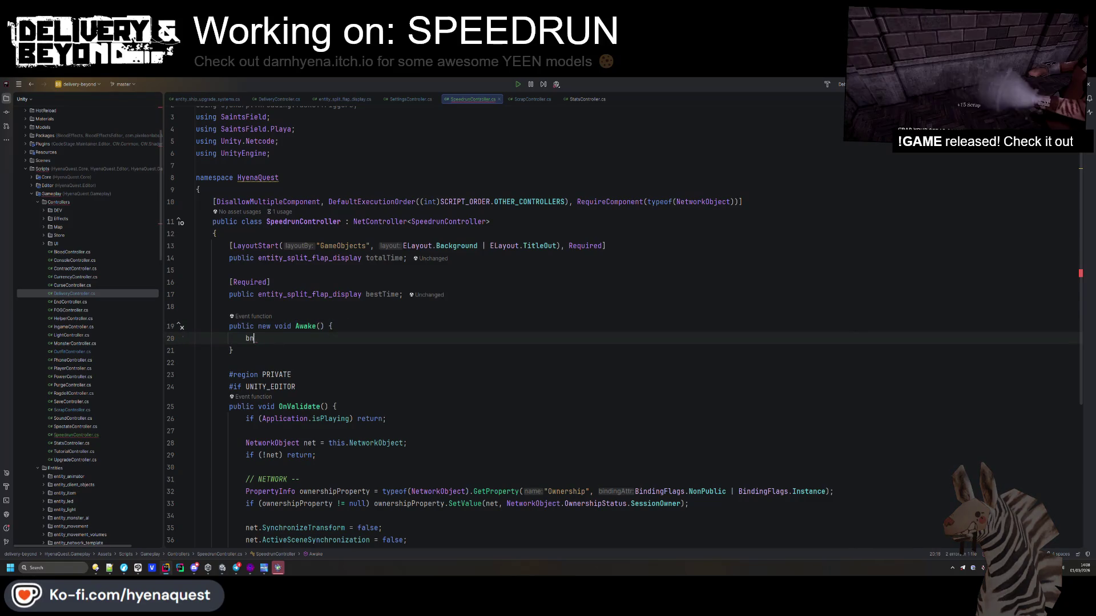
- Call base.Awake() and throw a UnityException naming entity_split_flap_display when totalTime is missing
text(se.did)
key(Return)
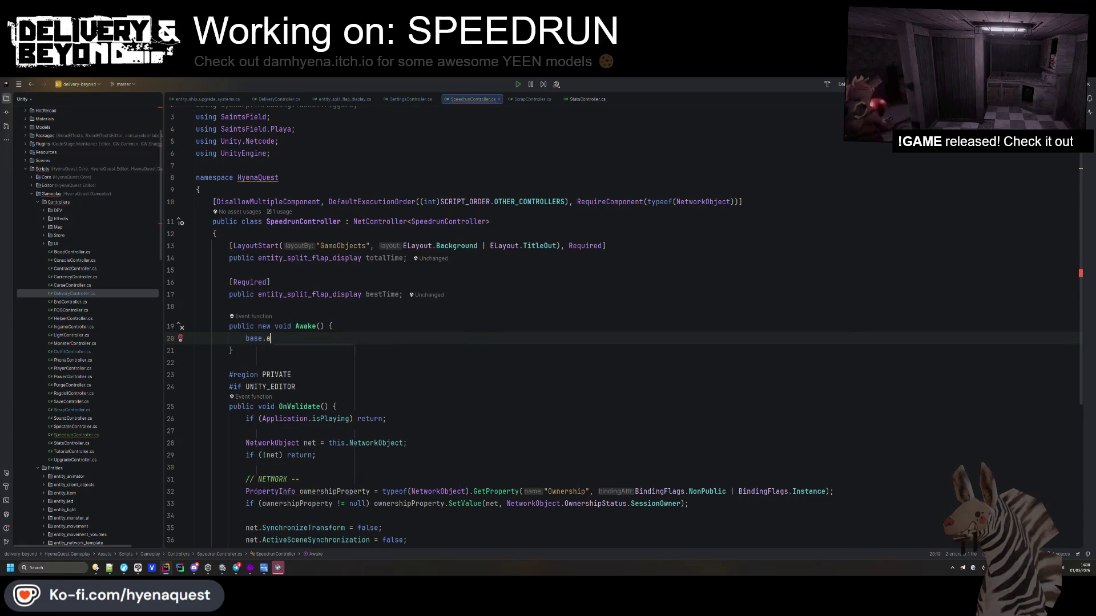
key(Return)
key(Return)
text(i)
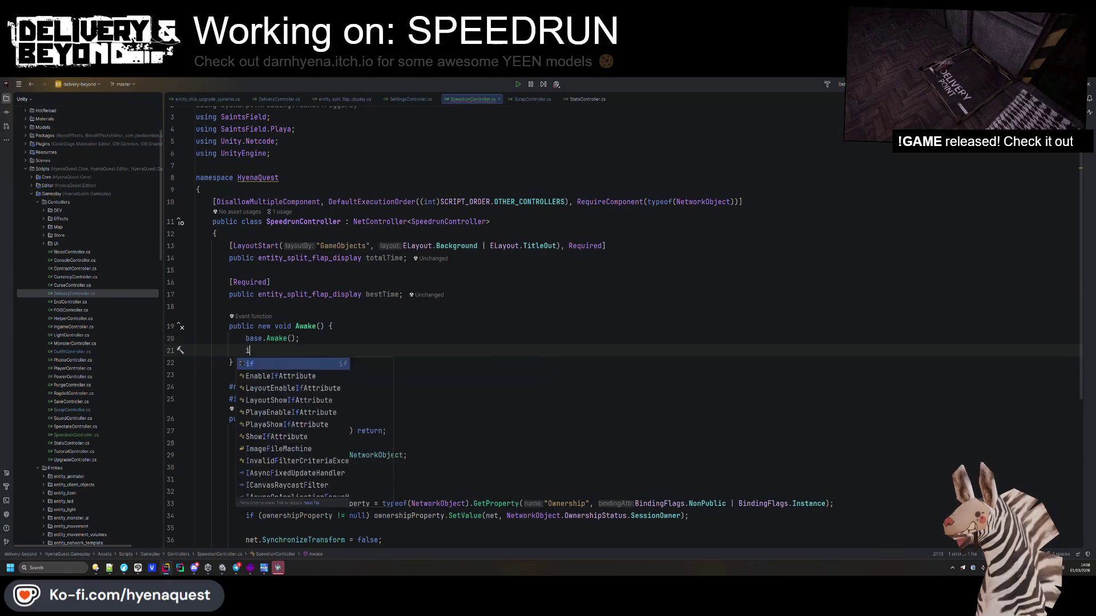
text(f(!this)
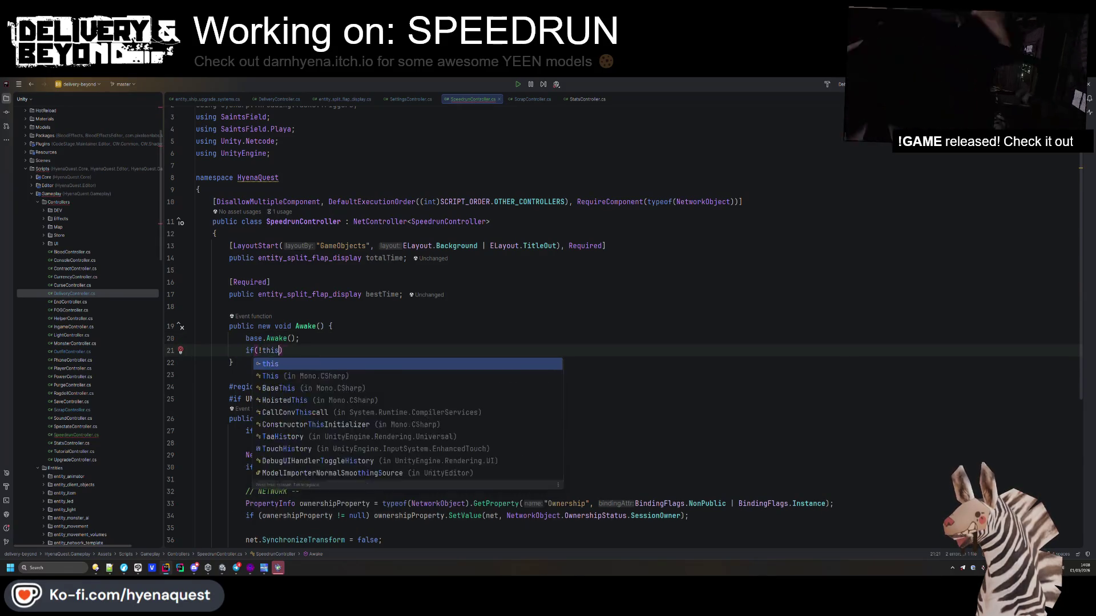
text(.totalTime) throw new UnityException("Mi)
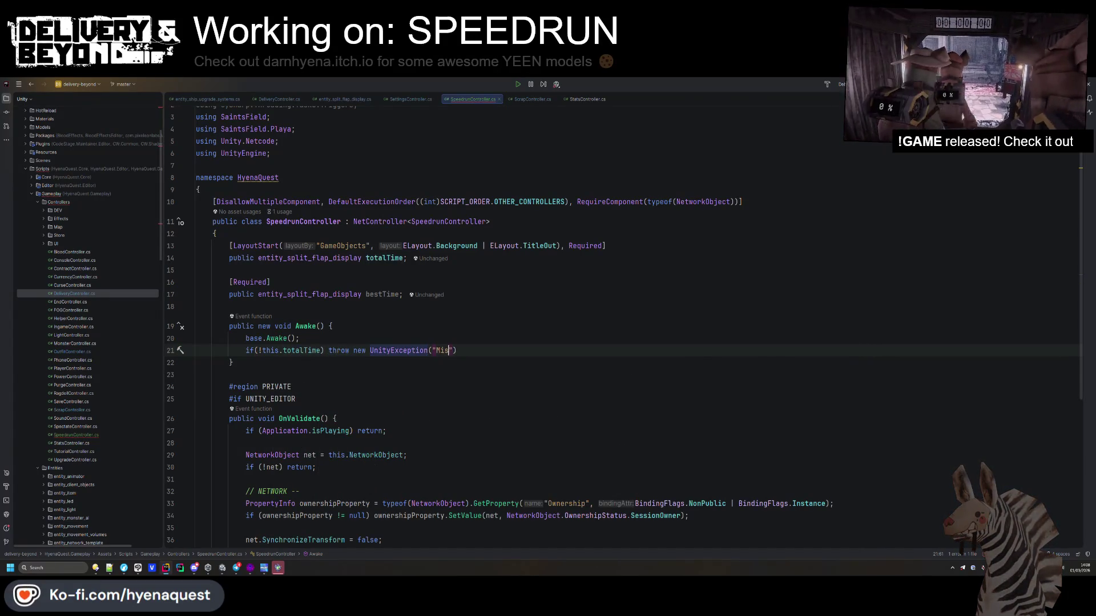
text(ssing)
key(BackSpace)
key(BackSpace)
key(BackSpace)
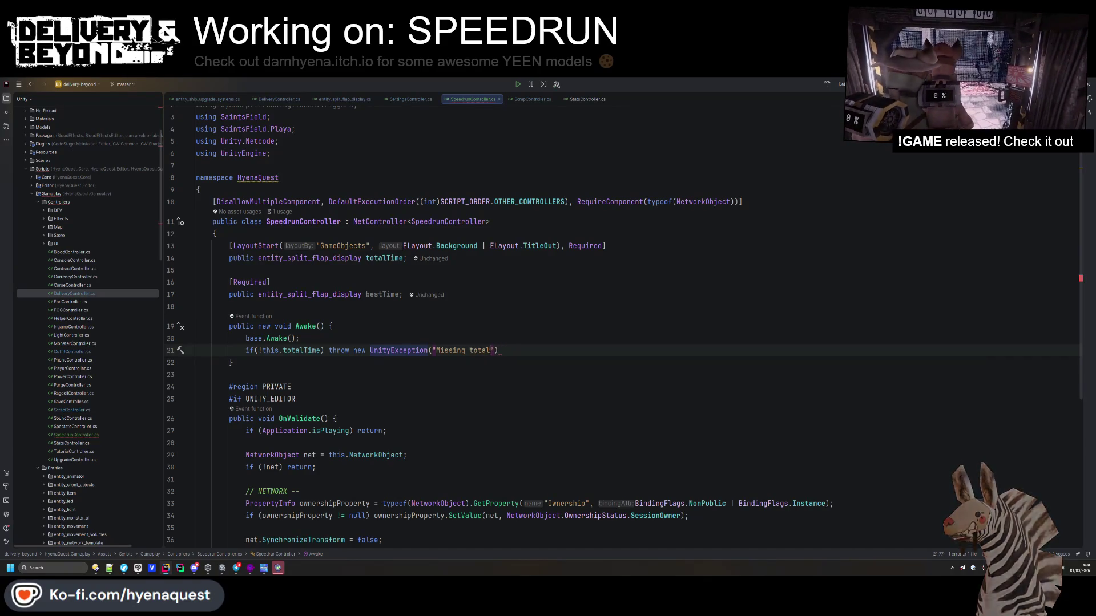
text(time )
text(;)
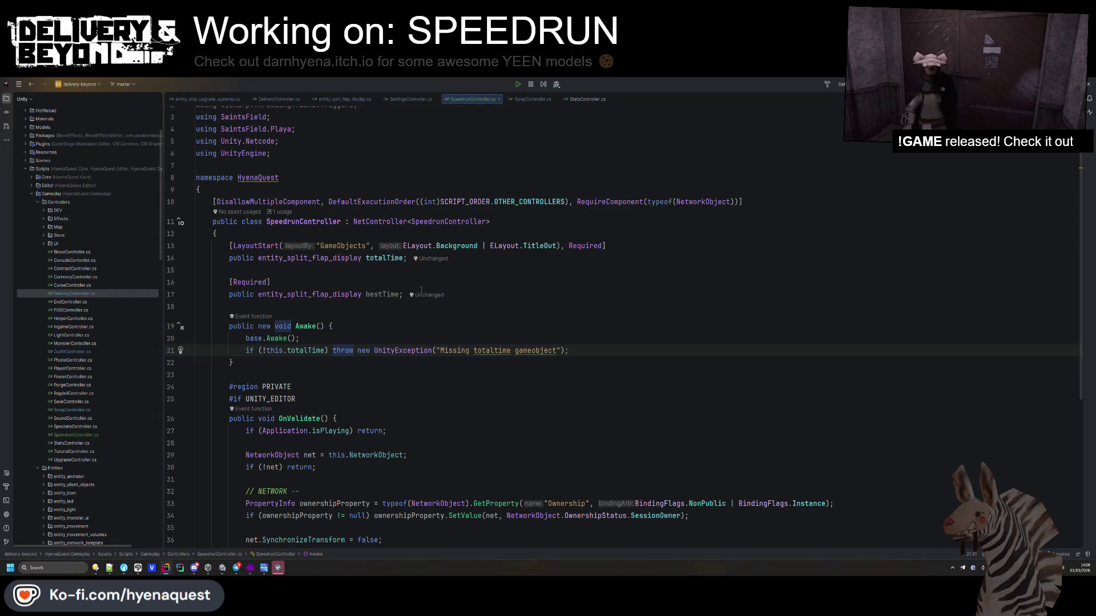
double_click(309, 258)
key(ctrl+c)
double_click(535, 350)
key(ctrl+v)
- Duplicate the check for bestTime, updating both the condition and the error message
key(Up)
key(Up)
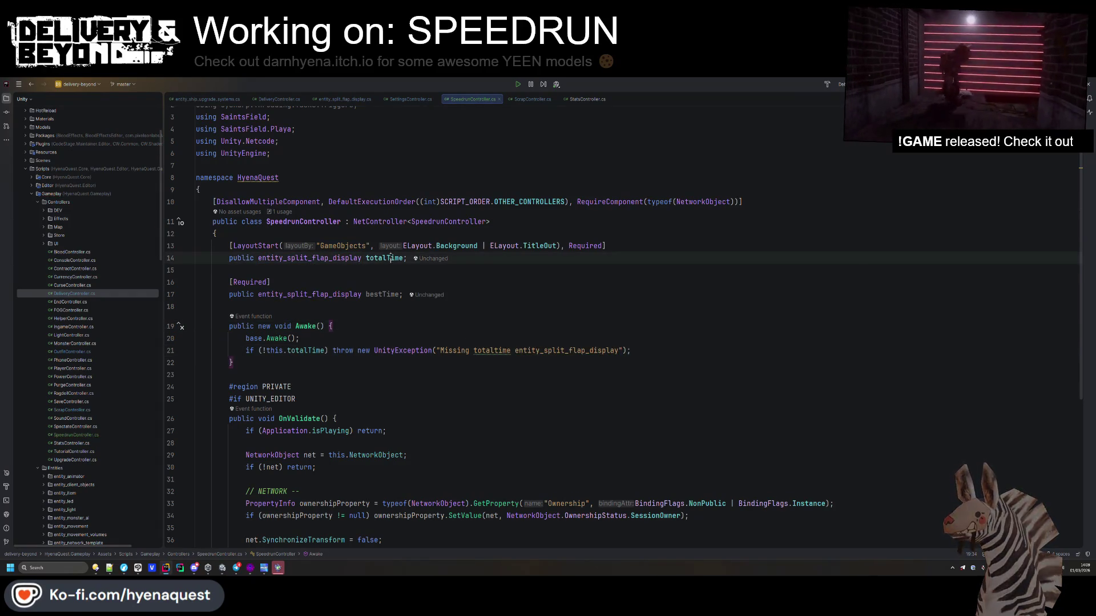
key(Down)
key(Down)
key(ctrl+d)
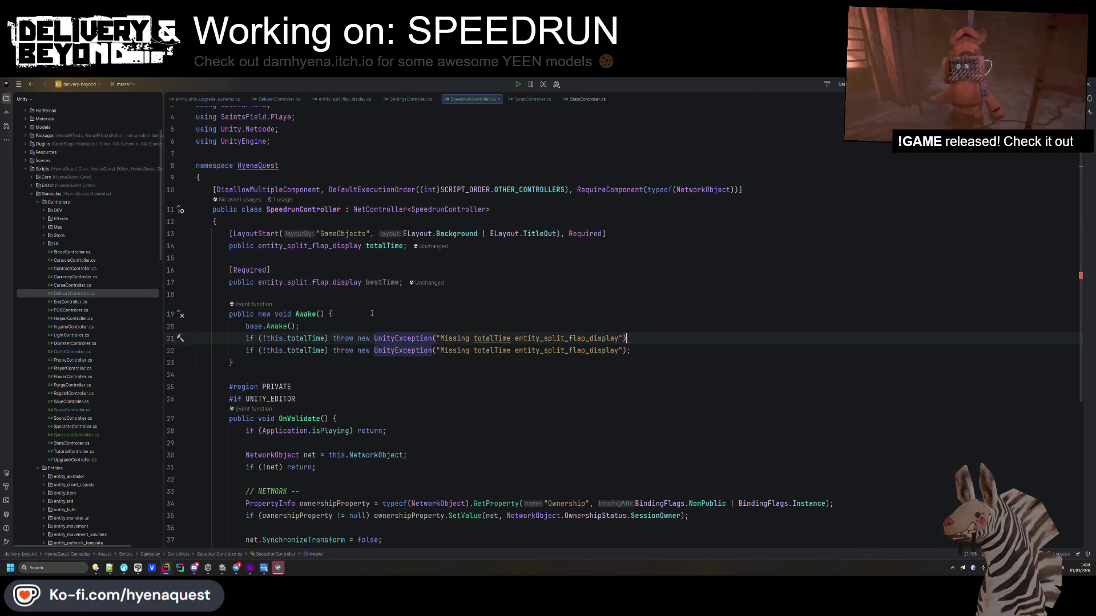
key(Up)
key(Return)
click(375, 282)
key(ctrl+c)
double_click(305, 362)
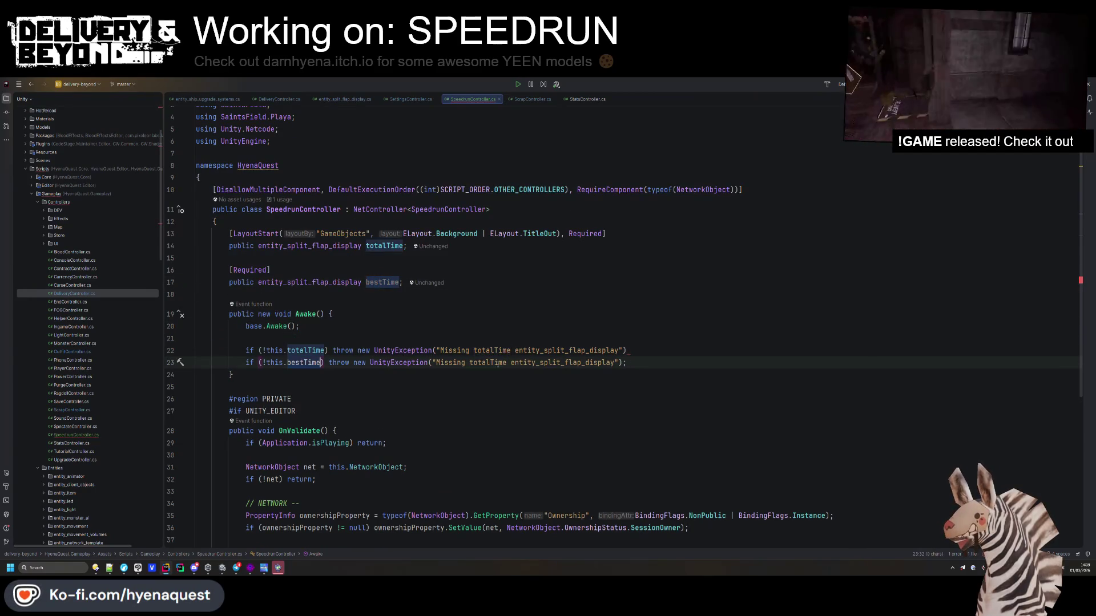
key(ctrl+v)
double_click(491, 363)
key(ctrl+v)
click(646, 349)
- Add a new line after Awake and begin a public override member
key(Up)
key(Up)
key(Down)
key(Down)
key(Down)
key(Return)
key(Return)
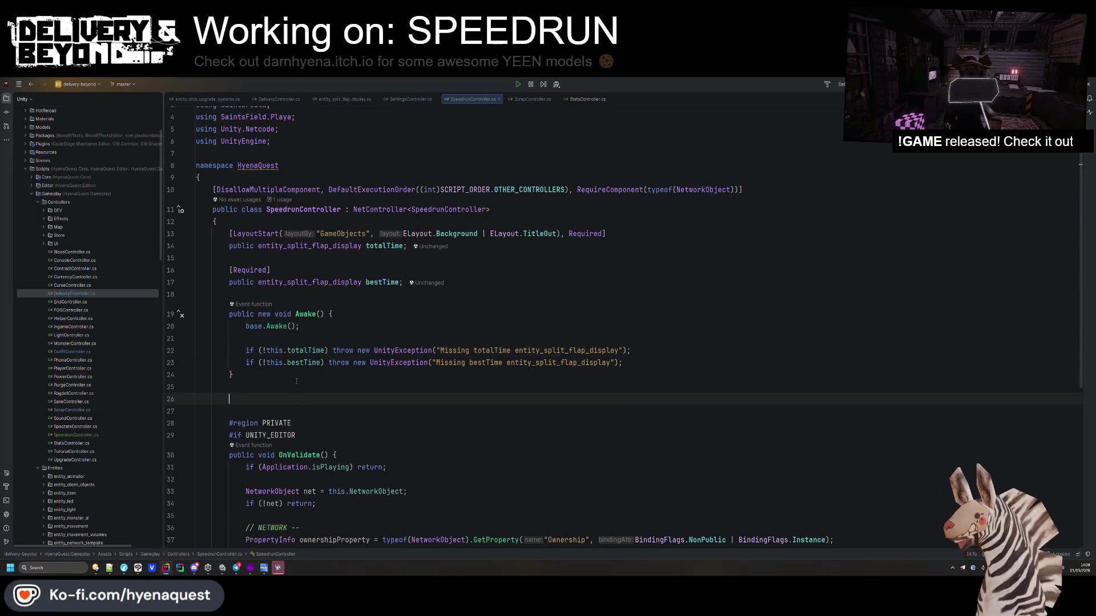
text(public override)
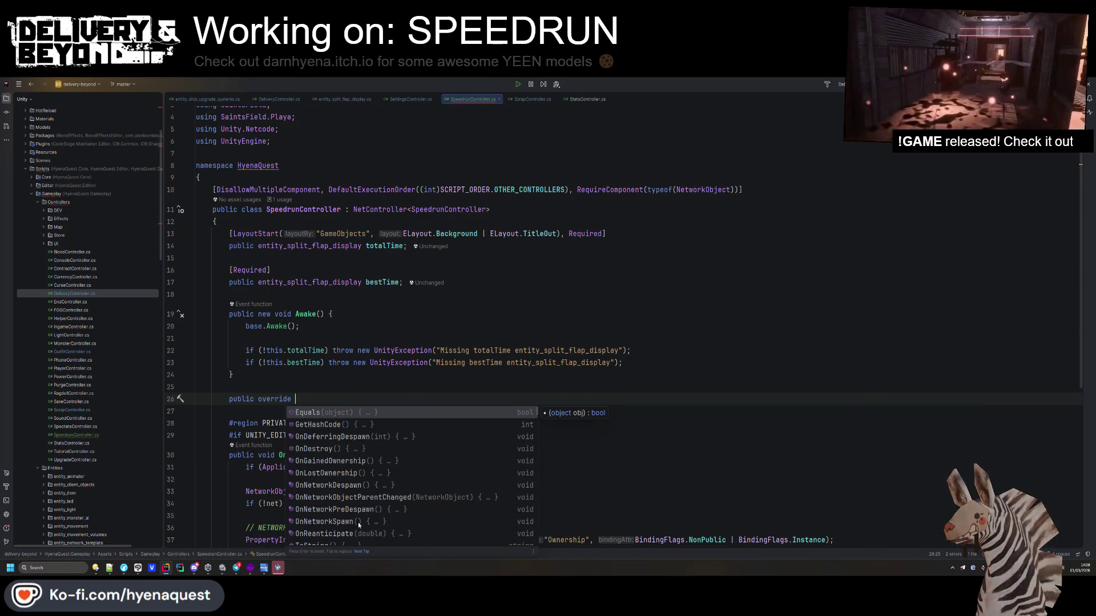
- Generate the OnNetworkSpawn override that returns early with if(!this.IsServer) return;
click(371, 522)
scroll(377, 334, down, 2)
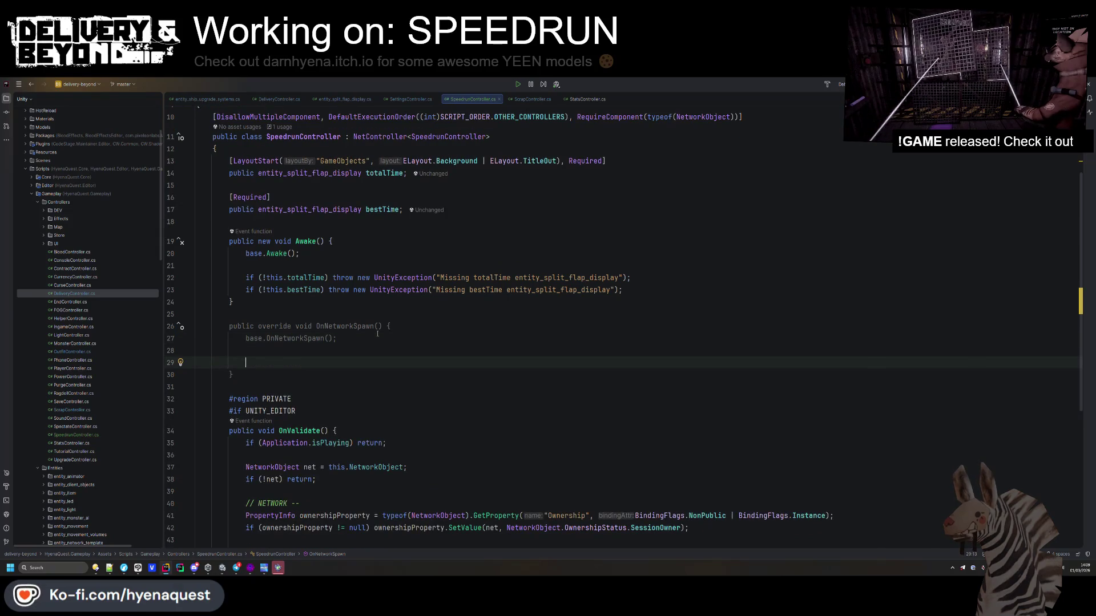
key(BackSpace)
text(if(!this.is)
key(Return)
text() return;)
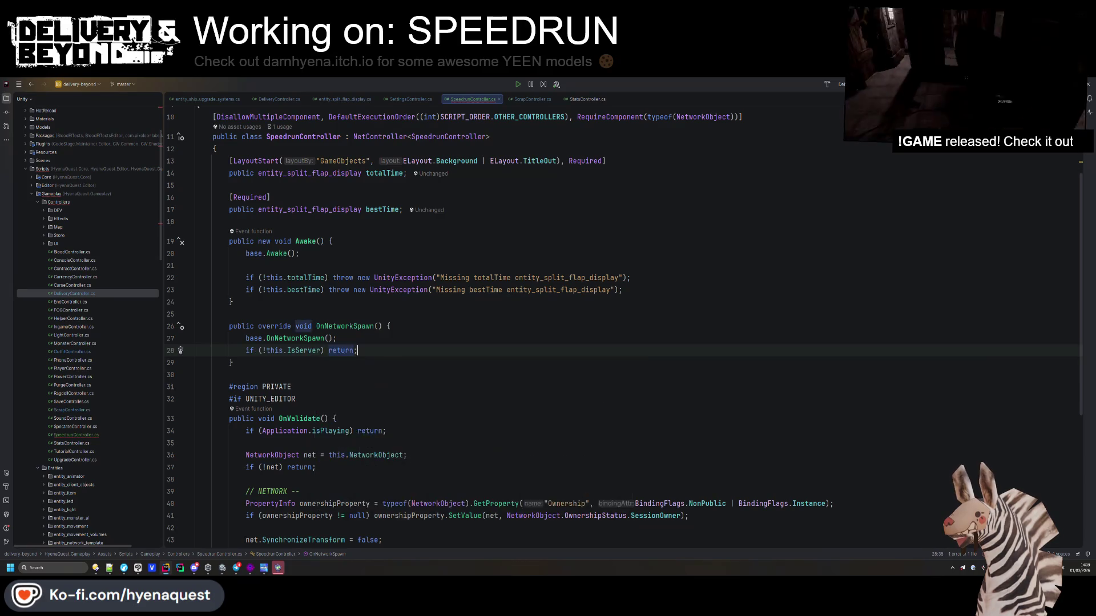
key(Return)
key(Return)
- Add an EVENTS comment and a CoreController.WaitFor<IngameController>(ingameCtrl => { }) callback
text(// EVENTS ---)
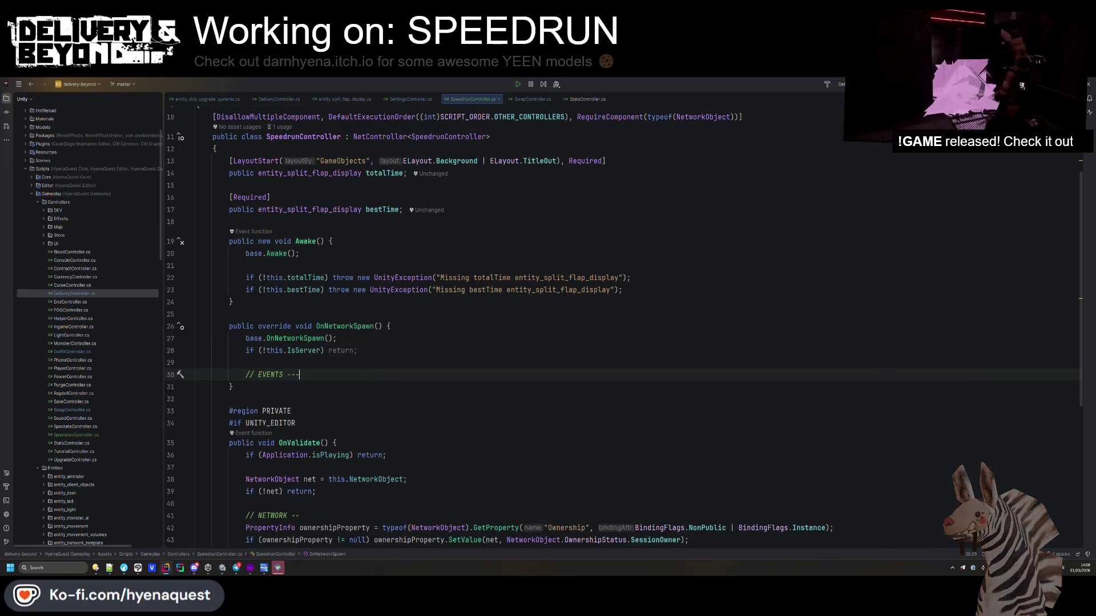
key(Return)
key(Return)
text(// ----------)
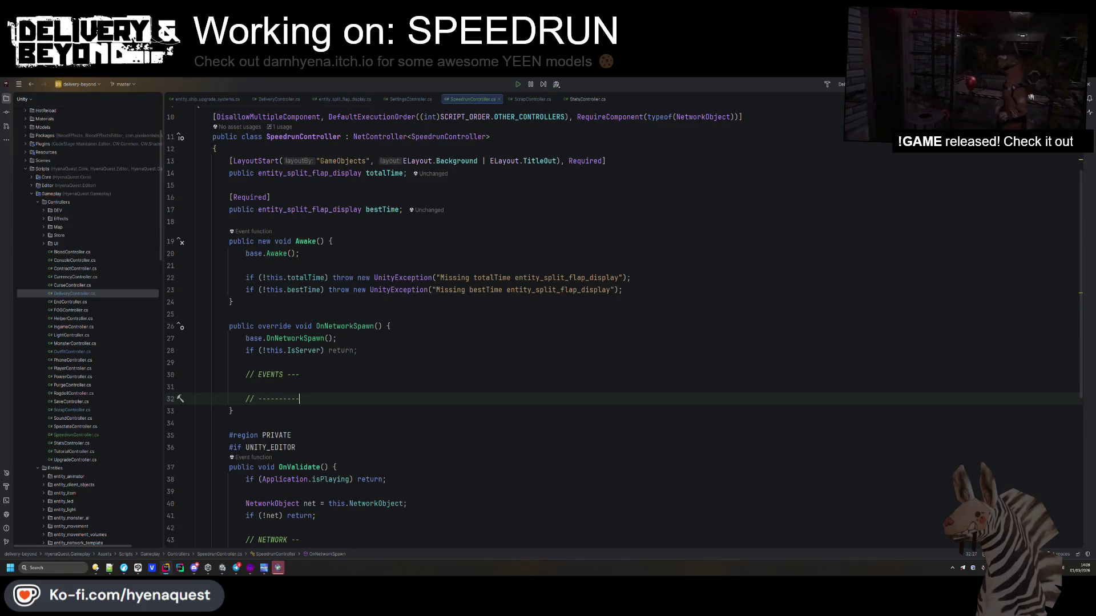
click(245, 387)
text(CoreController.)
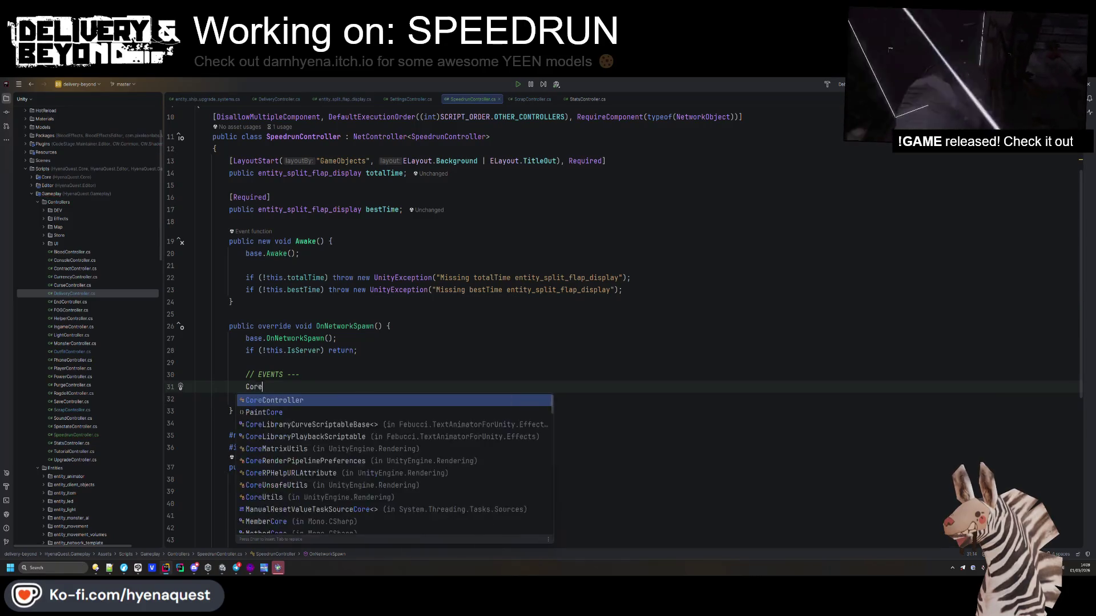
key(Down)
key(Down)
key(Return)
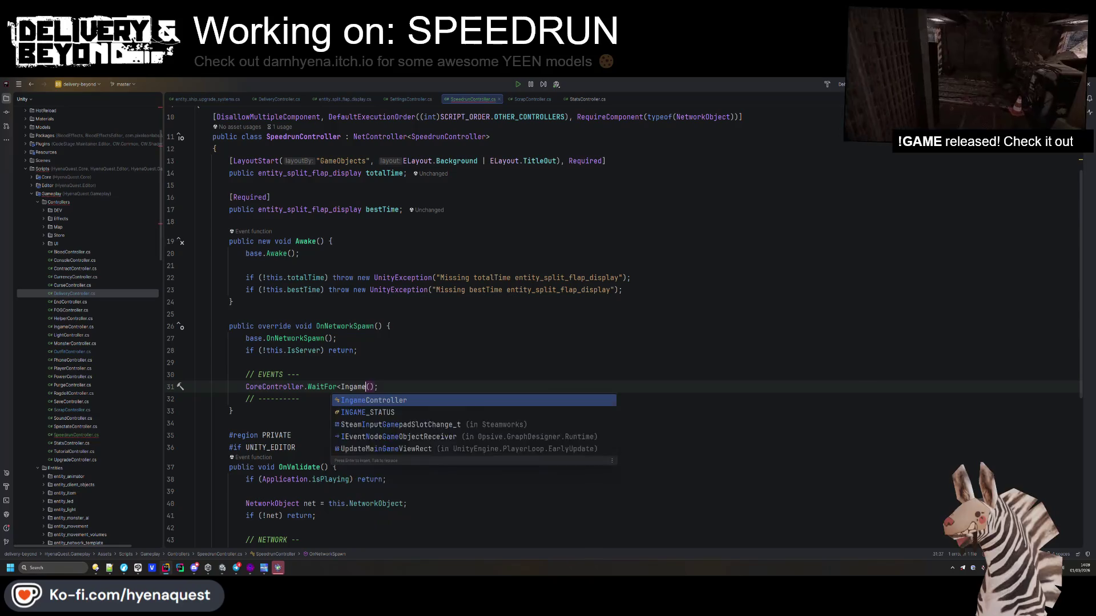
key(Return)
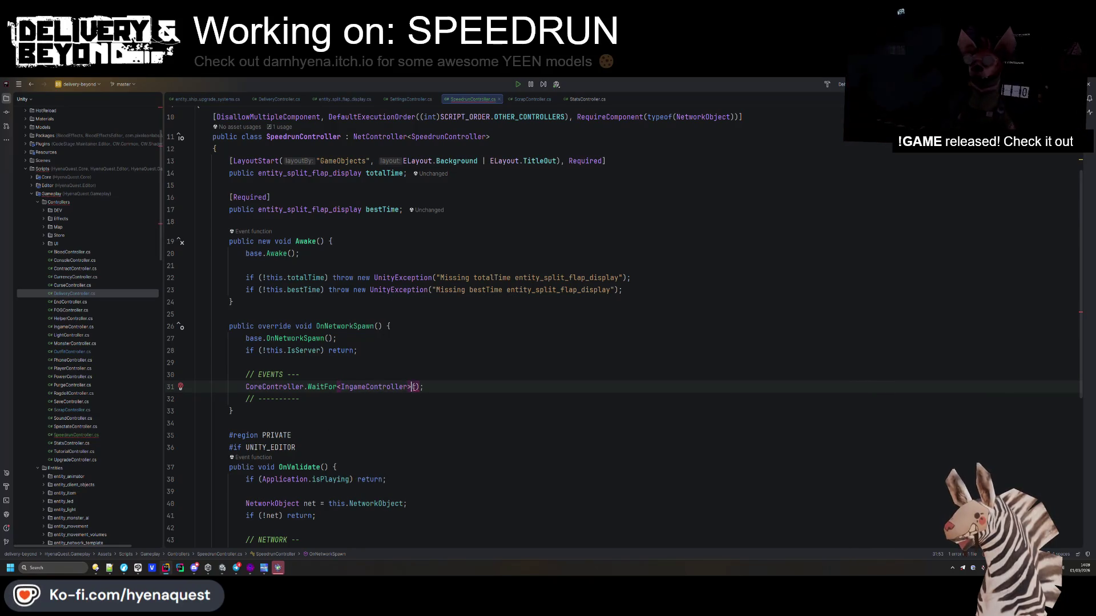
text(ingameCtrl )
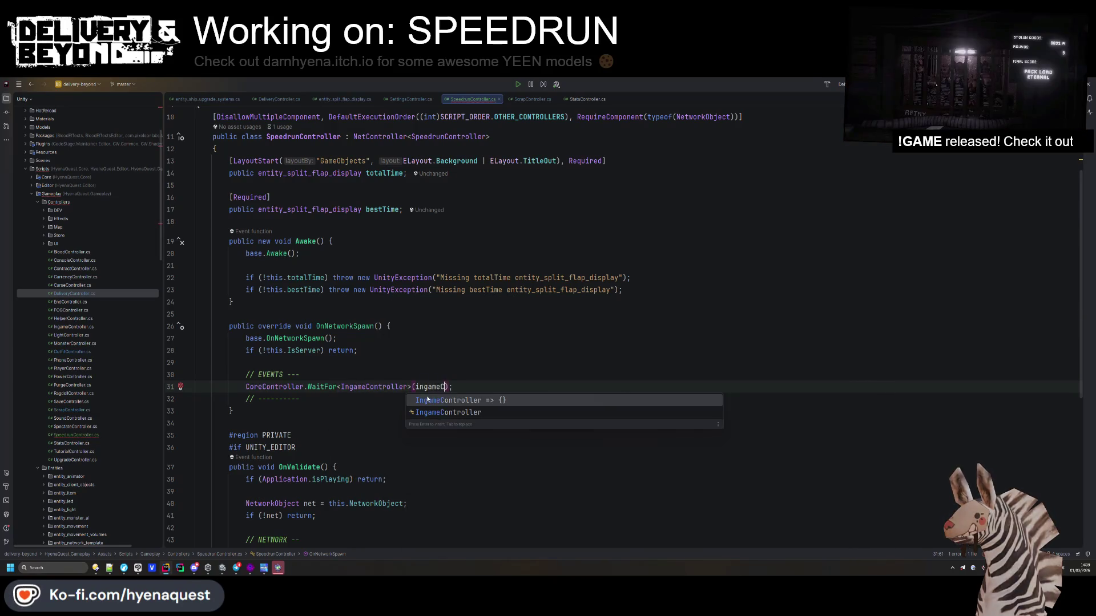
text(=> {)
key(Return)
key(Down)
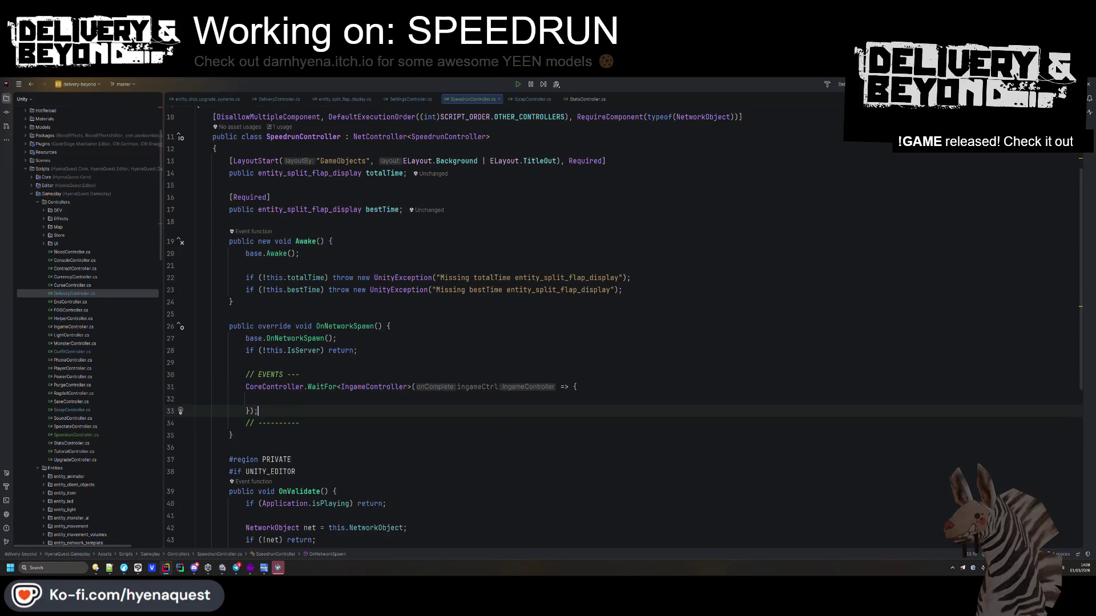
key(Return)
key(Return)
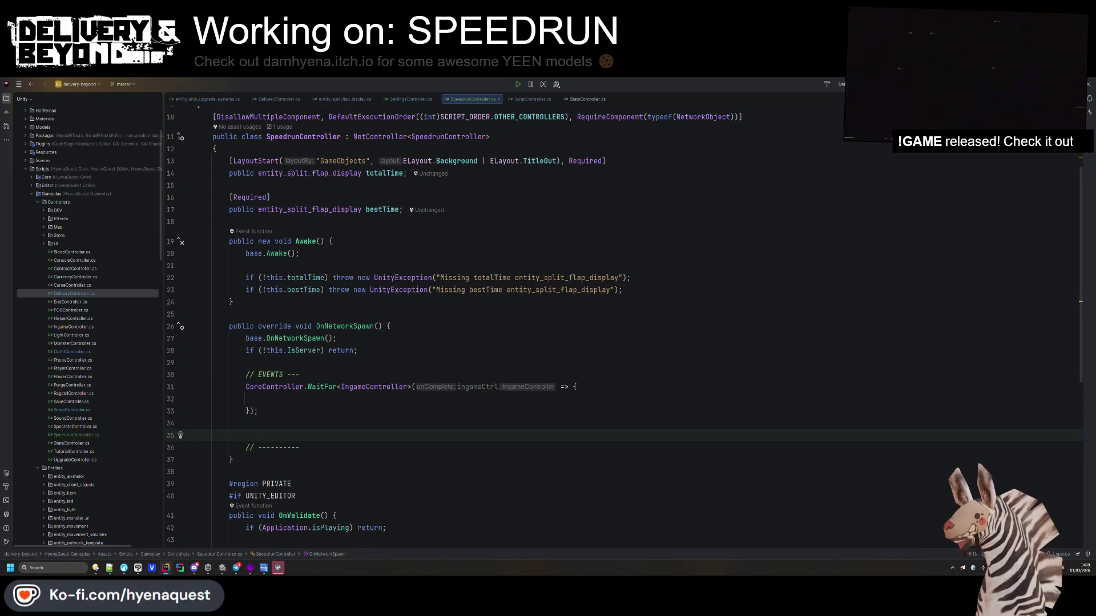
- Copy the WaitFor block as a SettingsController callback with a settingsCtrl parameter
drag(258, 411, 245, 386)
key(ctrl+c)
click(280, 430)
key(ctrl+v)
double_click(370, 435)
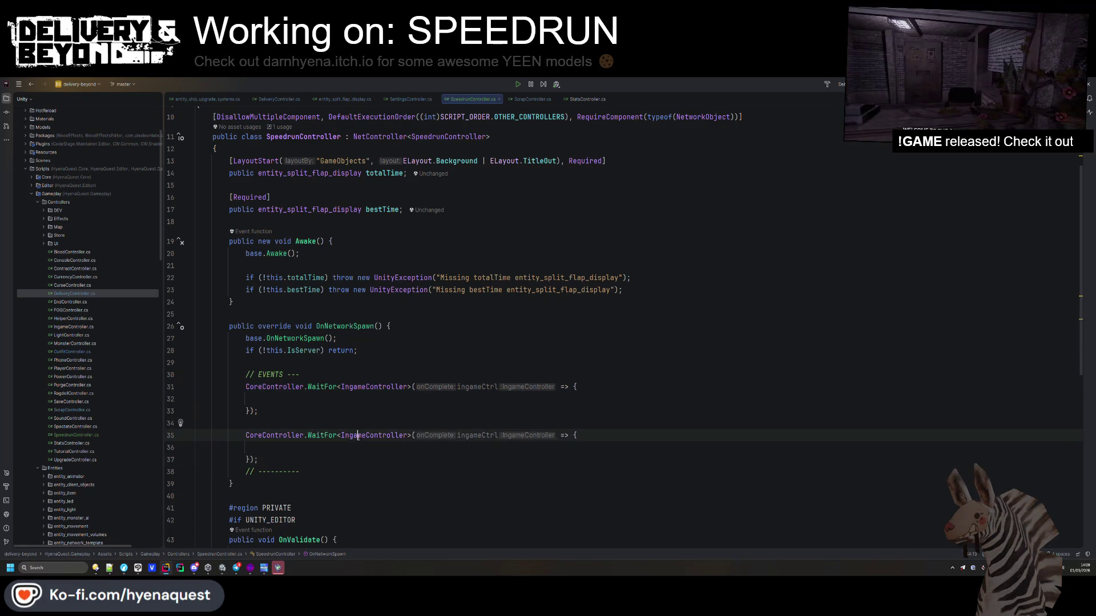
text(Sett)
key(Return)
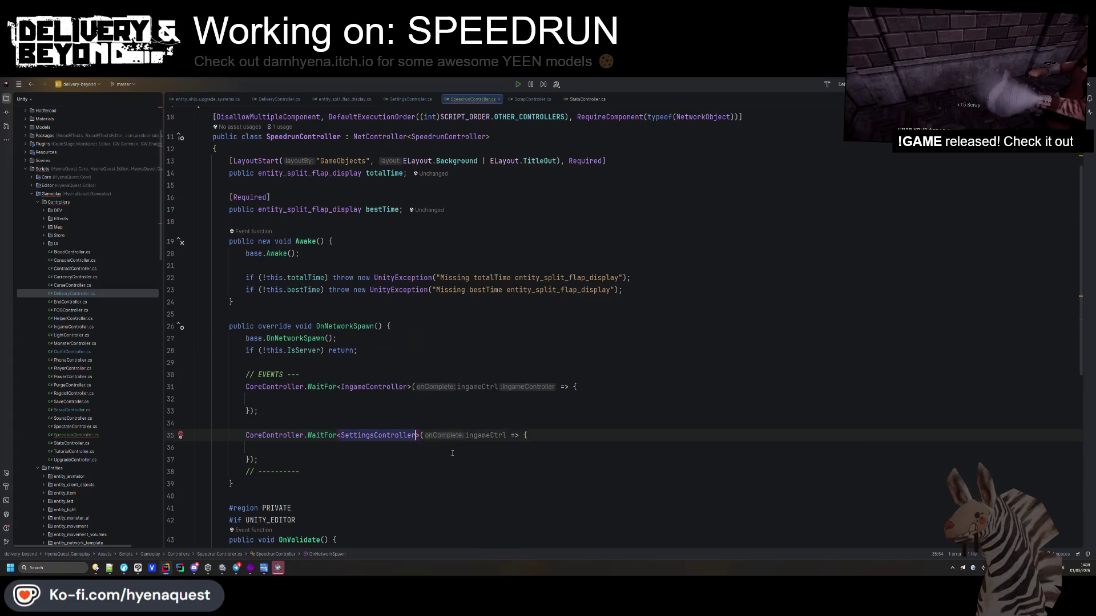
text(ttingsCtr)
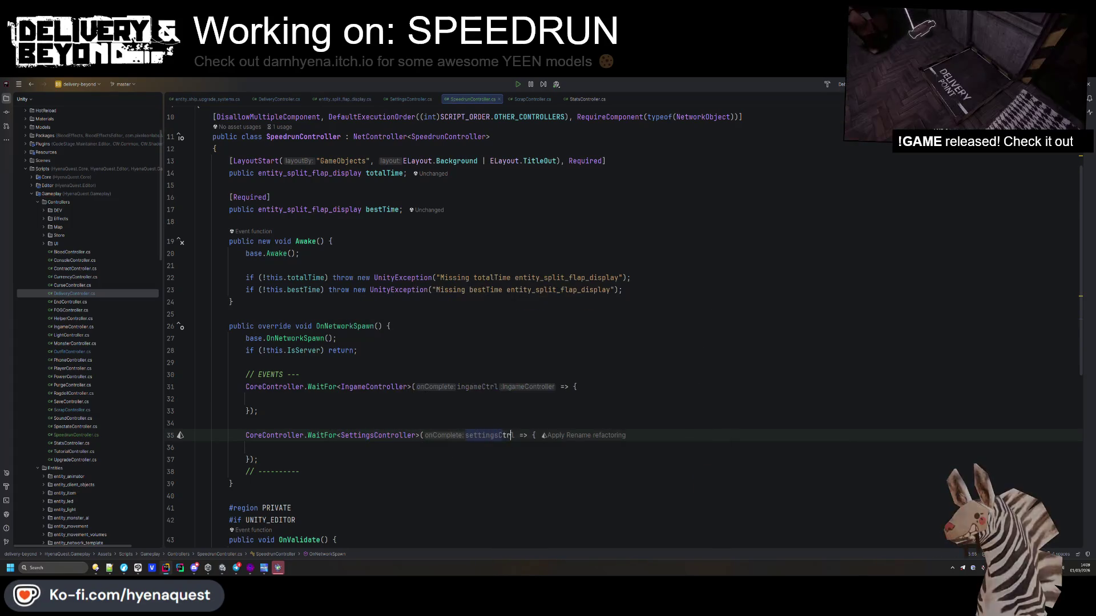
- Add blank lines after OnNetworkSpawn's closing brace for the next method
click(359, 410)
scroll(359, 414, down, 2)
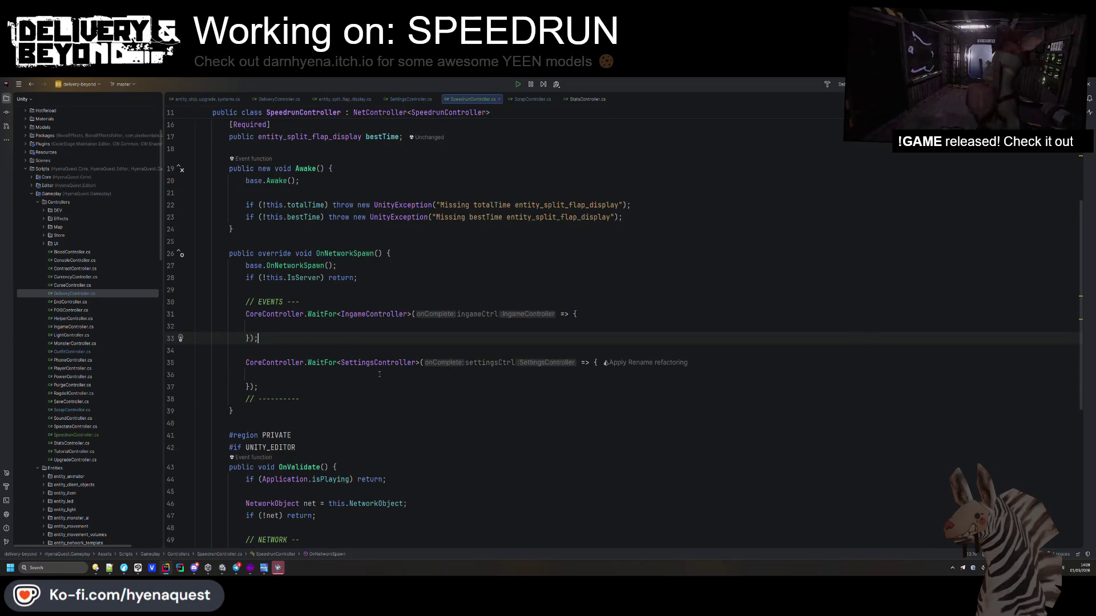
click(236, 415)
key(Return)
key(Return)
scroll(378, 382, down, 3)
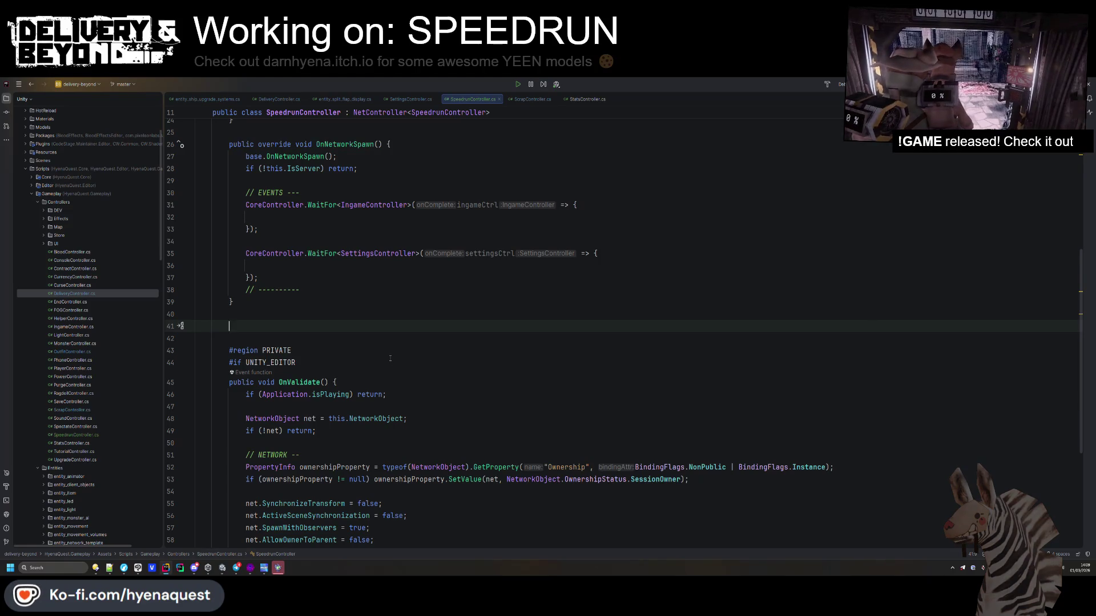
- Insert an OnNetworkDespawn override that calls base.OnNetworkDespawn(), leaving a blank line after it
text(public override)
key(Down)
key(Down)
key(Down)
key(Return)
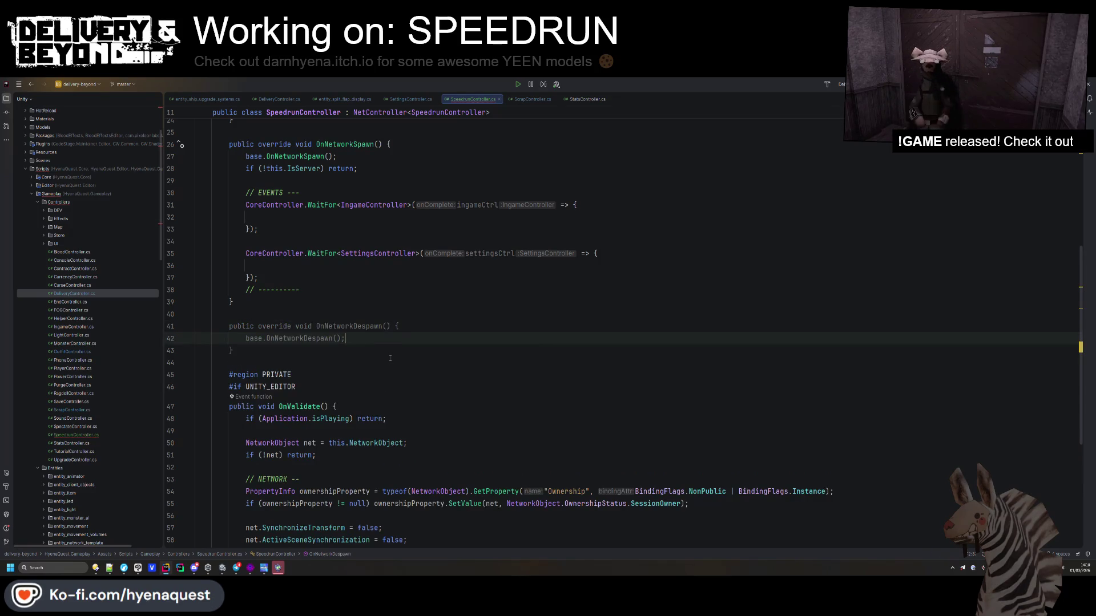
key(Return)
- Copy the IsServer guard, EVENTS comment and closing dashes comment from OnNetworkSpawn into OnNetworkDespawn
drag(357, 168, 337, 156)
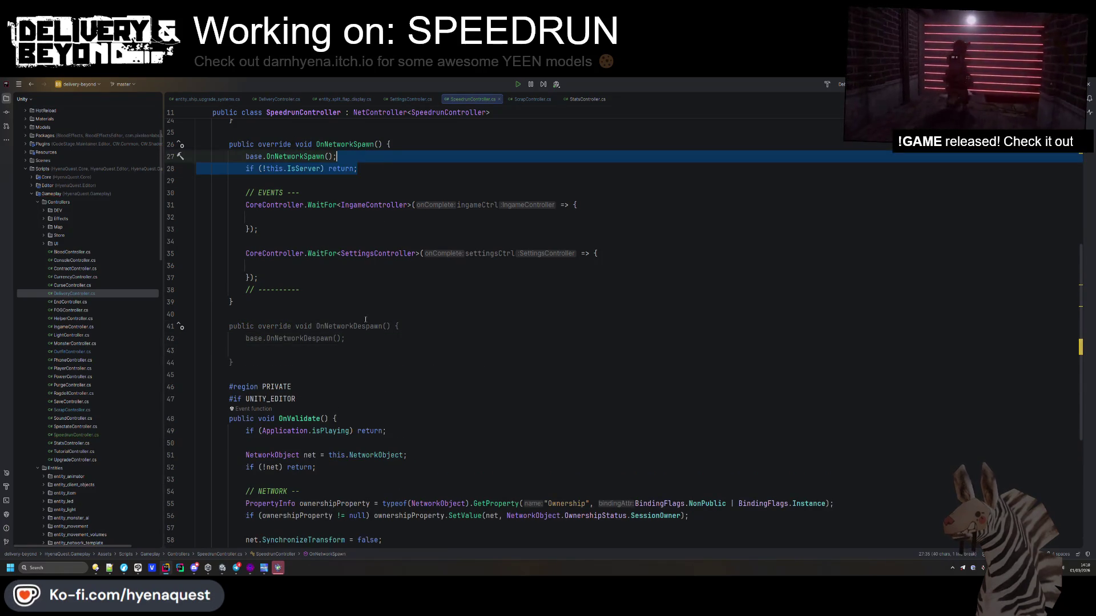
key(ctrl+c)
click(345, 338)
key(ctrl+v)
drag(300, 193, 212, 180)
key(ctrl+c)
click(357, 351)
key(ctrl+v)
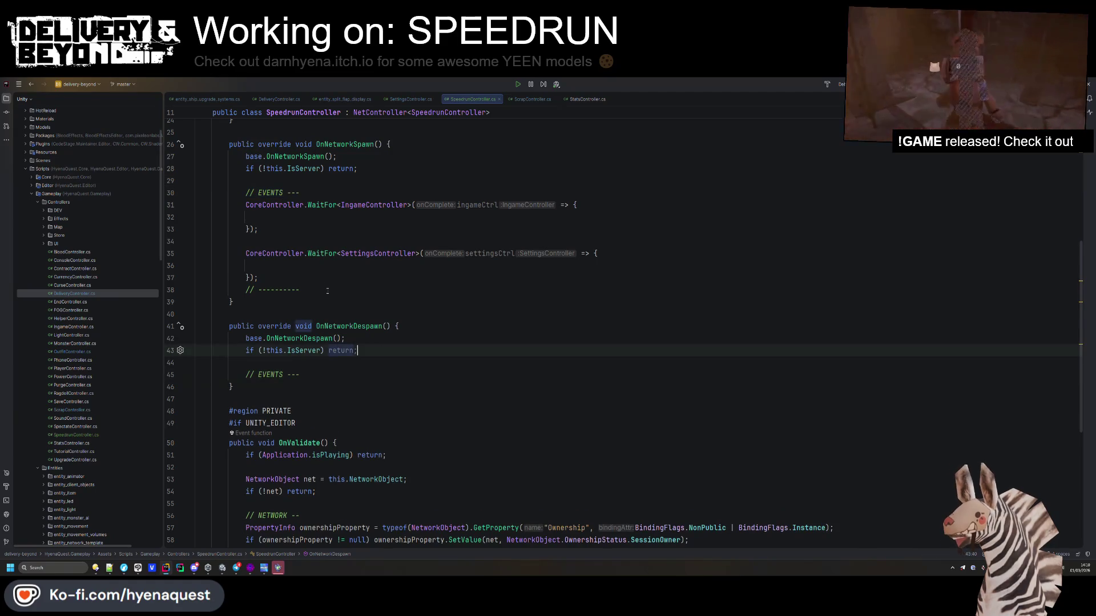
drag(327, 291, 258, 278)
key(ctrl+c)
click(299, 375)
key(ctrl+v)
- Return to the IngameController callback inside OnNetworkSpawn
click(358, 299)
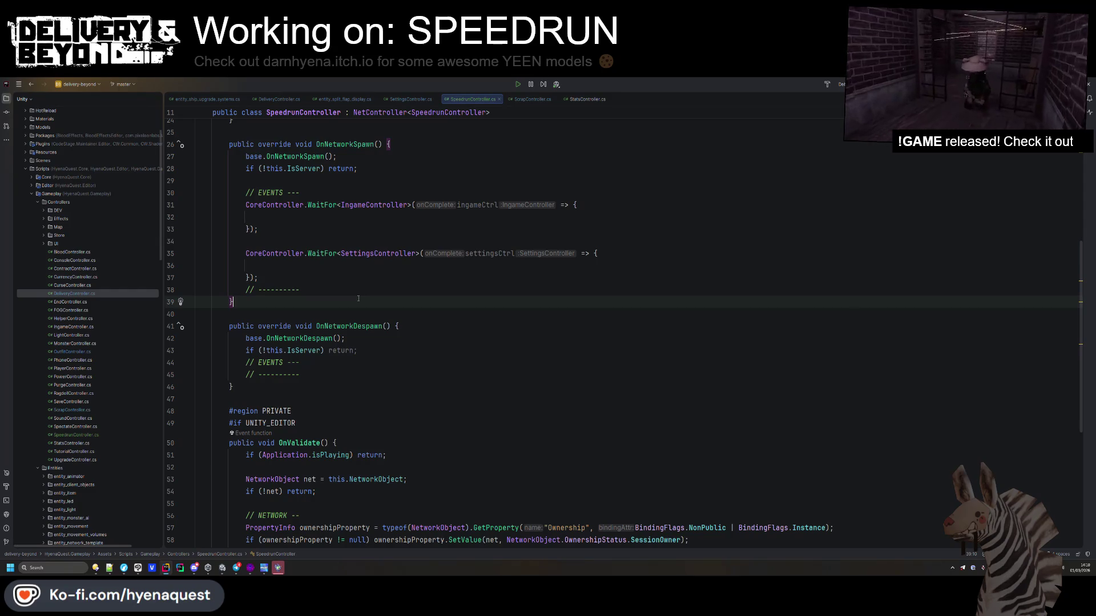
scroll(358, 298, up, 4)
click(305, 338)
click(291, 360)
scroll(486, 353, up, 4)
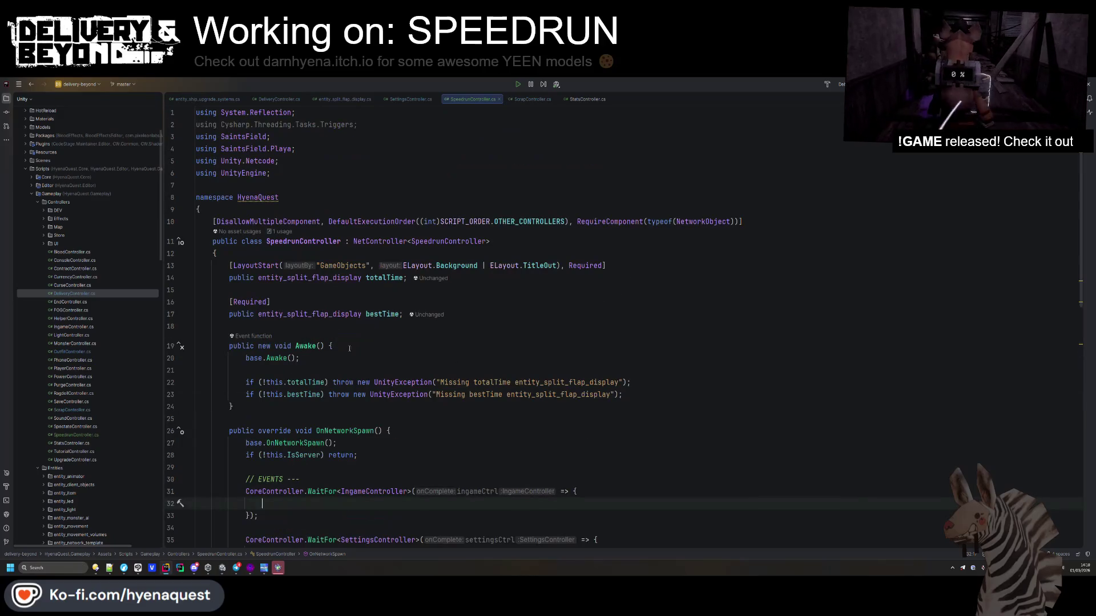
- Add a PRIVATE region with its #endregion below the bestTime field
click(486, 327)
key(Return)
key(Return)
key(Up)
text(#r)
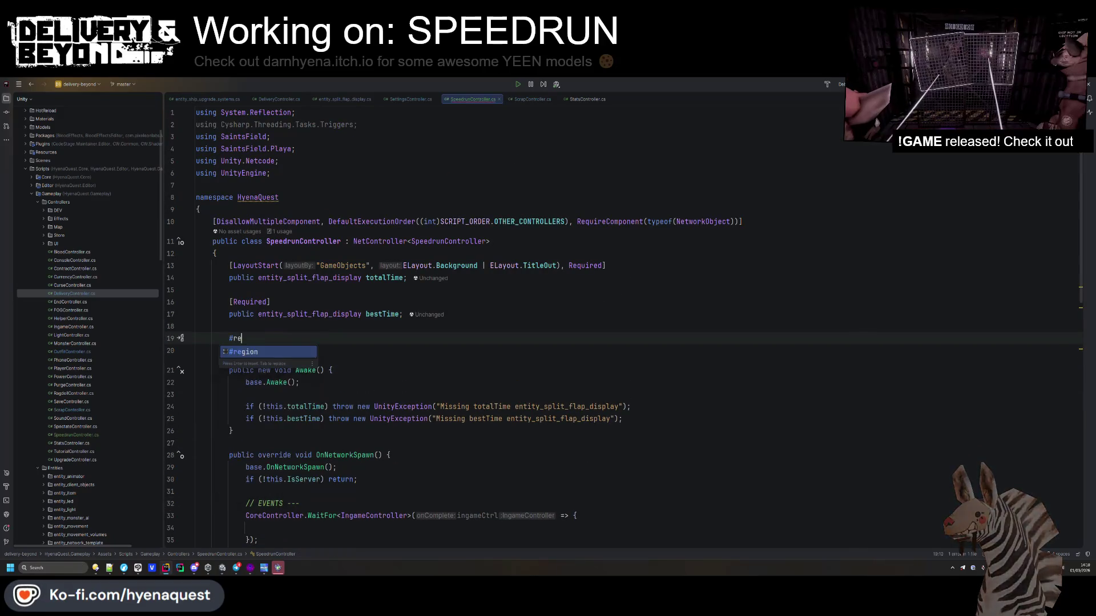
key(Return)
text(pE)
key(Return)
key(Return)
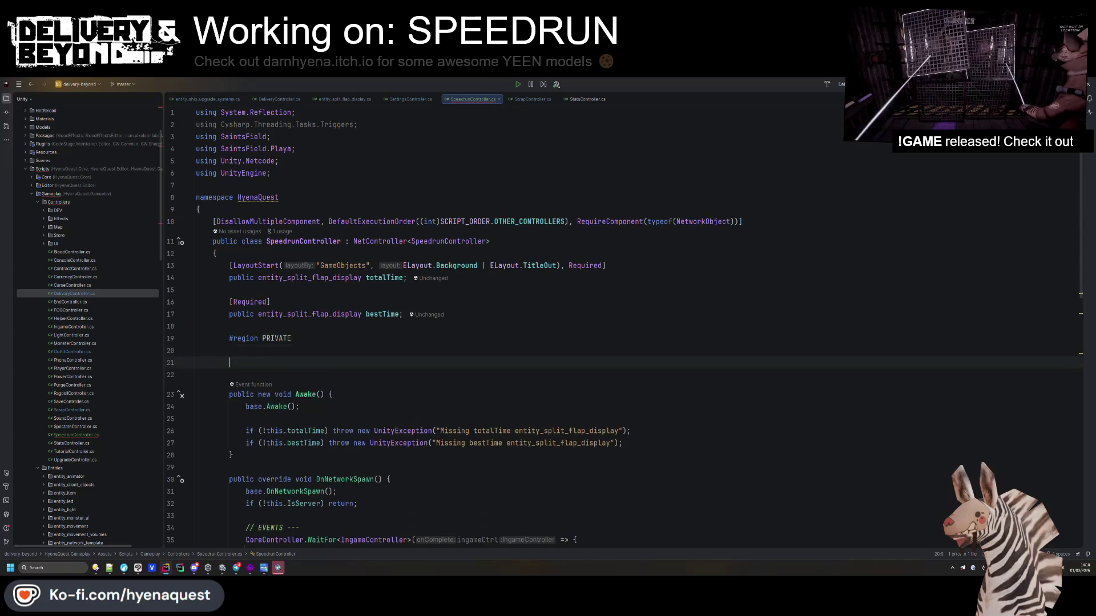
text(#e)
key(Return)
- Draft a private bool _isPaused = true field, then delete that line
key(Up)
text(pr)
key(Return)
text(booll )
text(_isPaused)
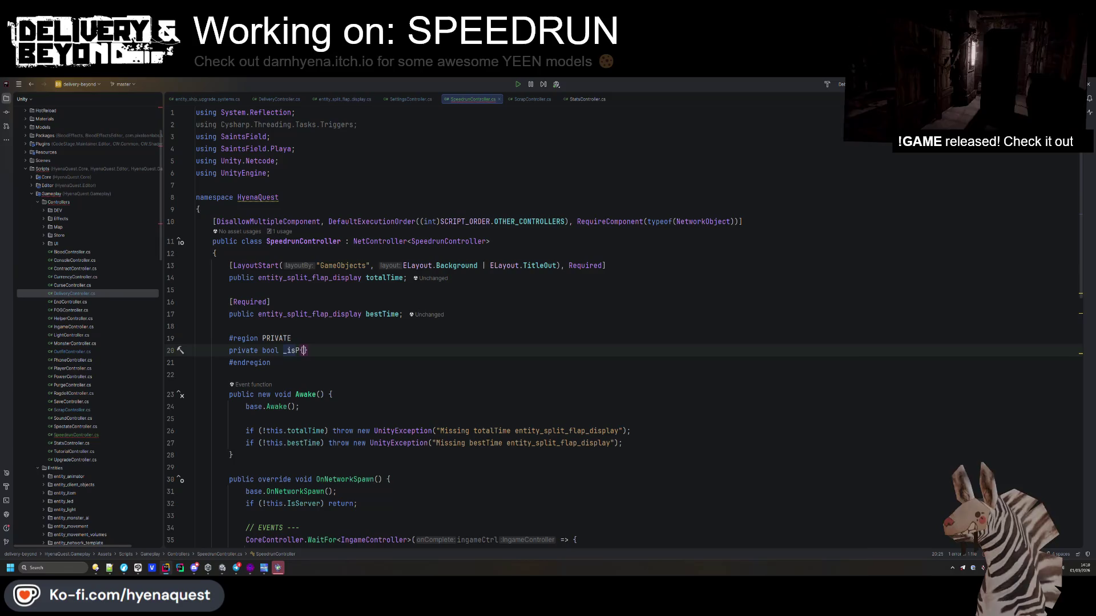
text( = true;)
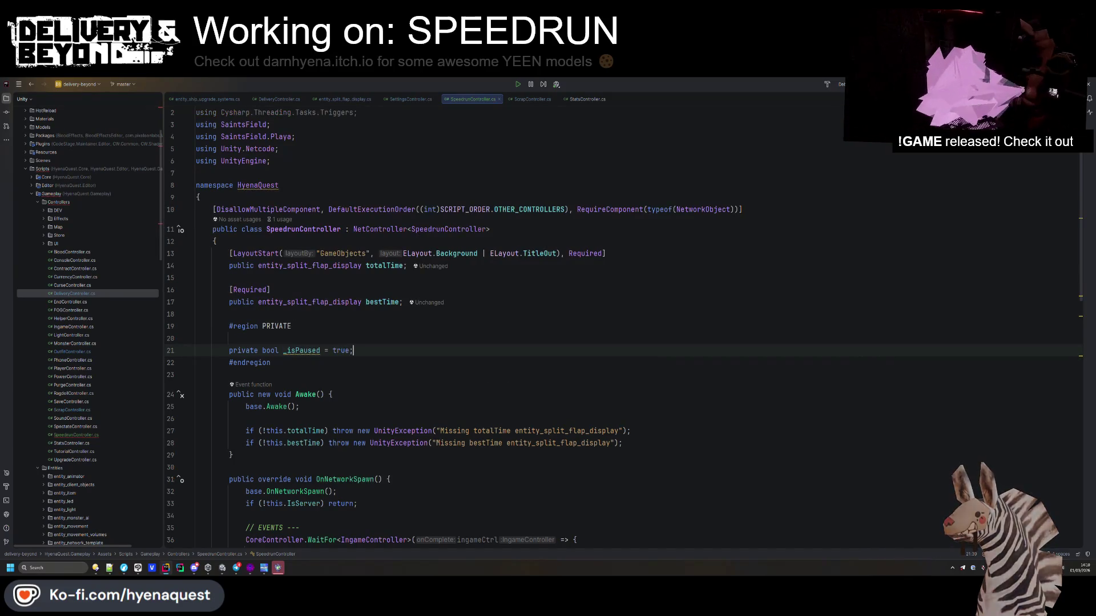
key(shift+Home)
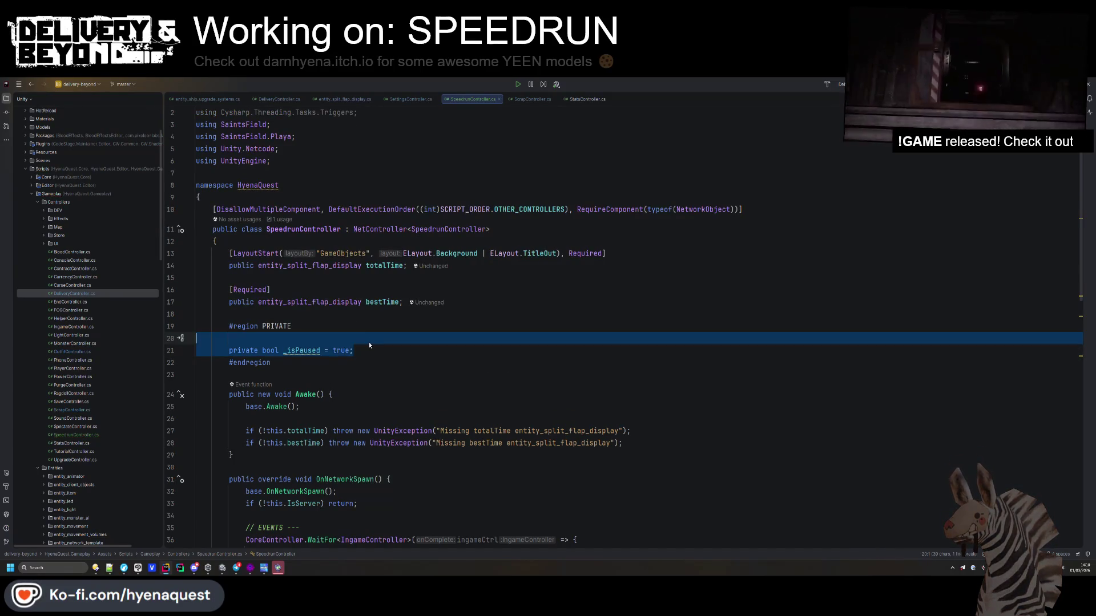
key(BackSpace)
- Add a NET region with its matching #endregion
text(#region N)
key(Return)
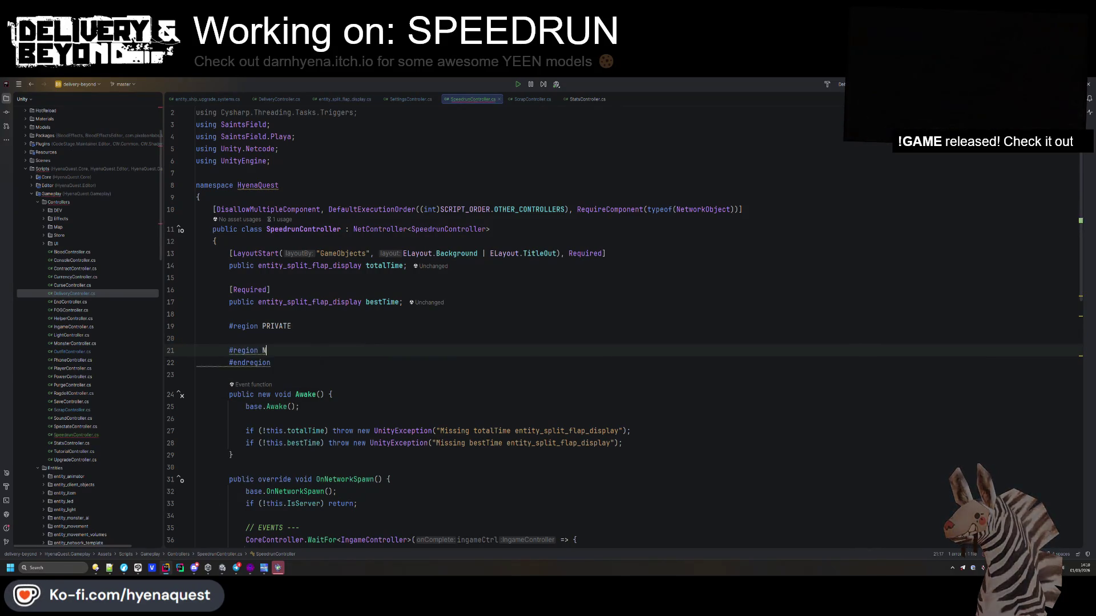
text(NET)
key(Return)
key(Return)
text(#)
key(Return)
click(228, 363)
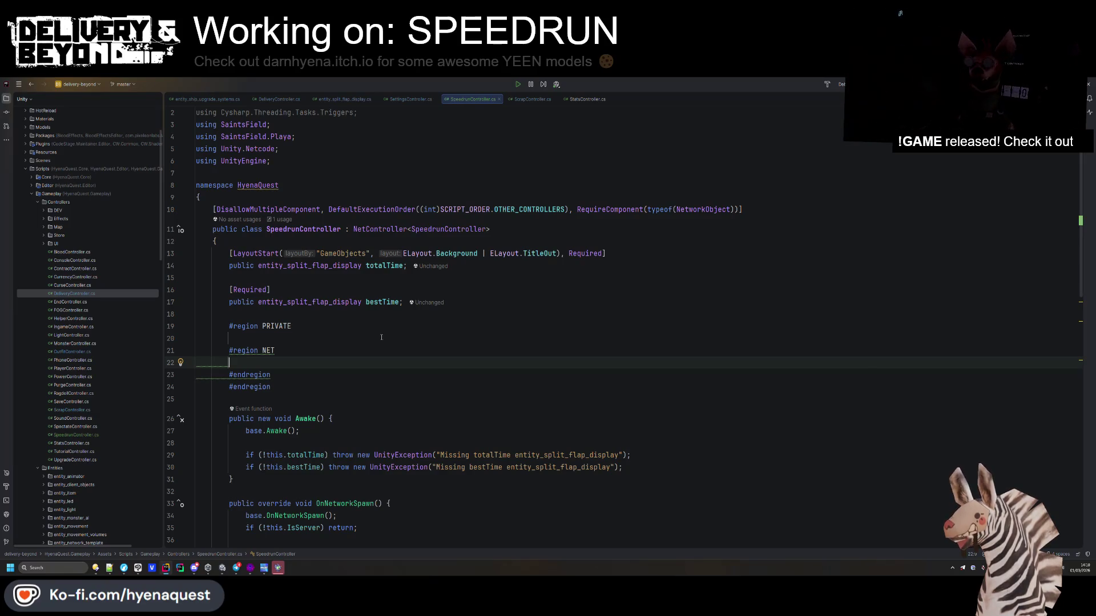
scroll(381, 337, down, 3)
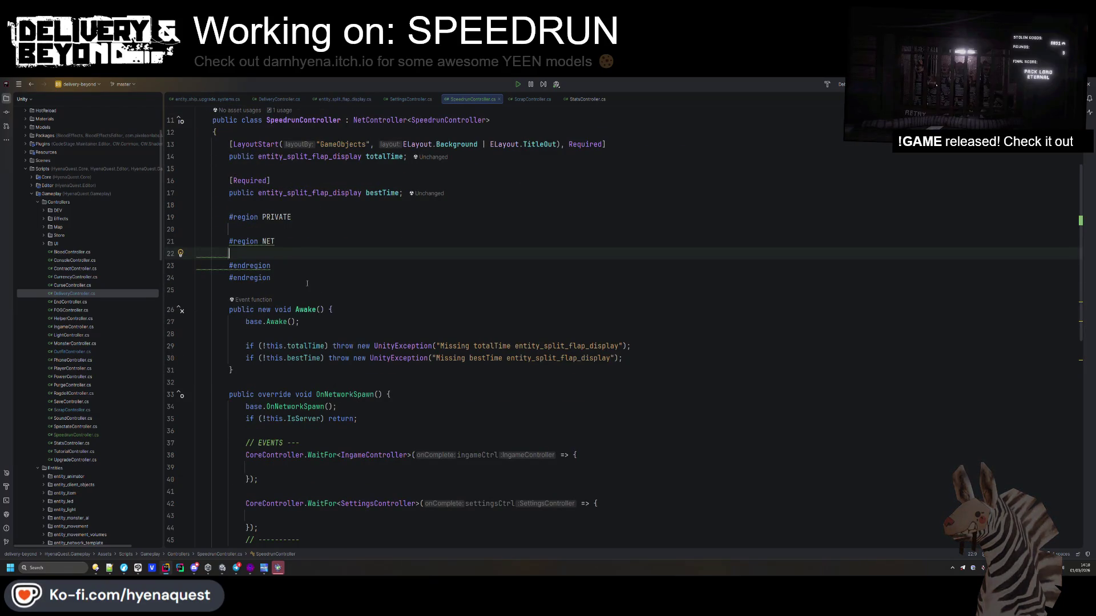
- Declare private readonly NetVar<bool> _isPaused initialised to true in the NET region
text(pub)
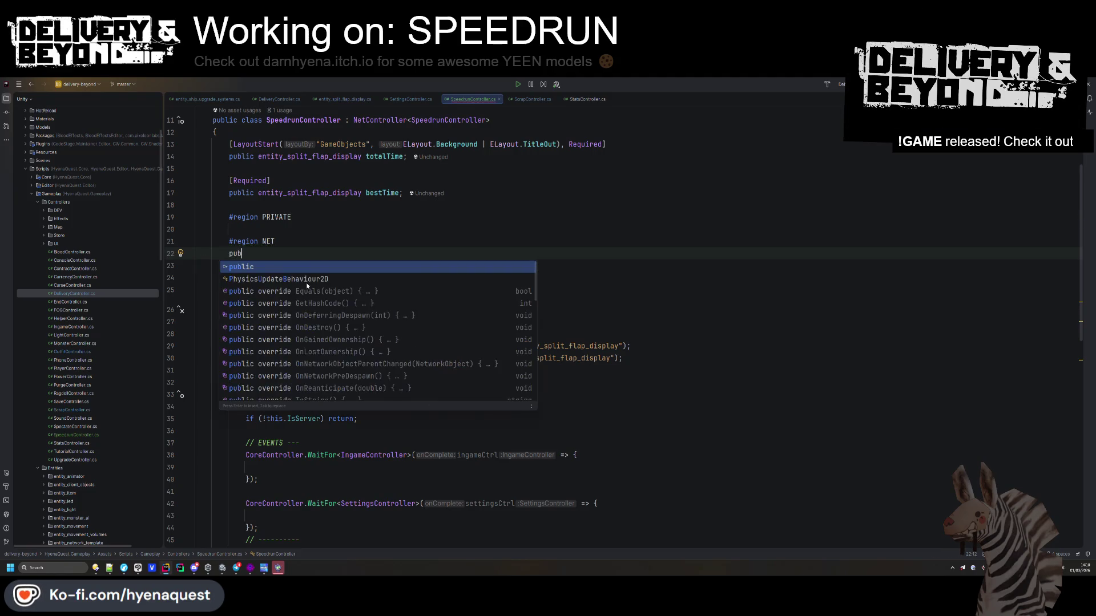
key(BackSpace)
key(BackSpace)
text(rivat)
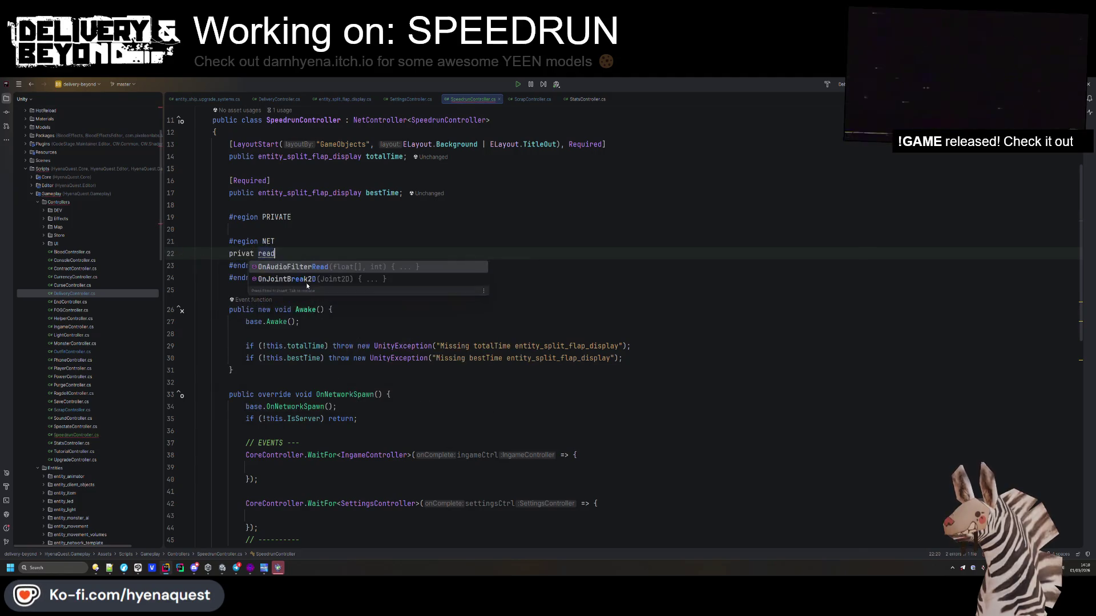
key(BackSpace)
text(e readonly ne)
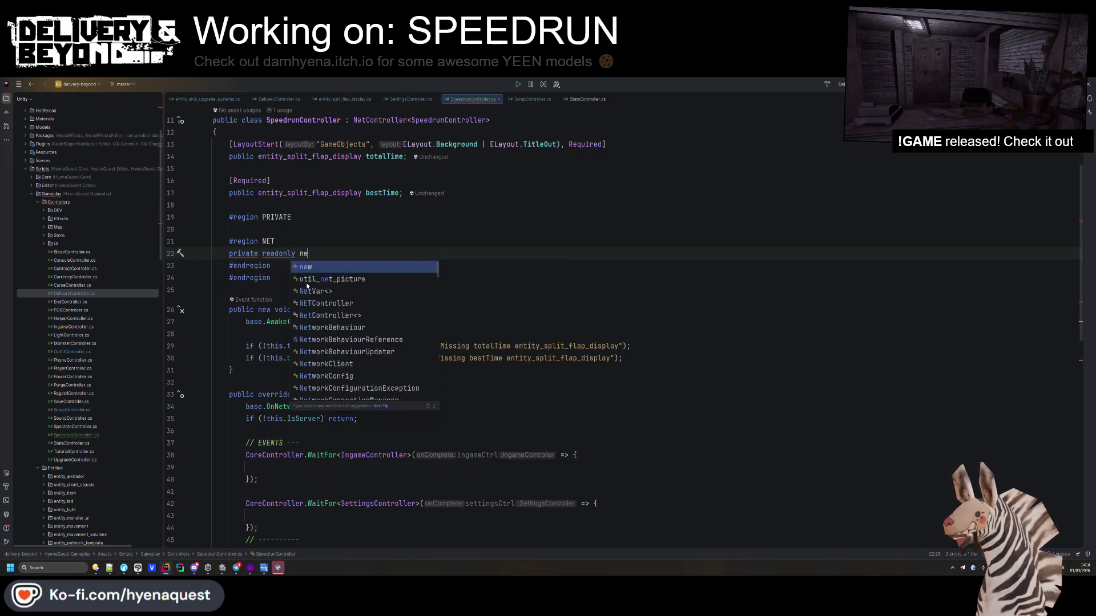
text(tvar)
key(Return)
text(b)
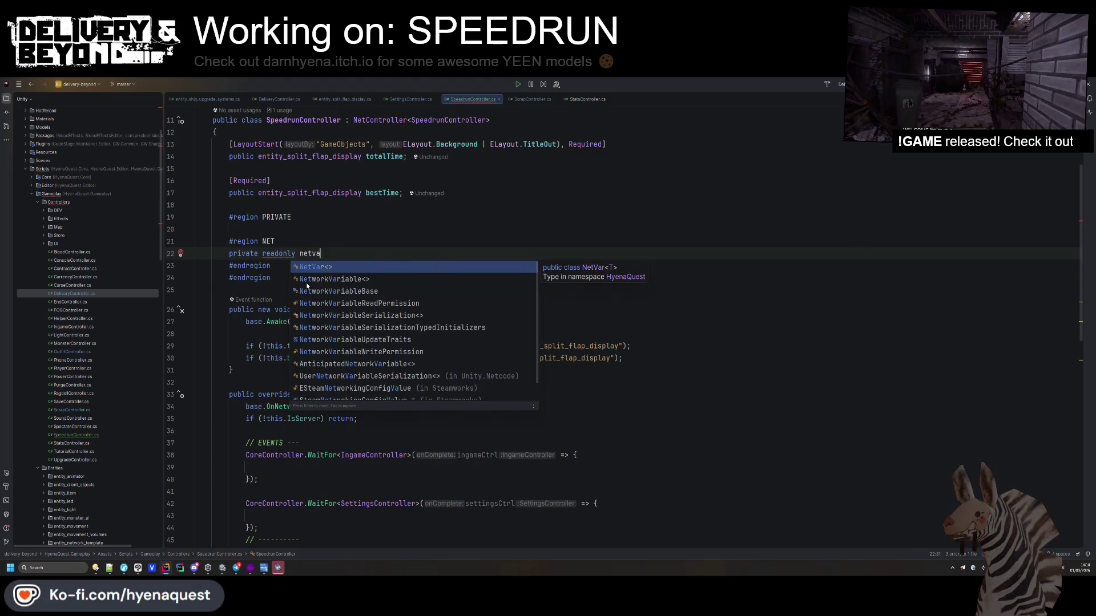
key(Escape)
text(ool> _)
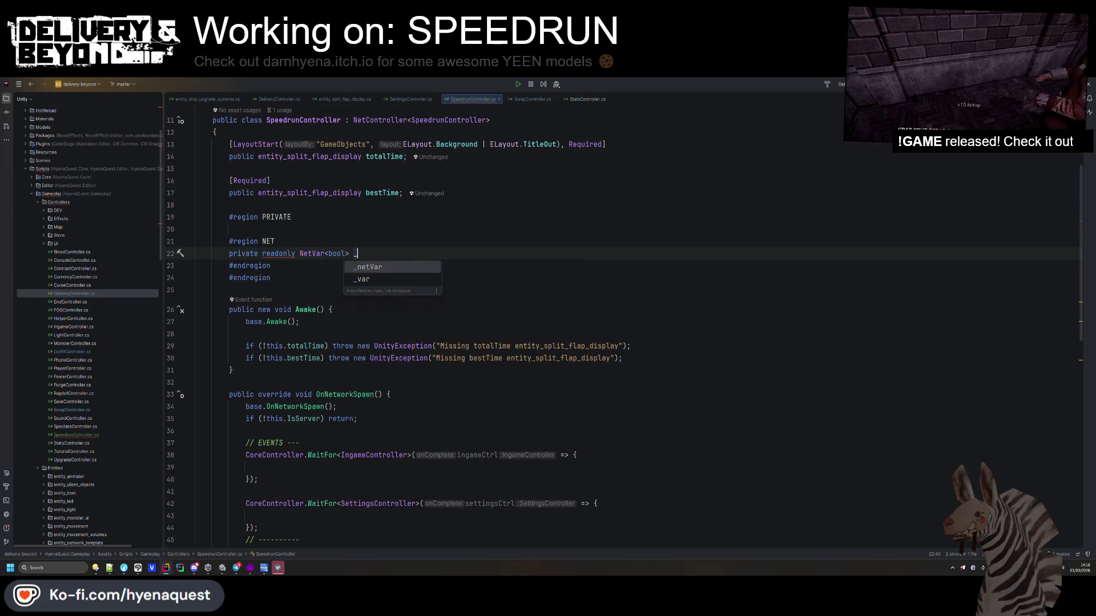
text(isisPaused = new NetVar<bool>();)
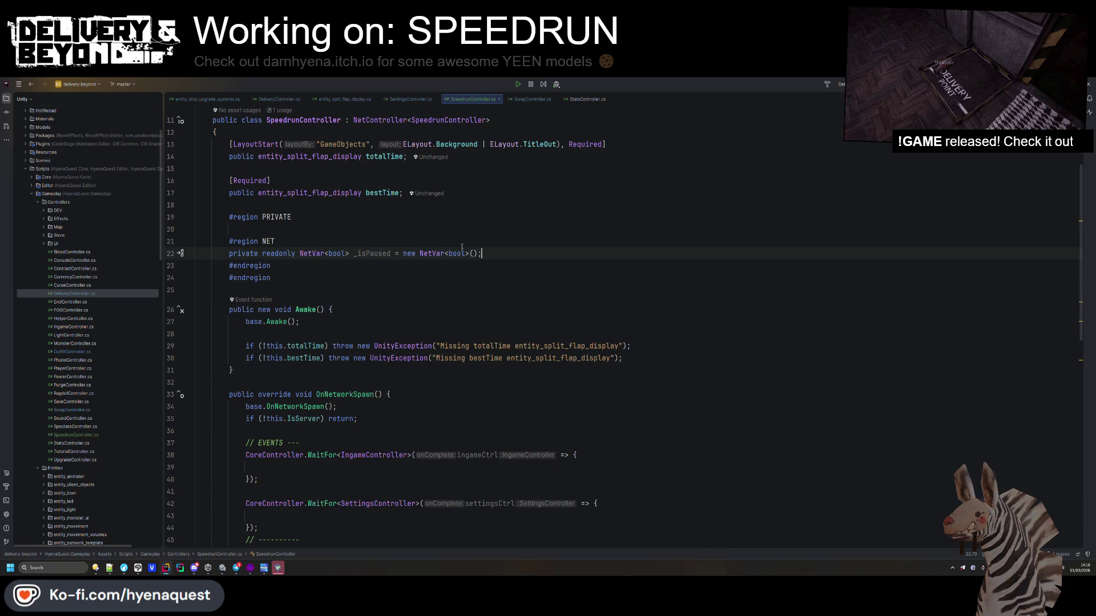
click(469, 253)
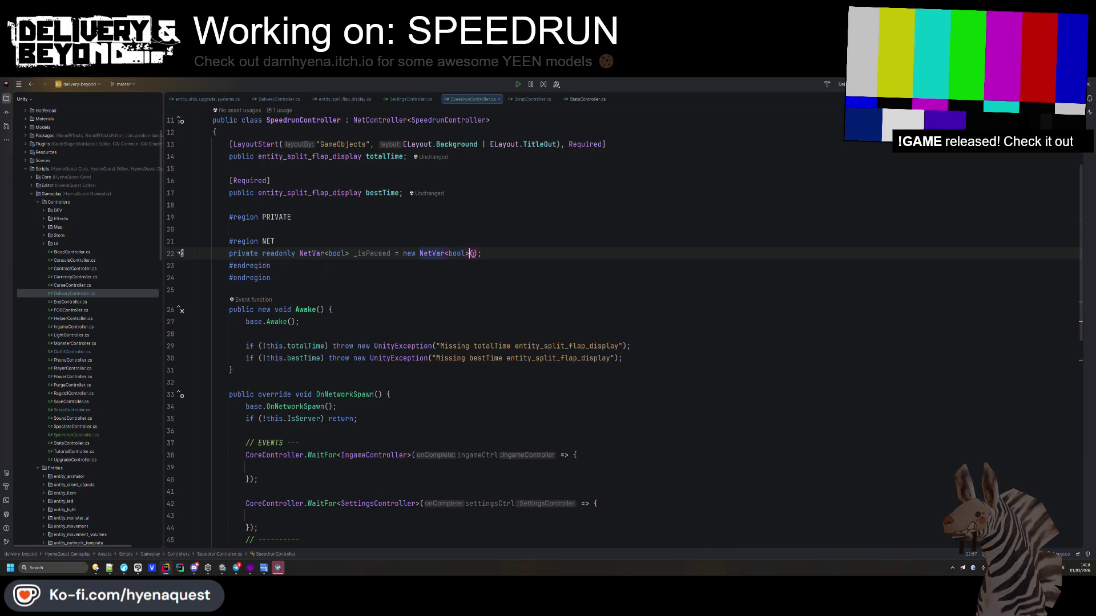
text(true)
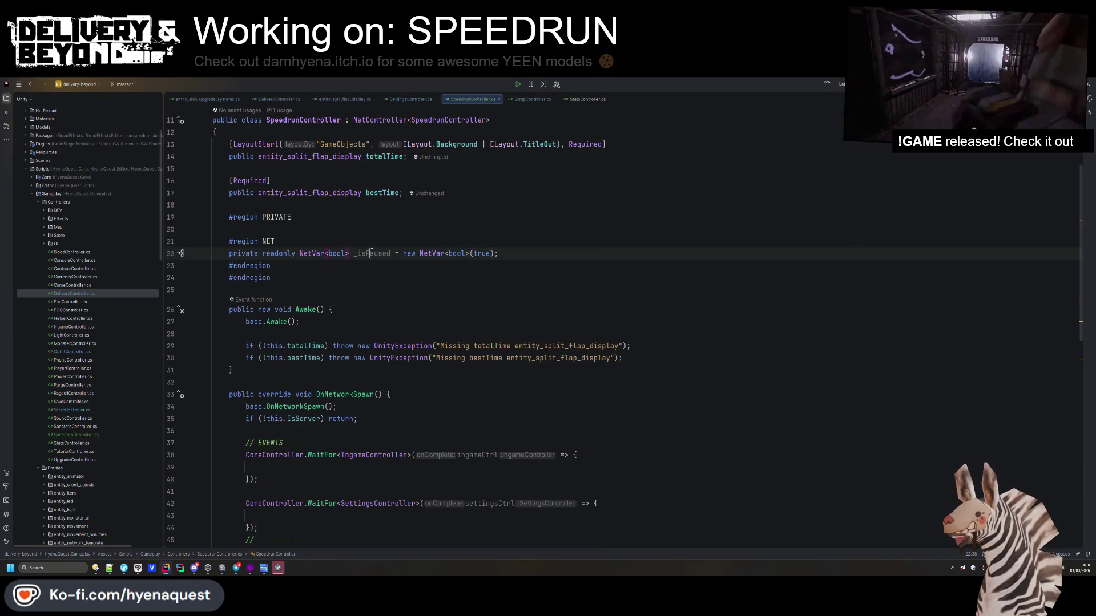
- Start typing ingameCtrl.OnStat inside the IngameController callback in OnNetworkSpawn
click(328, 266)
key(Return)
scroll(384, 337, down, 4)
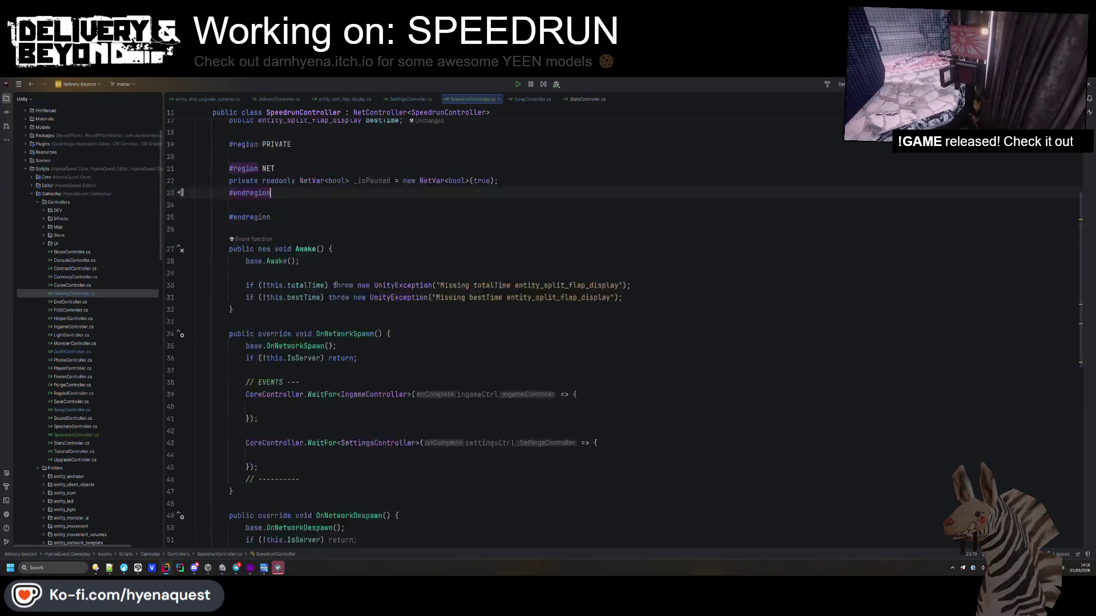
click(384, 336)
text(in)
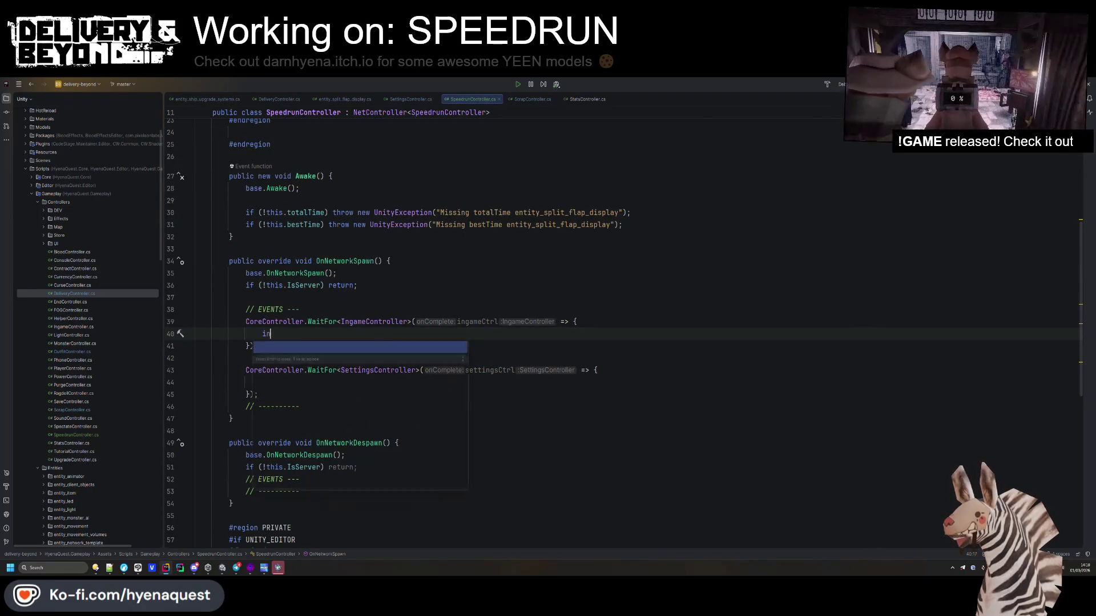
text(gameCtrl.OnStat)
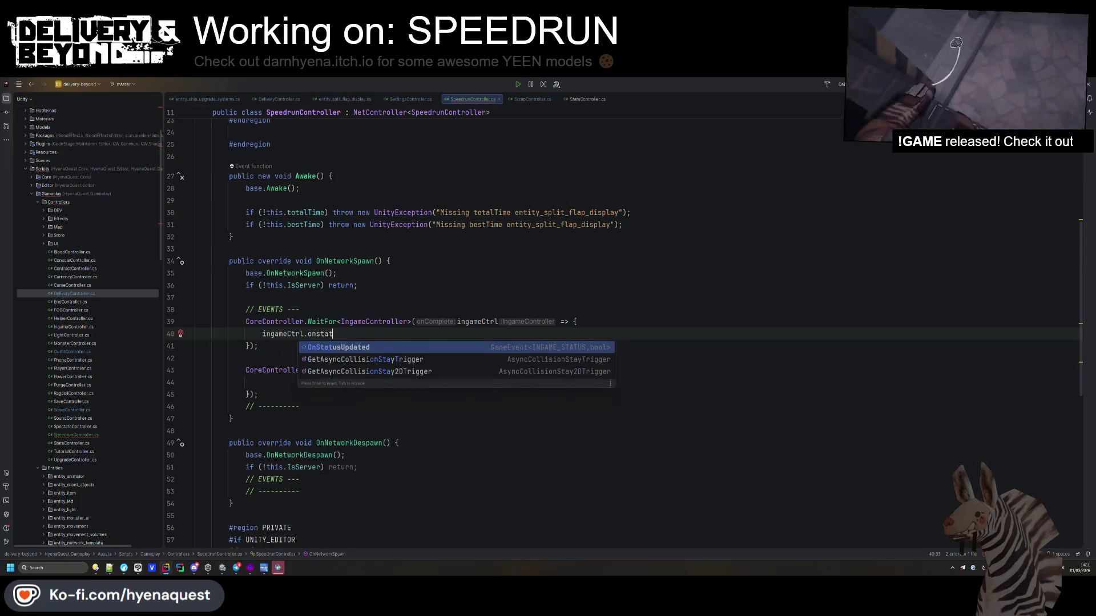
- Subscribe with ingameCtrl.OnStatusUpdated += this.OnStatusUpdated;
key(Return)
text(+= this.)
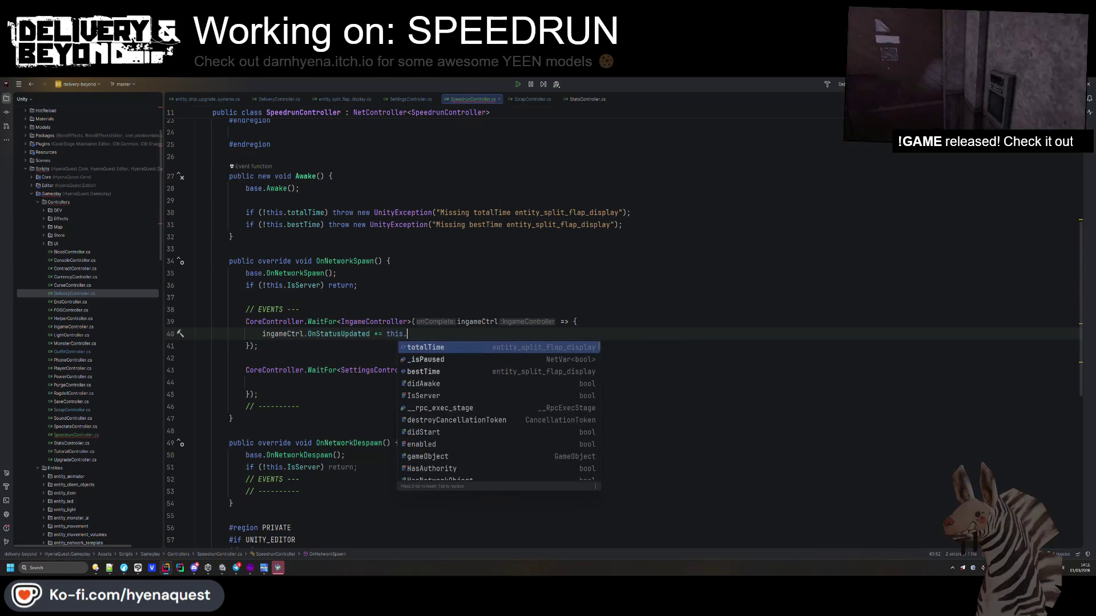
click(336, 322)
double_click(332, 334)
text(;)
- Generate the missing OnStatusUpdated method with parameters named status and server
click(437, 334)
key(alt+Return)
key(Return)
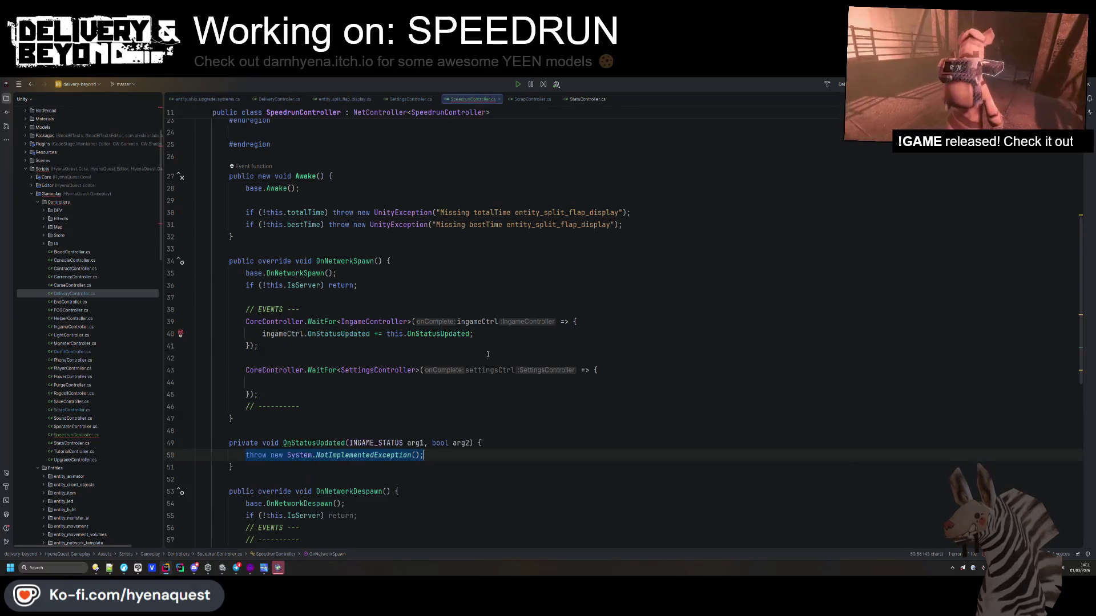
text(statues)
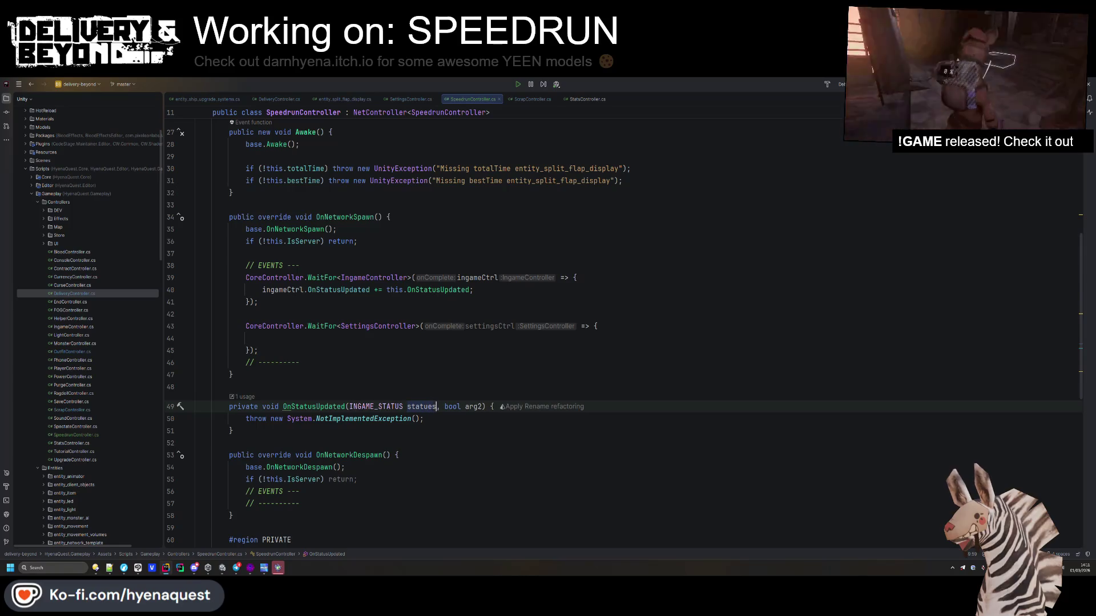
key(Tab)
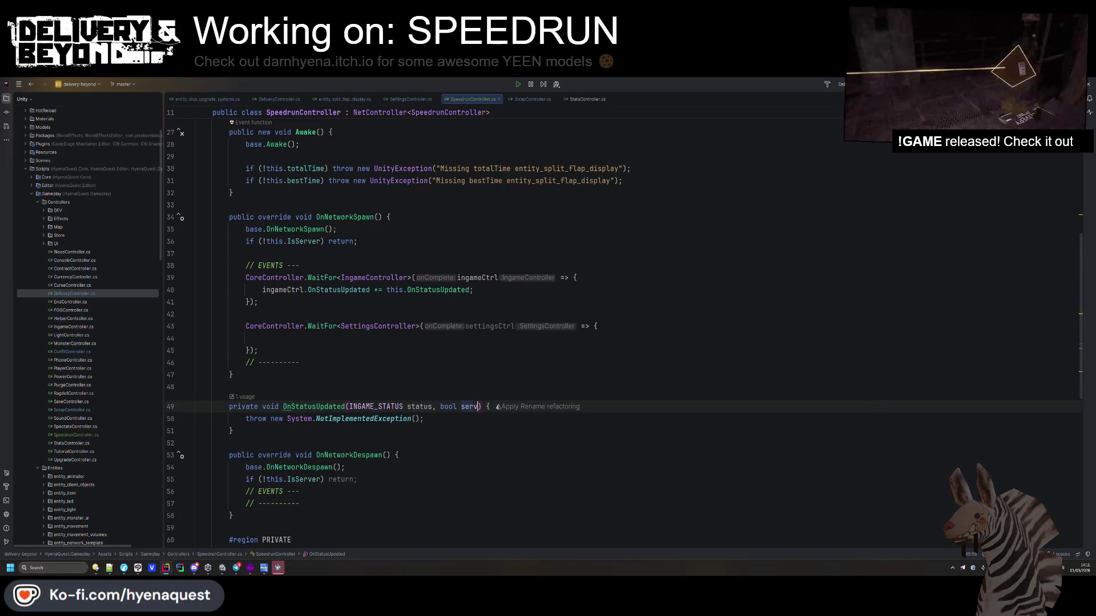
text(er)
key(Tab)
- Add a server-only early return, then begin this._isPaused.SetSpawnValue(status != ...)
text(if(server) ret)
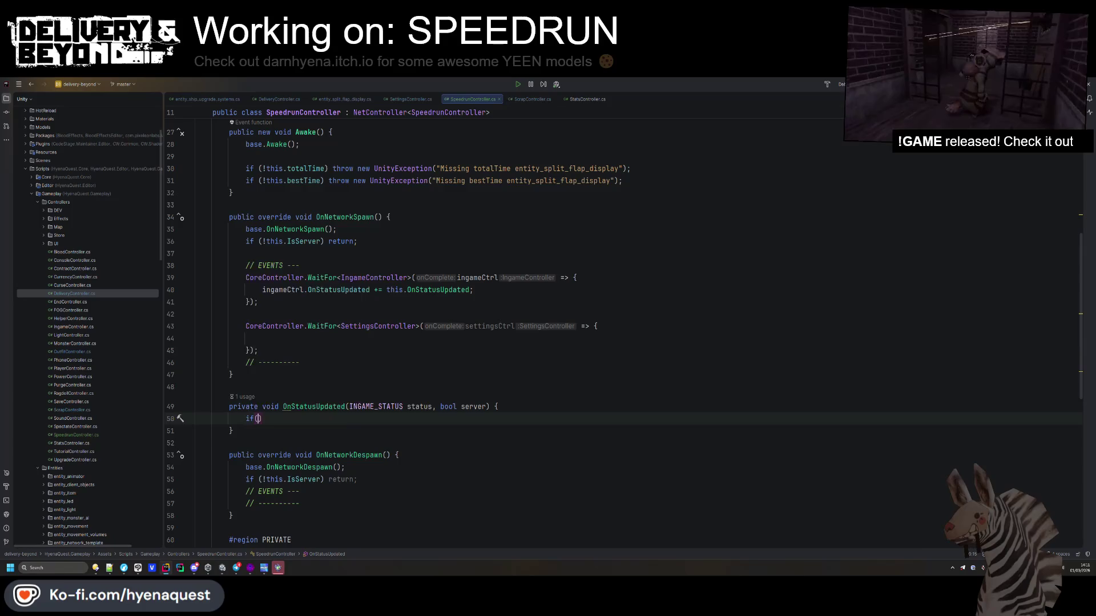
key(Return)
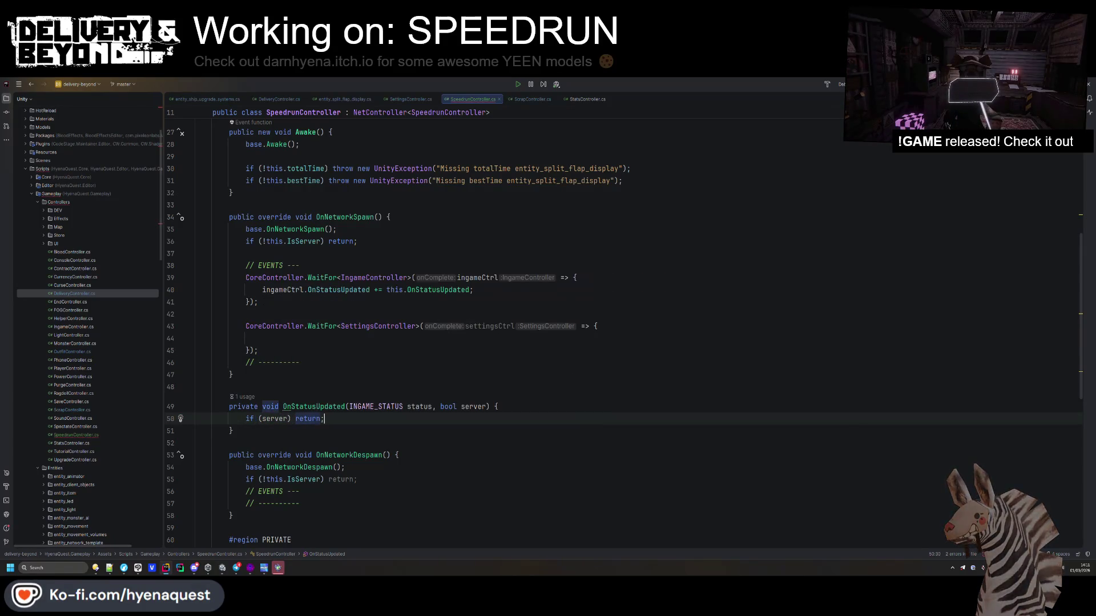
key(Return)
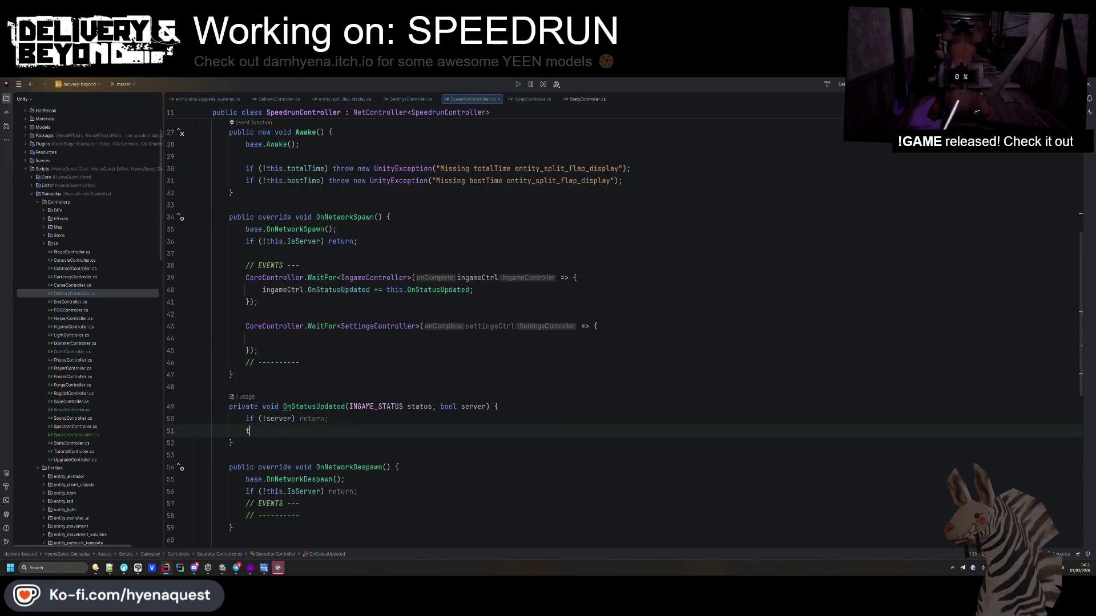
text(this._isP)
key(Return)
text(.S)
key(Return)
text(status )
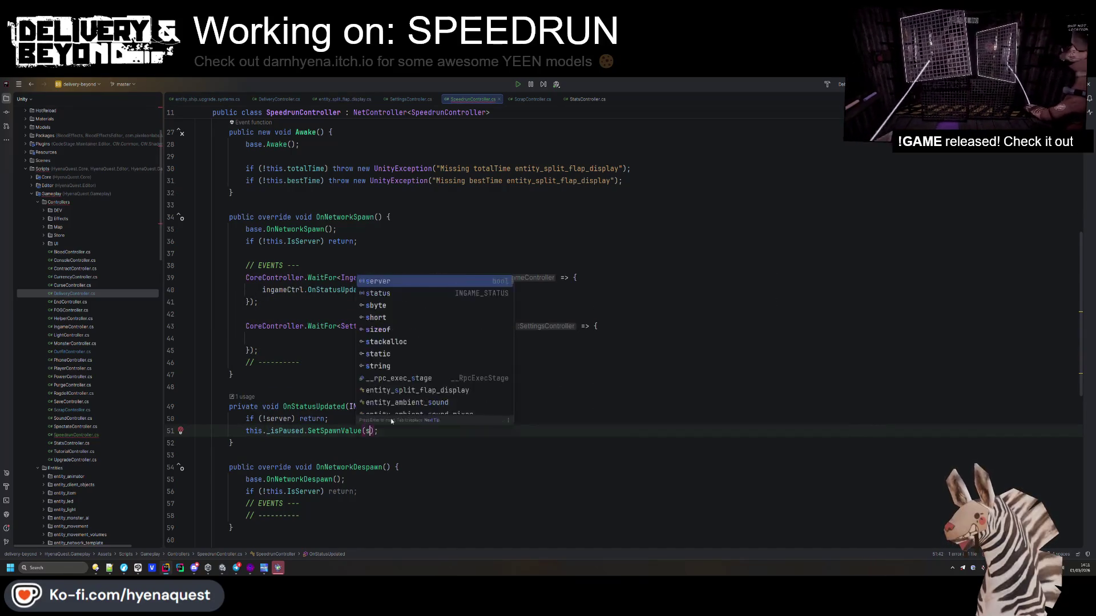
text(!=)
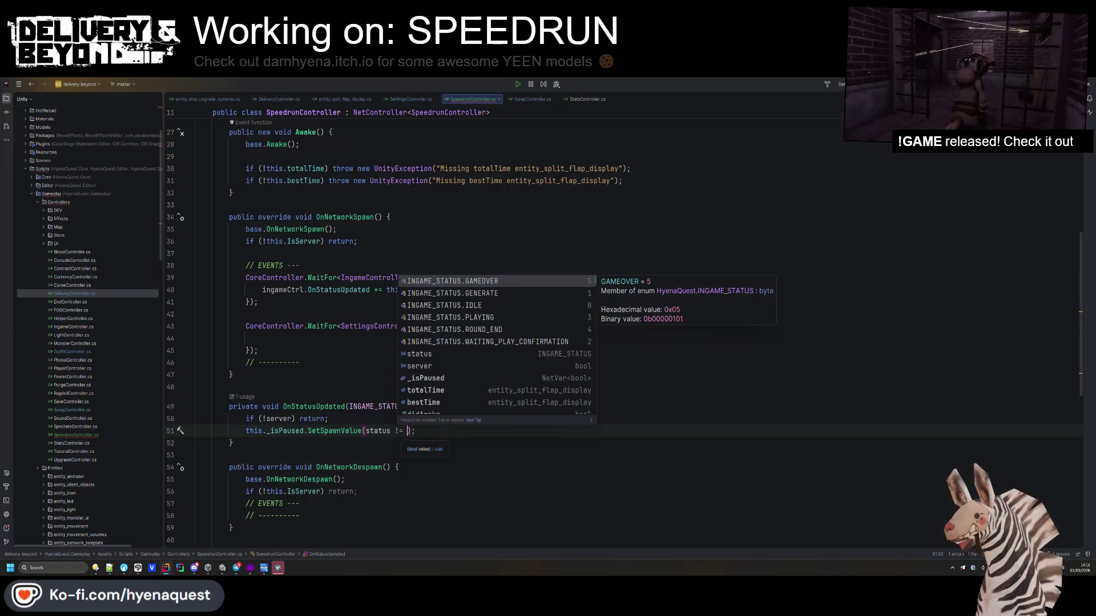
- Complete the call as SetSpawnValue(status != INGAME_STATUS.GENERATE) from autocomplete
key(Down)
key(Return)
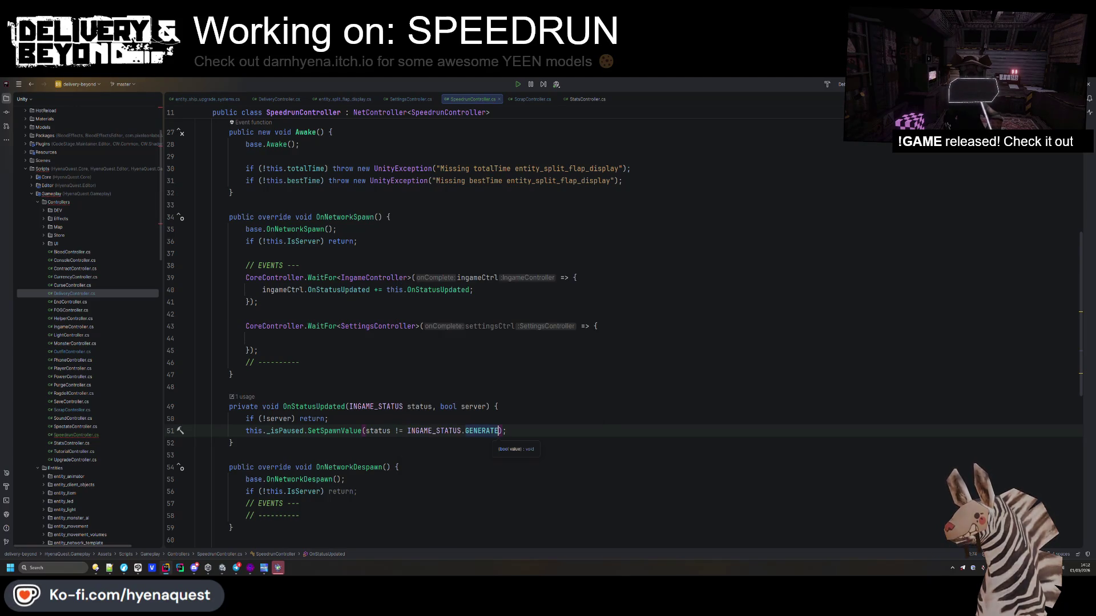
click(401, 316)
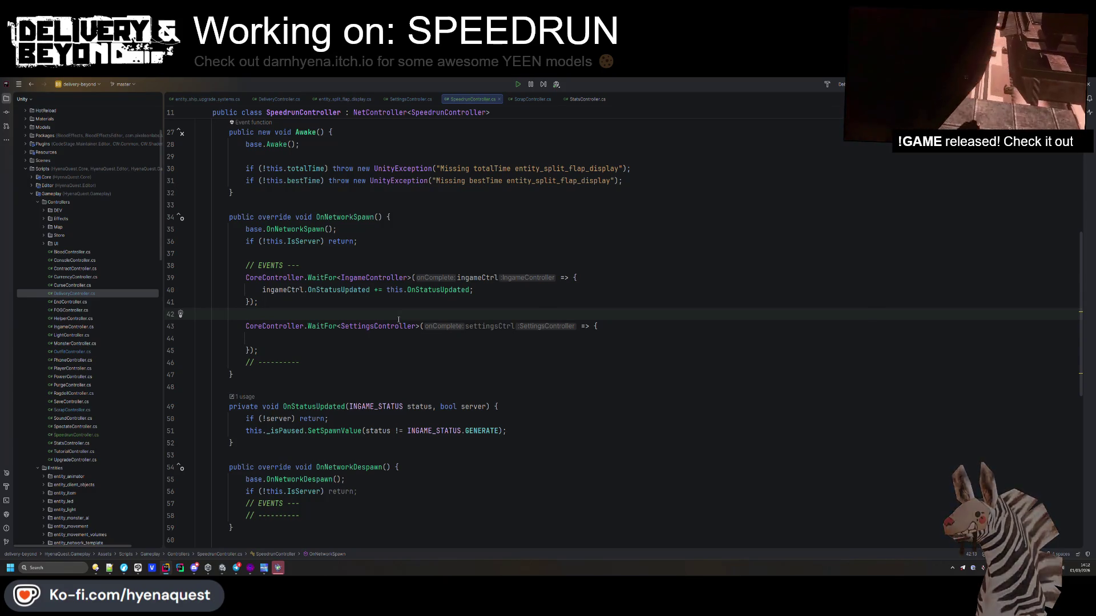
scroll(398, 320, down, 2)
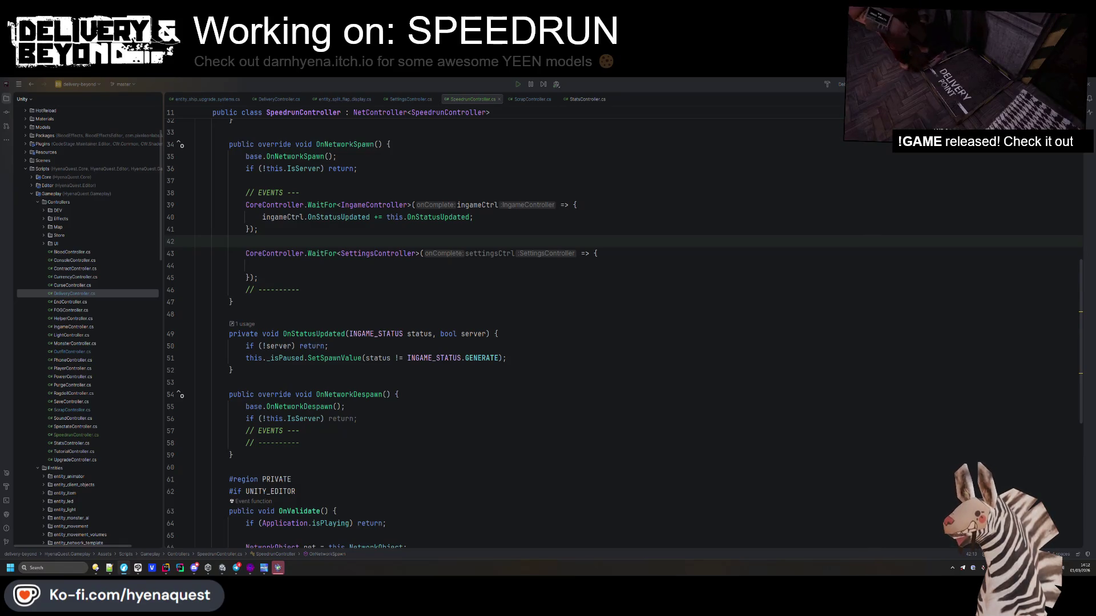
- Bring up the 'lethal company speedruns' Google results and open speedrun.com's Lethal Company leaderboard
key(super+shift+Left)
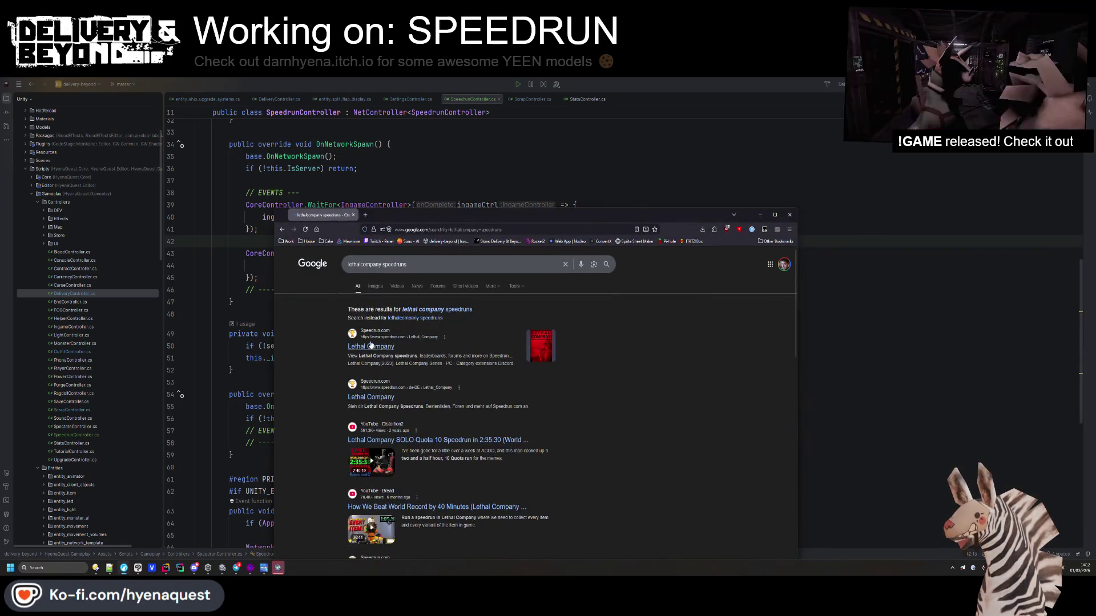
scroll(438, 353, down, 3)
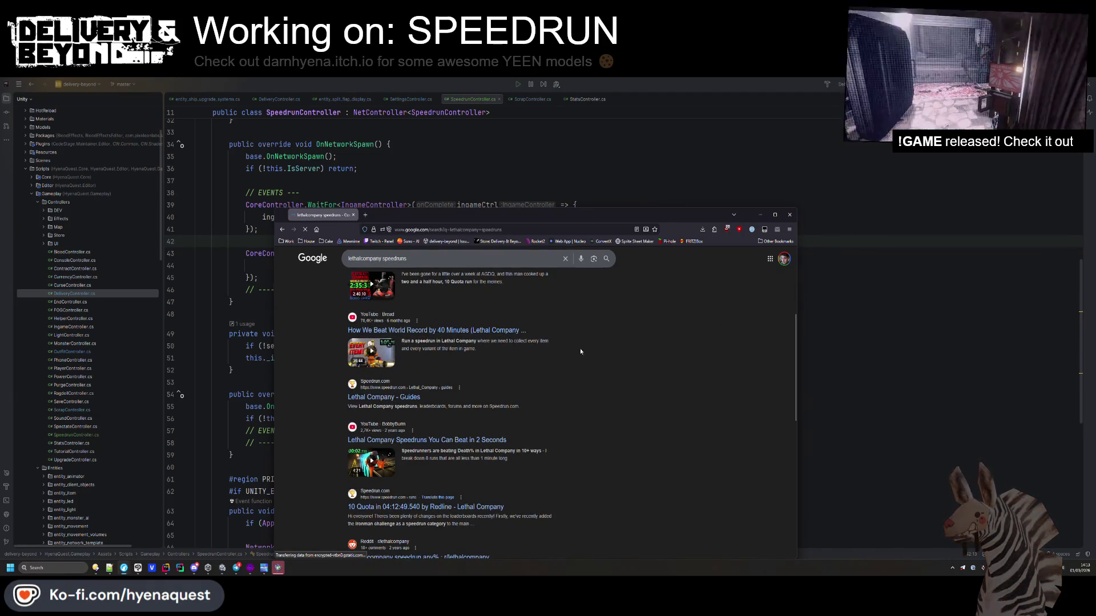
key(alt+Tab)
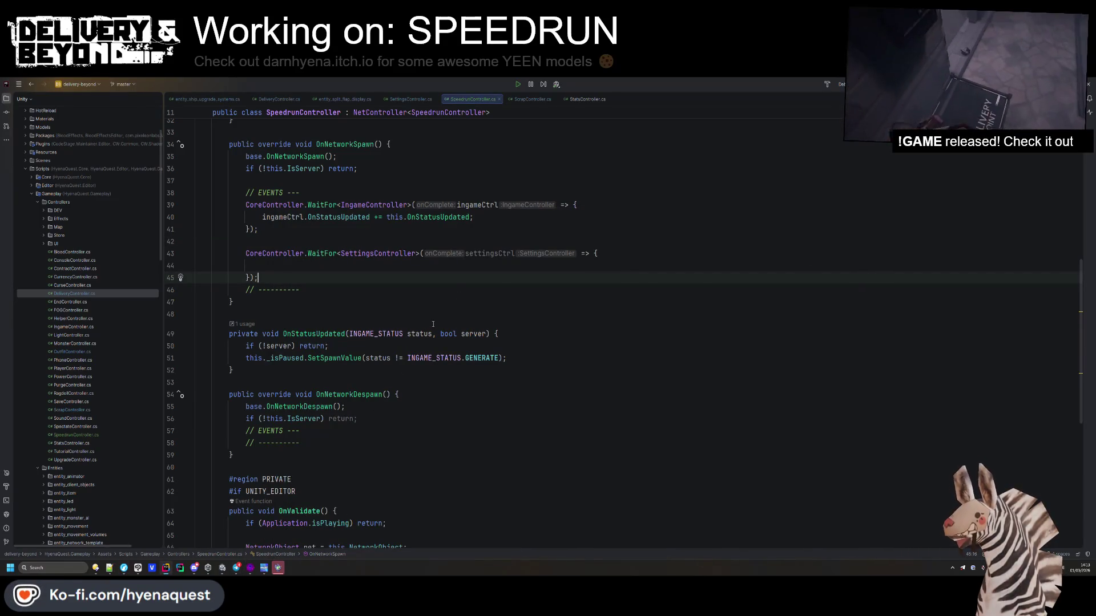
key(alt+Tab)
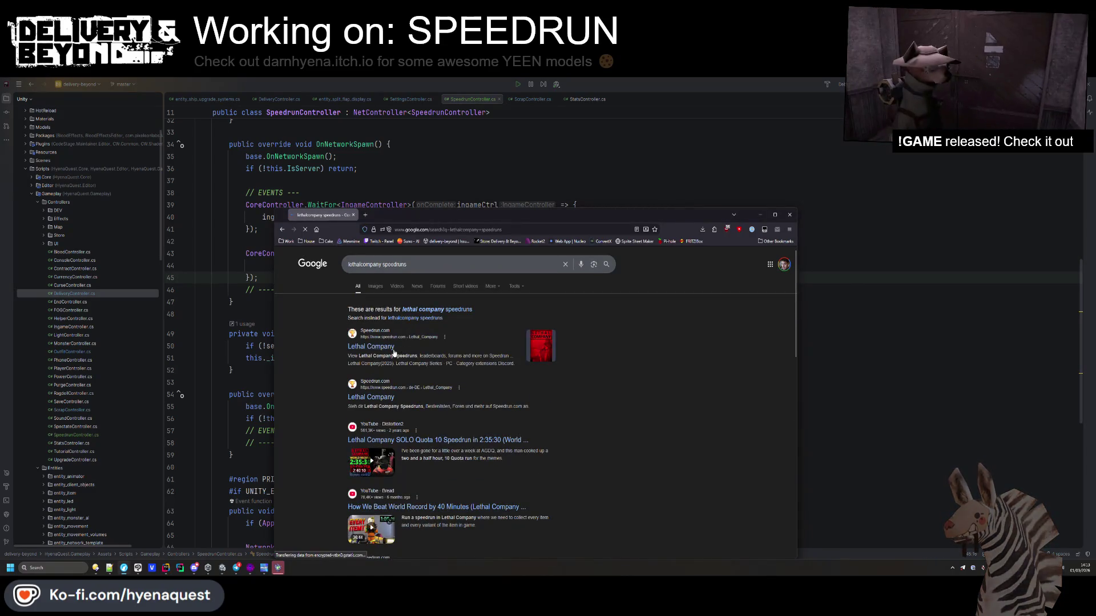
click(373, 398)
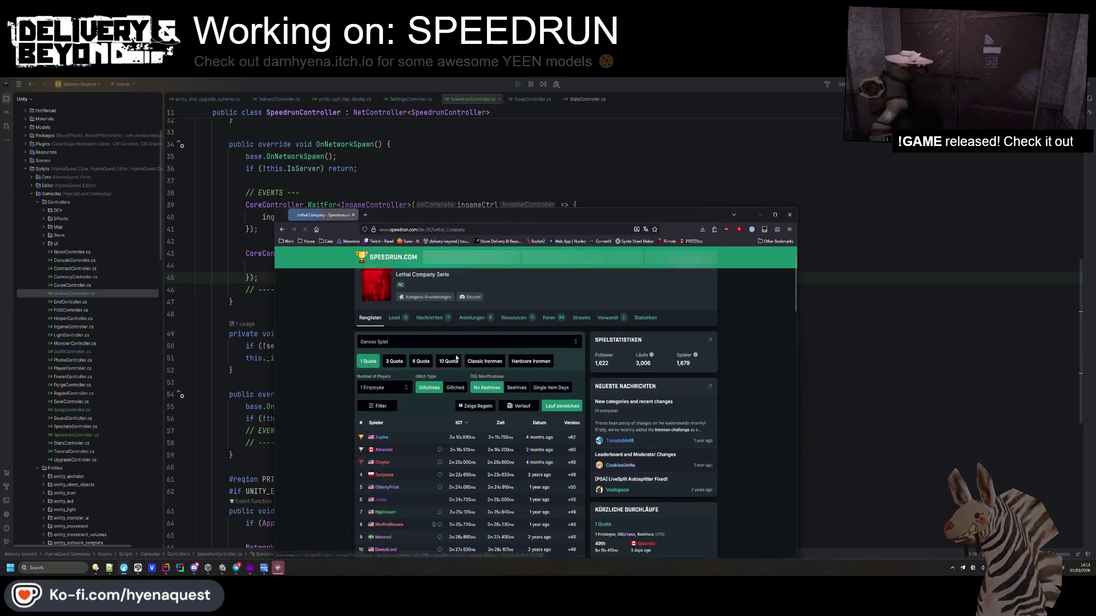
- Show the Lethal Company 3 Quota category leaderboard
mouse_move(388, 429)
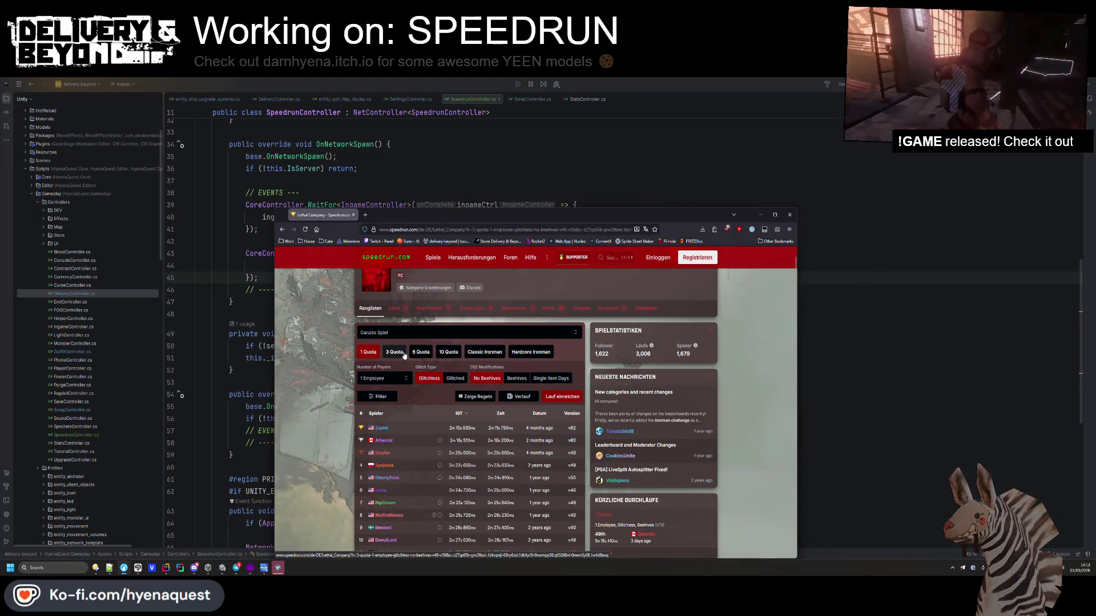
click(404, 353)
scroll(400, 360, down, 1)
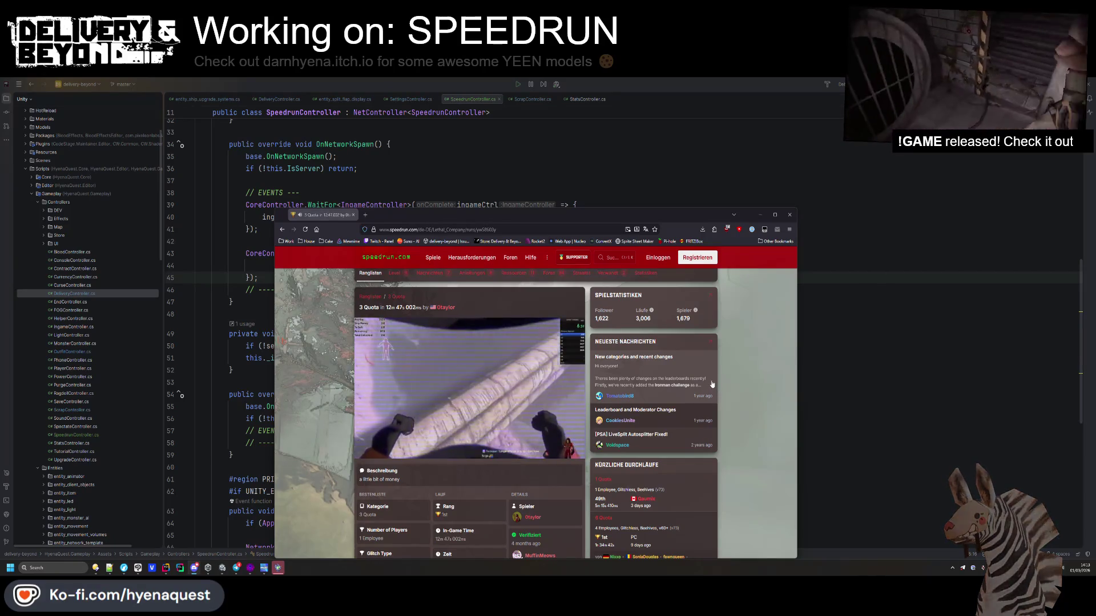
- Seek the run video from 4:10 back to 3:26, unmute it, then pause
mouse_move(561, 401)
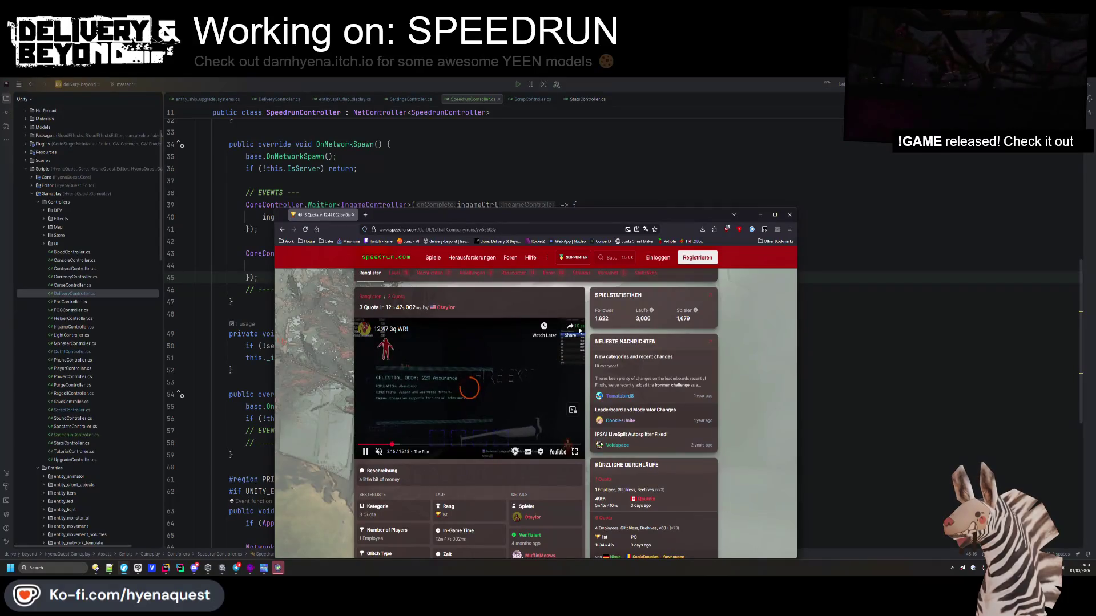
click(418, 445)
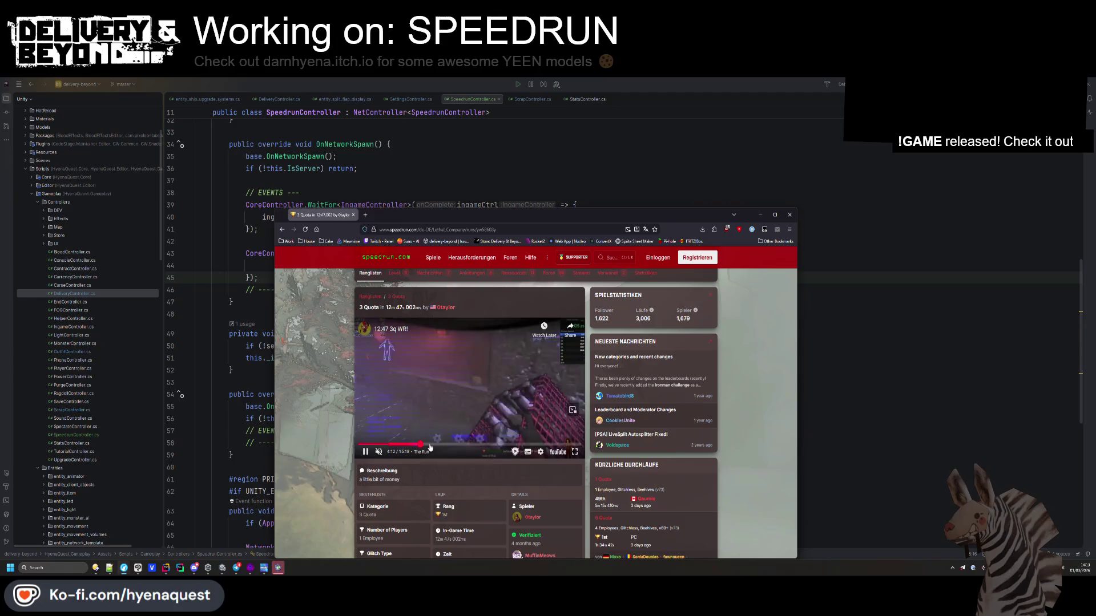
click(419, 445)
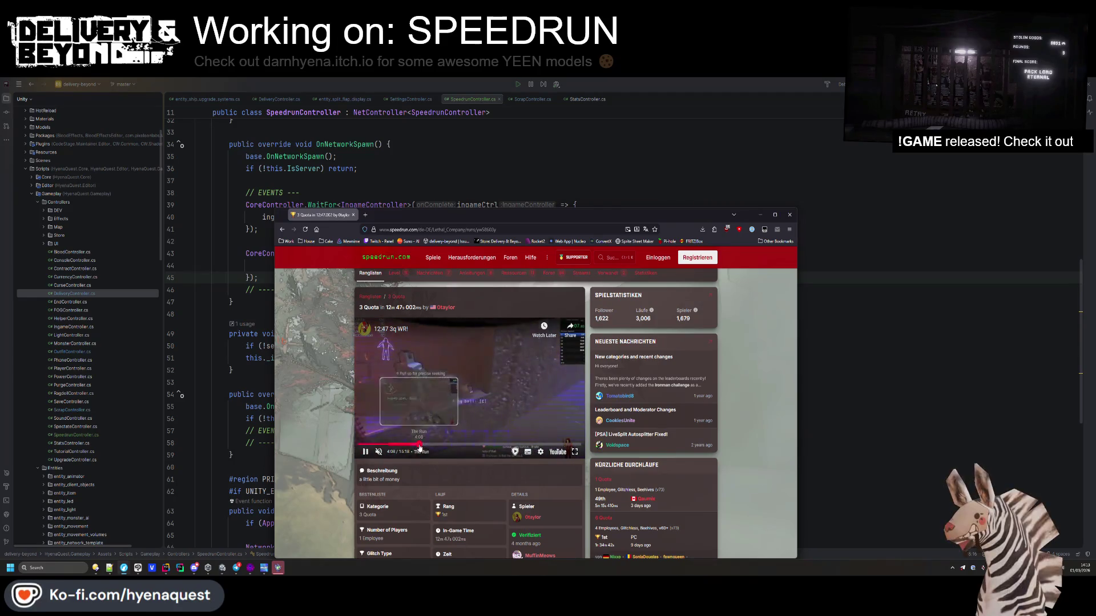
drag(419, 447, 411, 445)
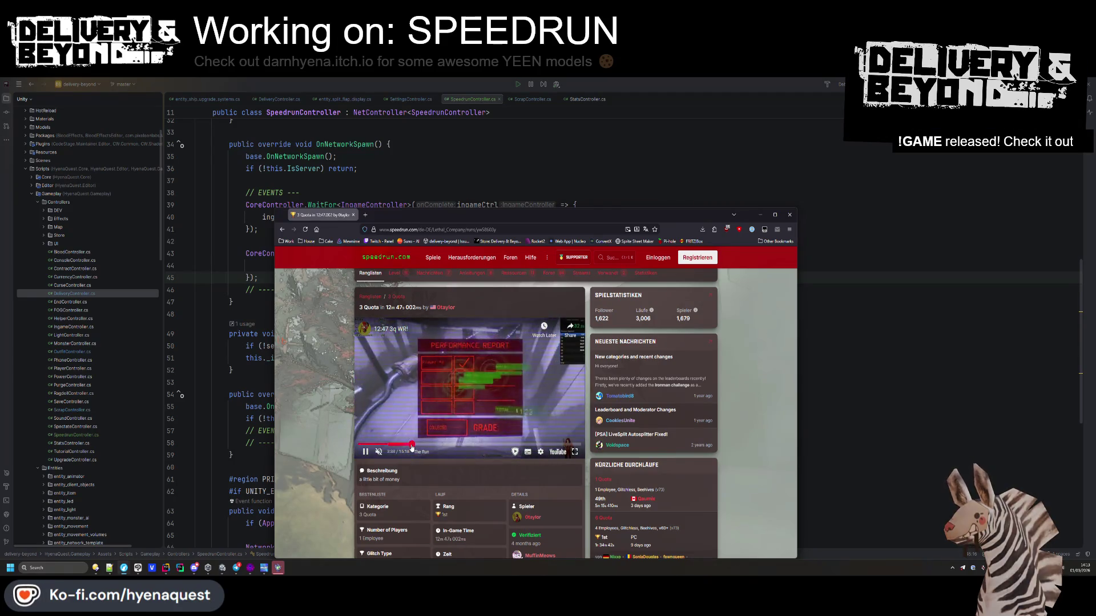
click(409, 448)
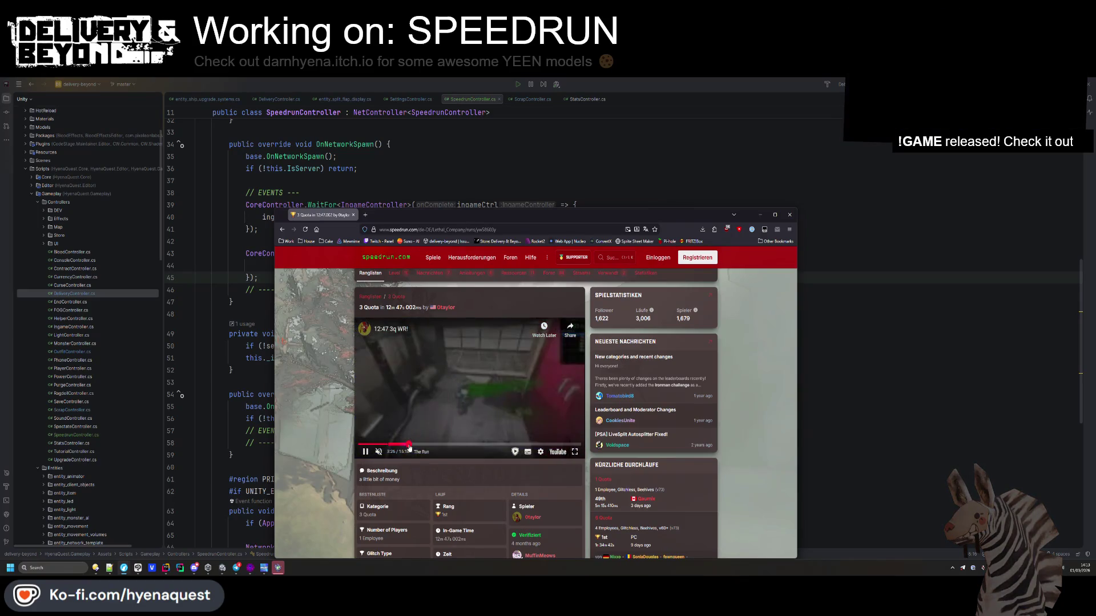
key(m)
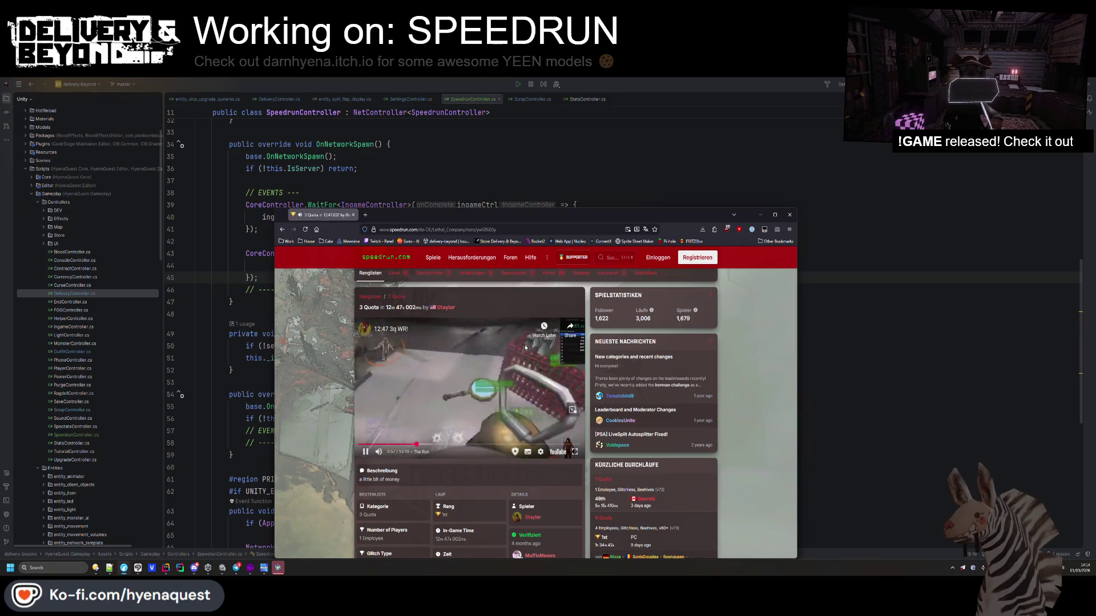
click(578, 328)
- Add var oldStatus = IngameController.Instance.OldStatus(); after the server check in OnStatusUpdated
key(alt+Tab)
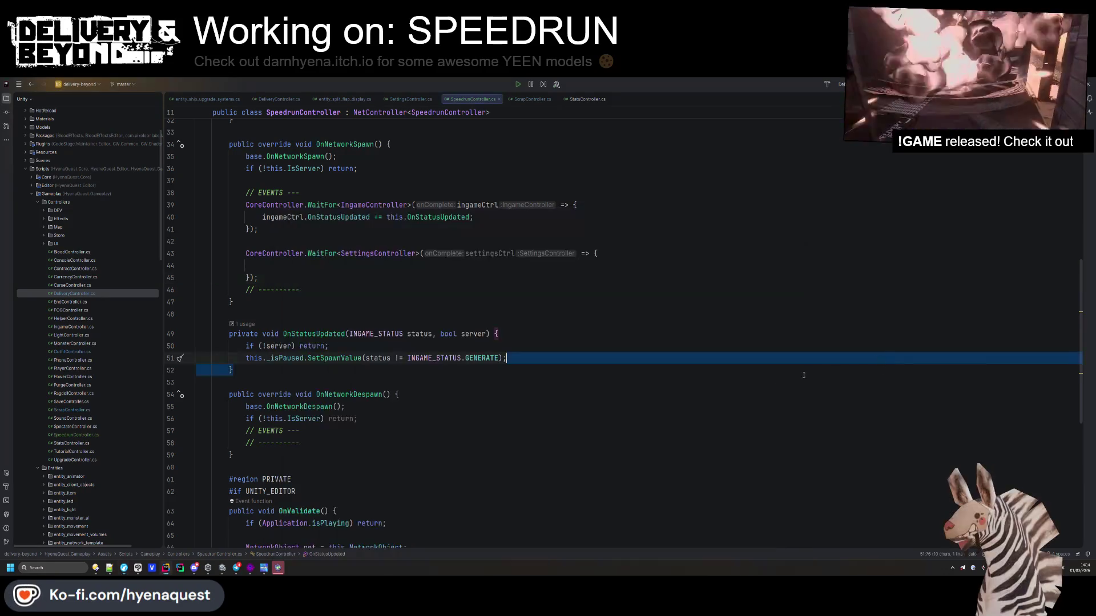
scroll(510, 329, up, 3)
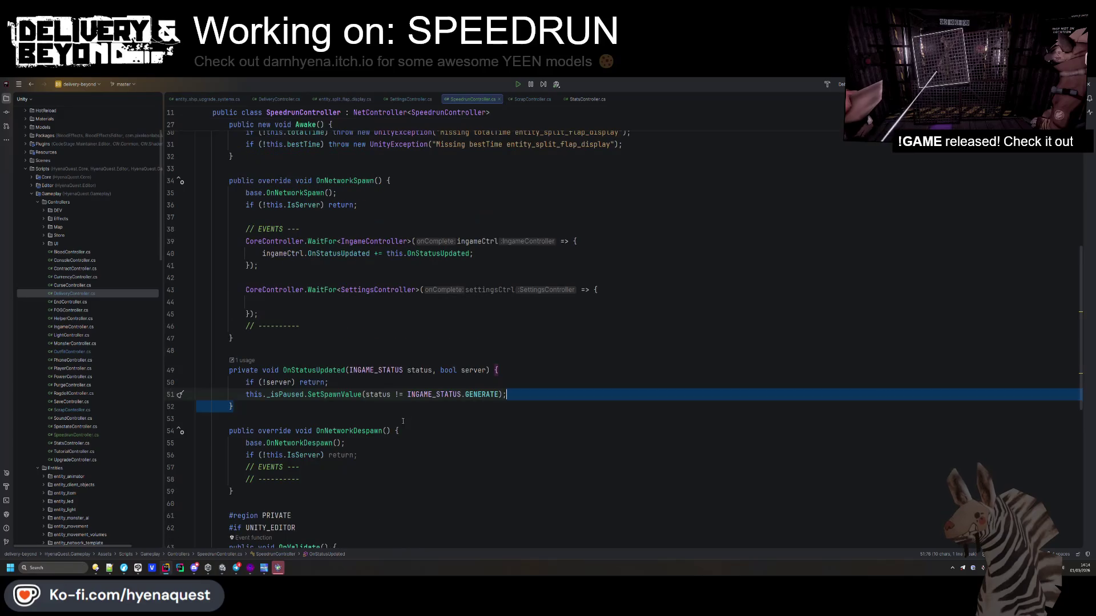
click(311, 383)
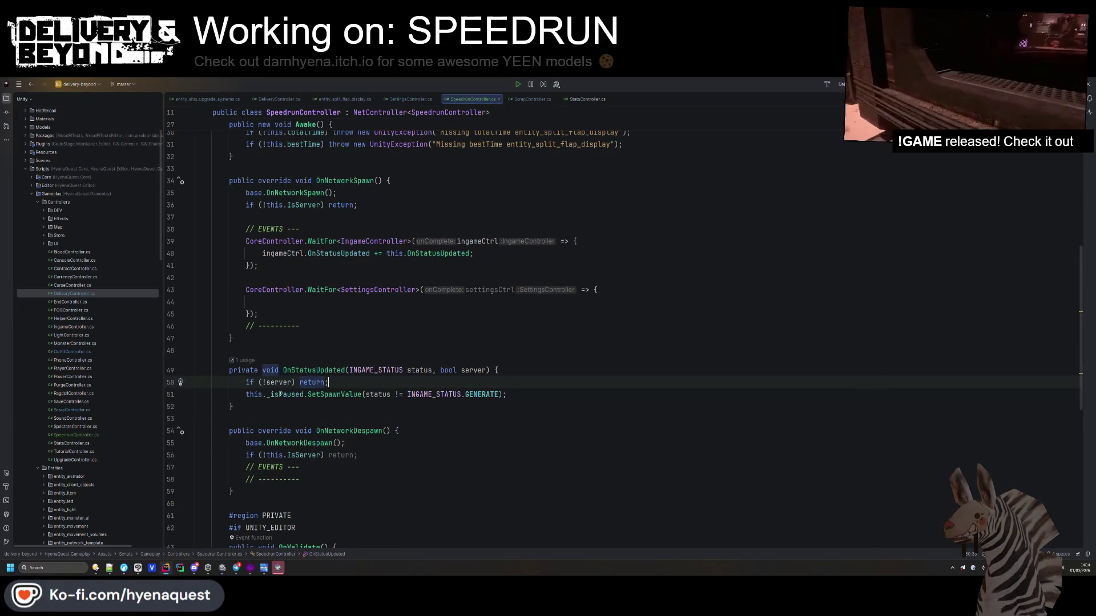
mouse_move(279, 394)
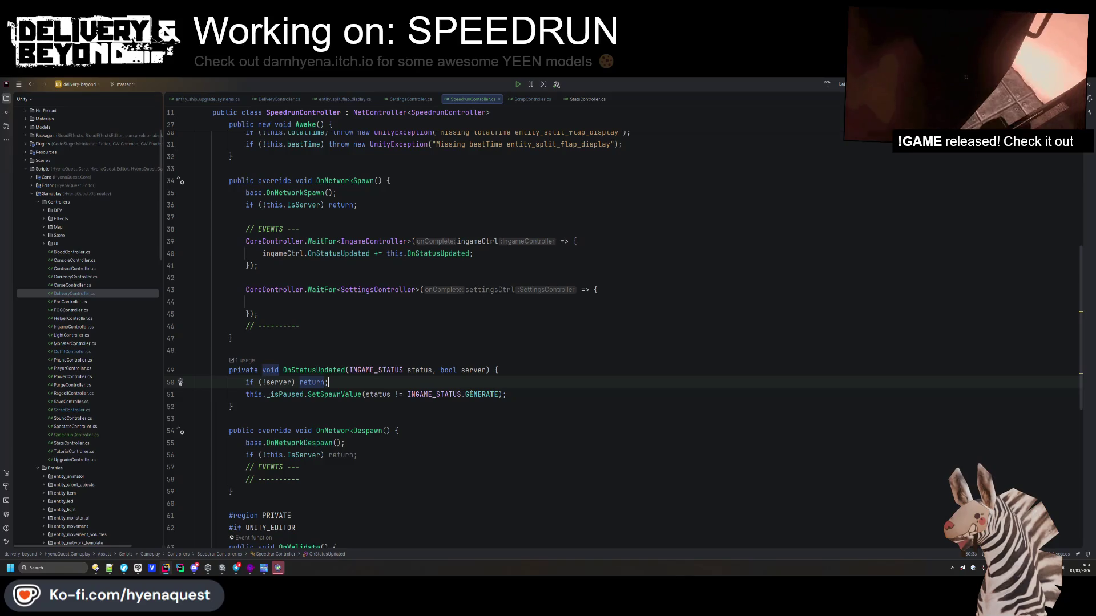
click(486, 394)
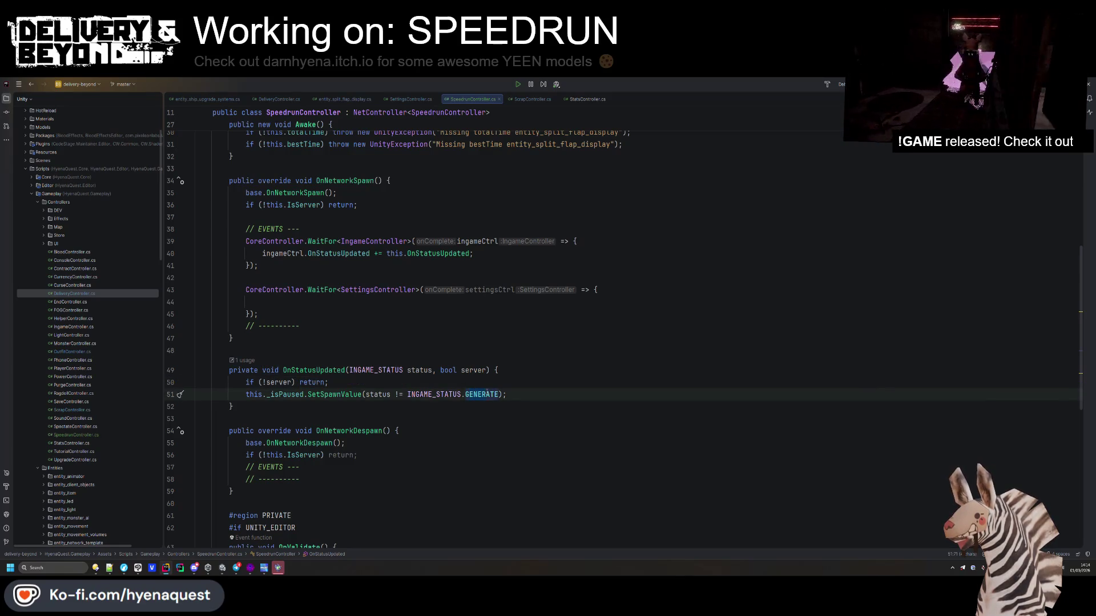
click(442, 408)
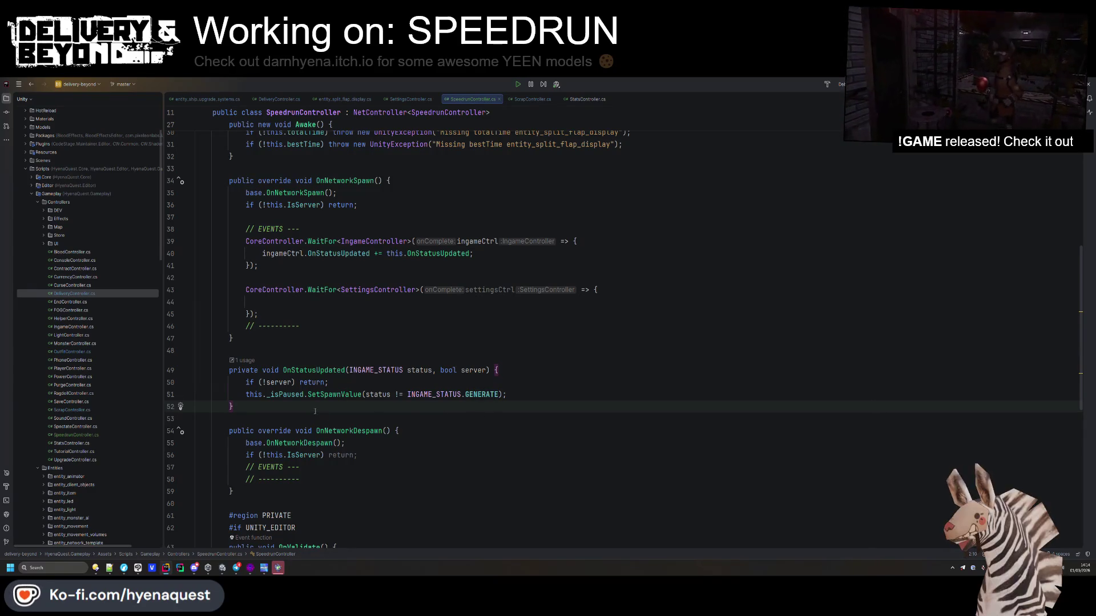
click(354, 382)
key(Return)
text(var op)
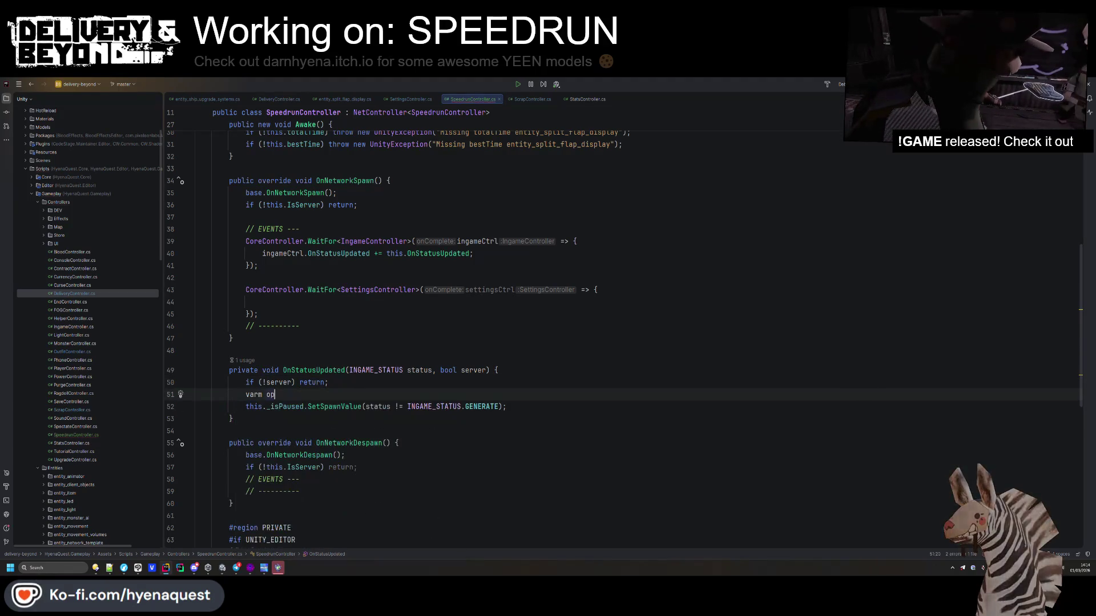
key(BackSpace)
text(ldStatus = )
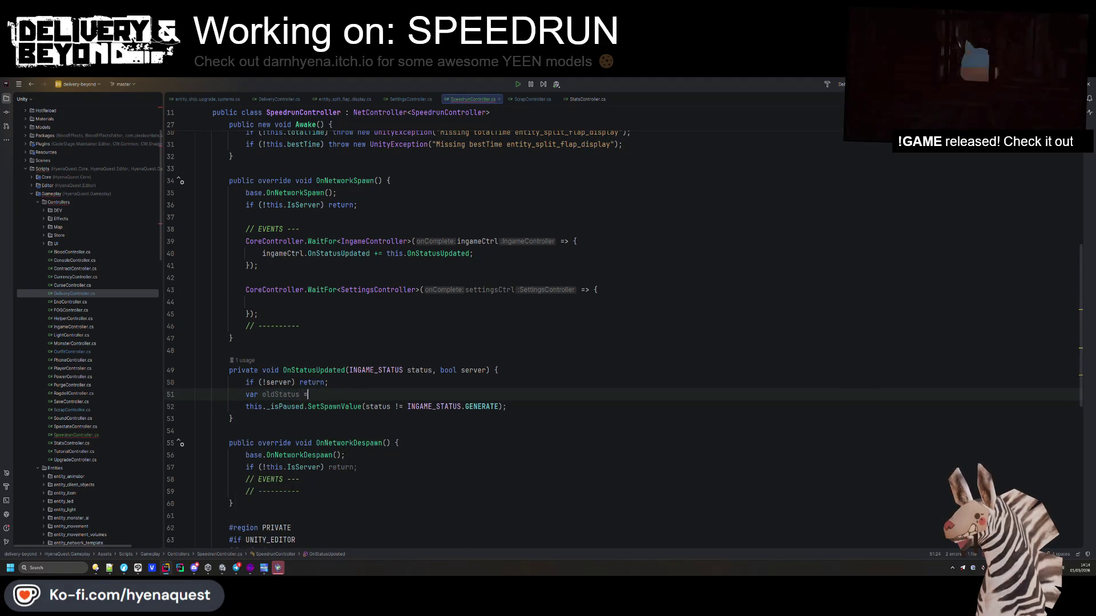
text(I)
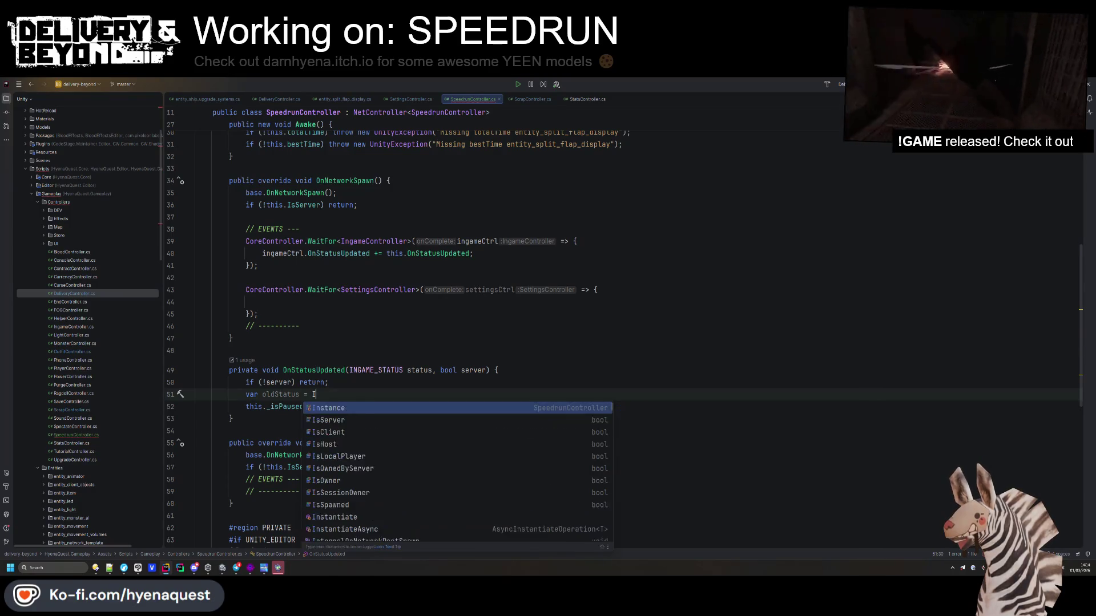
text(ngameController.Instance.ge)
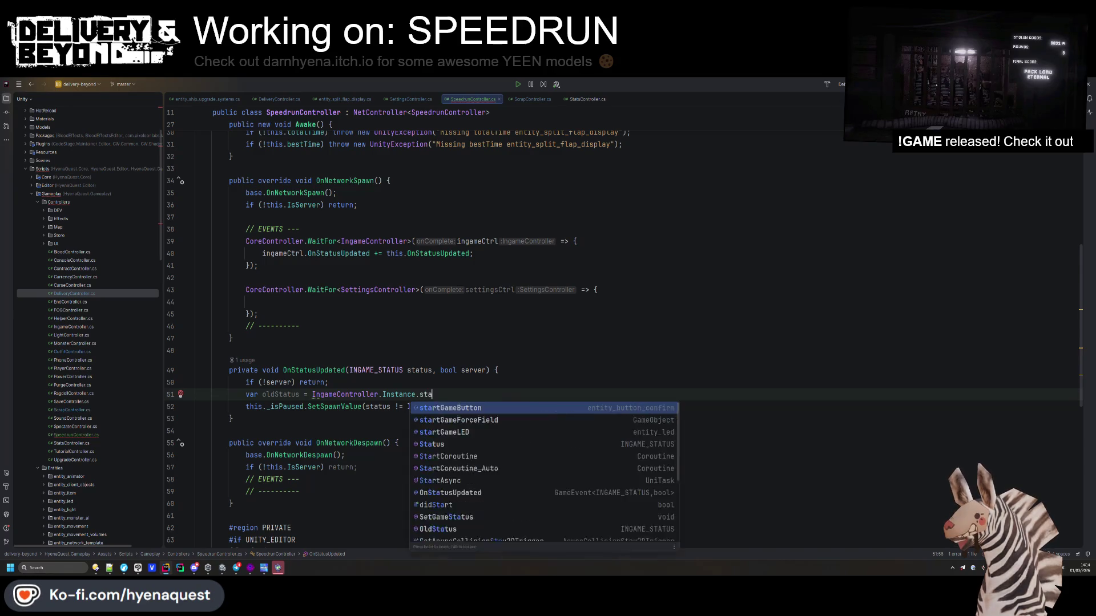
key(Return)
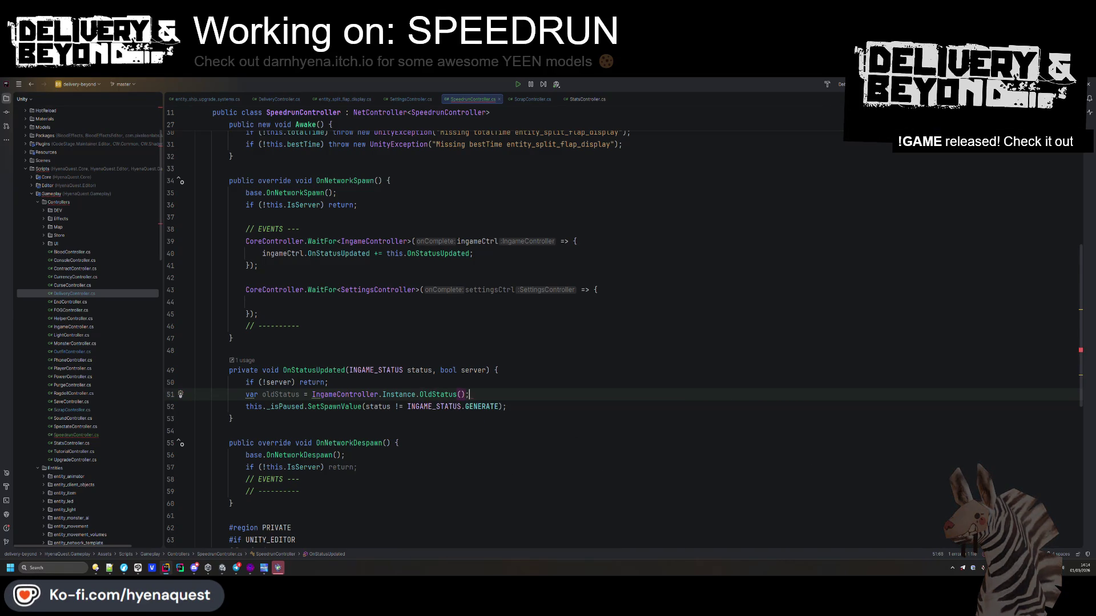
key(Return)
key(Up)
key(Up)
key(End)
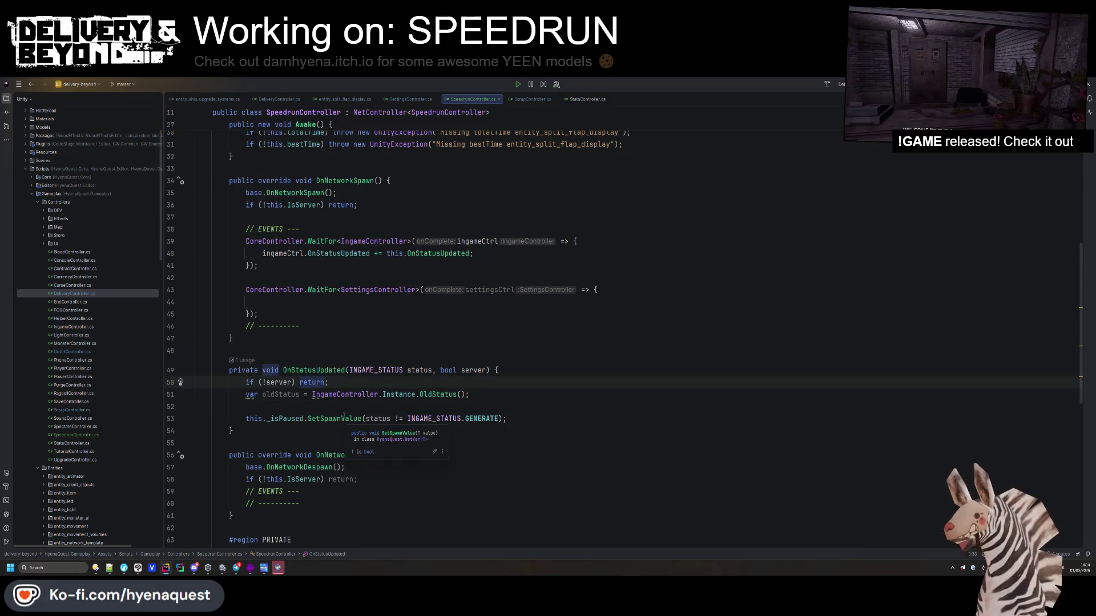
- Extend the SetSpawnValue argument to compare oldStatus with status
scroll(344, 416, down, 2)
click(366, 345)
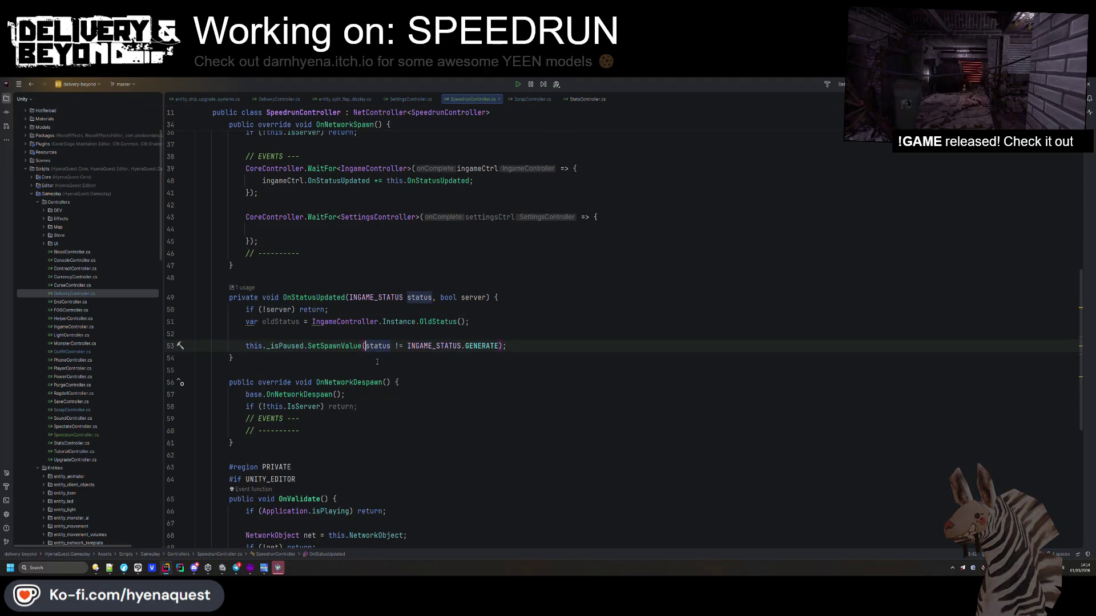
text(!()
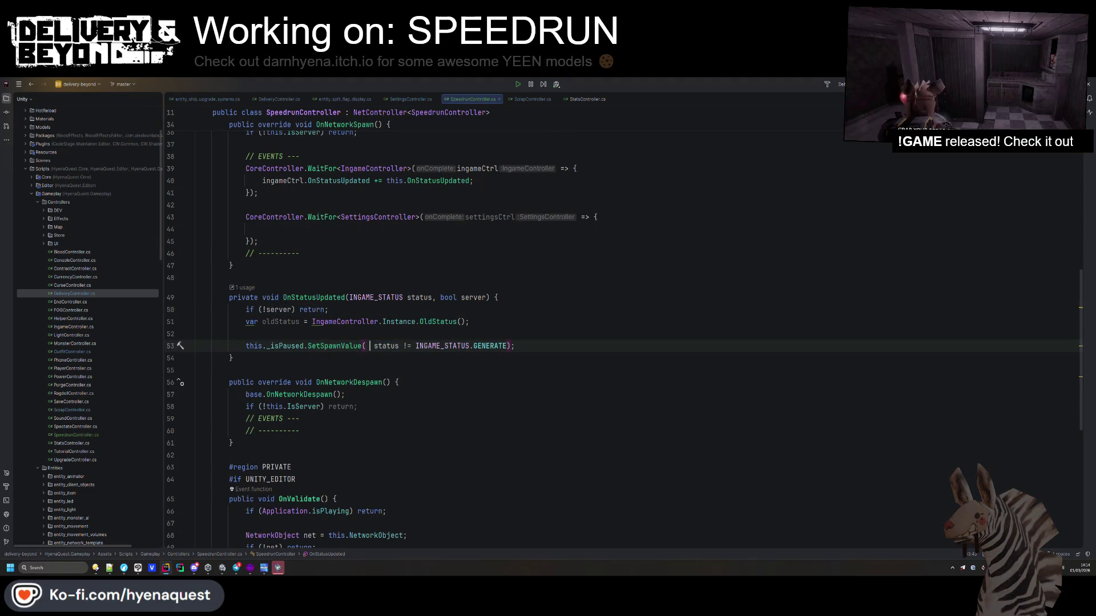
text(old ||)
key(Return)
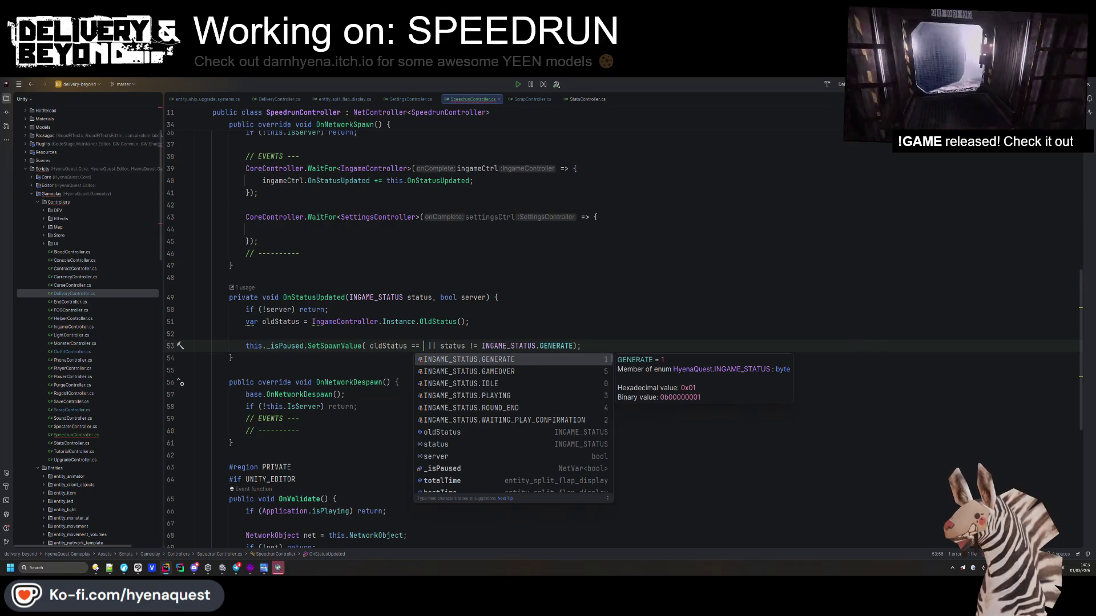
text(status)
key(Escape)
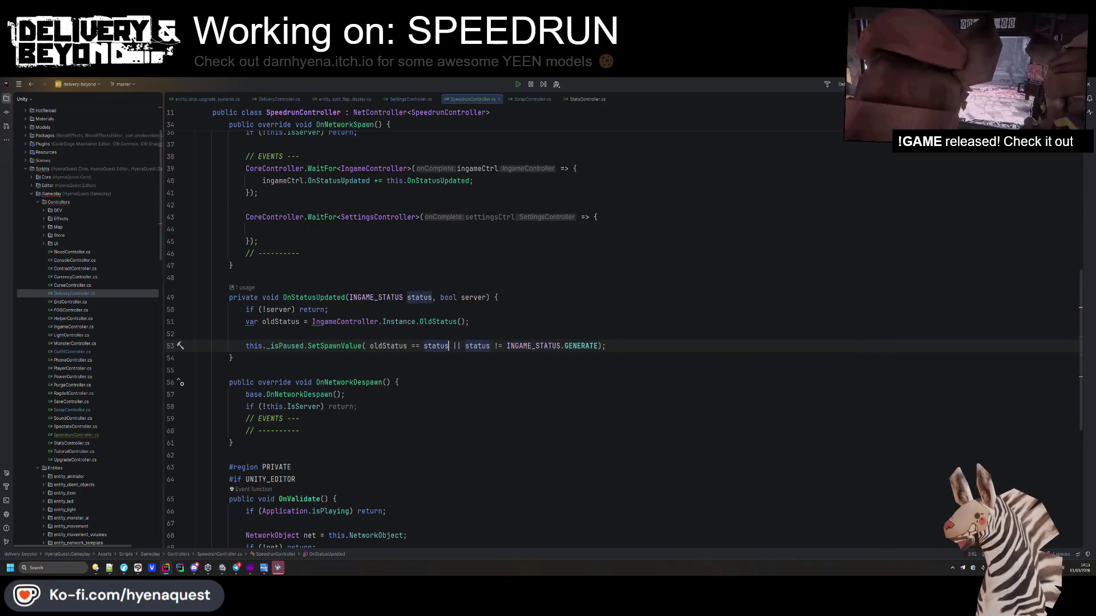
- Remove the spacer line and comment the call '// Game just started / Is generating'
click(393, 335)
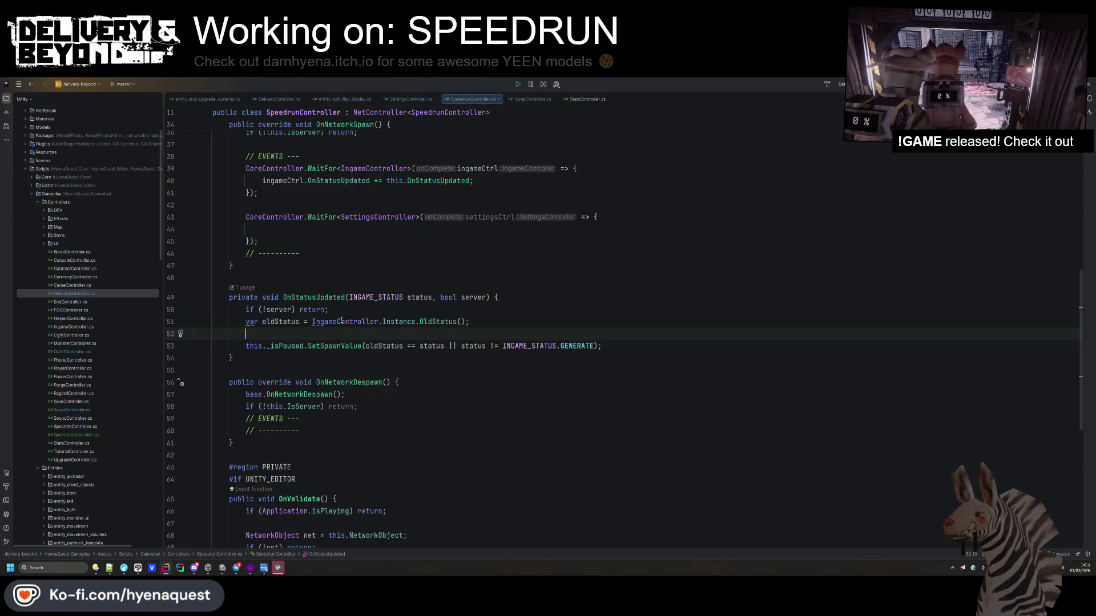
key(BackSpace)
click(397, 309)
click(624, 328)
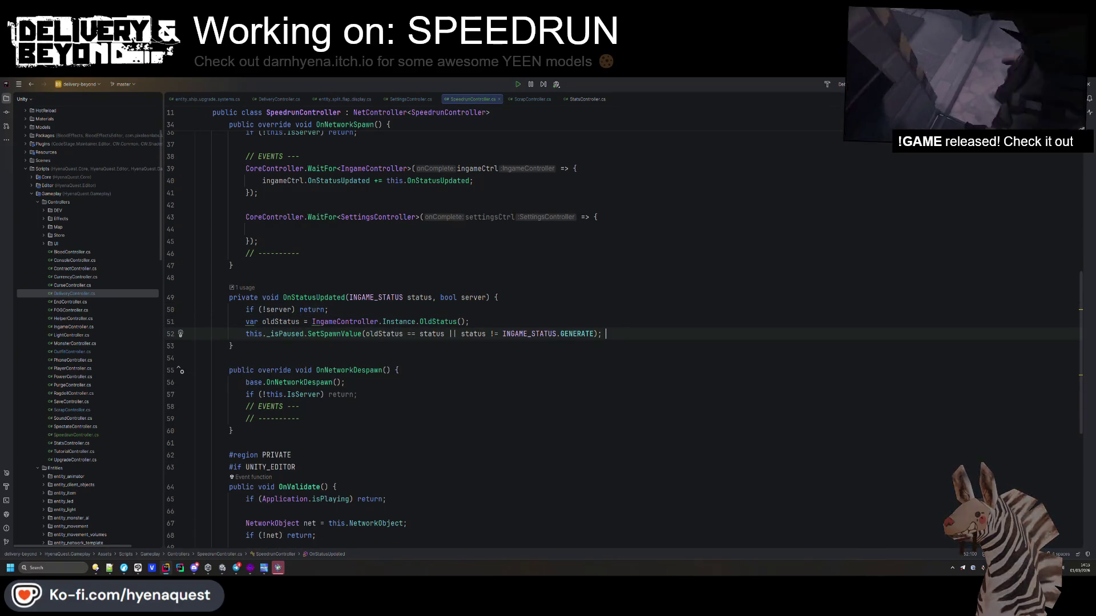
text(// Game just started / Is g)
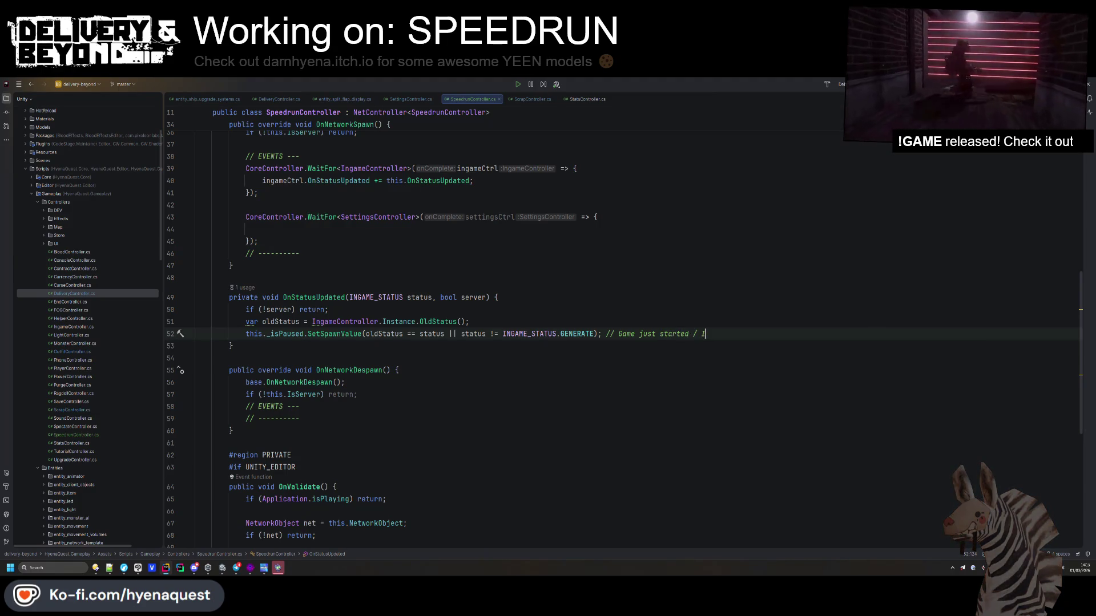
text(enerating)
scroll(421, 261, up, 2)
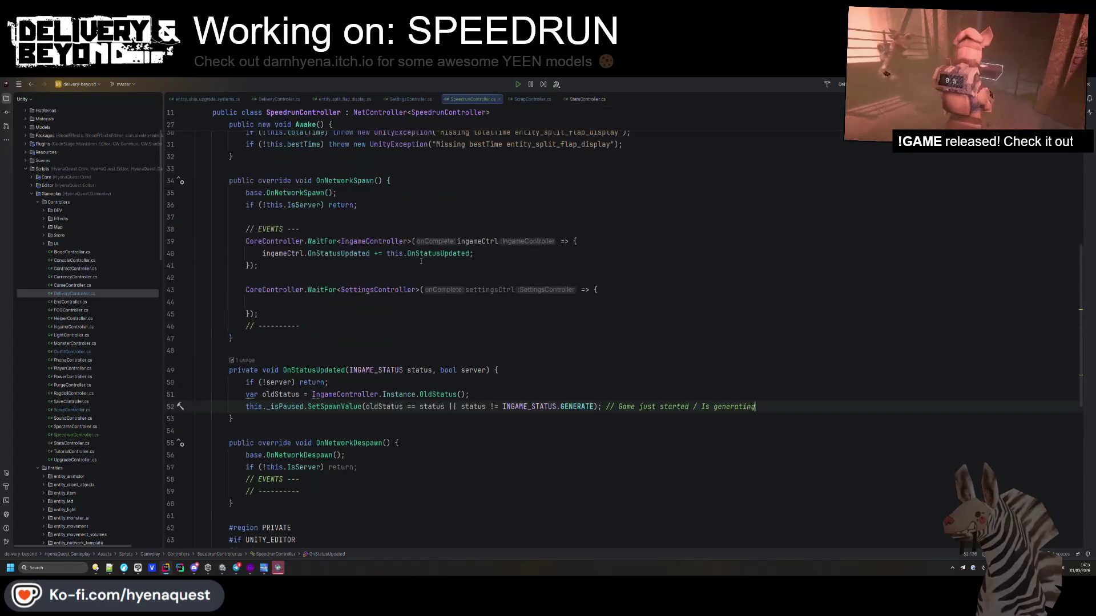
click(372, 302)
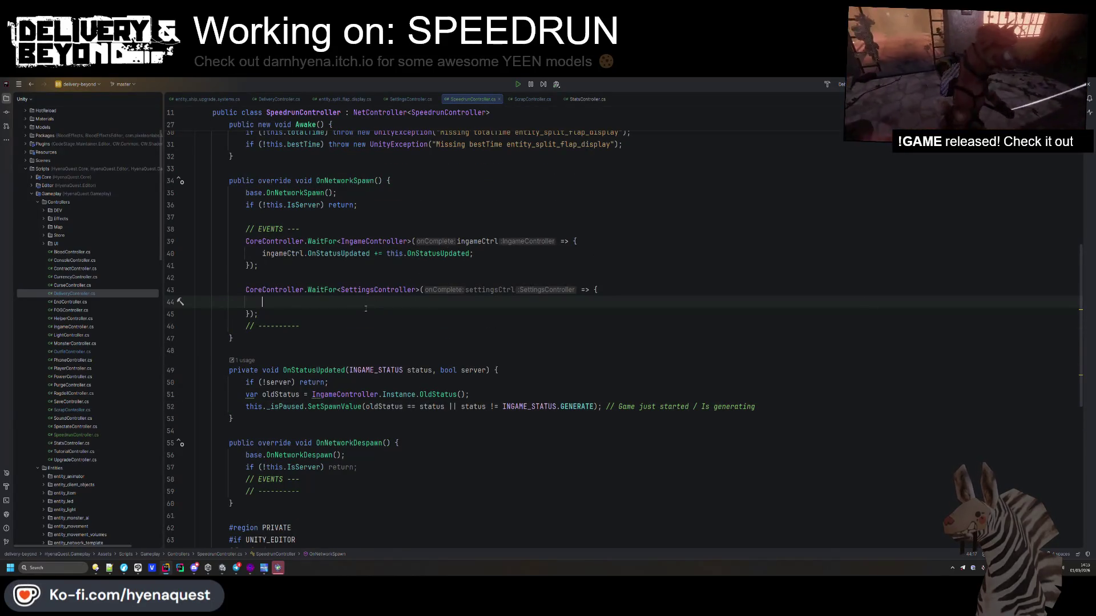
- Under the despawn EVENTS comment, start an 'if (IngameController.Instance)' check
scroll(366, 308, down, 4)
click(245, 334)
key(Return)
click(337, 346)
key(Return)
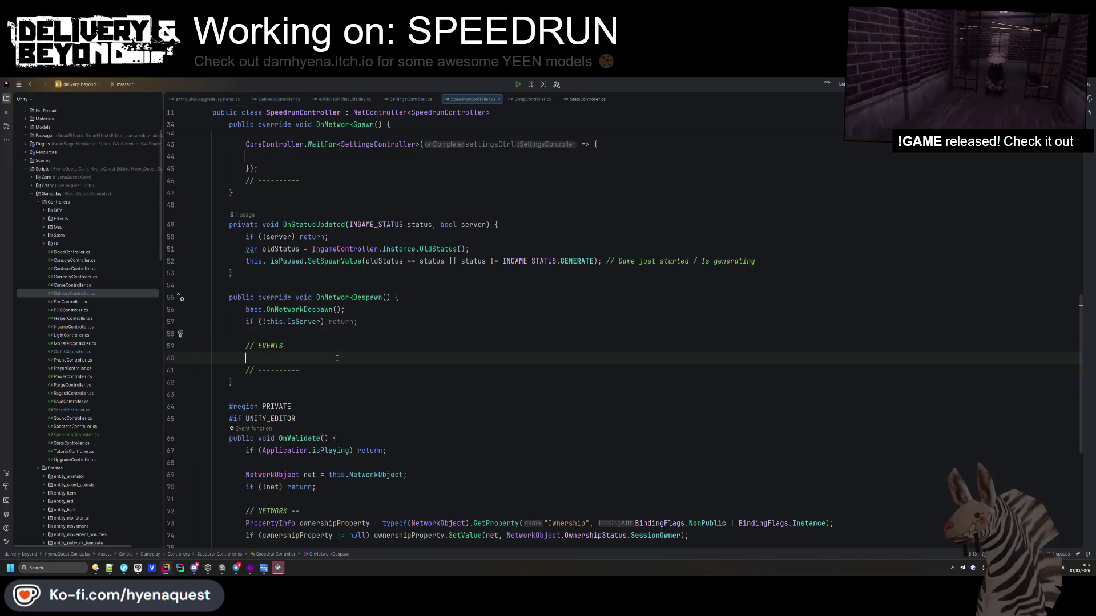
scroll(291, 409, up, 2)
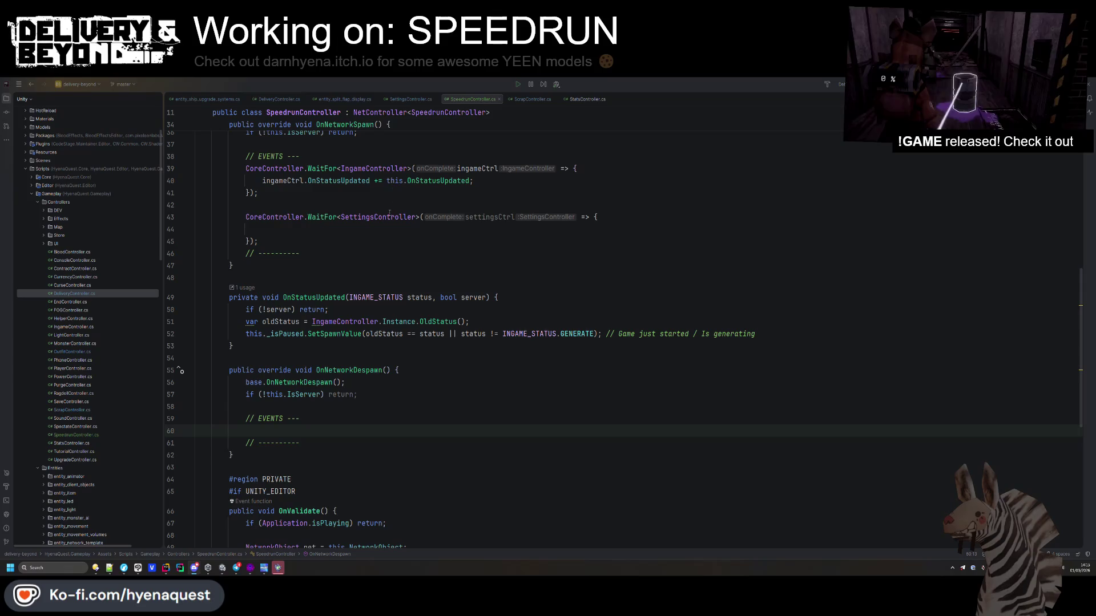
click(302, 432)
text(f(!IngameController.Instance)
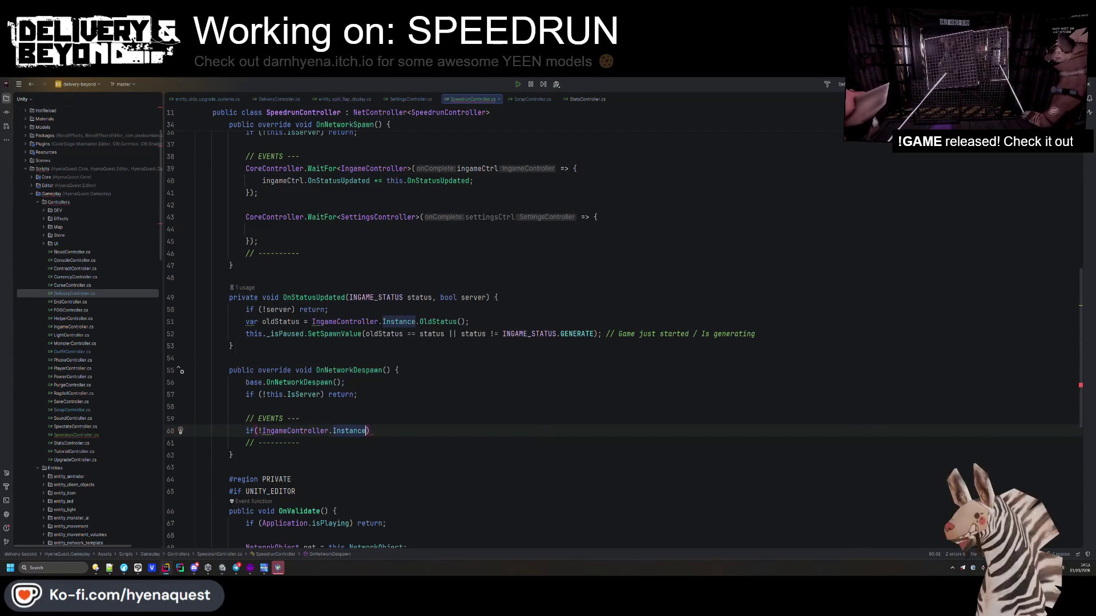
key(ctrl+Left)
key(ctrl+Left)
key(ctrl+Left)
key(BackSpace)
- Unsubscribe this.OnStatusUpdated inside that check, and paste the status subscription line into the settings callback
key(End)
text(IngameController.Instance.)
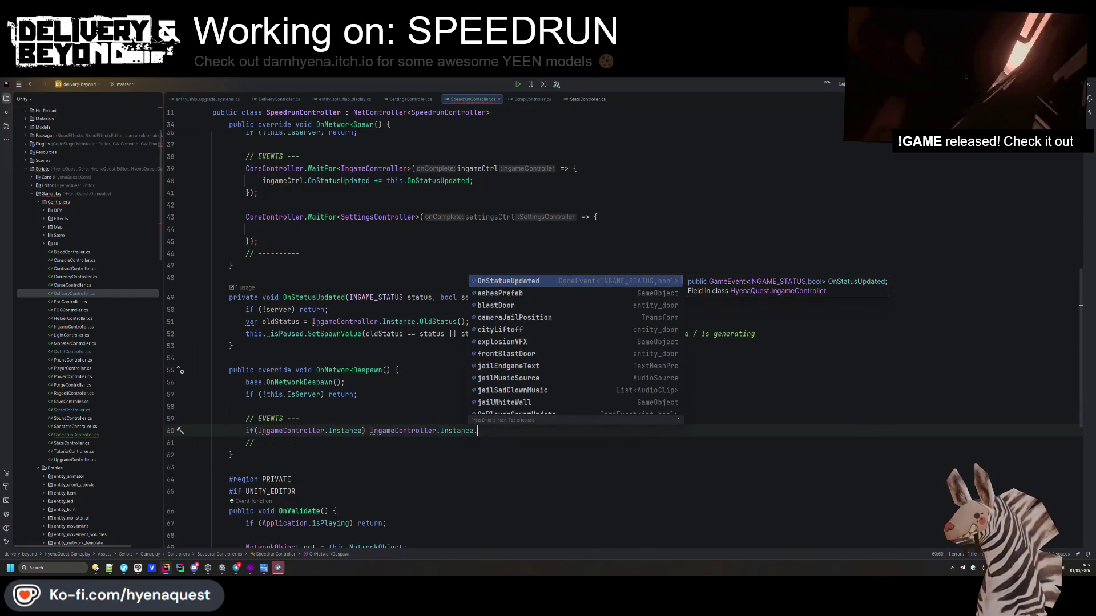
key(Return)
key(Tab)
key(Return)
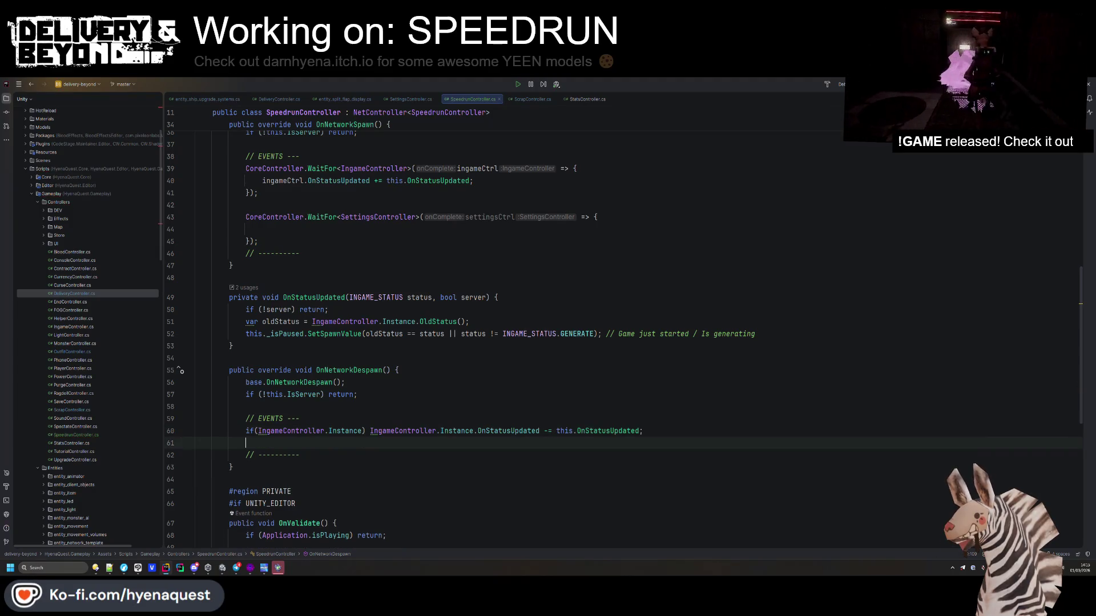
click(339, 230)
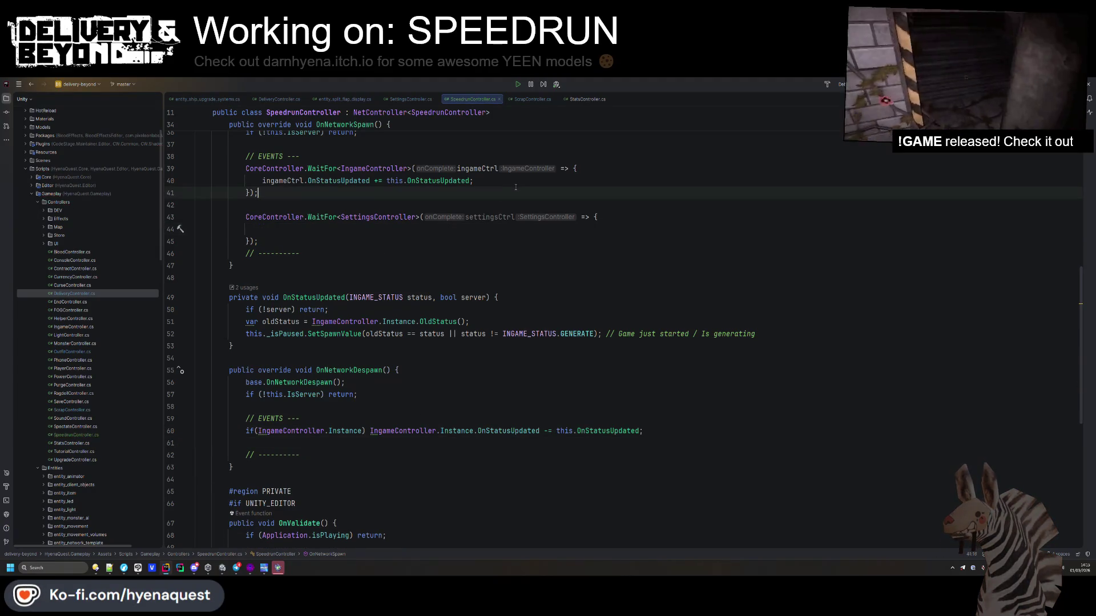
text(ingameCtrl.OnStatusUpdated += this.OnStatusUpdated;)
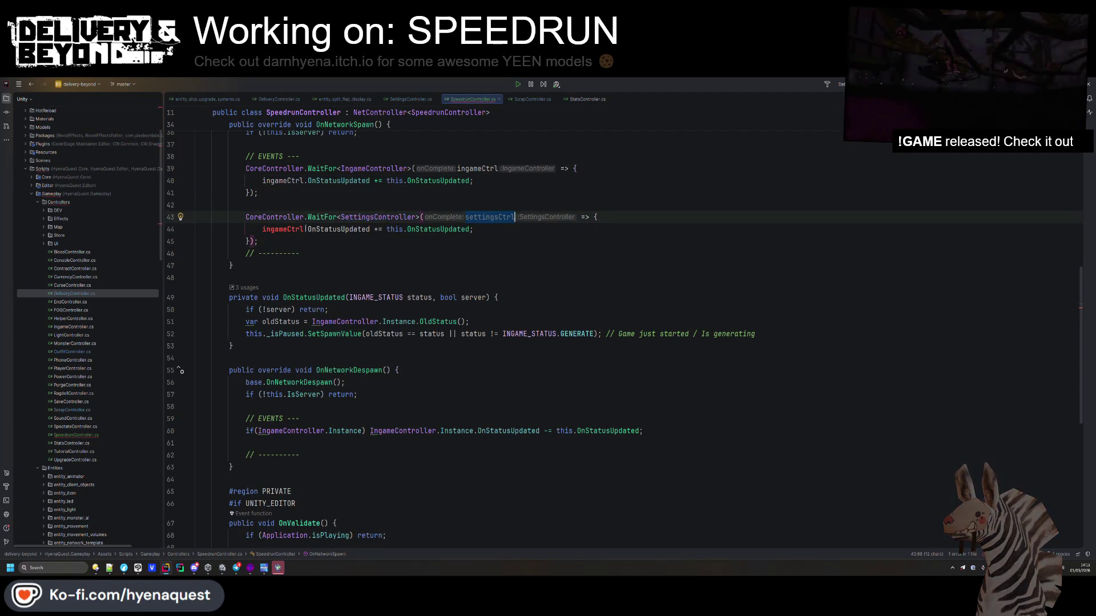
- Retarget the pasted subscription to the settingsCtrl parameter's OnSettingsUpdated event
double_click(283, 229)
text(settingsCtrl)
click(379, 228)
key(ctrl+space)
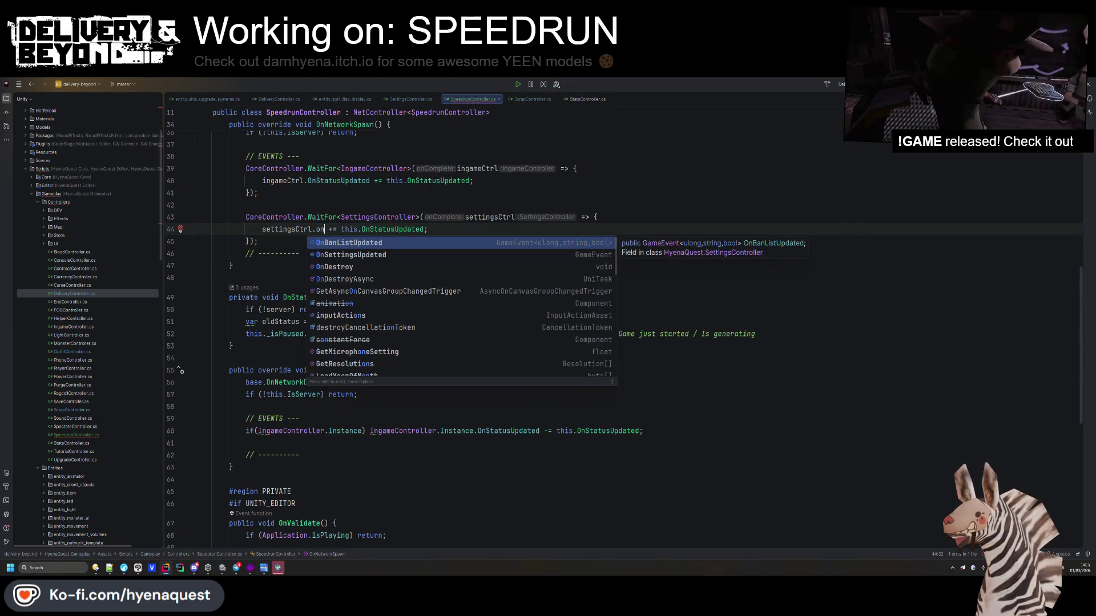
key(Down)
key(Return)
scroll(399, 268, up, 2)
scroll(405, 305, up, 1)
- Subscribe a generated OnSettingsUpdated handler and call OnSettingsUpdated(settingsCtrl) once
double_click(453, 339)
text(OnSettingsUpdated)
key(alt+Return)
key(Return)
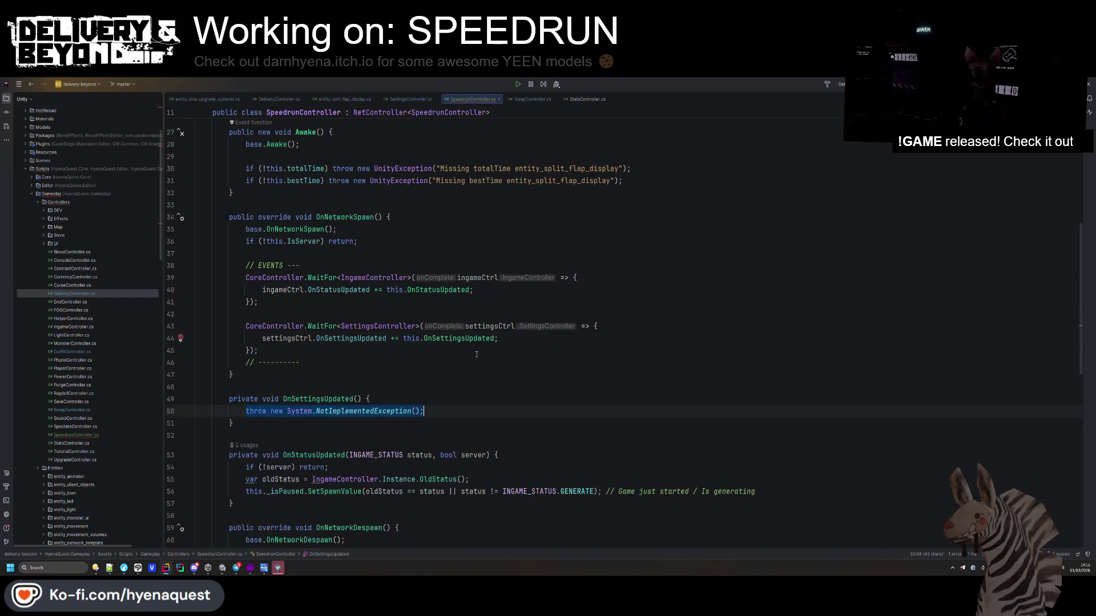
key(Return)
text(OnSettingsUpdated(settingsCtrl);)
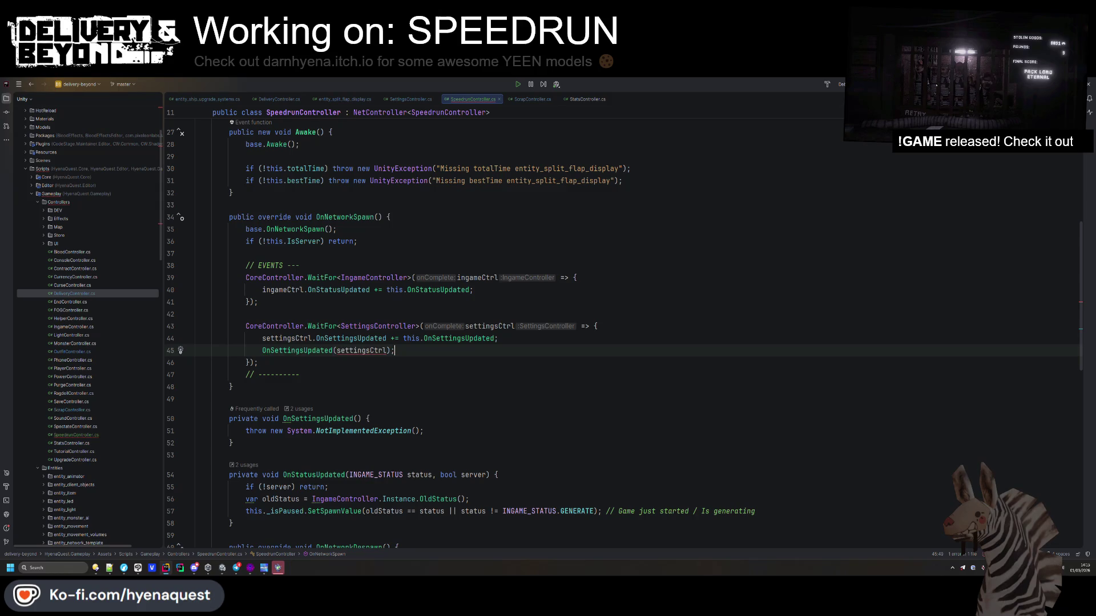
- Move the OnSettingsUpdated and OnStatusUpdated methods under #region PRIVATE
click(421, 402)
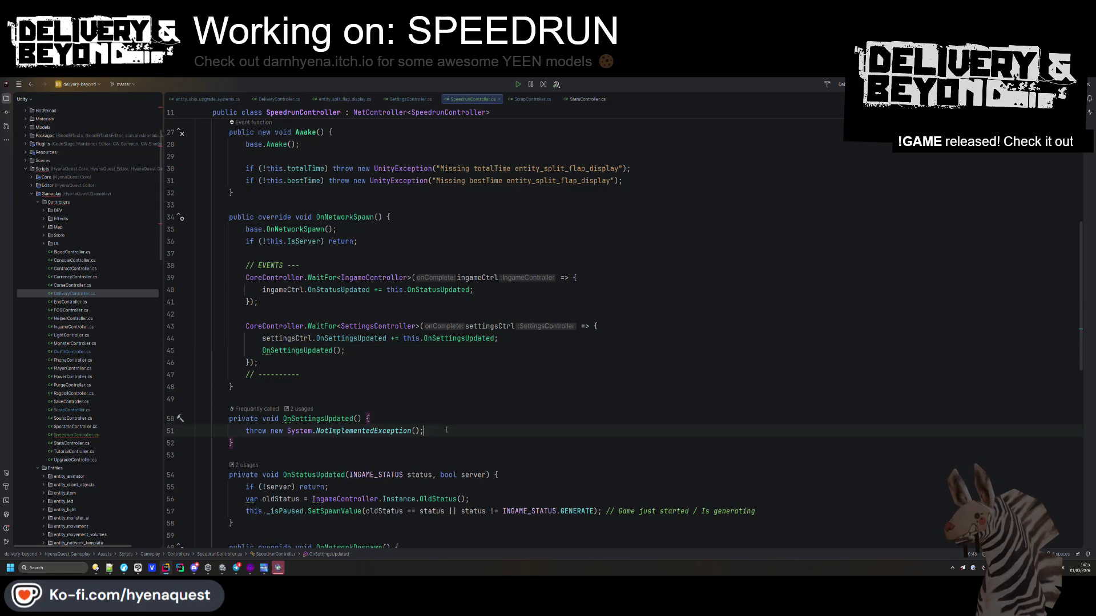
key(ctrl+w)
key(ctrl+w)
key(ctrl+w)
key(Delete)
scroll(411, 404, down, 5)
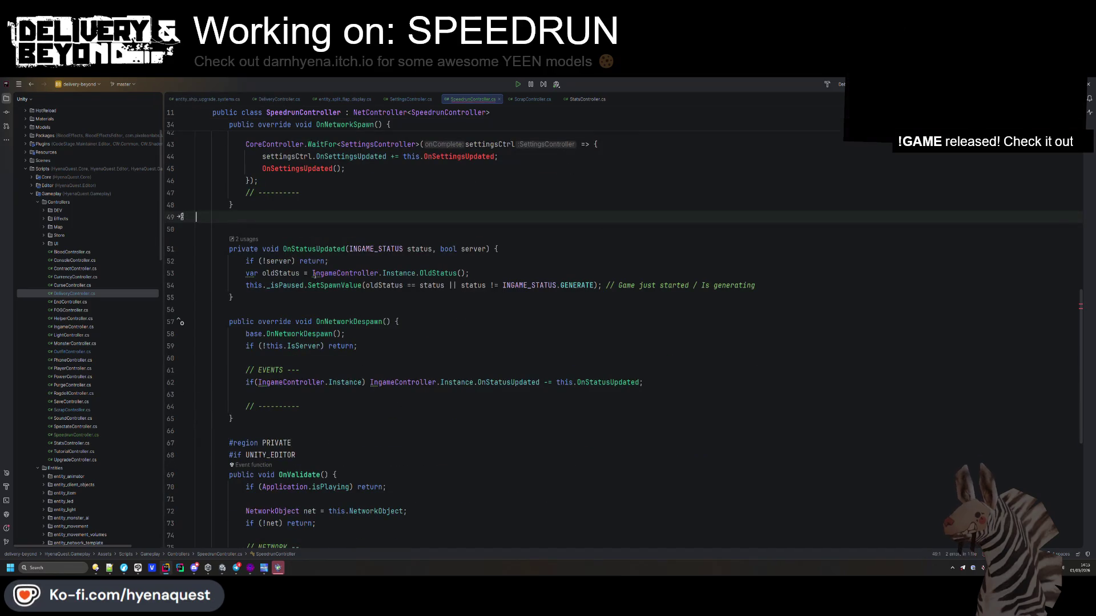
key(ctrl+w)
key(ctrl+w)
key(ctrl+w)
key(Delete)
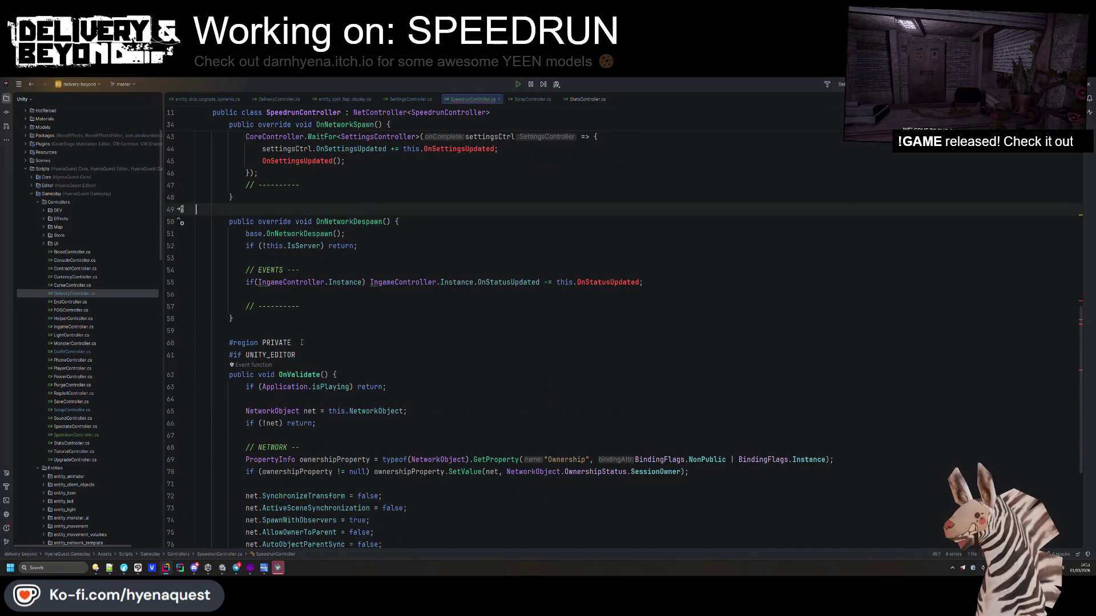
click(301, 343)
key(Return)
text(private void OnSettingsUpdated() { }  private void OnStatusUpdated(INGAME_STATUS status, bool server) {     if (!server) return;     var oldStatus = IngameController.Instance.OldStatus();     this._isPaused.SetSpawnValue(oldStatus == status || status != INGAME_STATUS.GENERATE); // Game just started / Is generating })
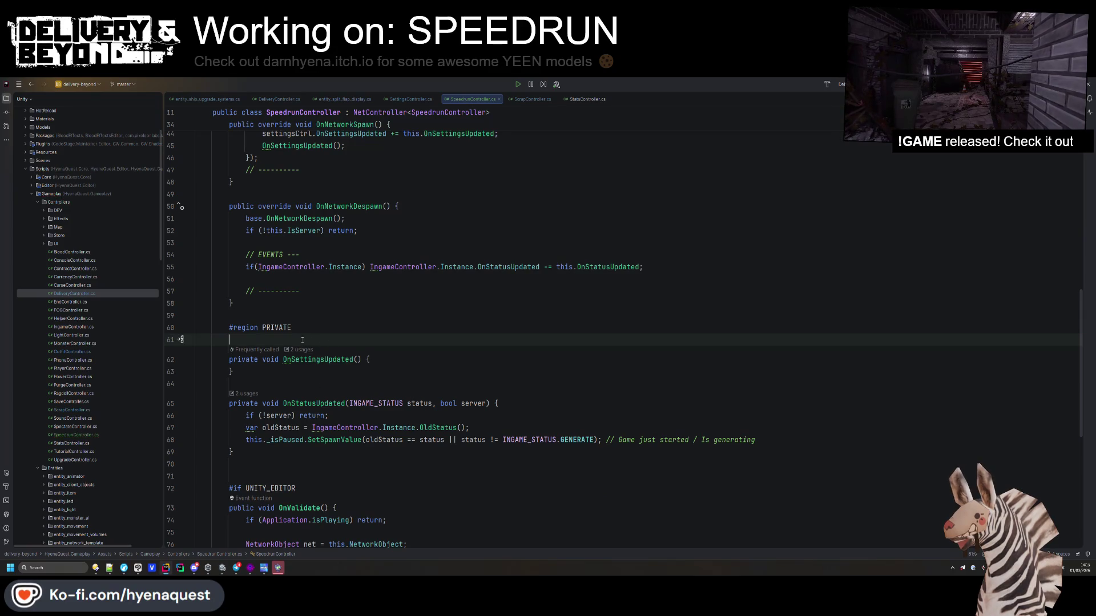
key(BackSpace)
- Duplicate the despawn unsubscribe line and change it to SettingsController.Instance.OnSettingsUpdated
scroll(400, 343, up, 3)
triple_click(501, 376)
key(ctrl+d)
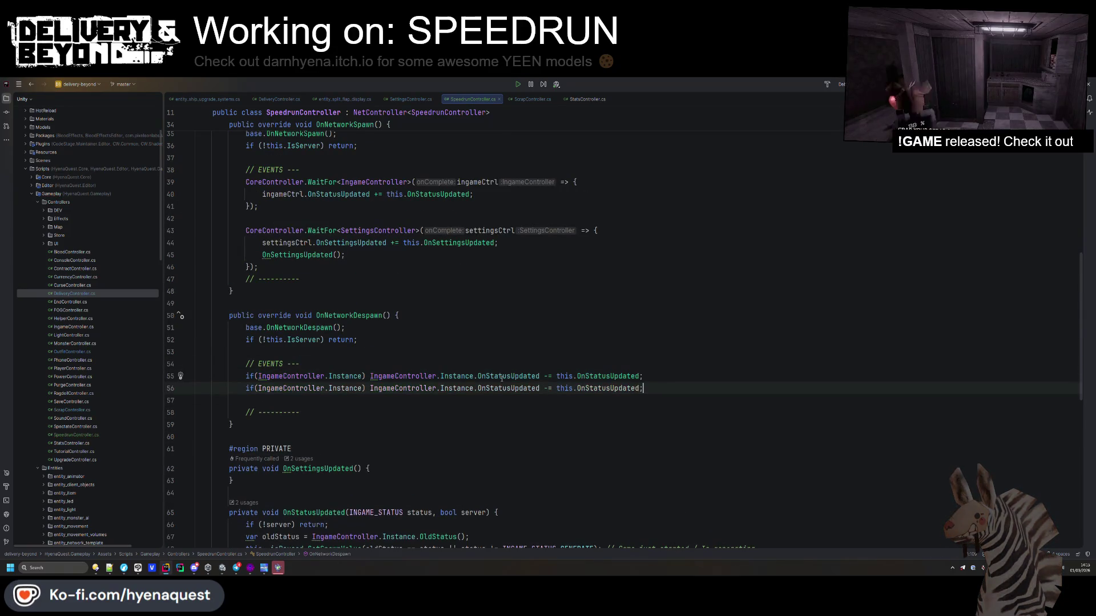
key(Delete)
click(377, 230)
click(297, 388)
text(SettingsController)
click(557, 388)
text(OnSettingsUpdated)
scroll(591, 389, down, 4)
click(418, 416)
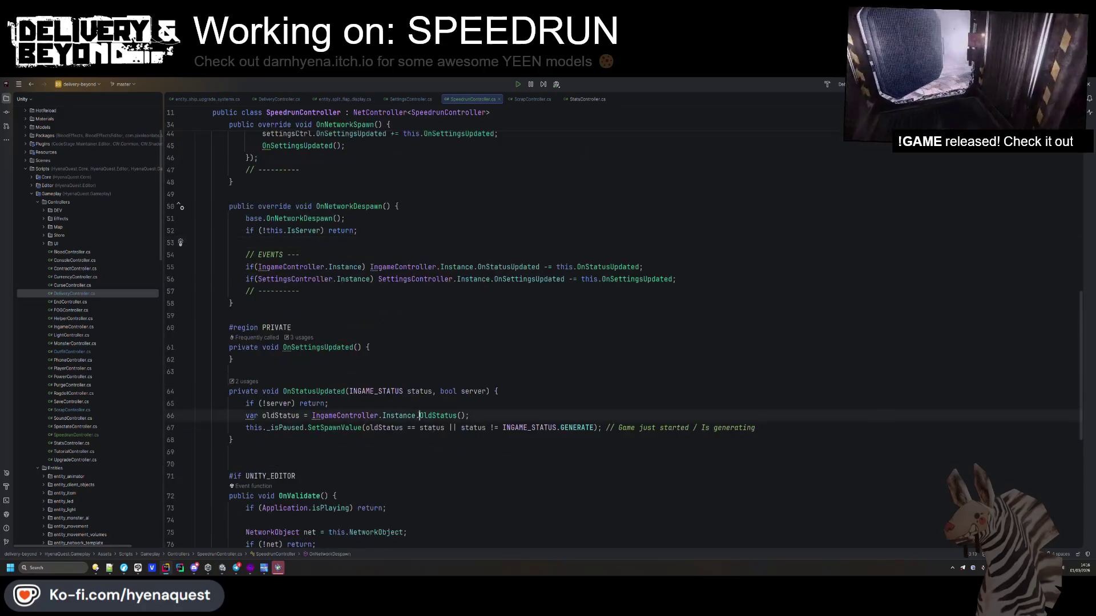
- Add 'if (!SettingsController.Instance) return;' at the top of OnSettingsUpdated
click(337, 403)
key(Return)
click(404, 347)
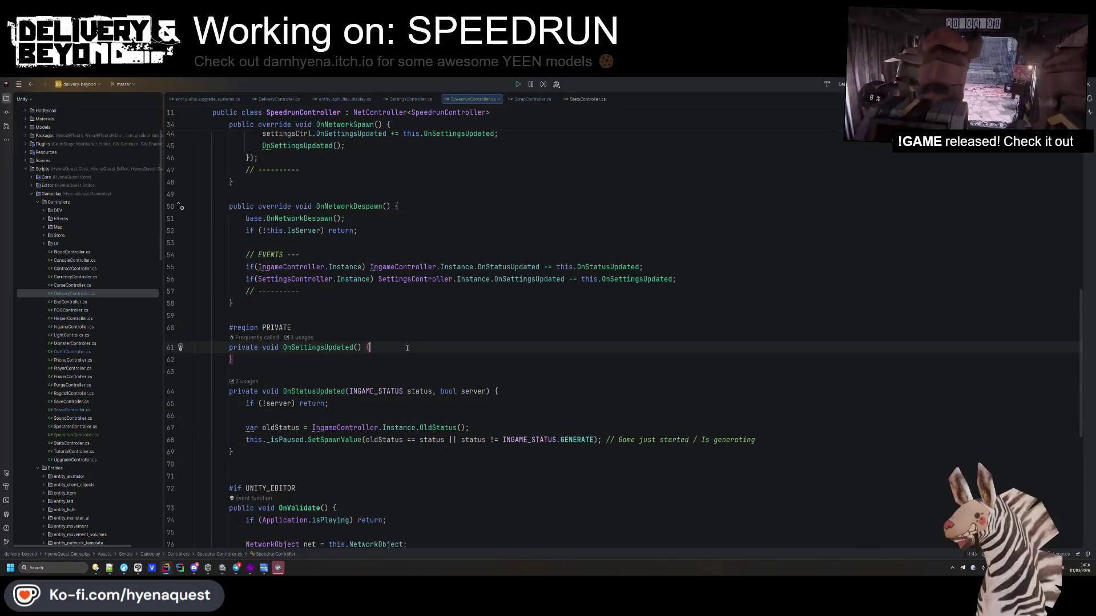
key(Return)
key(Return)
key(BackSpace)
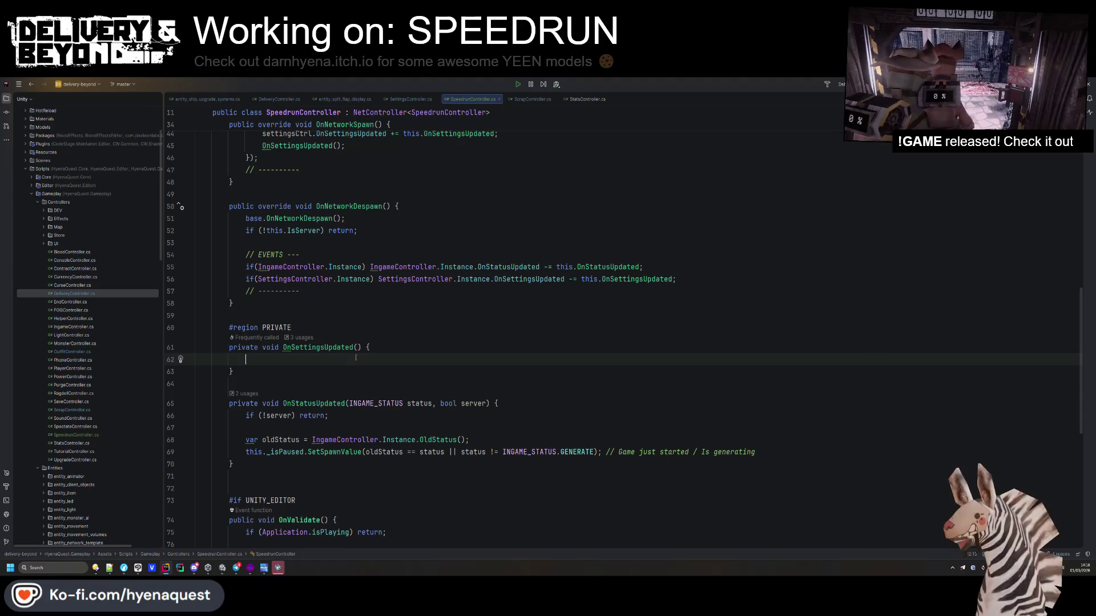
text(if!!SettingsController.)
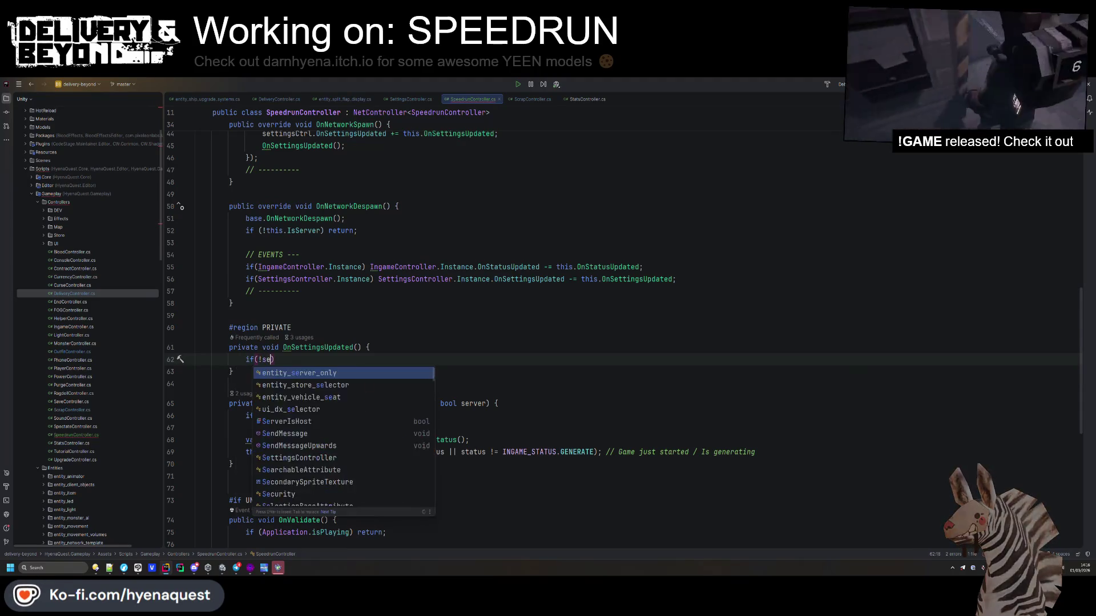
key(Return)
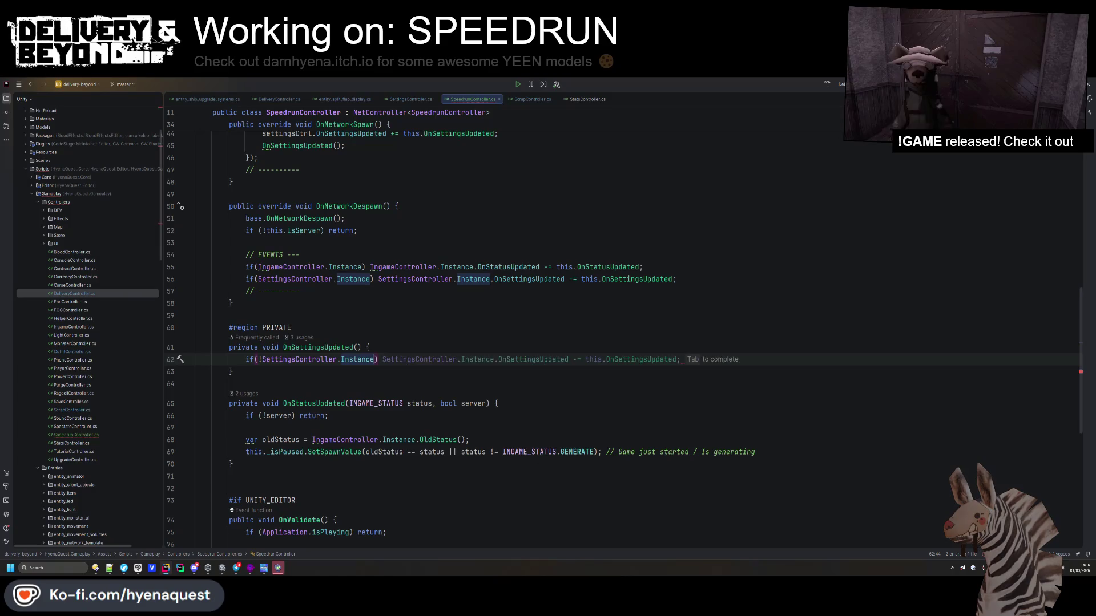
text() return;)
key(Return)
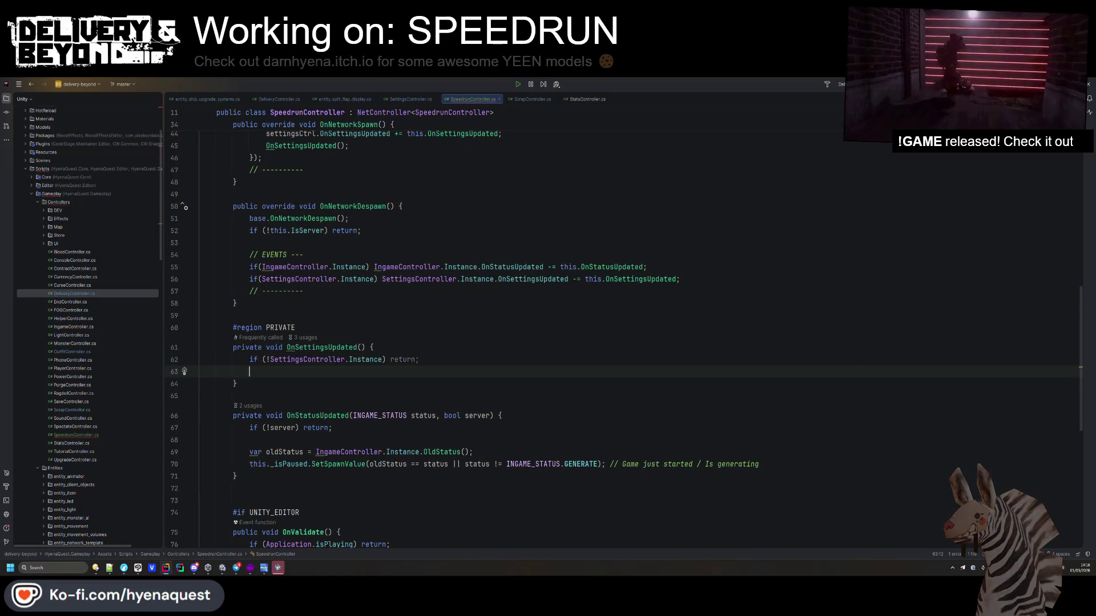
- Add 'var settings = SettingsController.Instance.CurrentSettings;' below the guard clause
text(var settings)
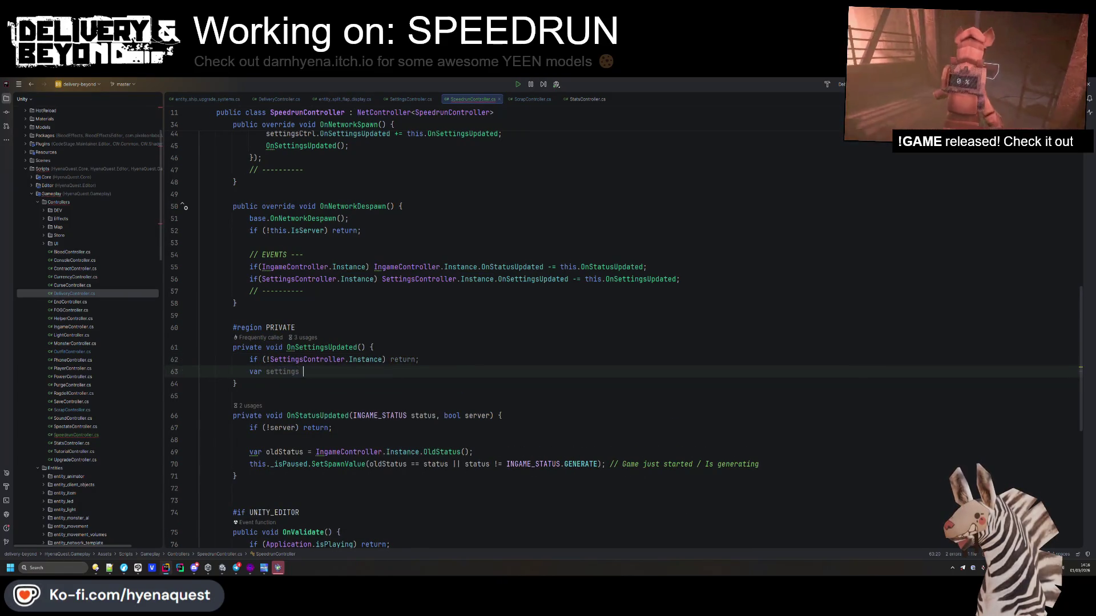
text(-=SettingsController.)
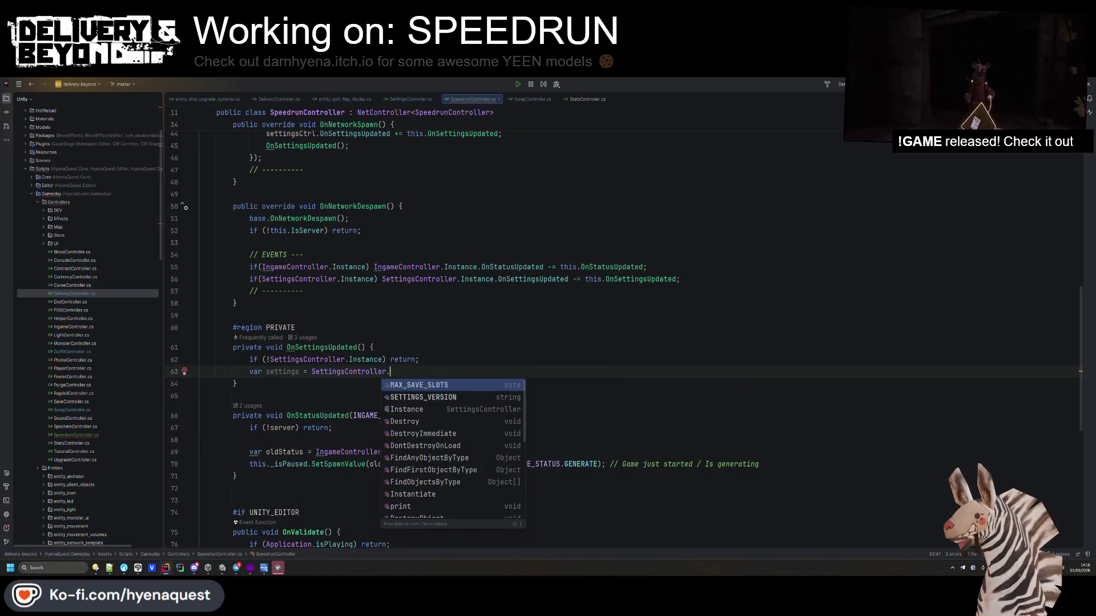
key(Tab)
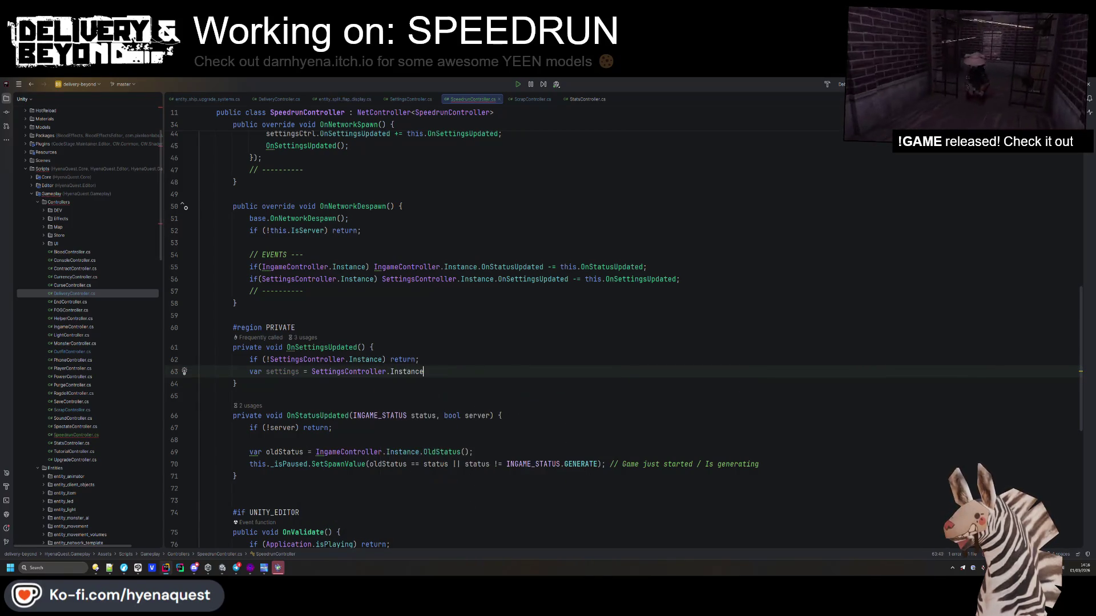
click(423, 372)
text(.cu;)
key(Tab)
click(200, 383)
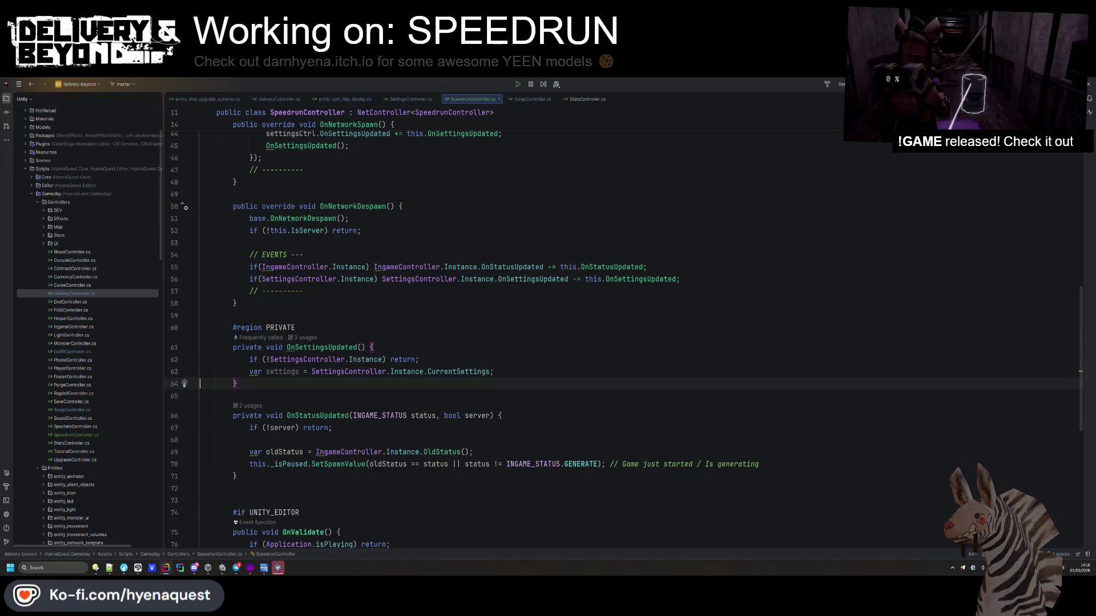
scroll(457, 371, up, 15)
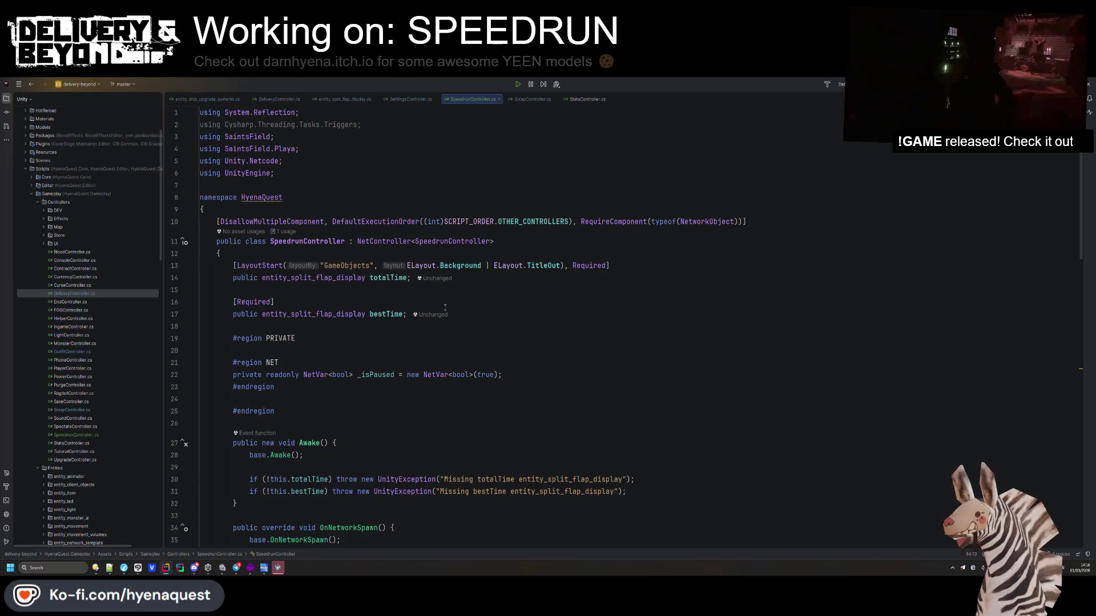
- Glance at entity_split_flap_display, return to SpeedrunController.cs, and search everywhere for 'worldcon'
ctrl+click(344, 278)
key(ctrl+alt+Left)
ctrl+click(365, 280)
key(ctrl+alt+Left)
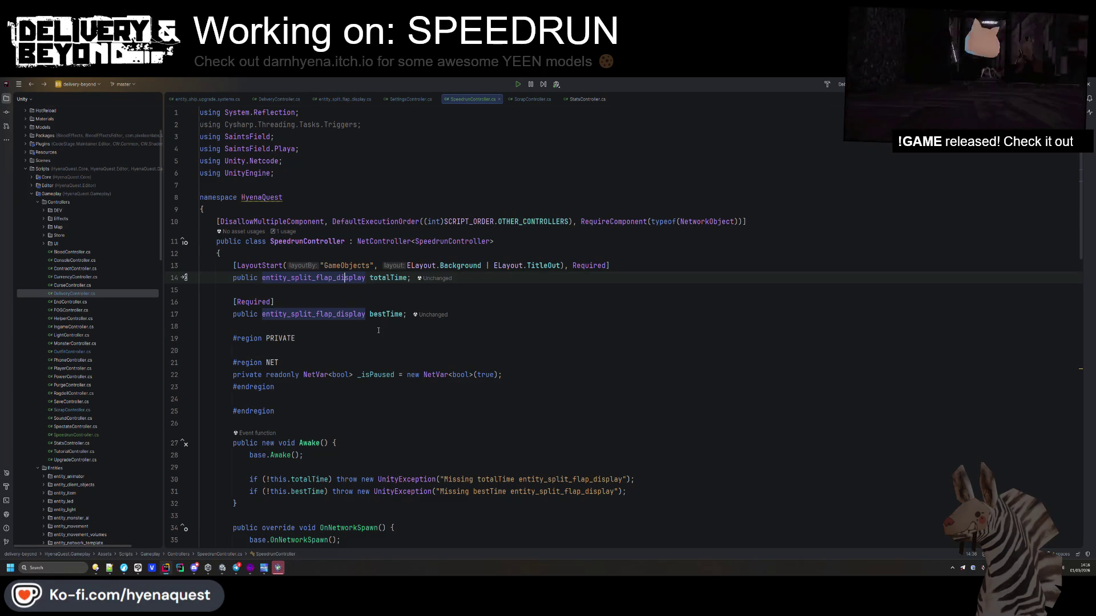
key(shift)
key(shift)
text(worldcon)
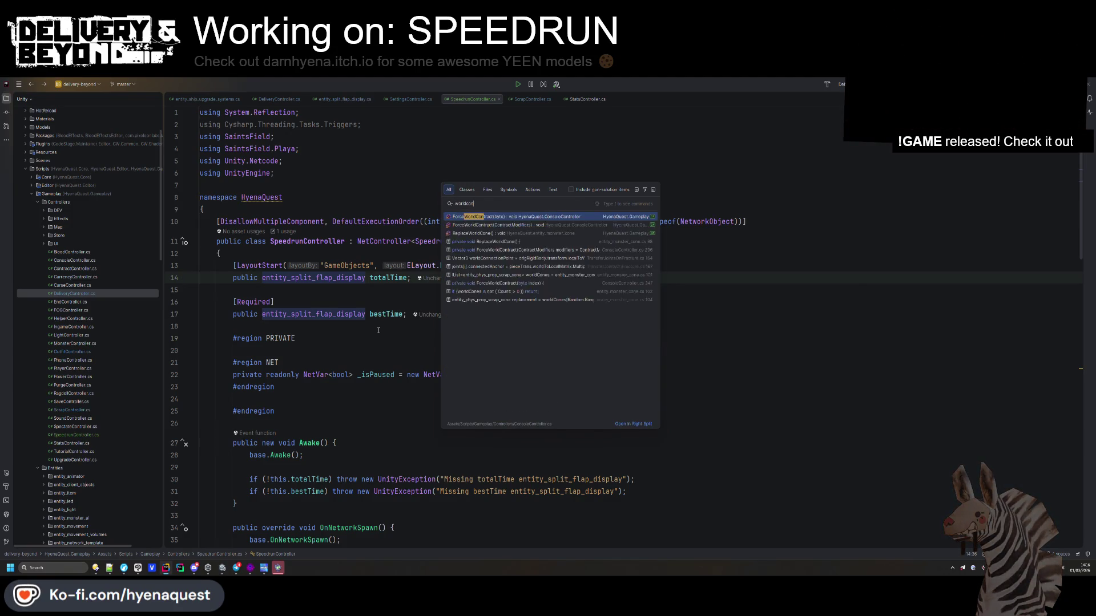
- Play the speedrun video in the browser, then select Unity's TOTAL TIME split-flap counter
key(alt+Tab)
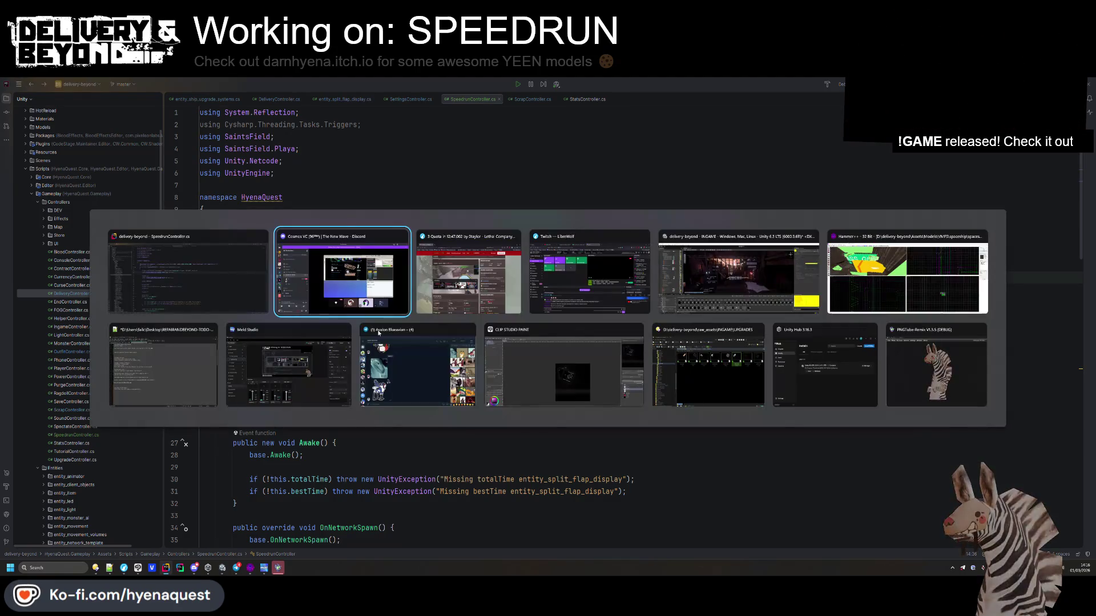
click(471, 349)
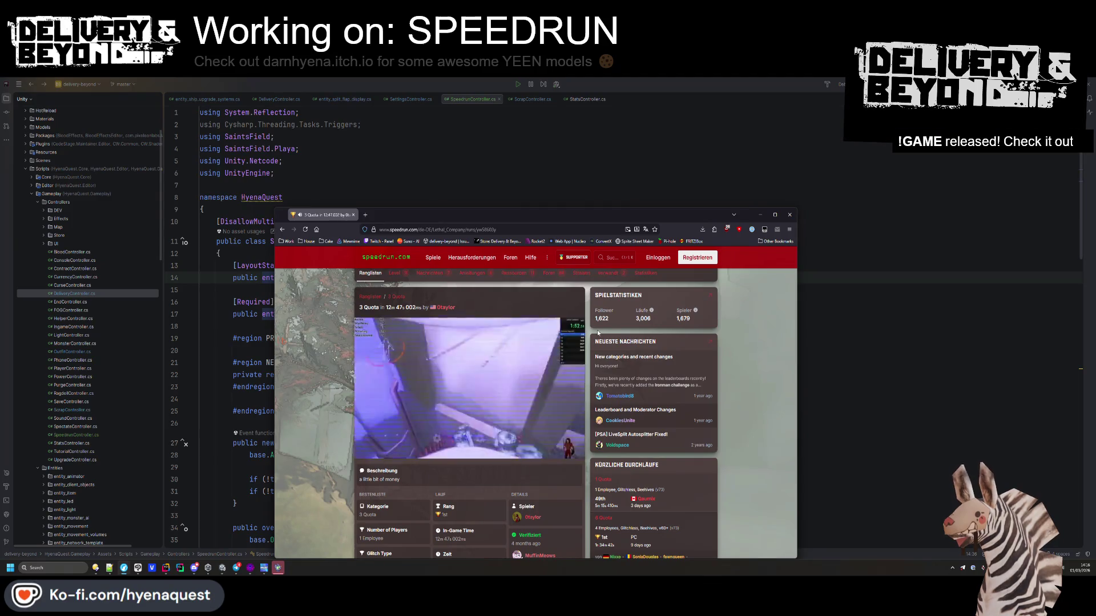
click(840, 323)
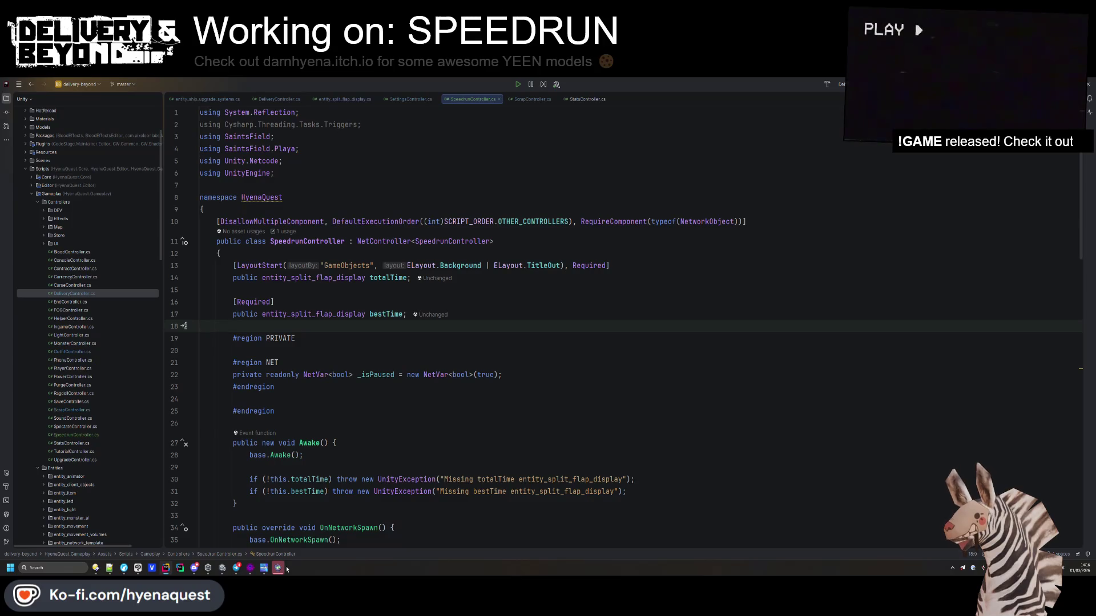
click(223, 568)
mouse_move(236, 568)
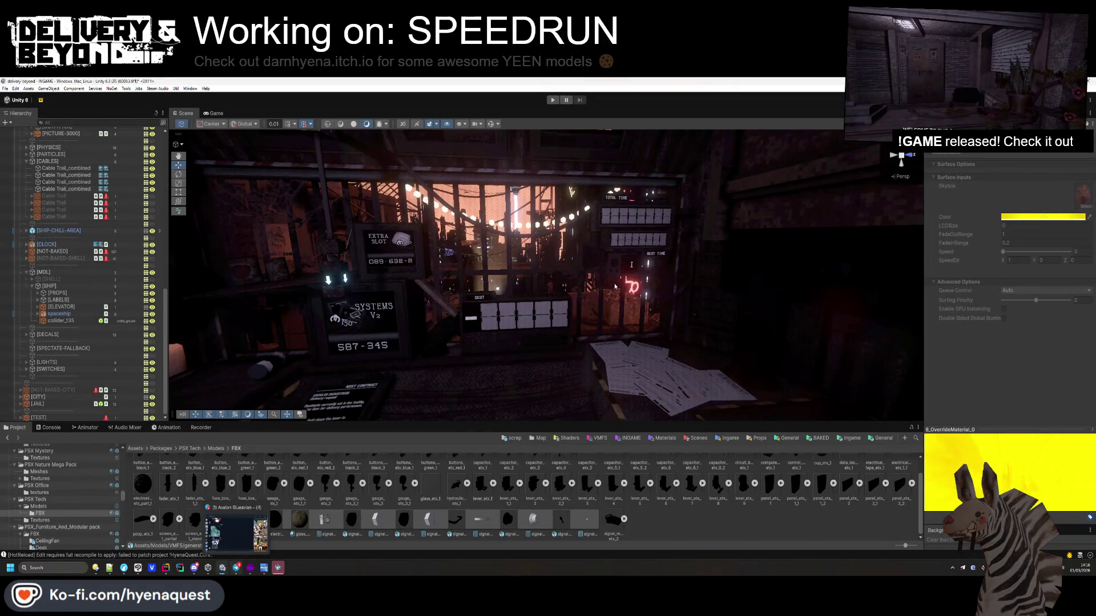
click(622, 220)
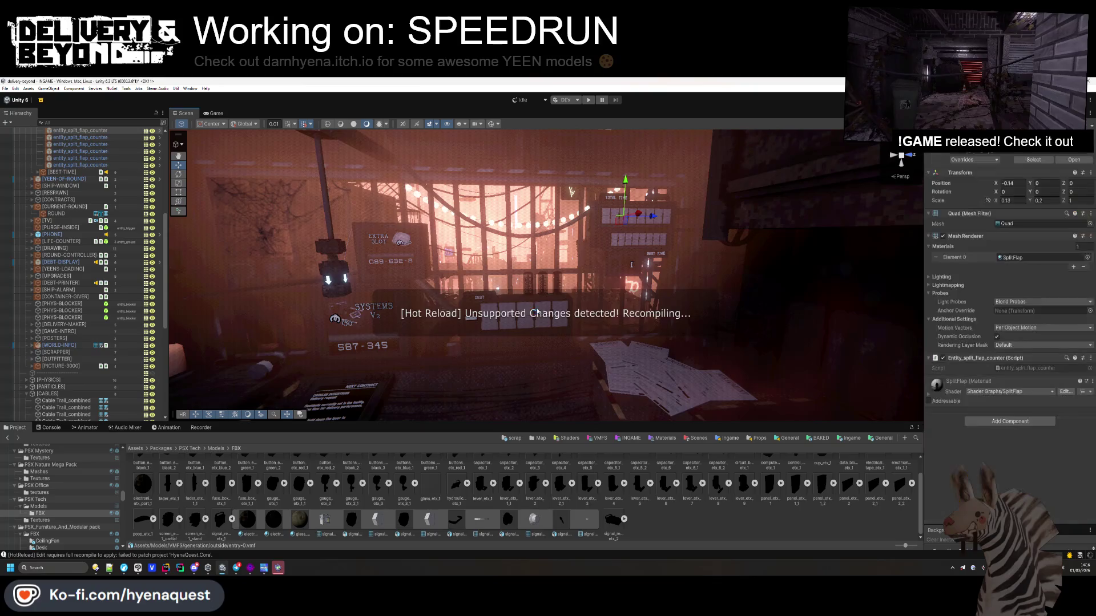